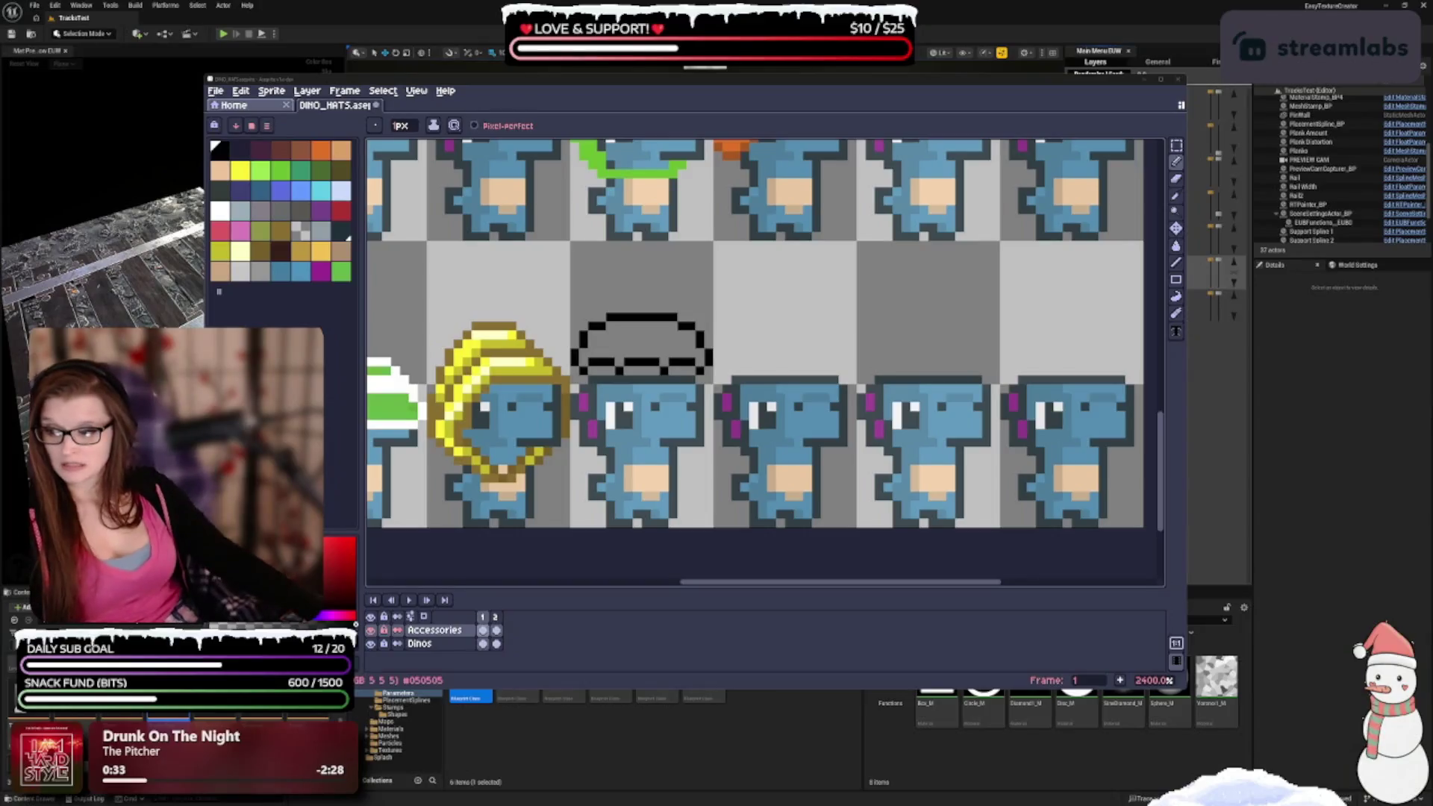
Undo the last eraser stroke on the bottom-row dino's unfinished hat.
scroll(664, 486, "down", 3)
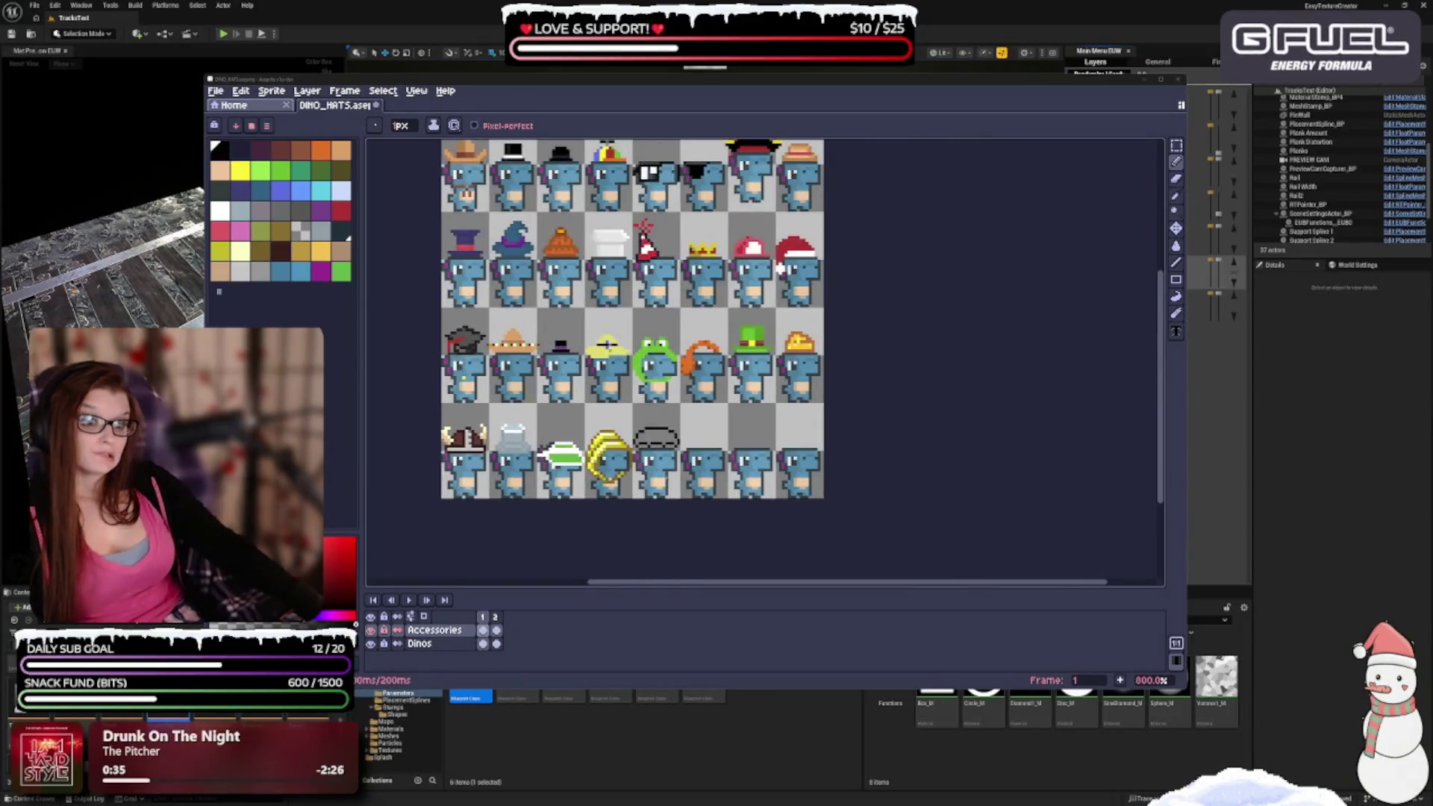
scroll(620, 416, "up", 3)
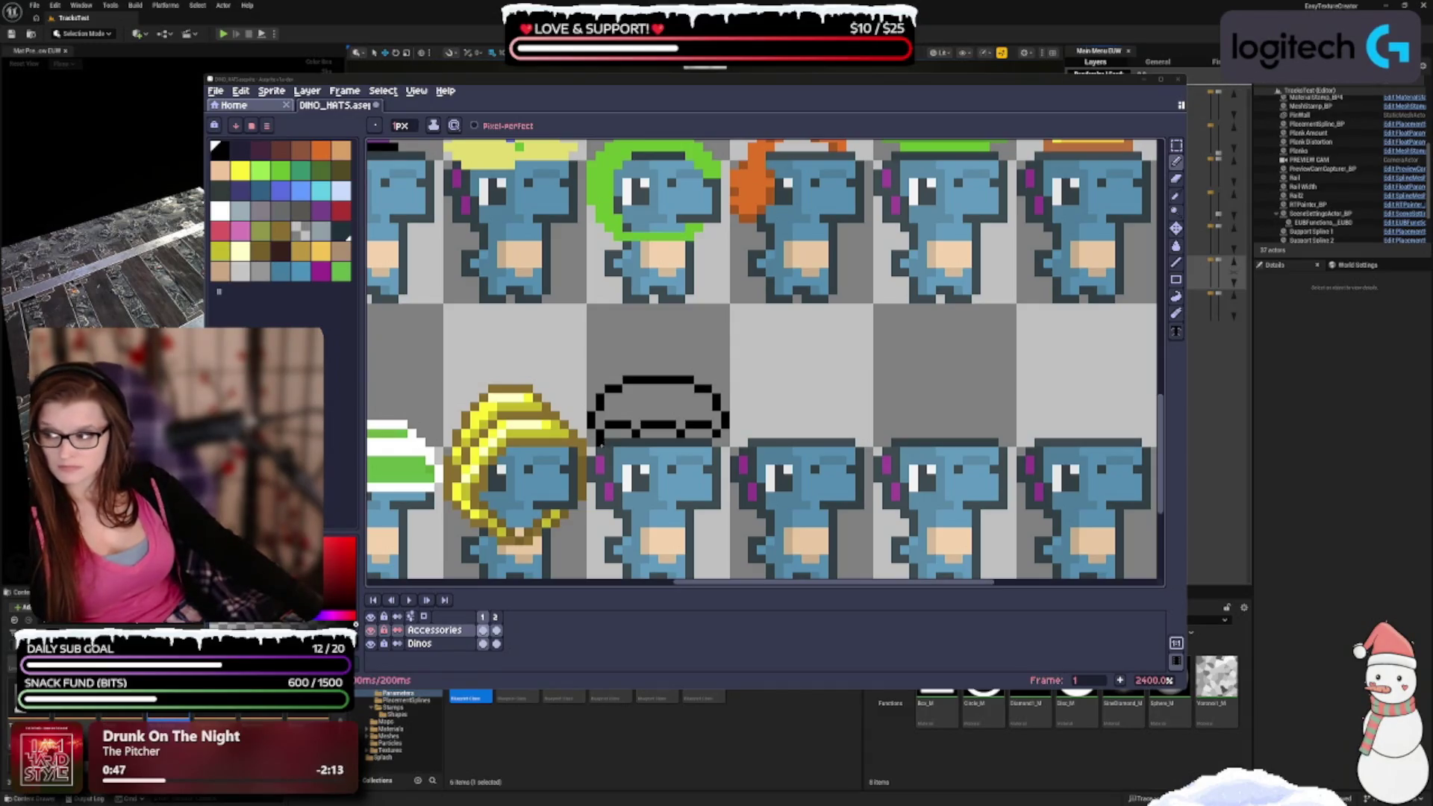
left_click(604, 430)
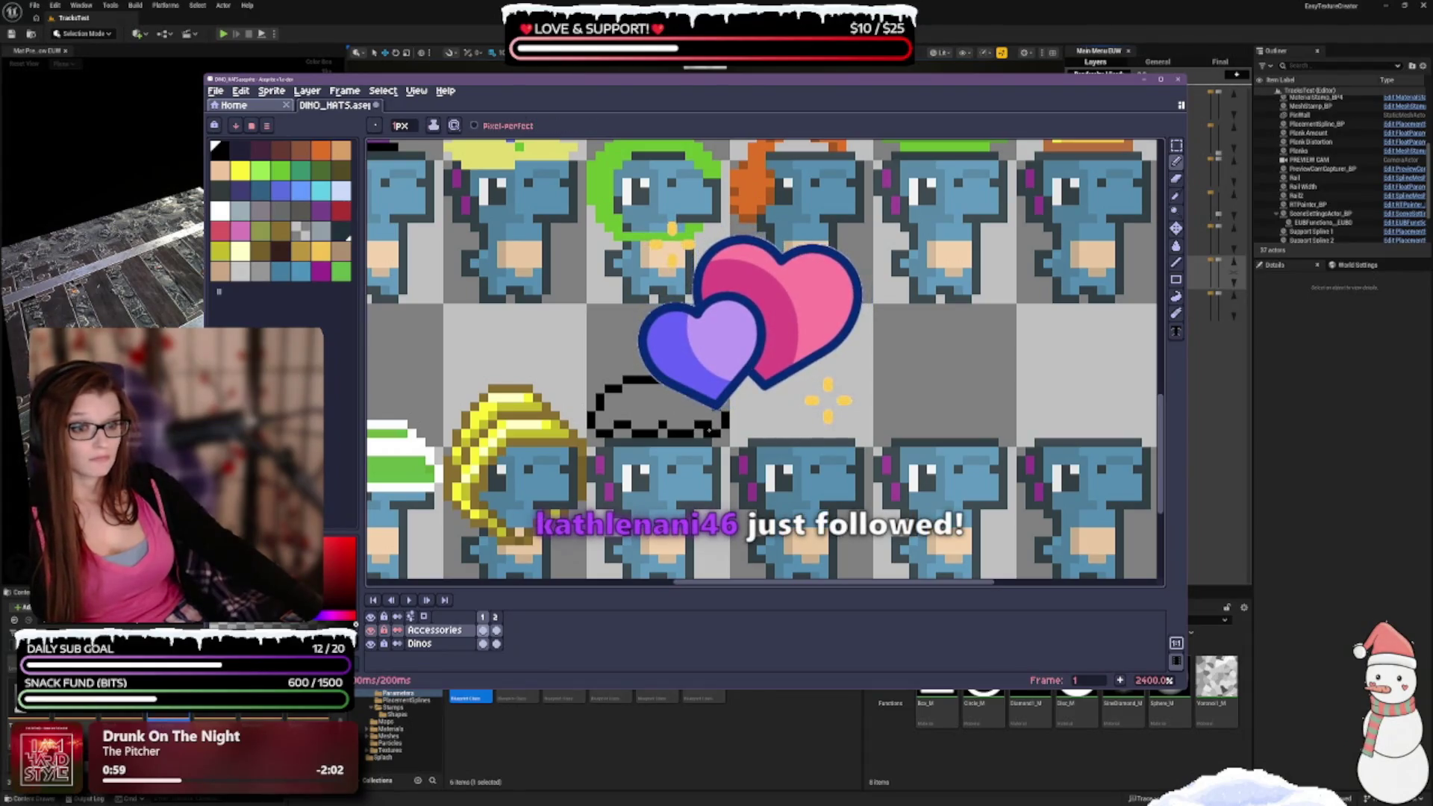
scroll(707, 431, "down", 3)
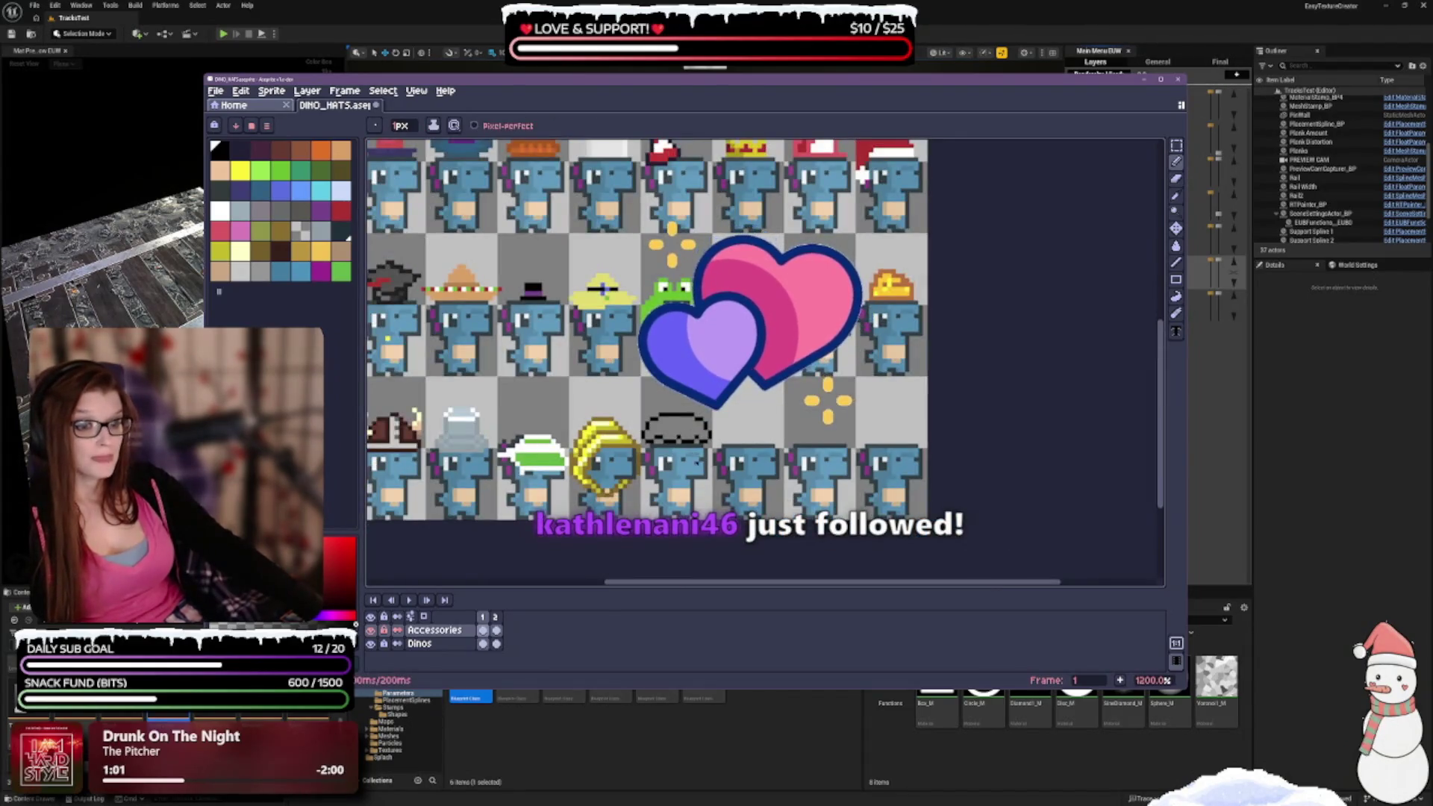
scroll(694, 464, "up", 3)
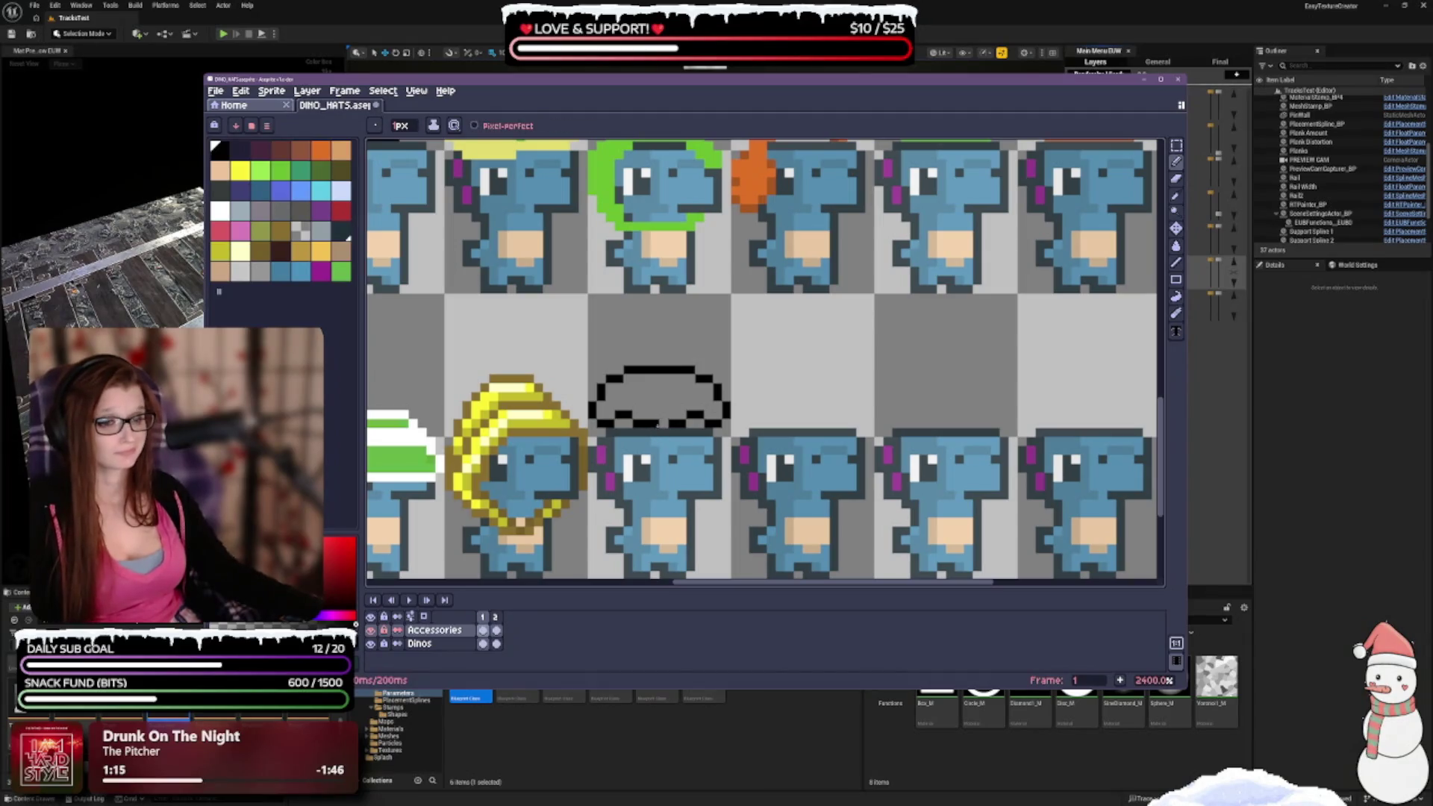
scroll(750, 397, "down", 2)
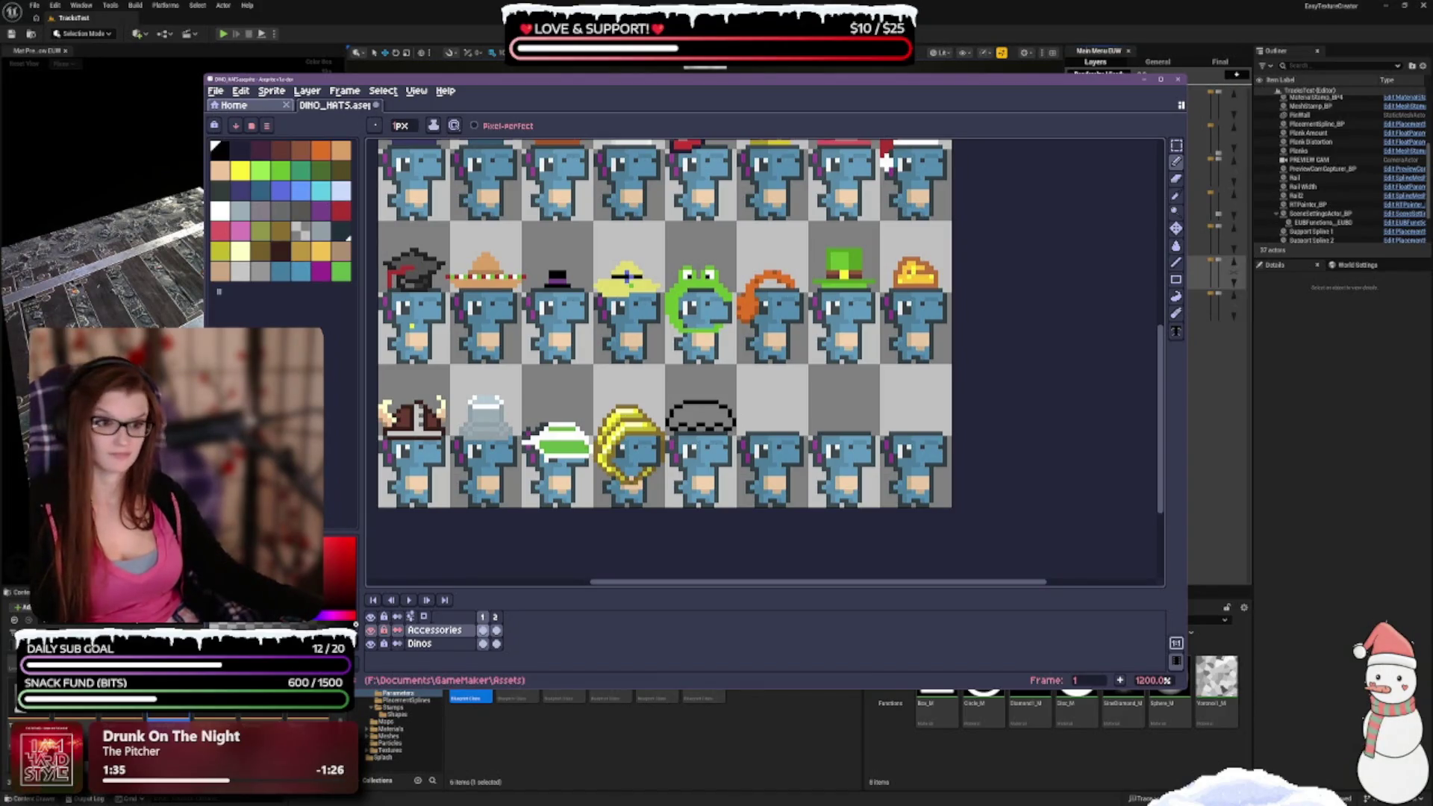
scroll(682, 437, "up", 3)
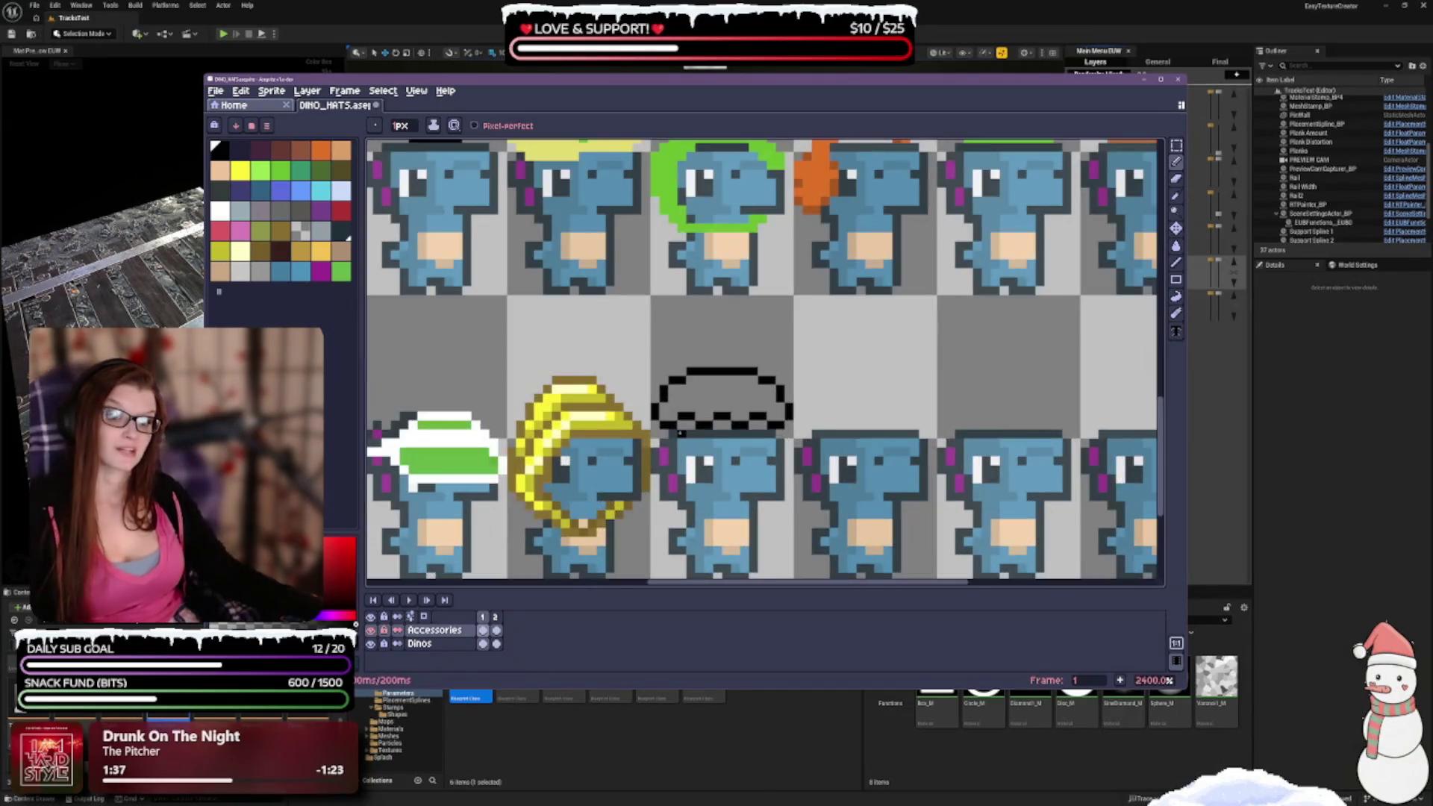
key("ctrl+z")
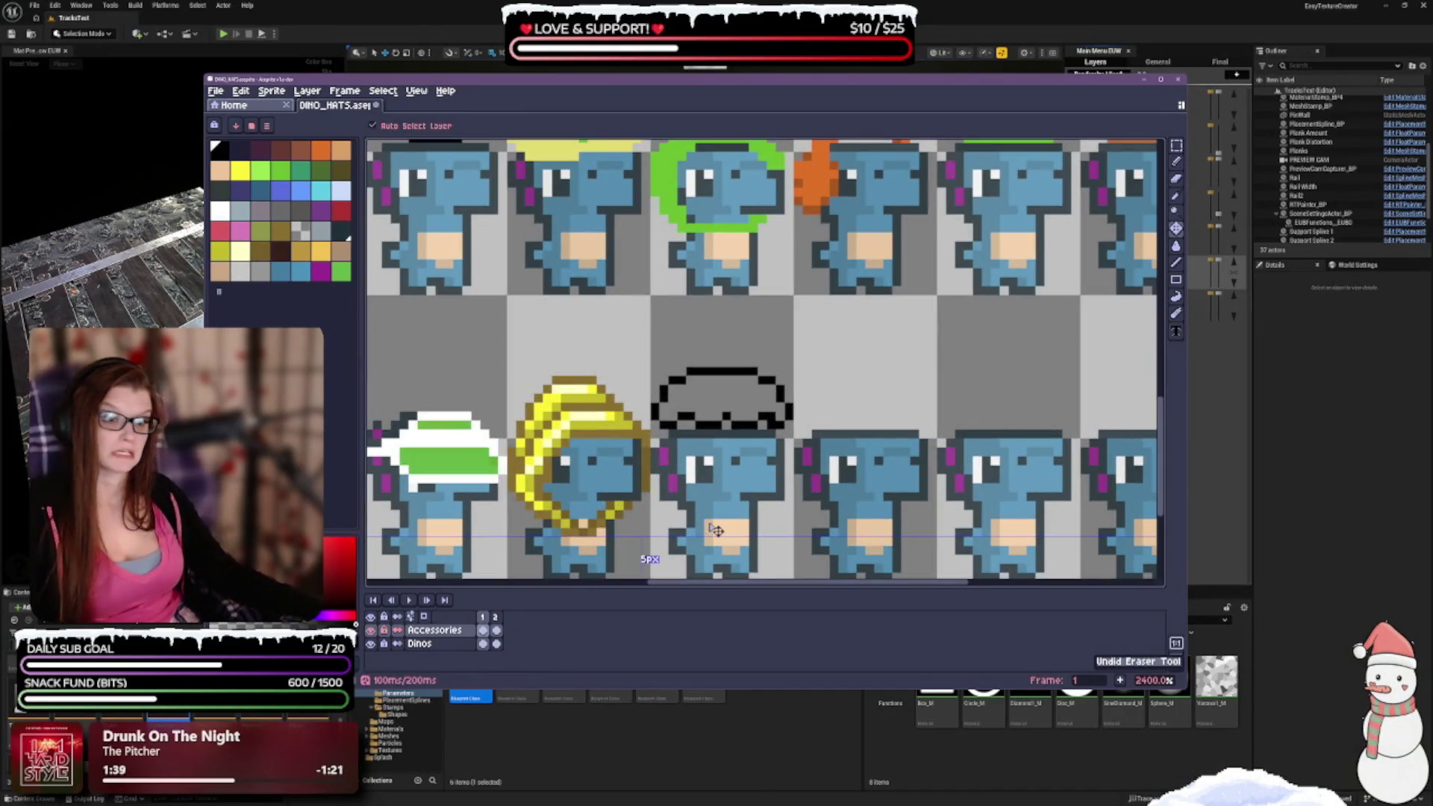
Erase the stray dark pixels along the left of the hat brim, then return to the Pencil.
key("b")
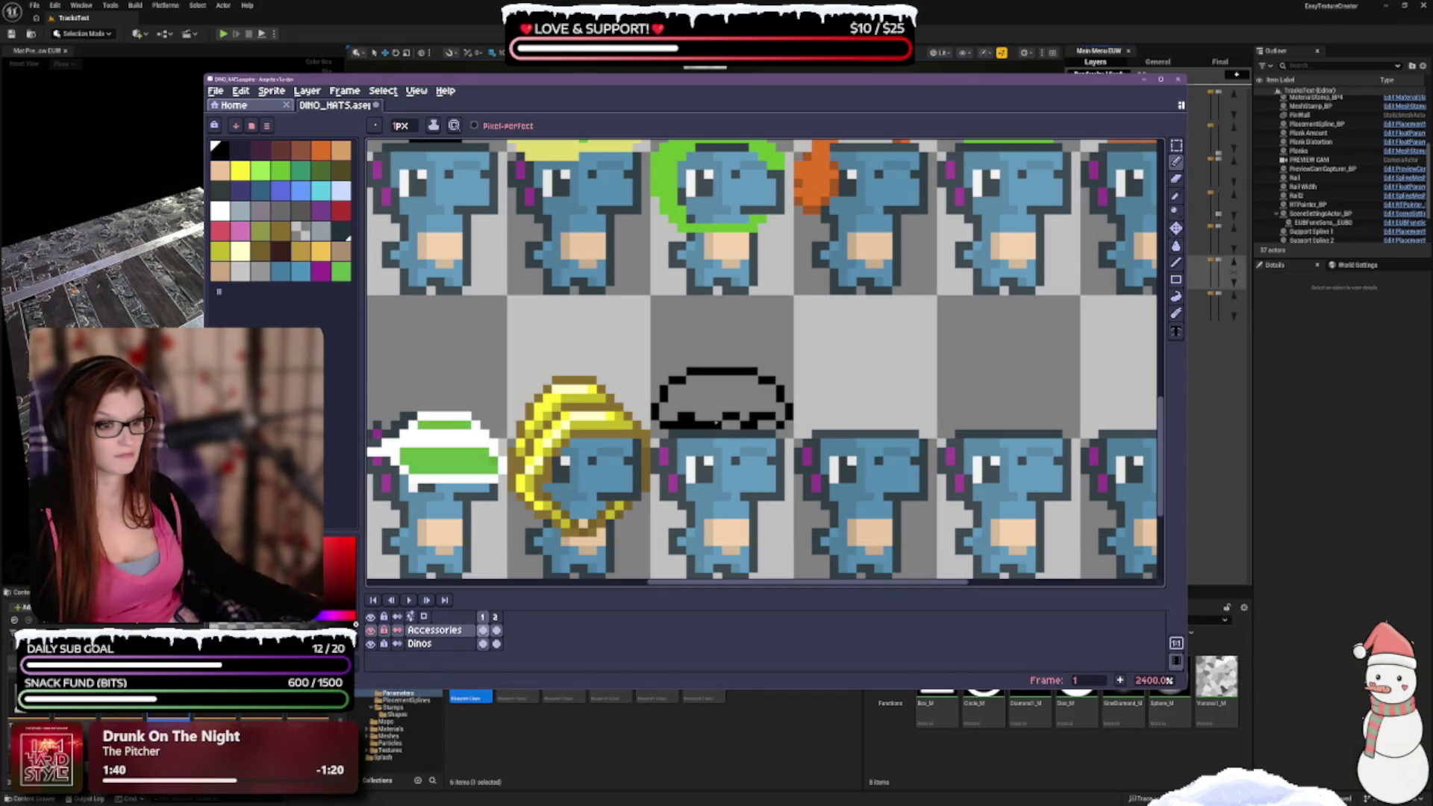
key("e")
left_click_drag(673, 417, 725, 418)
key("b")
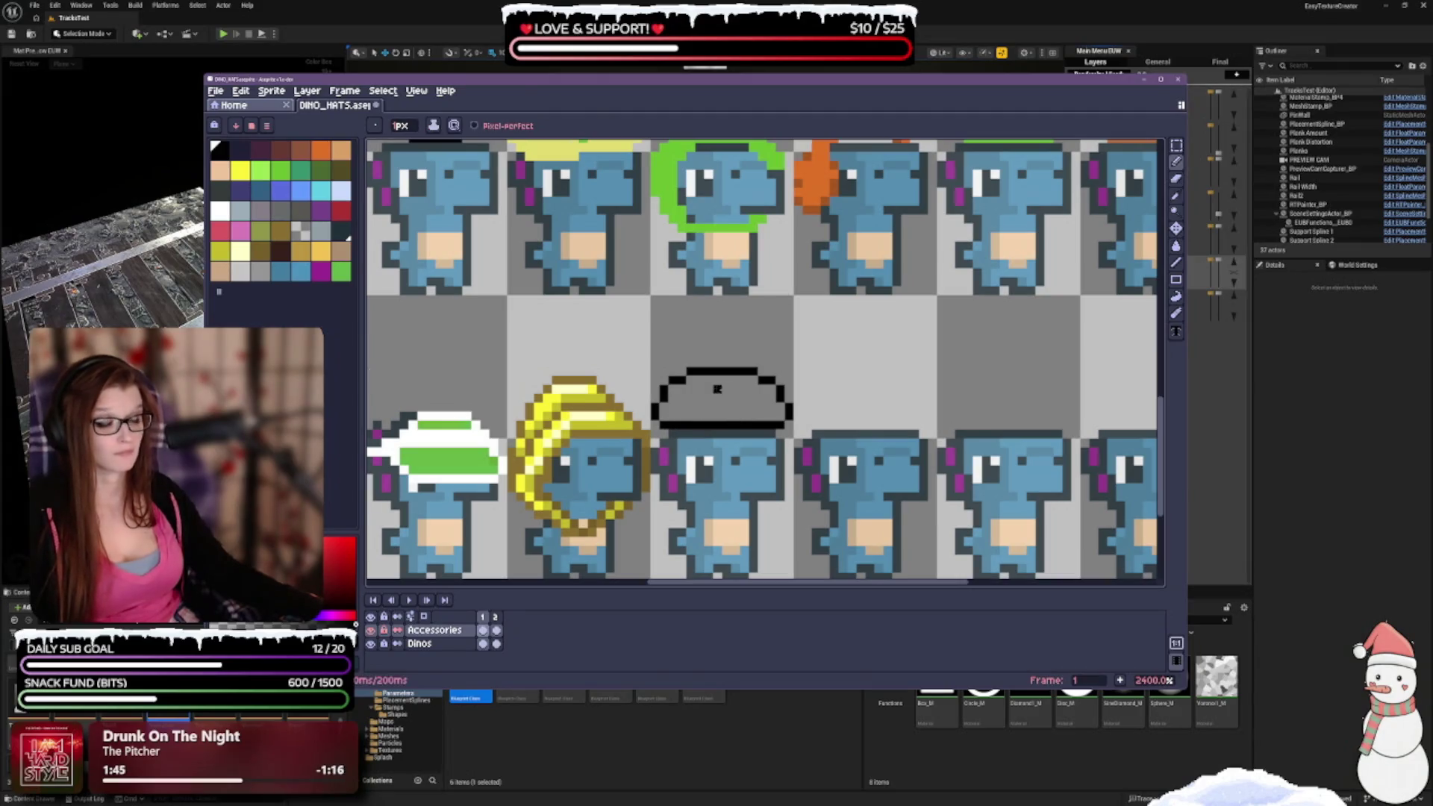
scroll(724, 392, "down", 3)
scroll(716, 461, "up", 1)
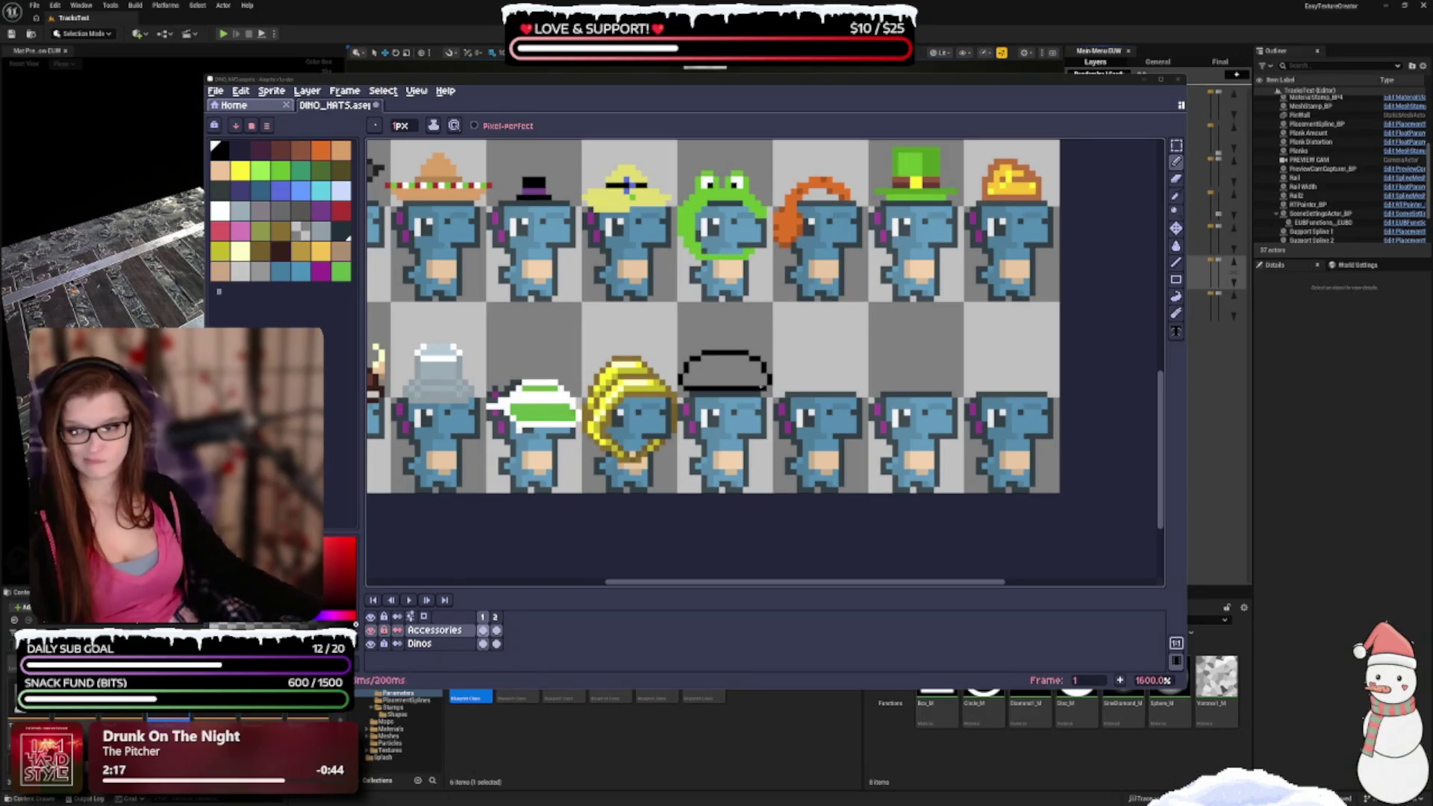
scroll(770, 408, "up", 1)
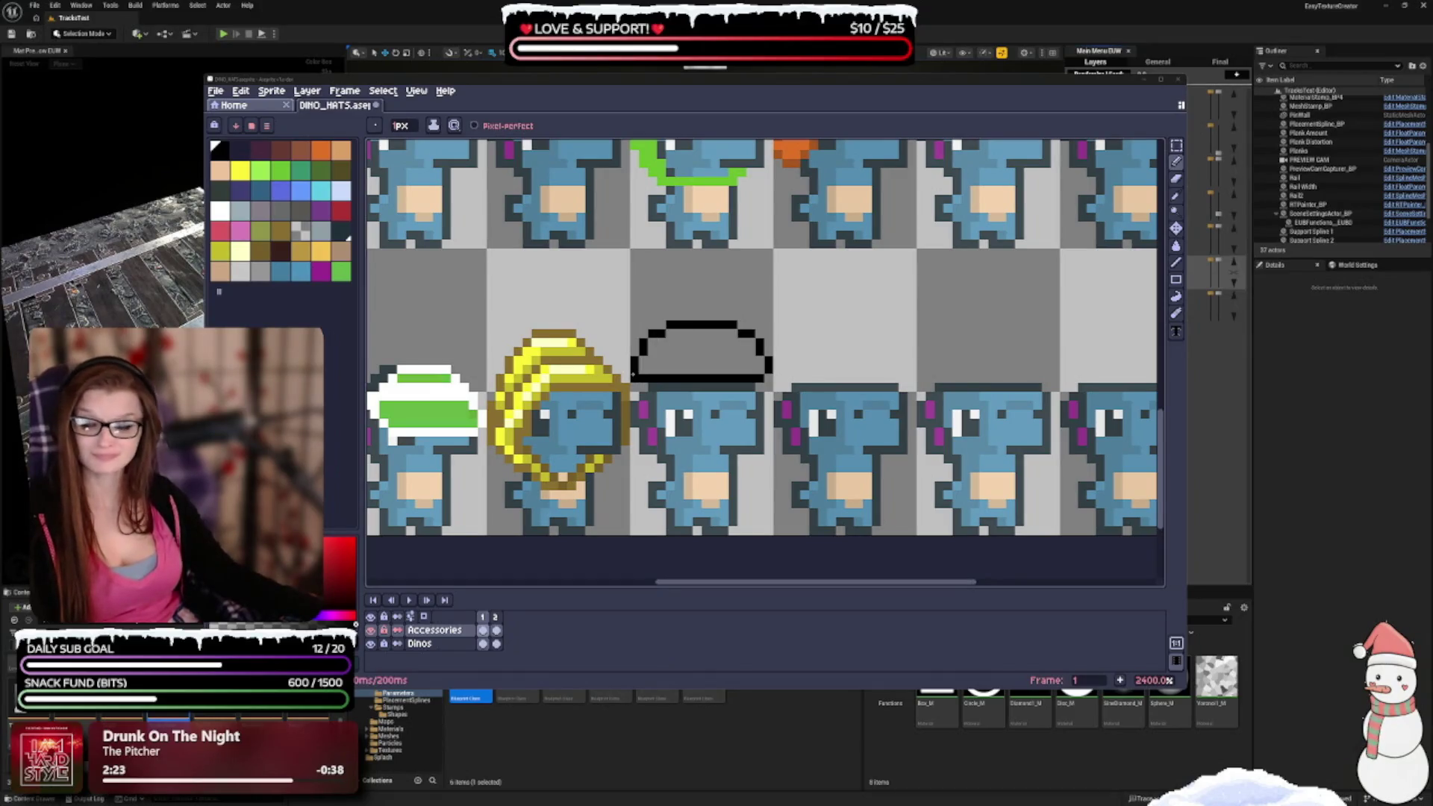
Erase the hat's straight bottom line and add black pixels at its lower-left and lower-right corners.
left_click(633, 371)
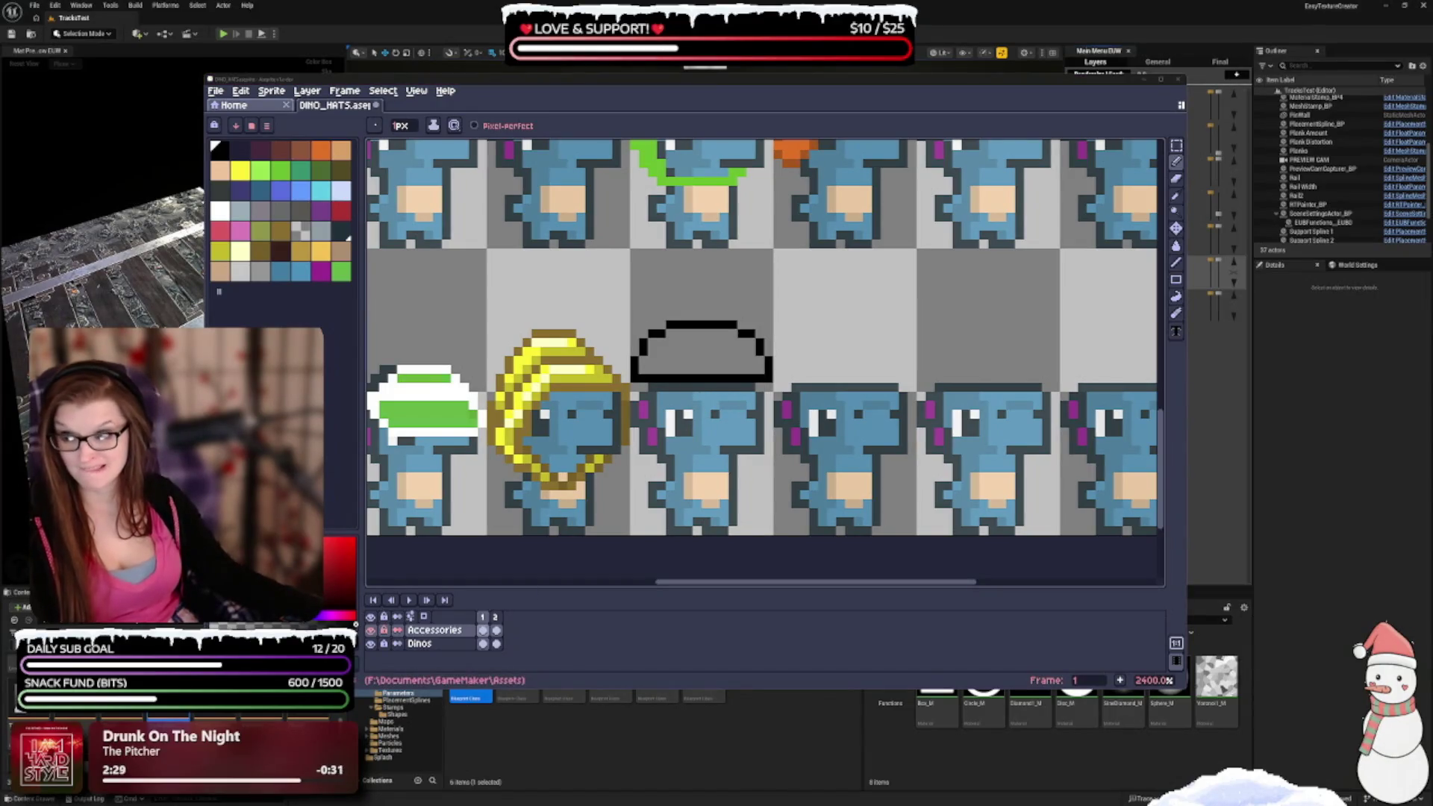
key("e")
left_click_drag(646, 377, 741, 379)
key("b")
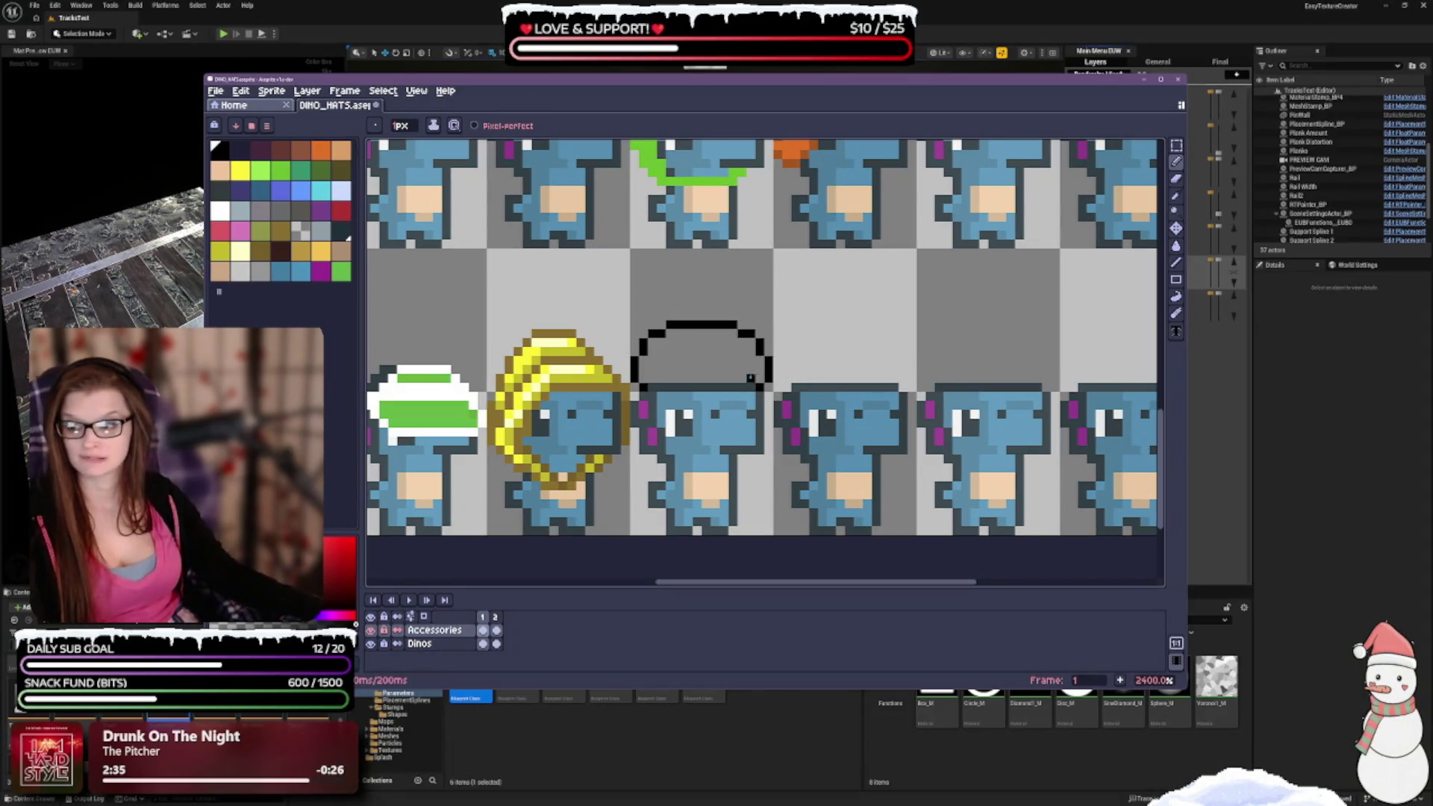
left_click(660, 378)
left_click(748, 378)
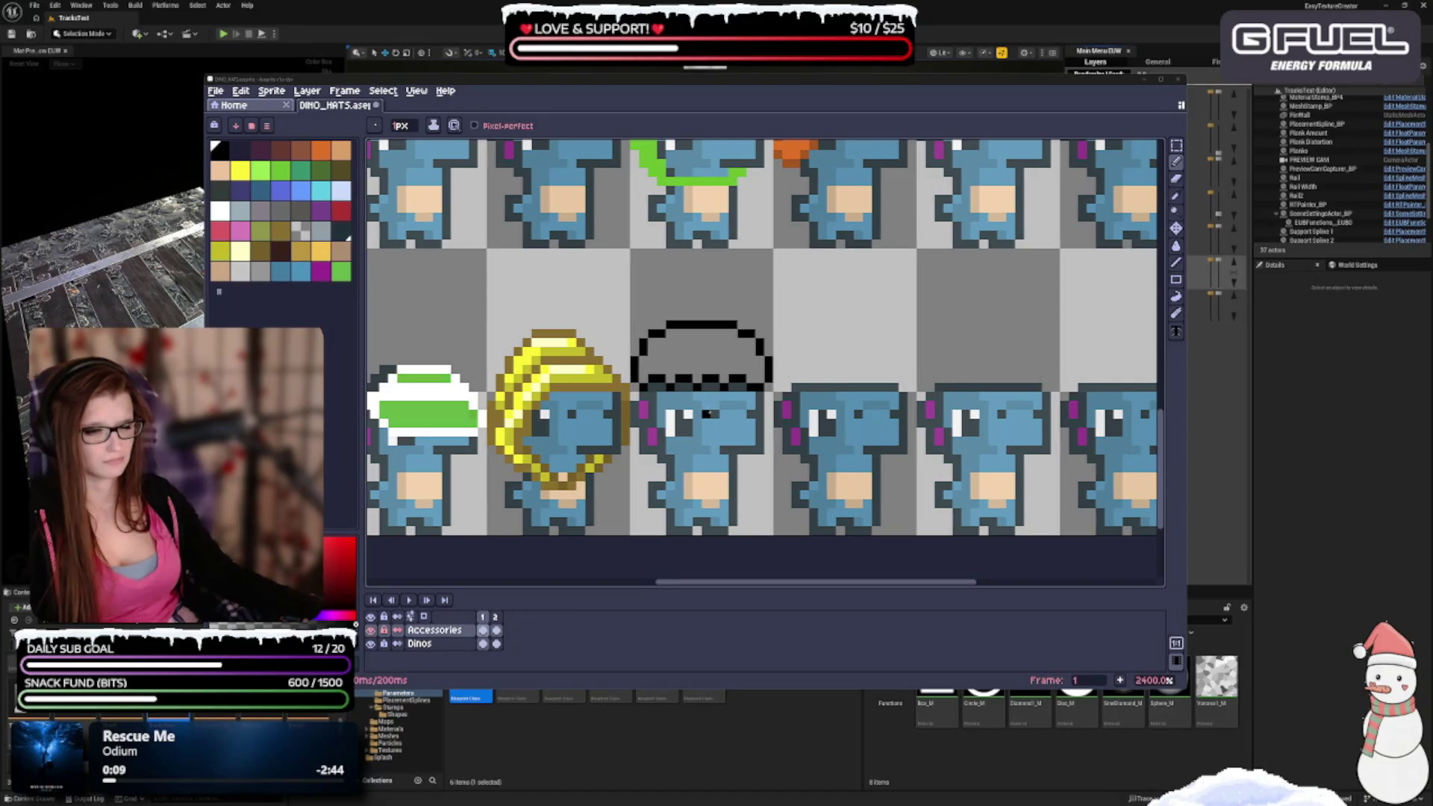
scroll(702, 414, "down", 2)
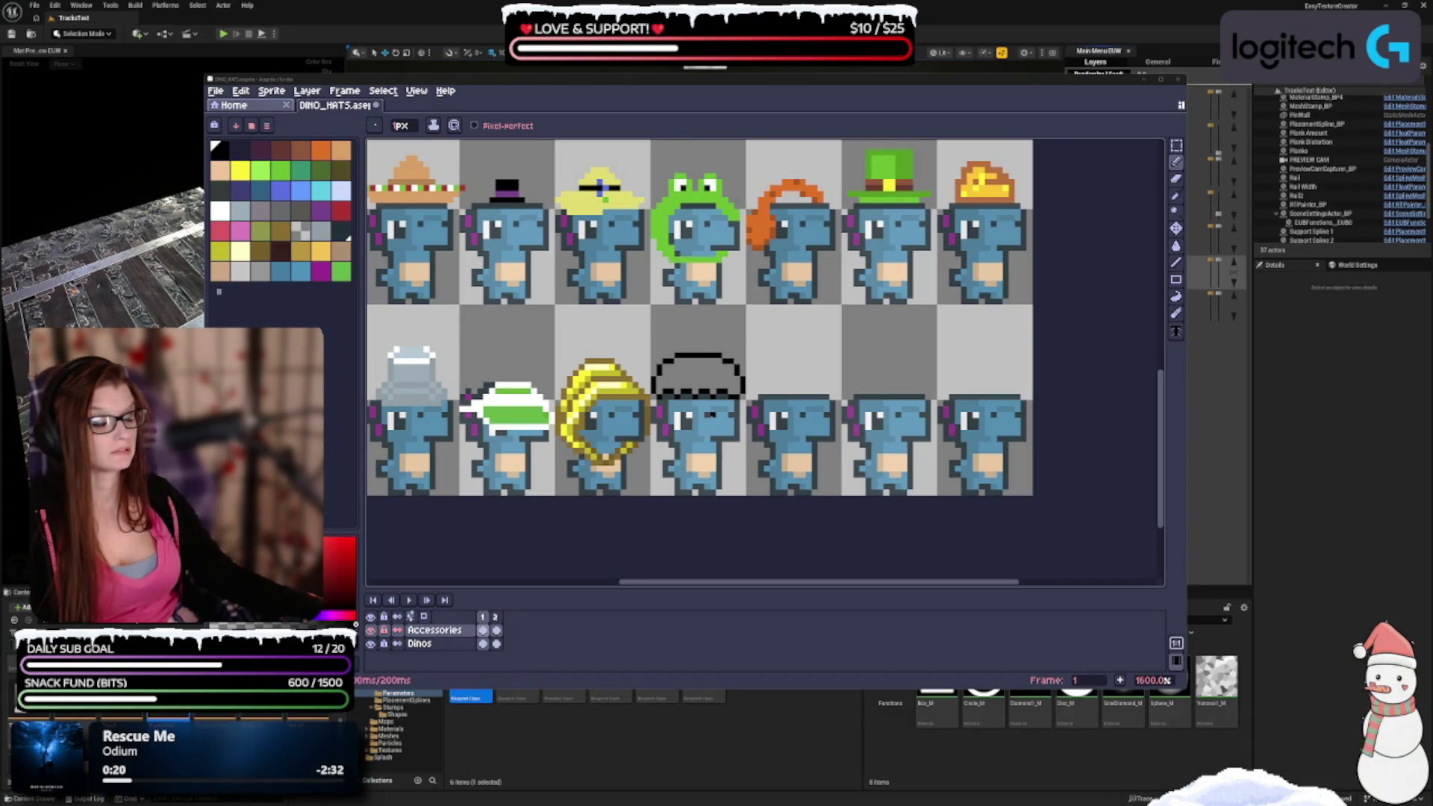
Undo two pencil strokes and redraw the dome's lower edge as a black zigzag.
scroll(715, 412, "up", 2)
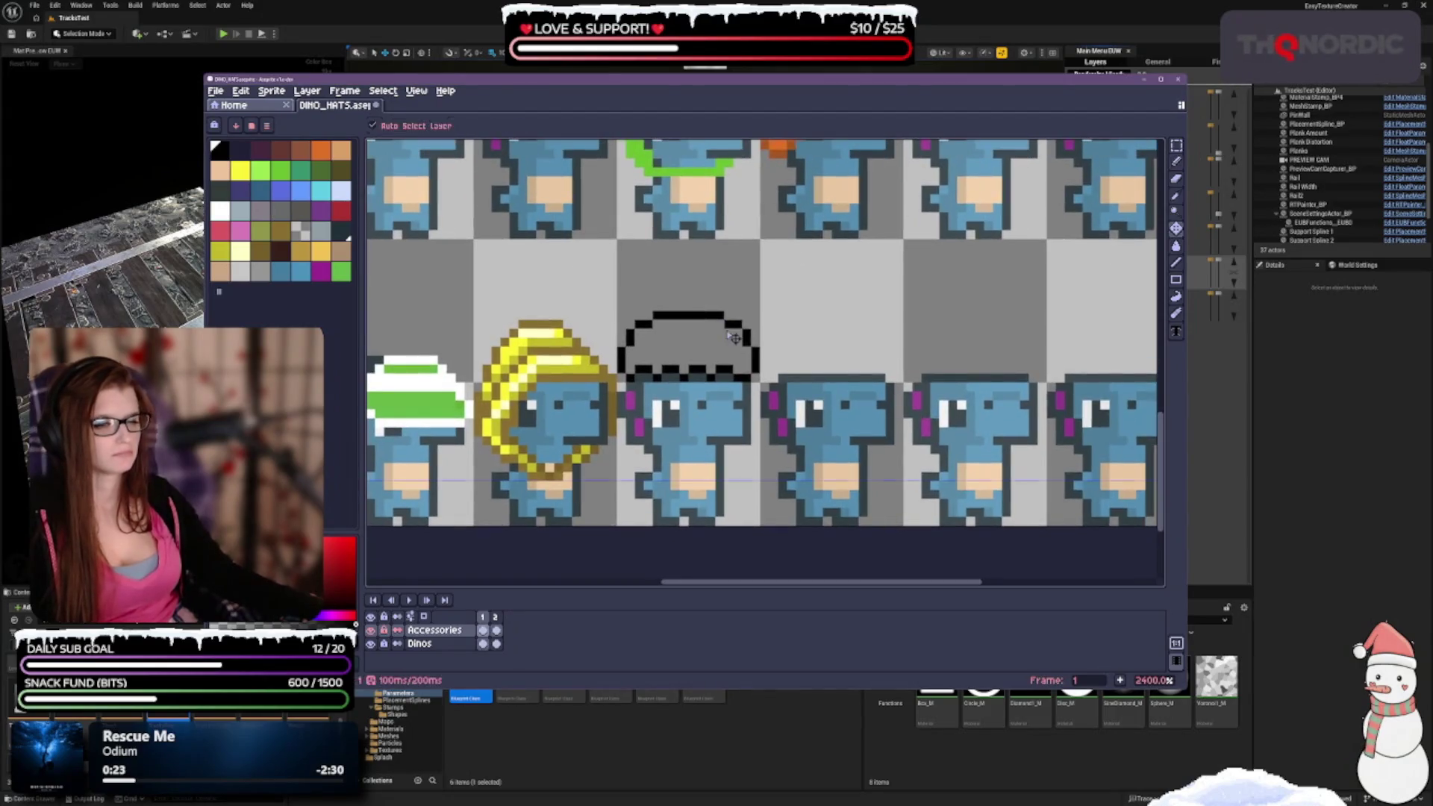
key("ctrl+z")
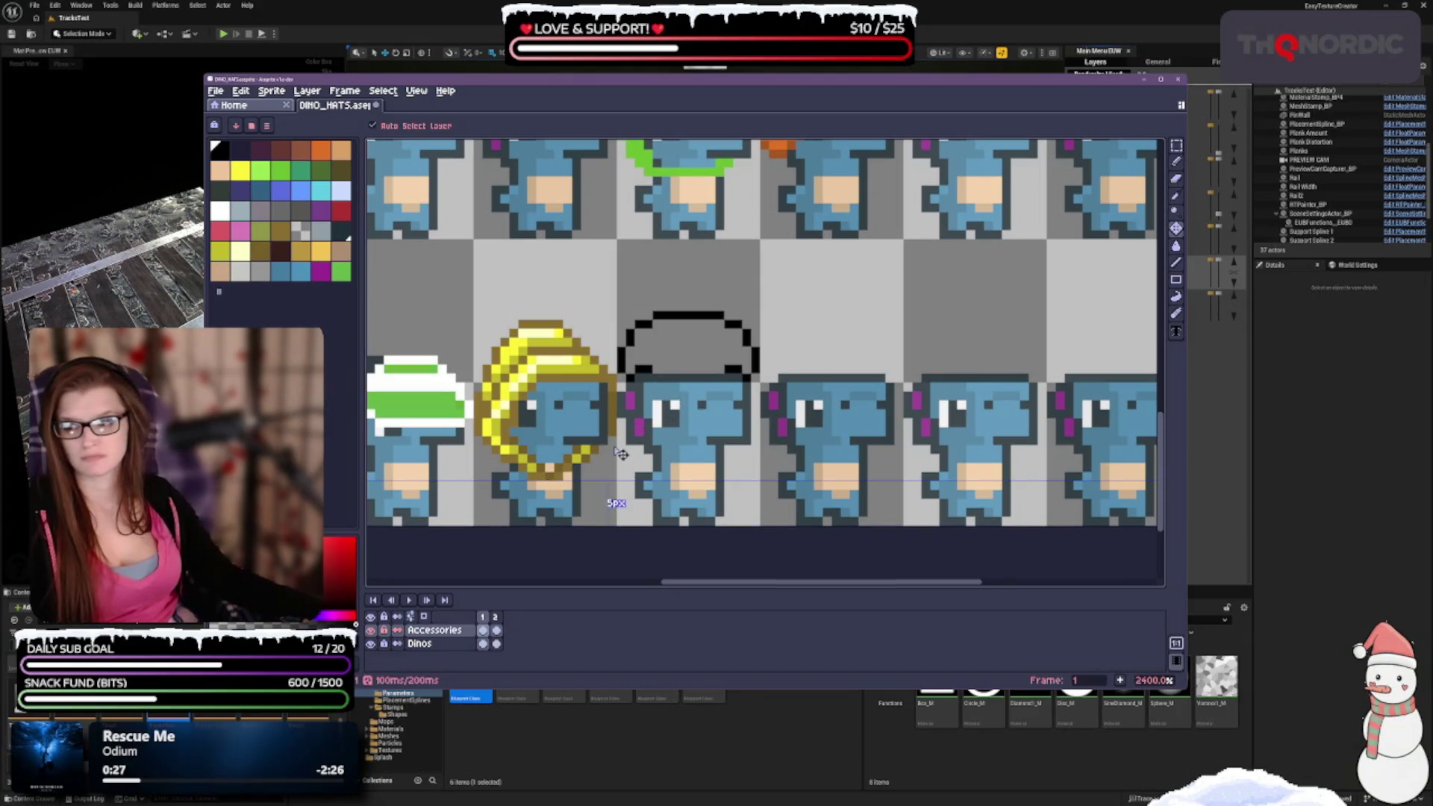
key("ctrl+z")
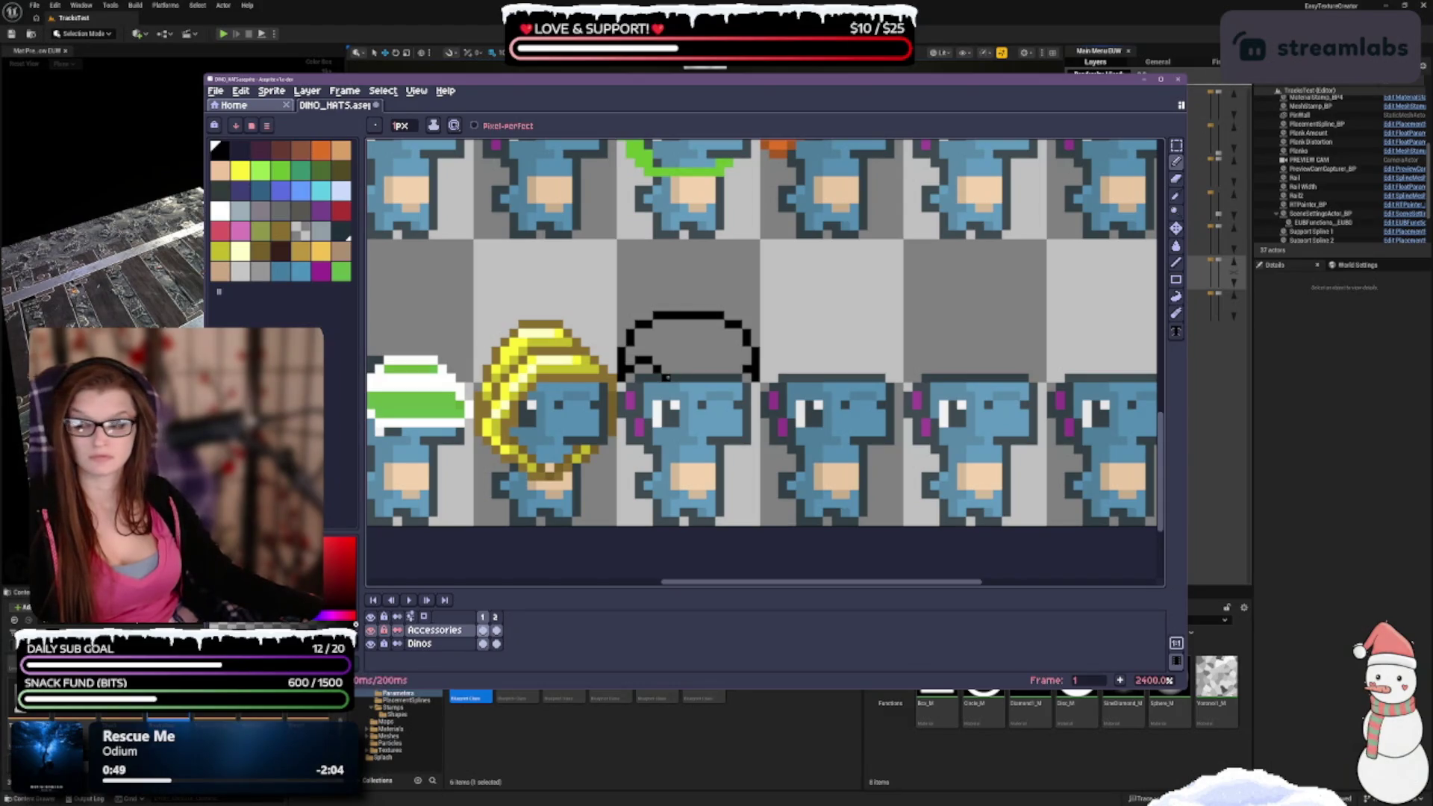
left_click(672, 370)
left_click(692, 359)
left_click(710, 359)
left_click_drag(710, 368, 702, 368)
left_click(721, 364)
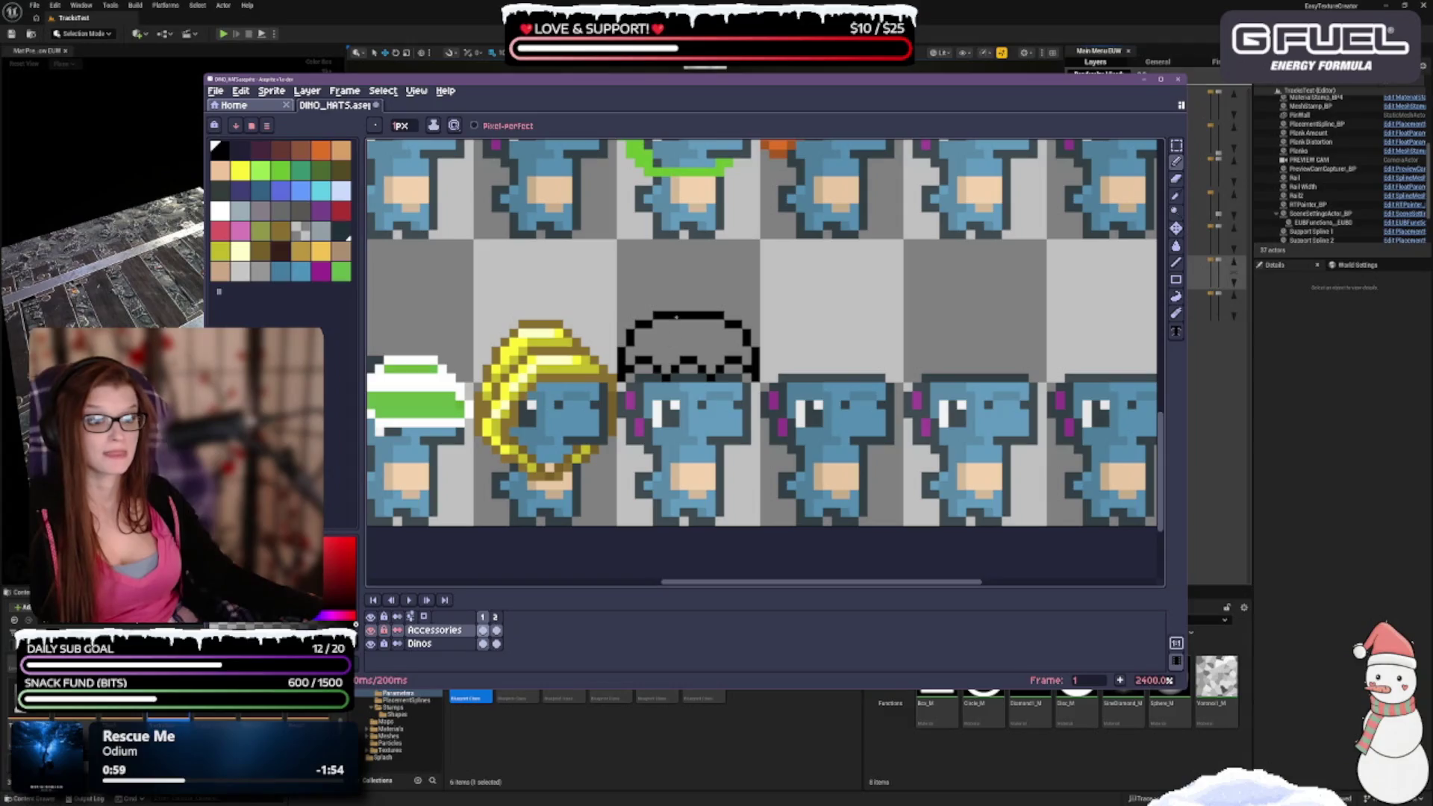
Draw black rib lines dividing the inside of the hat dome.
mouse_move(665, 341)
left_mouse_down()
mouse_move(672, 377)
mouse_move(676, 329)
mouse_move(685, 351)
mouse_move(711, 355)
mouse_move(708, 333)
left_mouse_up()
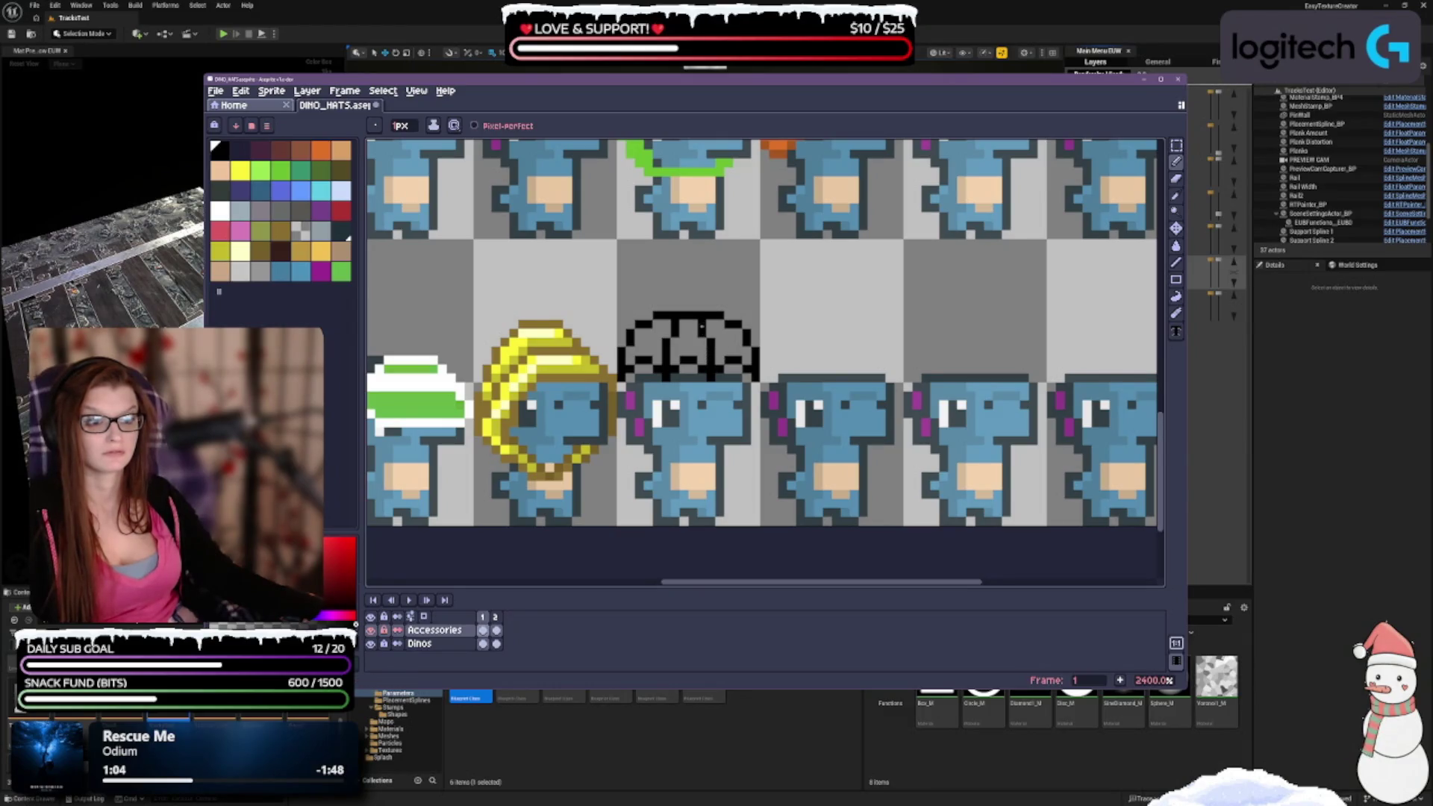
scroll(738, 423, "down", 4)
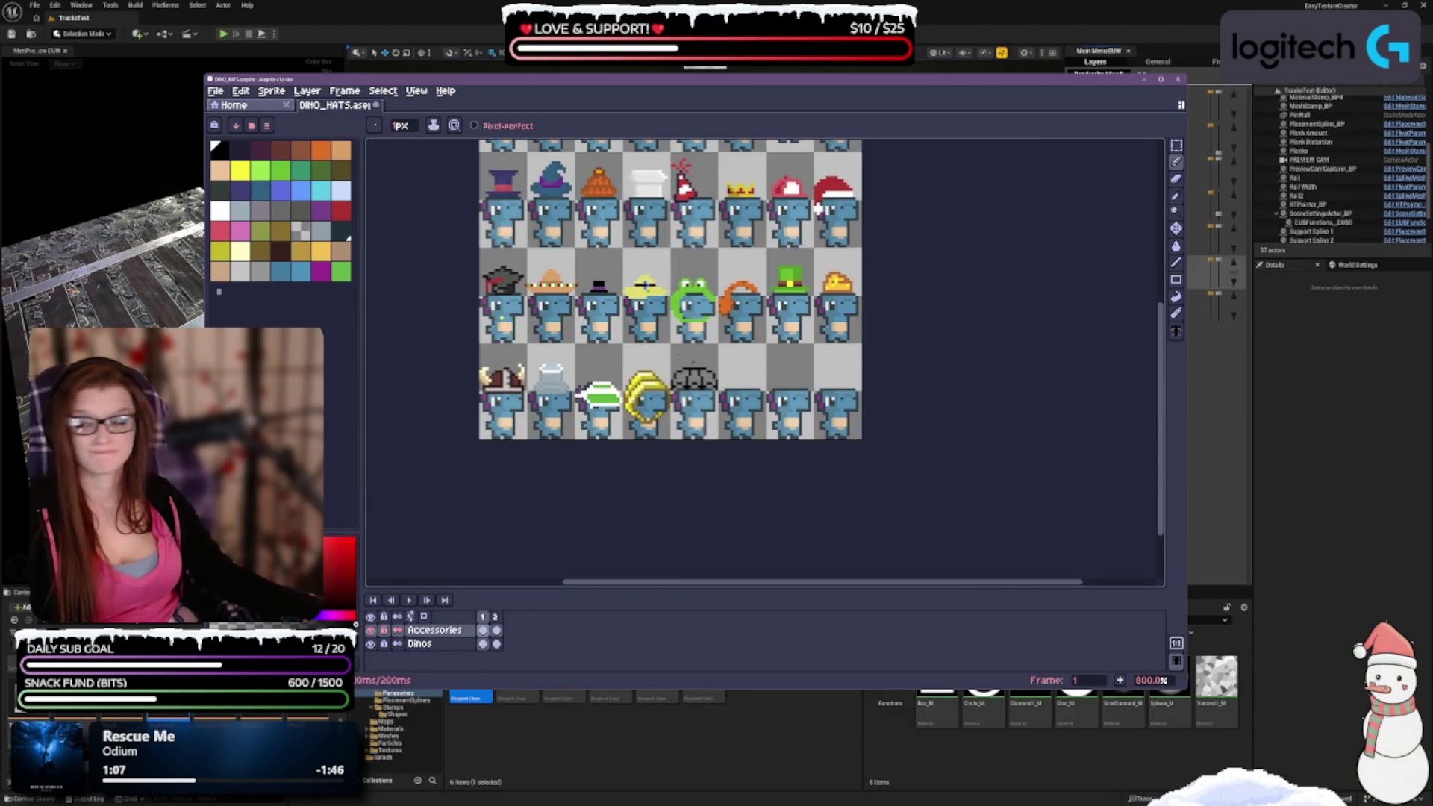
scroll(789, 335, "up", 3)
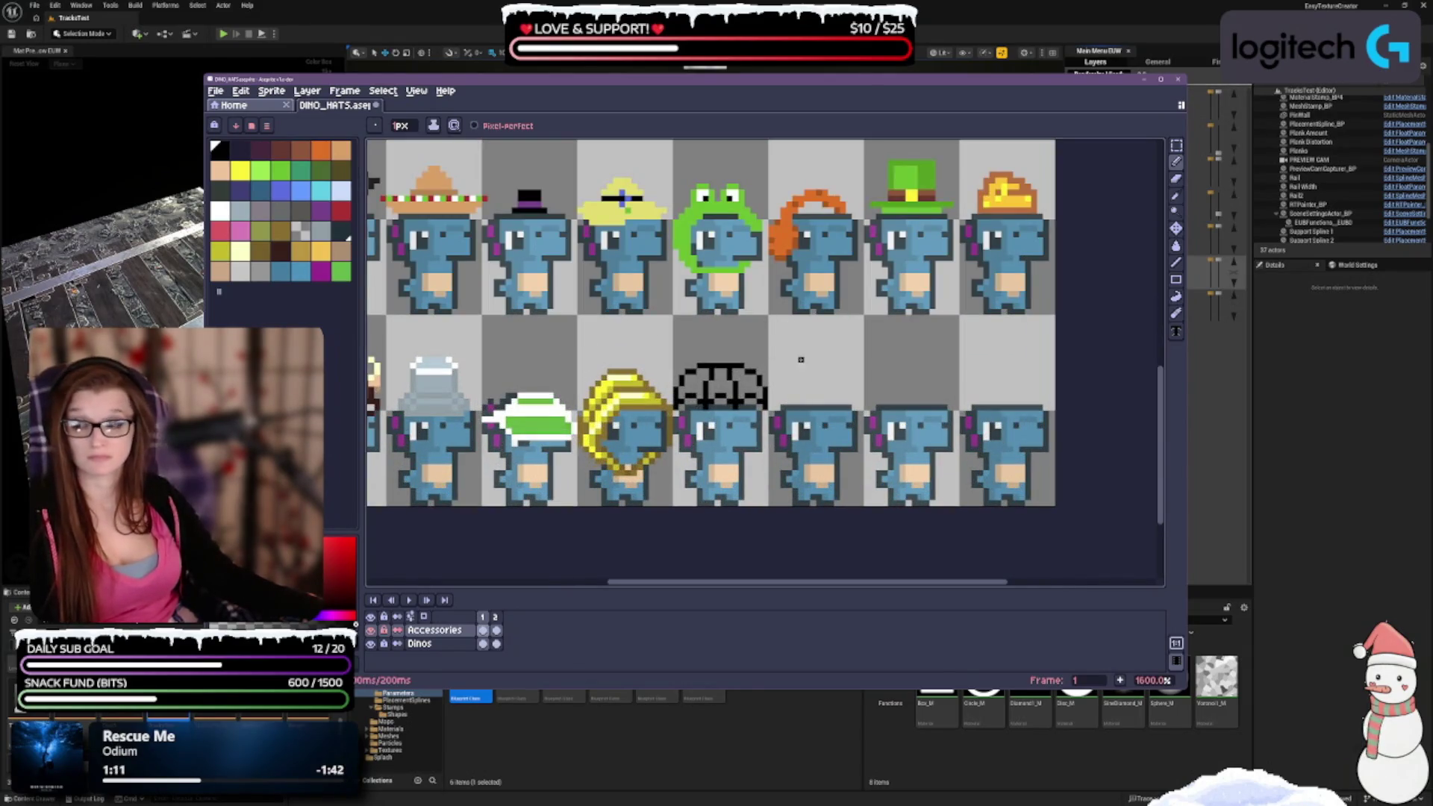
scroll(800, 360, "up", 1)
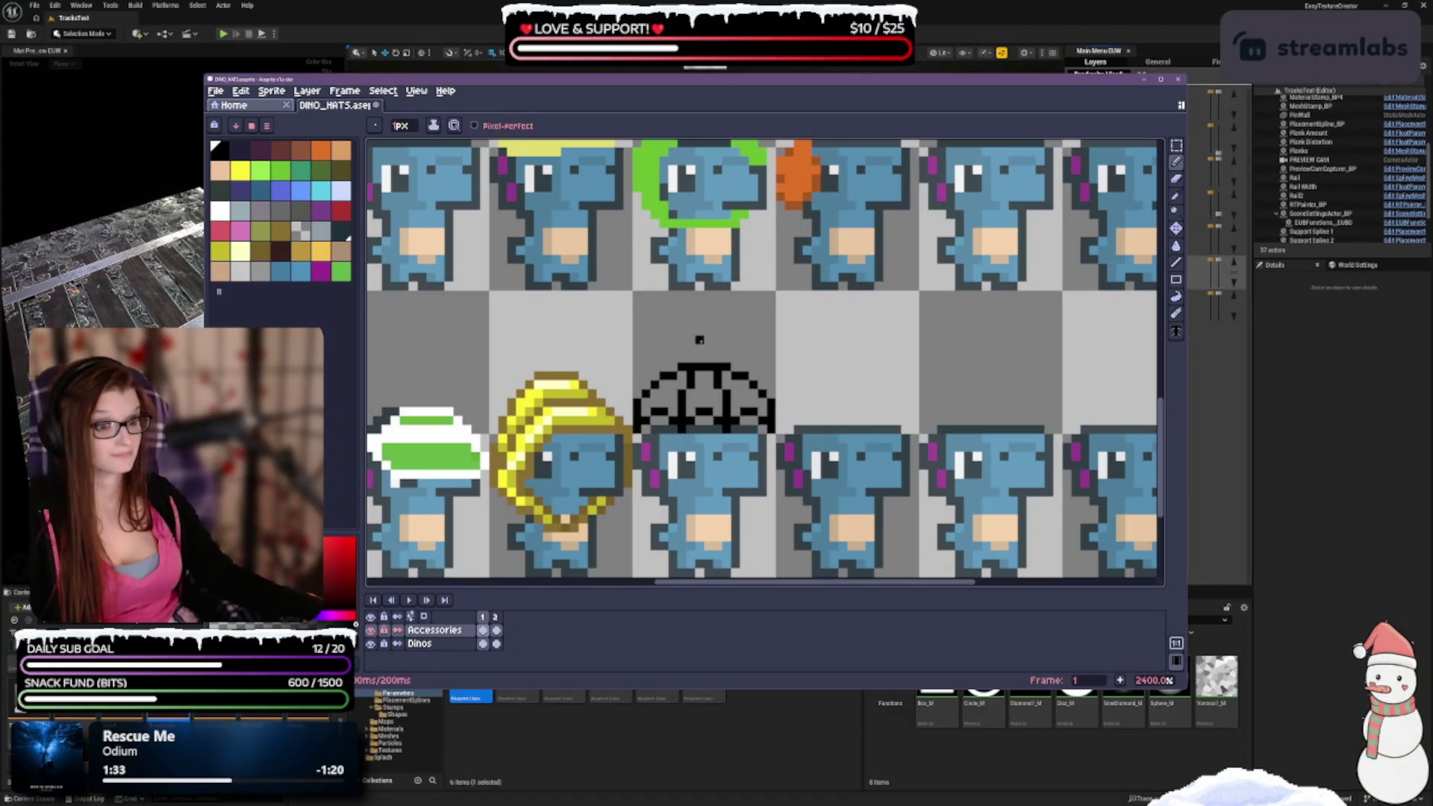
scroll(700, 339, "down", 3)
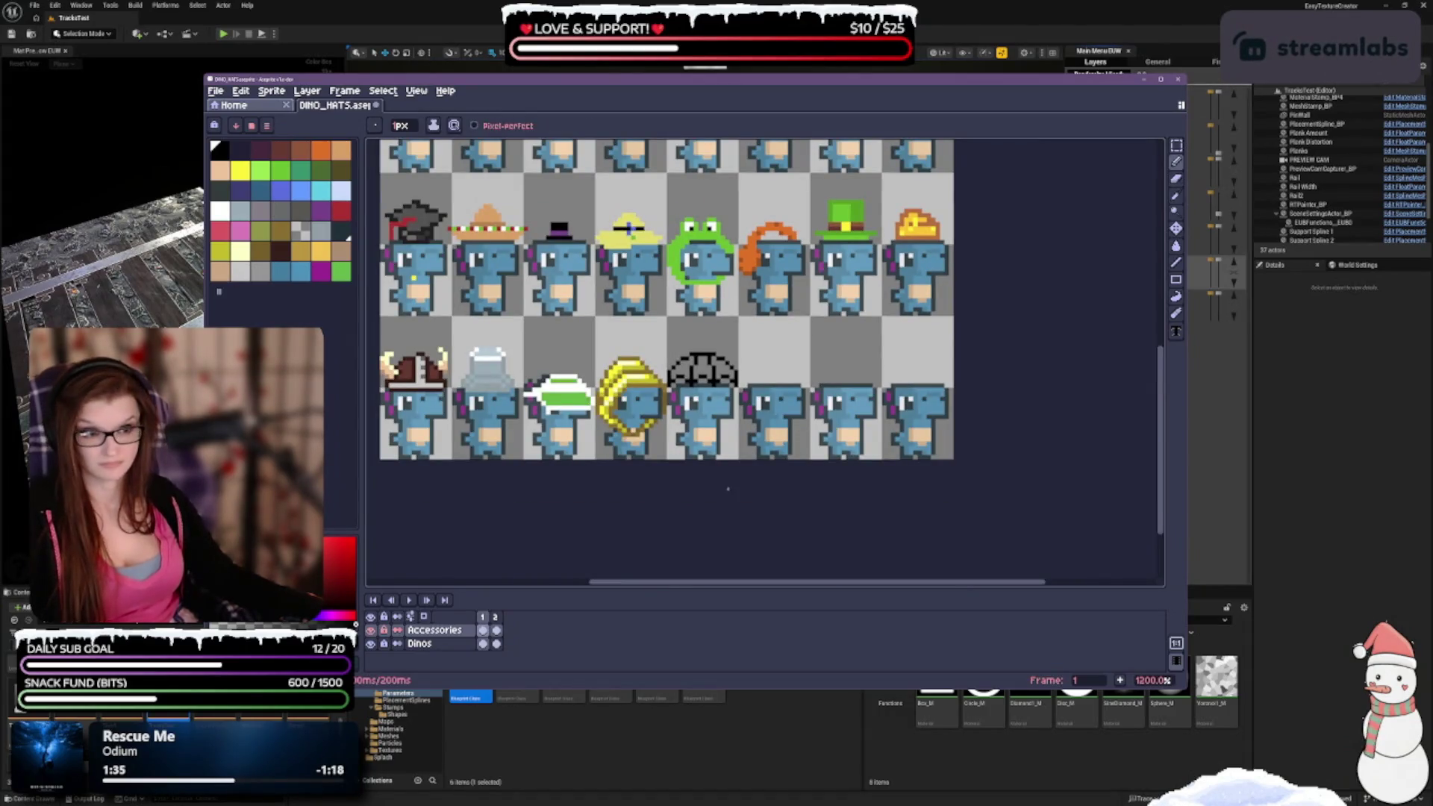
scroll(698, 372, "up", 1)
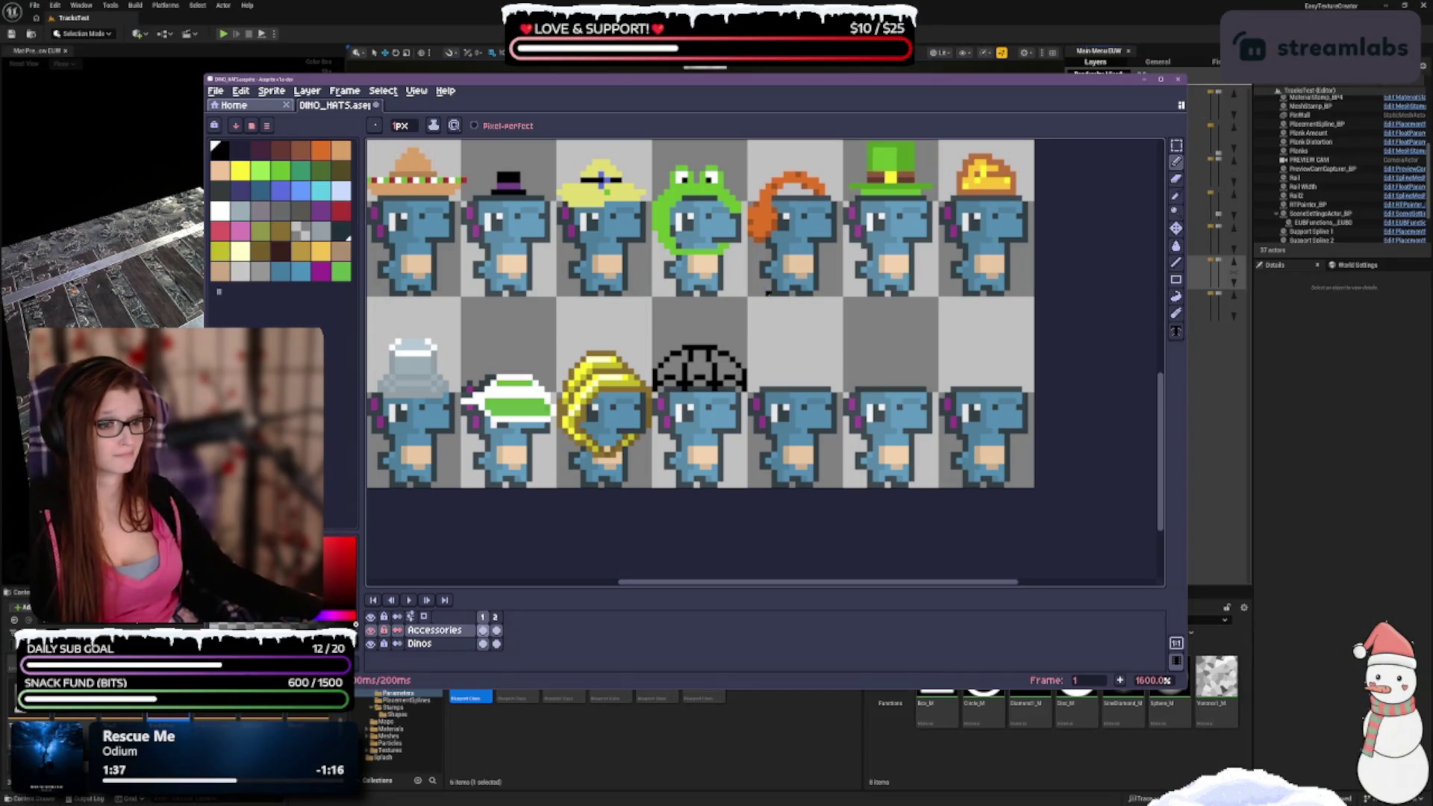
scroll(727, 418, "up", 2)
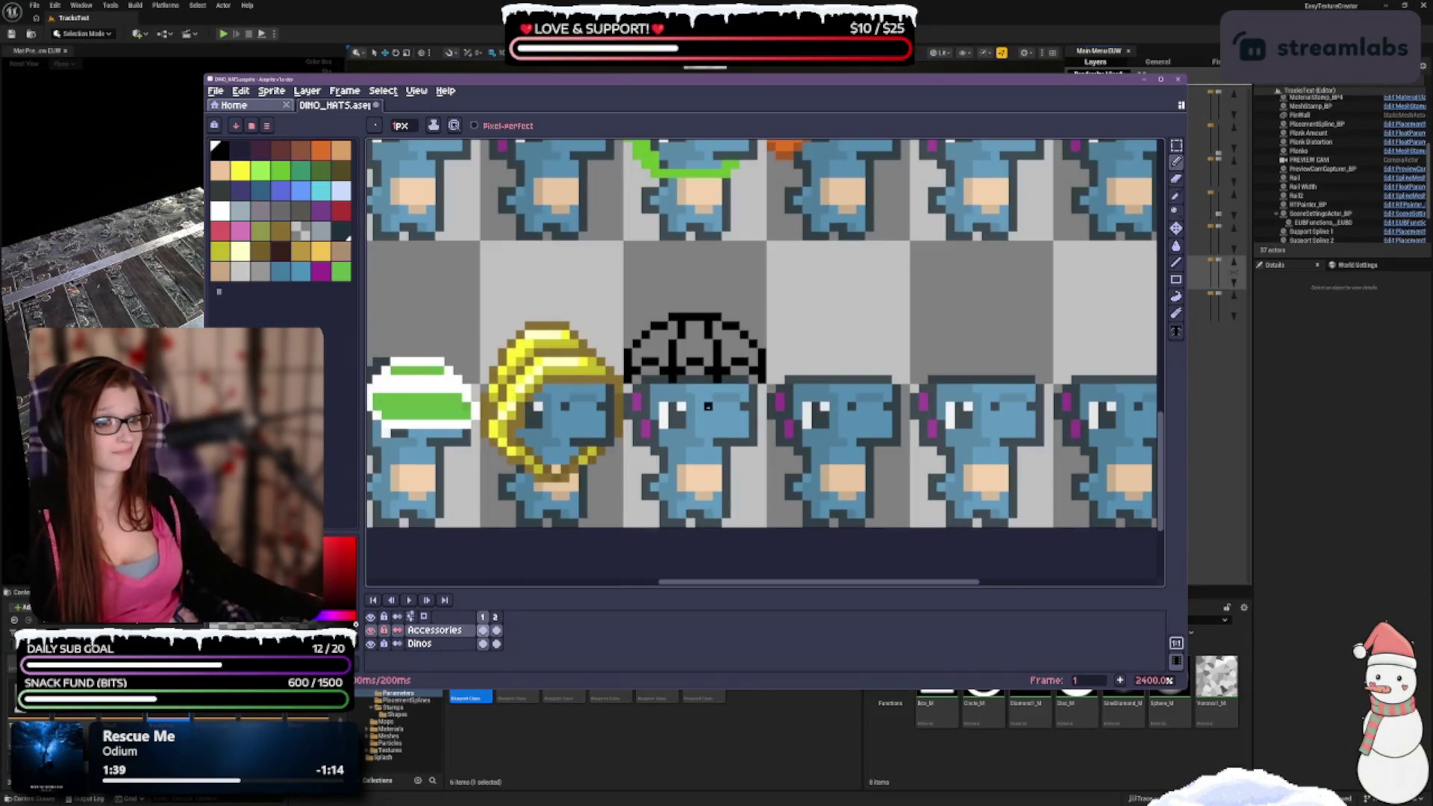
Undo the last eraser stroke and go back to the Pencil, zooming out.
key("e")
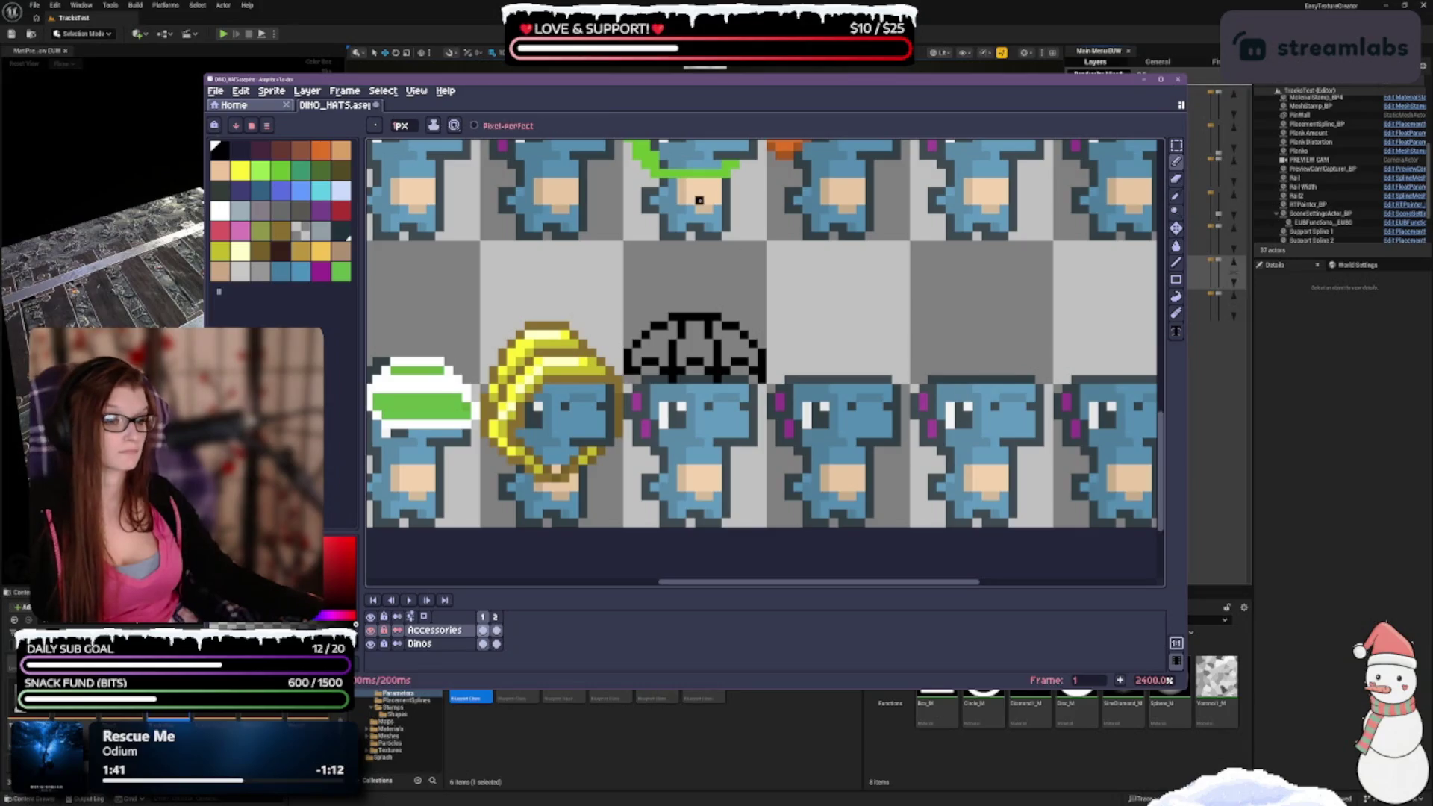
key("ctrl+z")
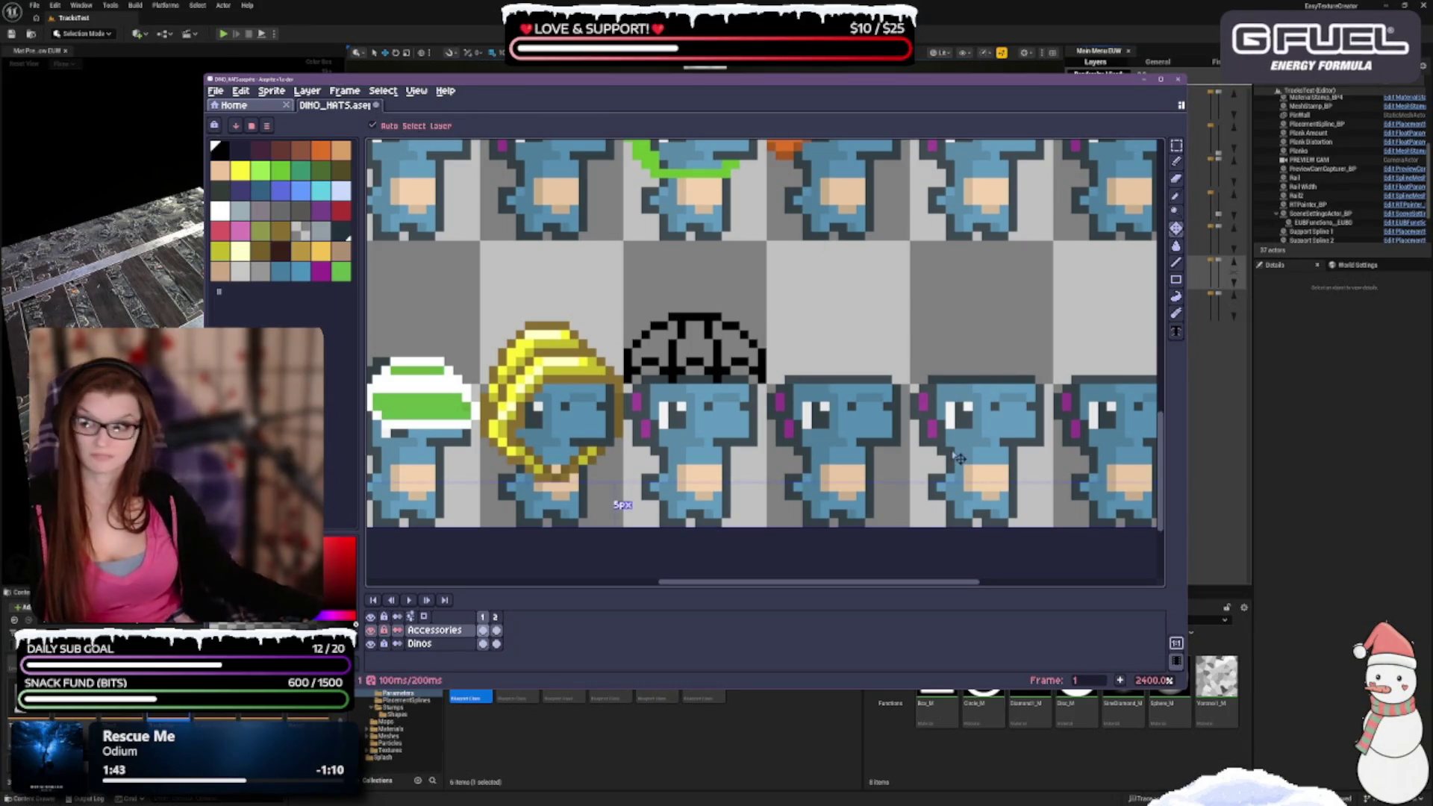
key("b")
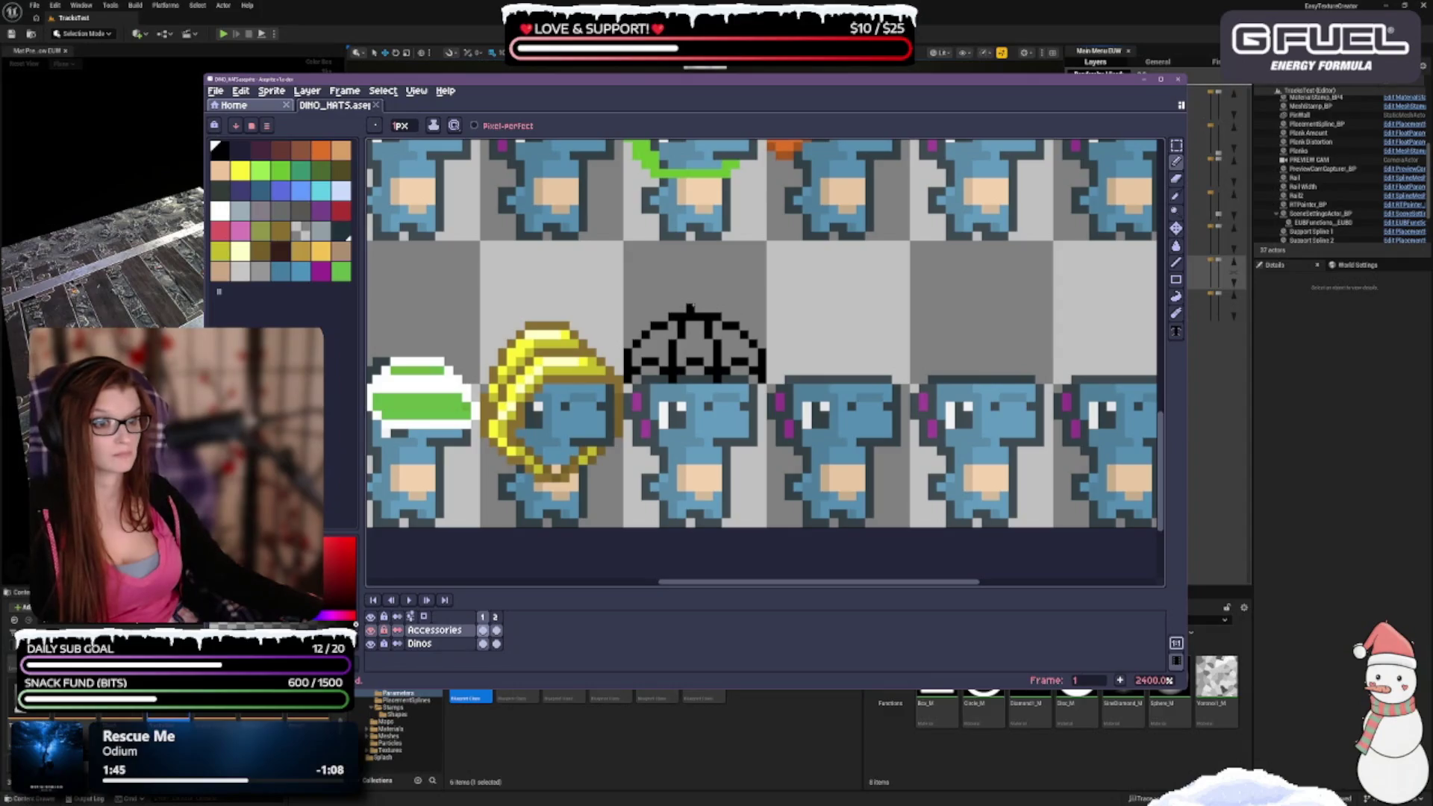
scroll(779, 273, "down", 1)
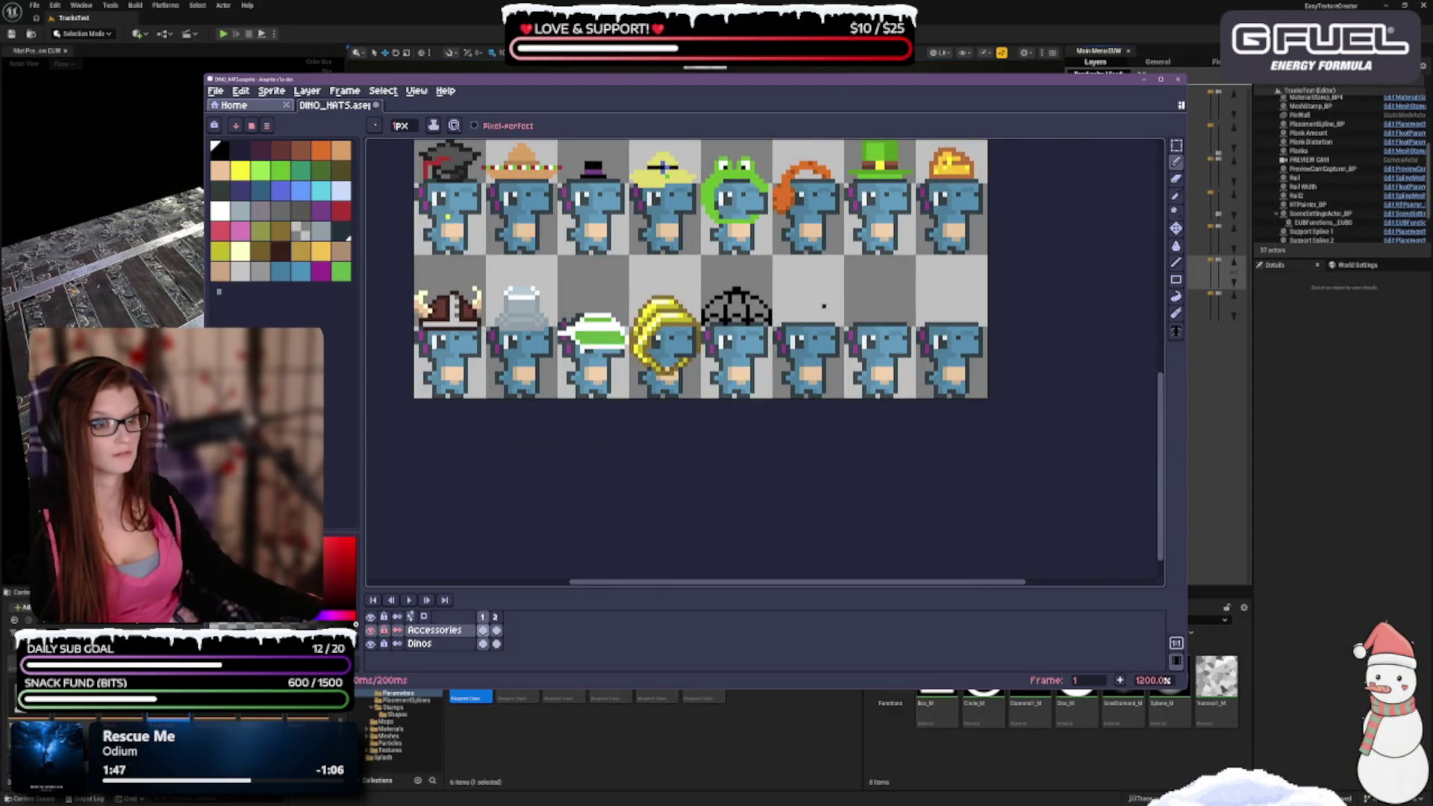
Pan across the dino sprites and drag the editor edges down to show more rows.
scroll(824, 306, "up", 3)
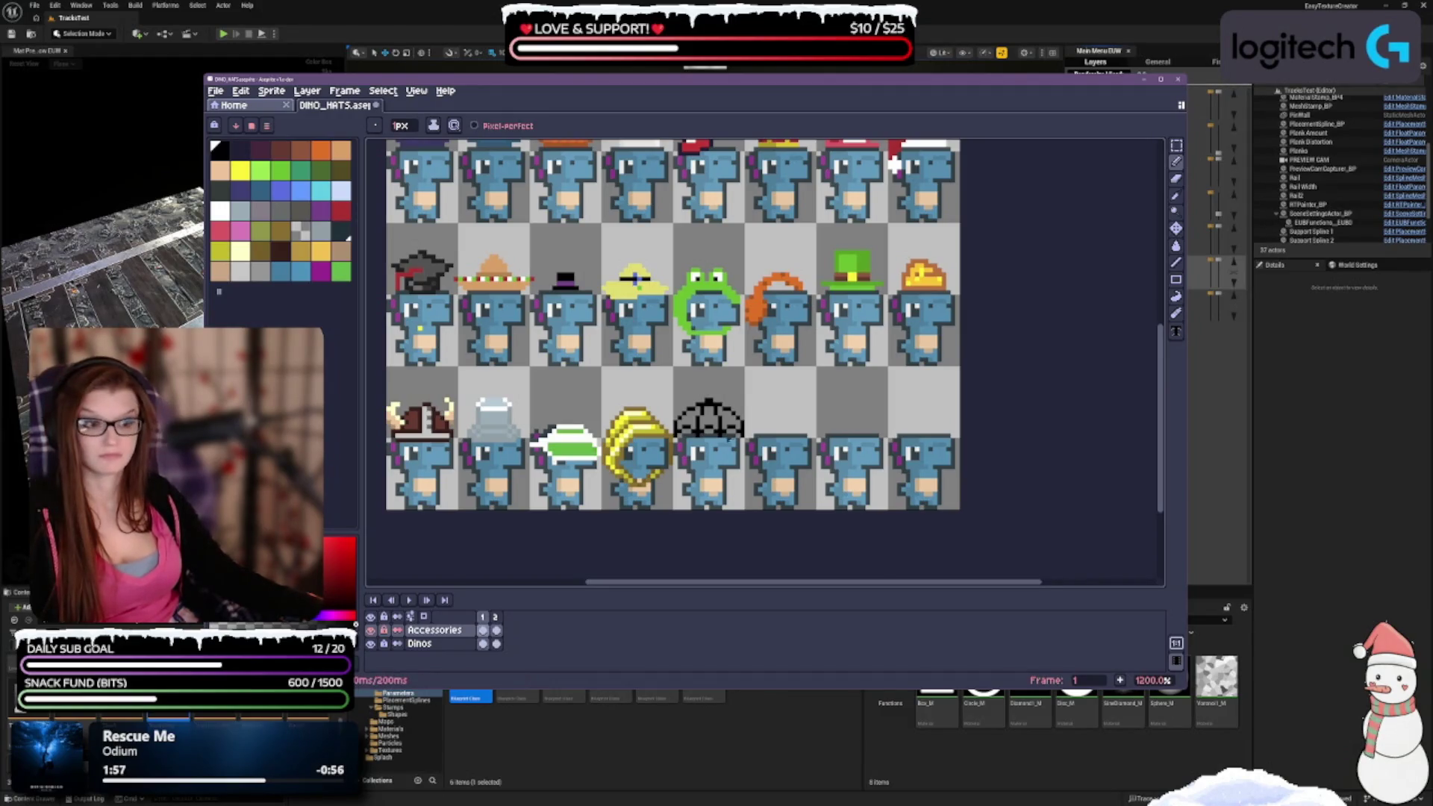
scroll(730, 485, "up", 3)
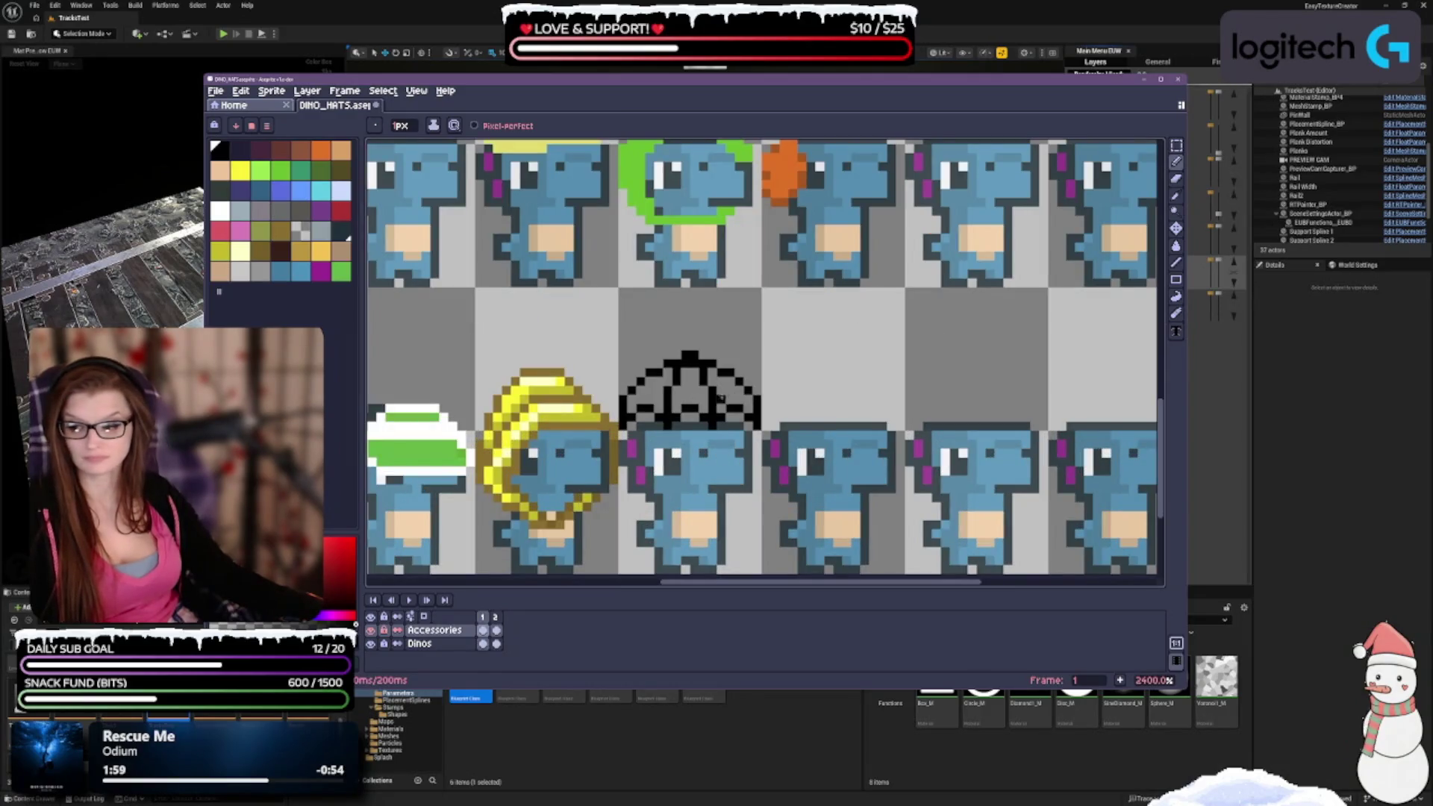
left_click_drag(721, 401, 689, 357)
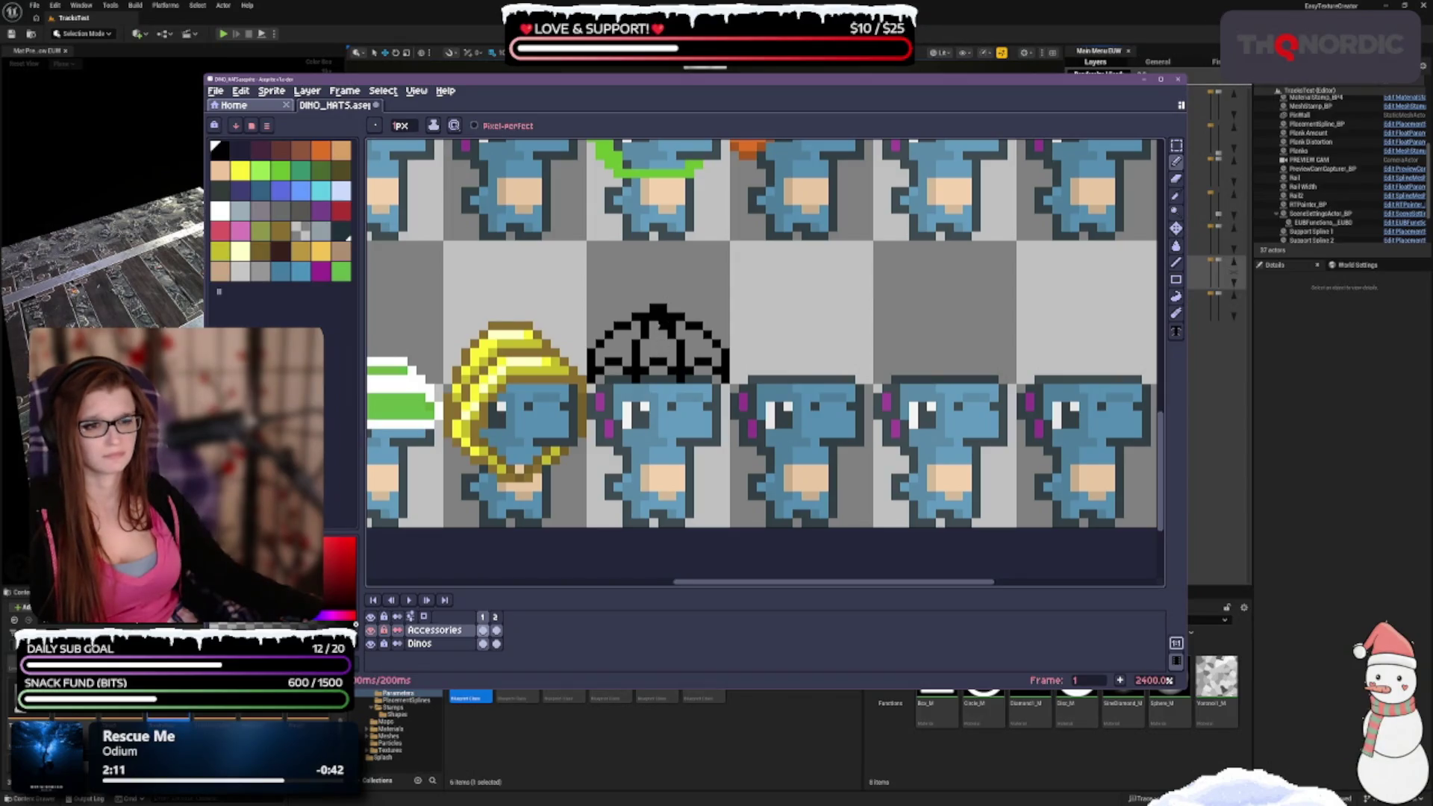
scroll(758, 342, "down", 3)
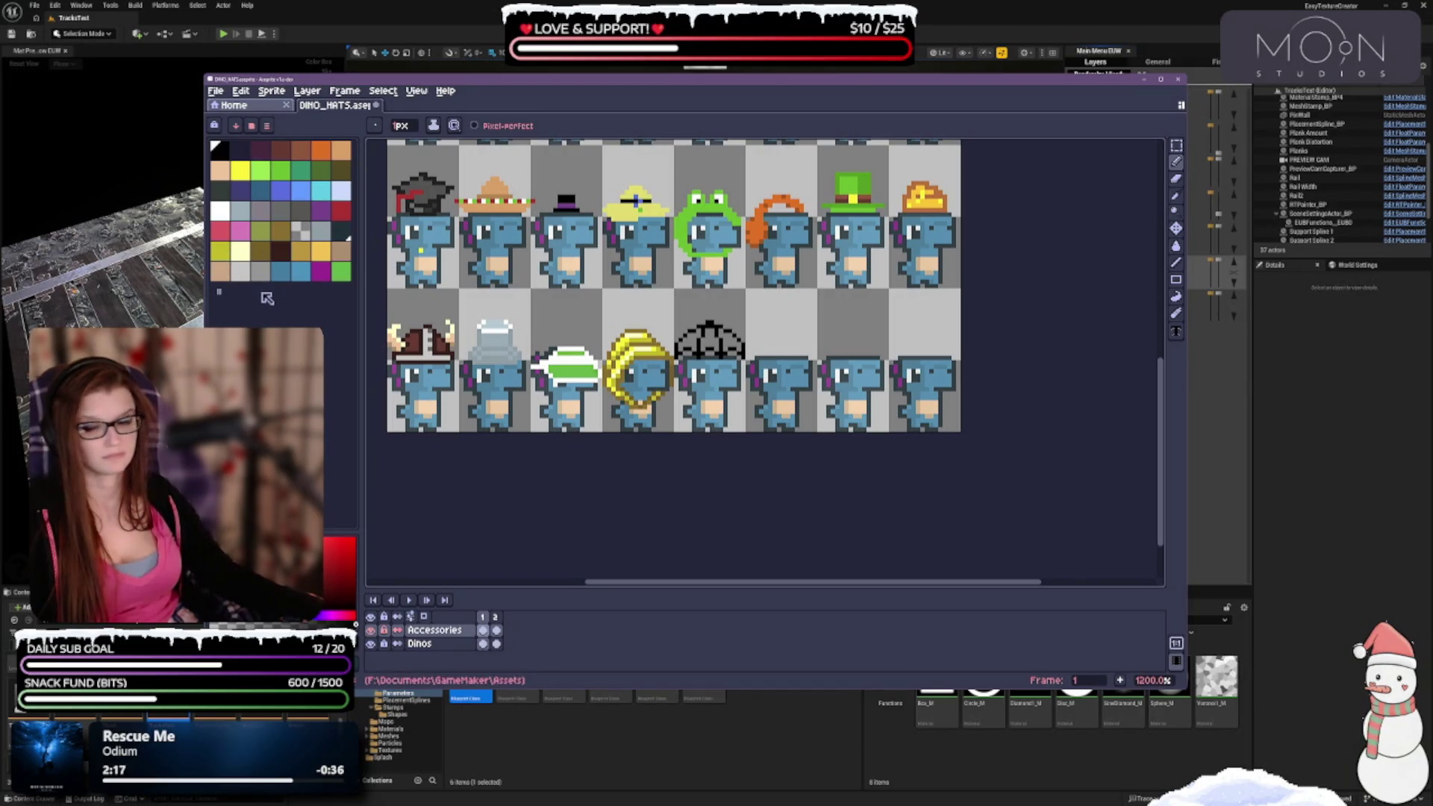
scroll(715, 308, "up", 3)
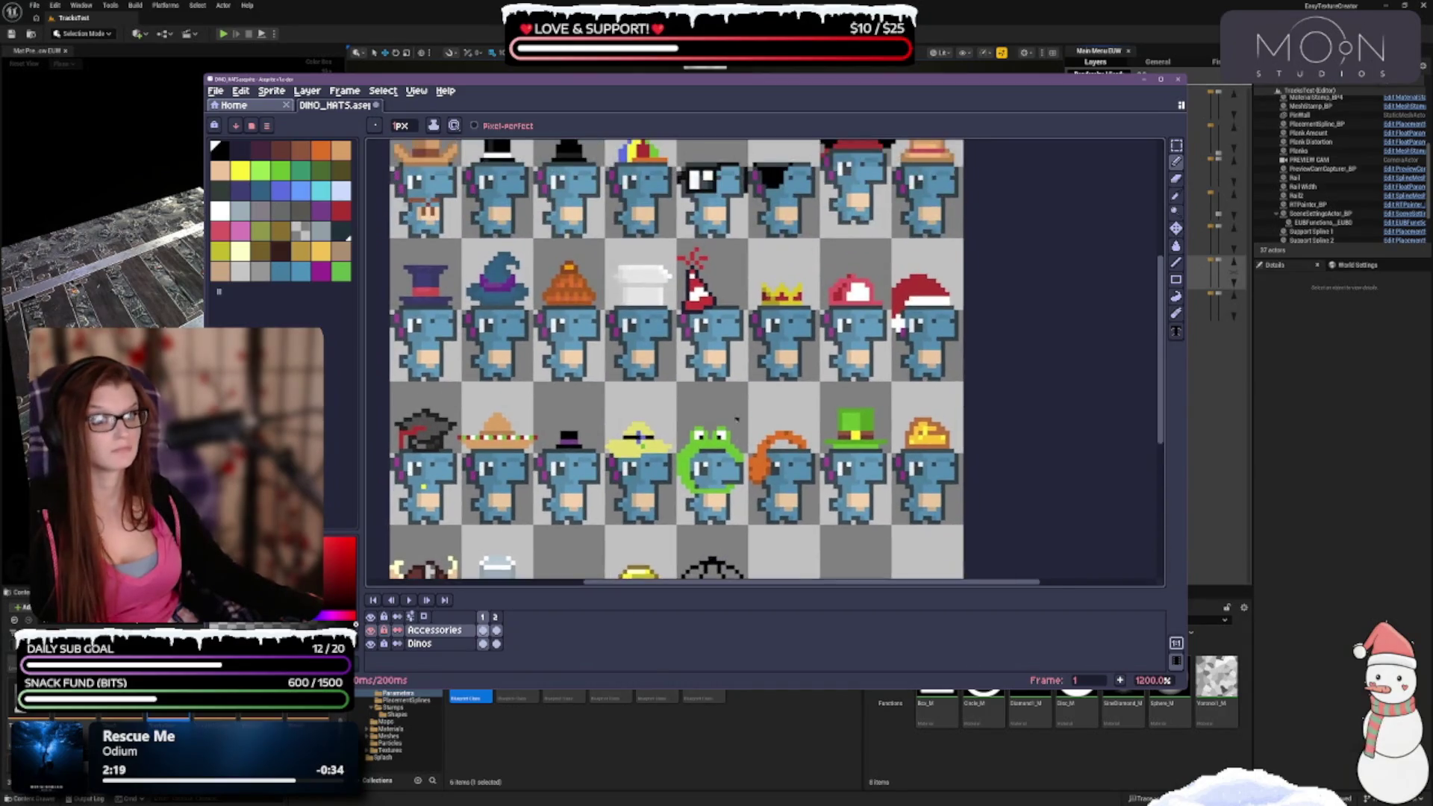
scroll(750, 441, "down", 1)
scroll(750, 440, "up", 1)
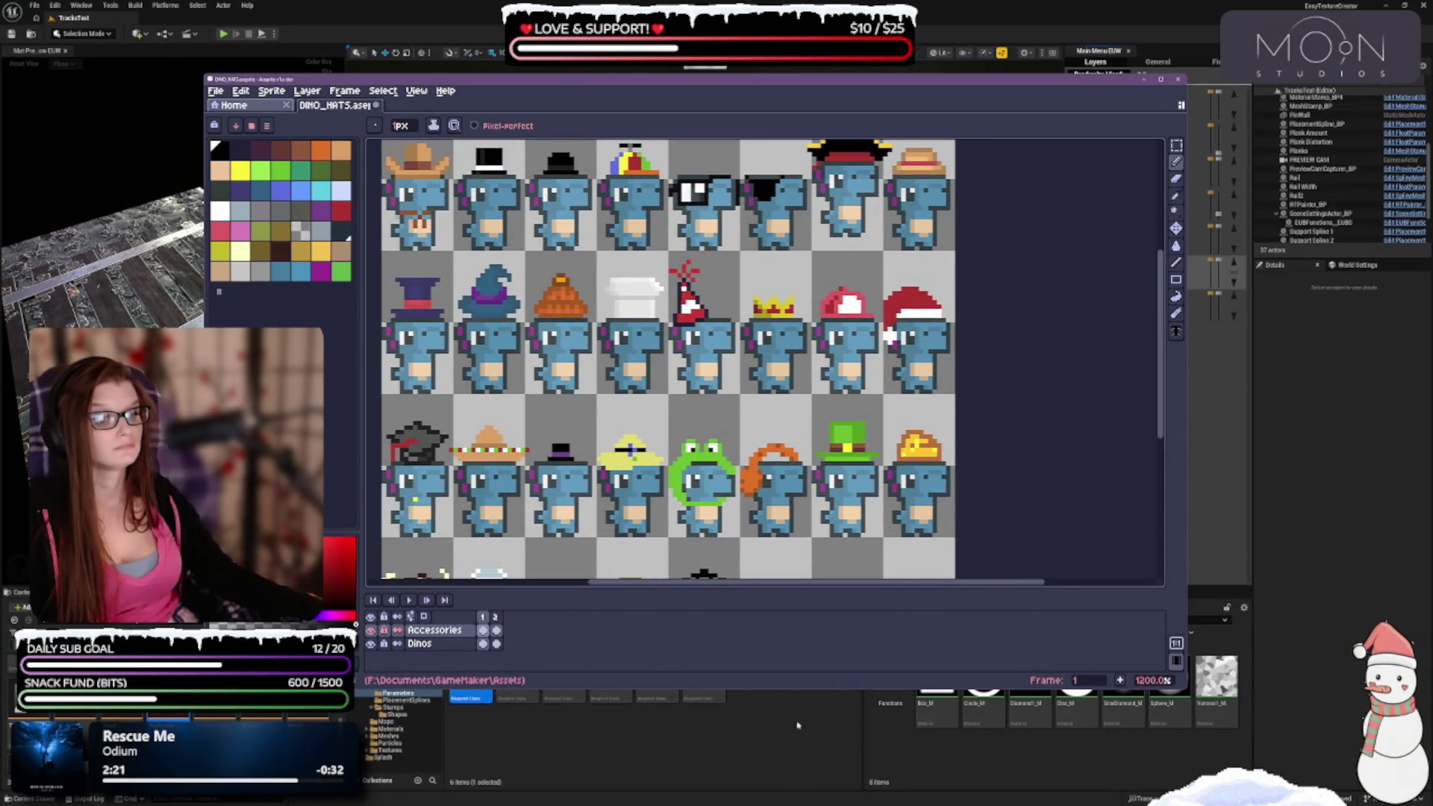
left_click_drag(783, 689, 776, 779)
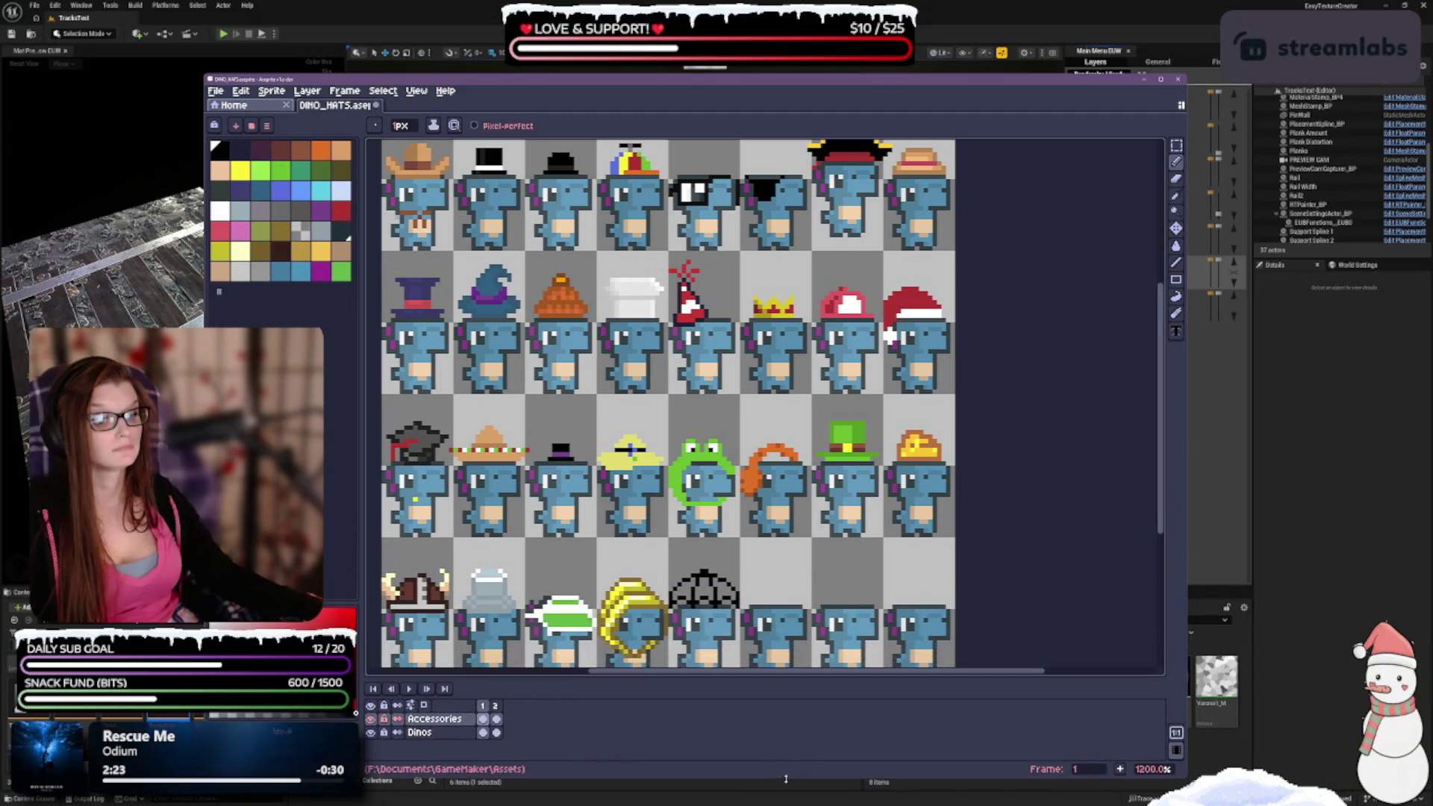
left_click_drag(761, 677, 761, 698)
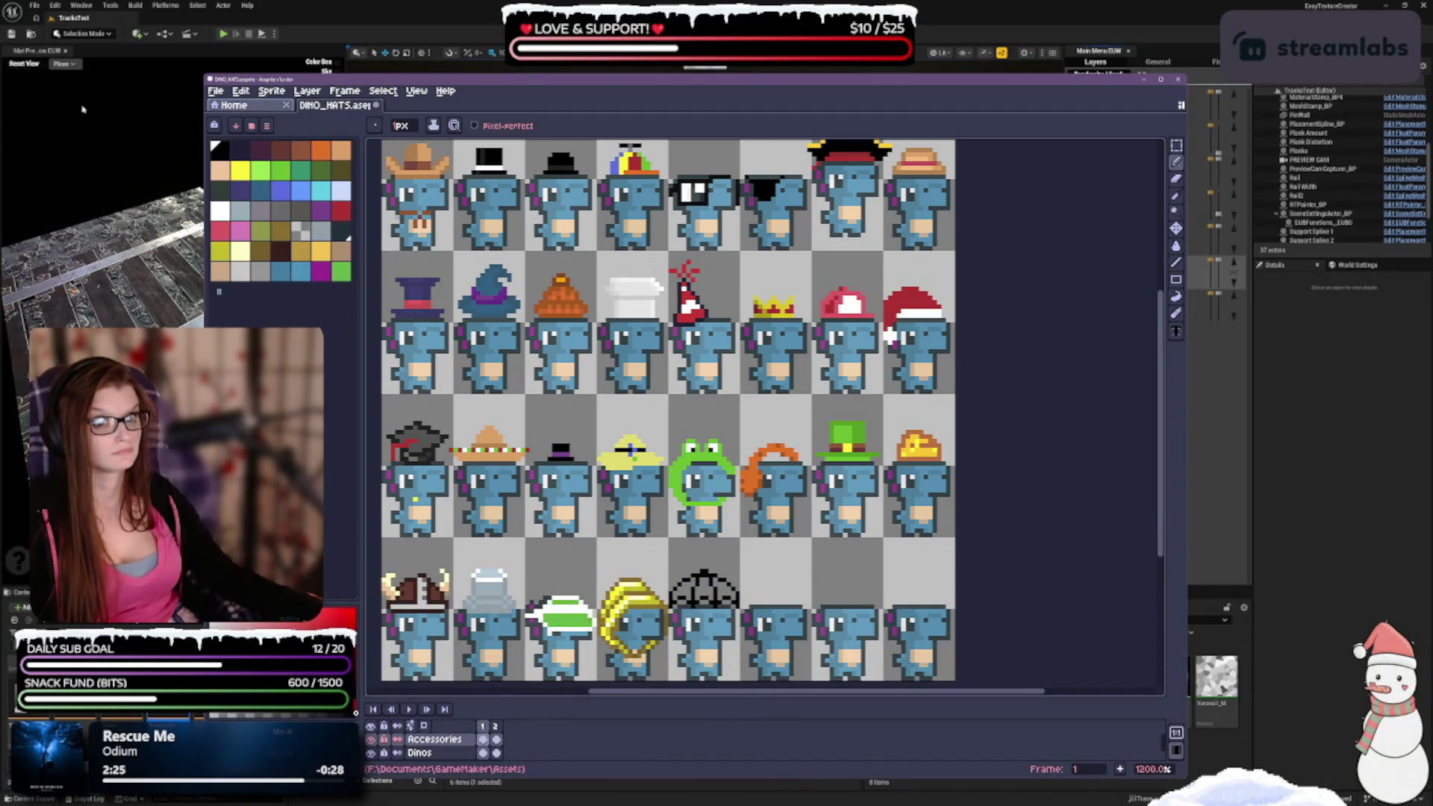
Fill one section of the umbrella dome blue with the Paint Bucket.
left_click(277, 187)
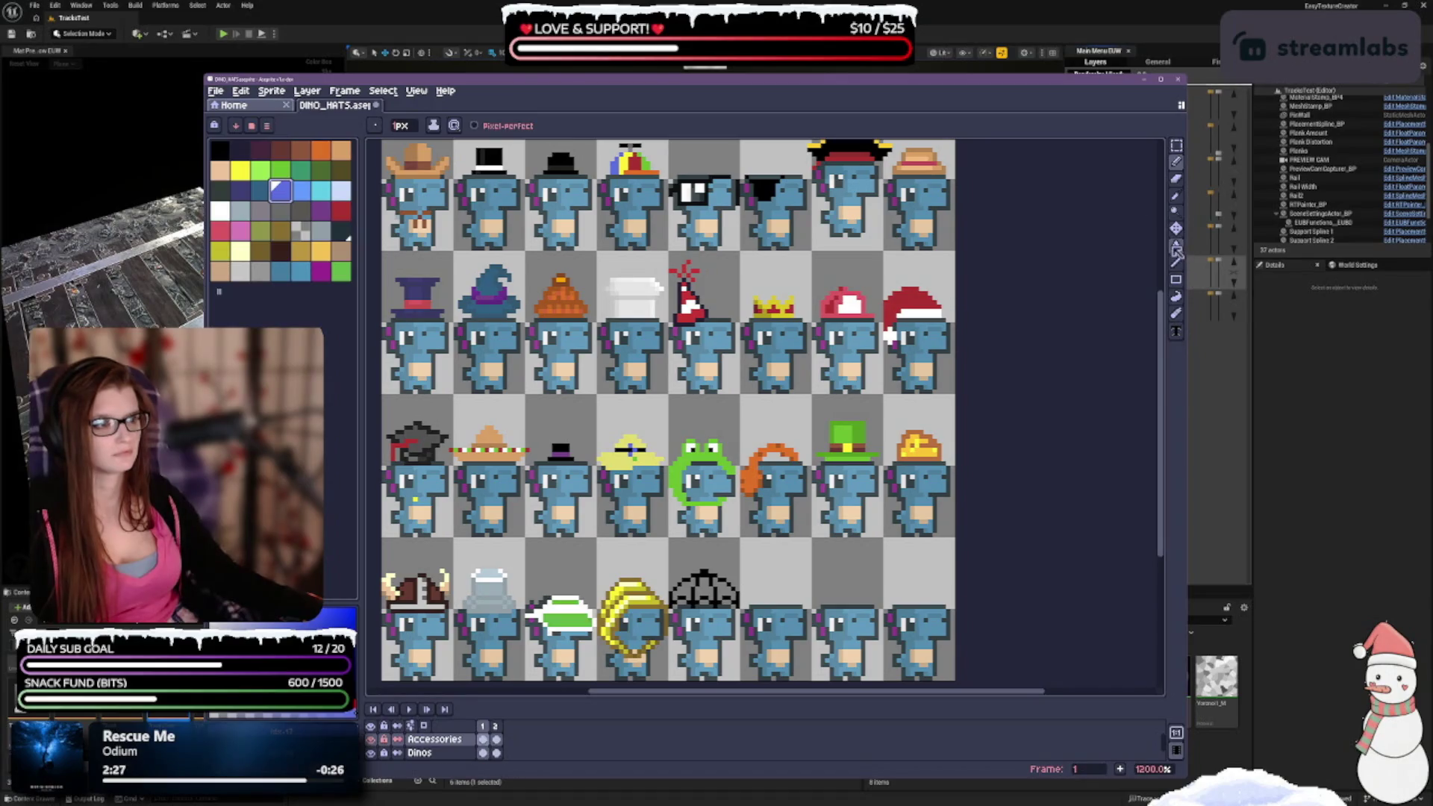
left_click(1176, 246)
left_click(683, 592)
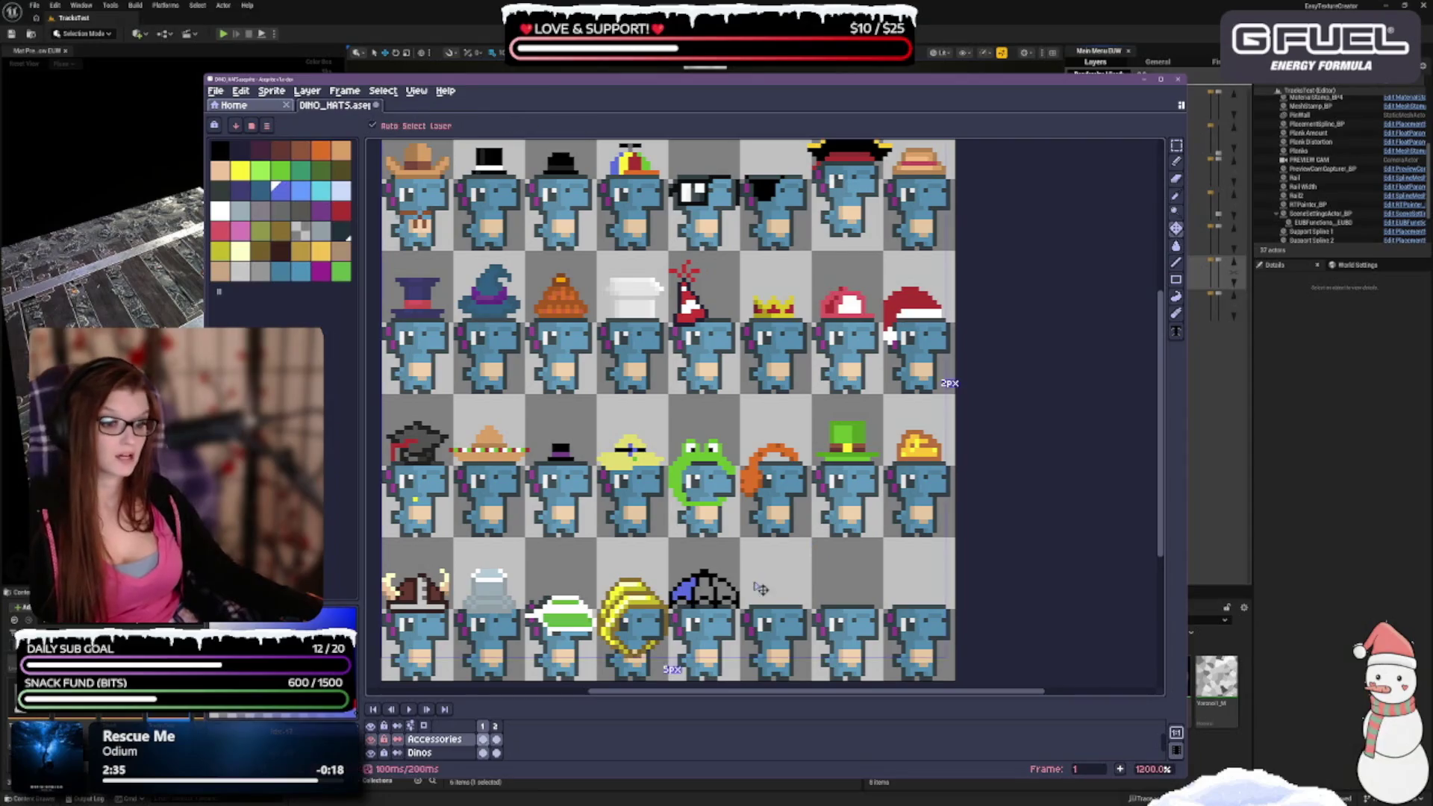
key("ctrl+z")
key("ctrl+y")
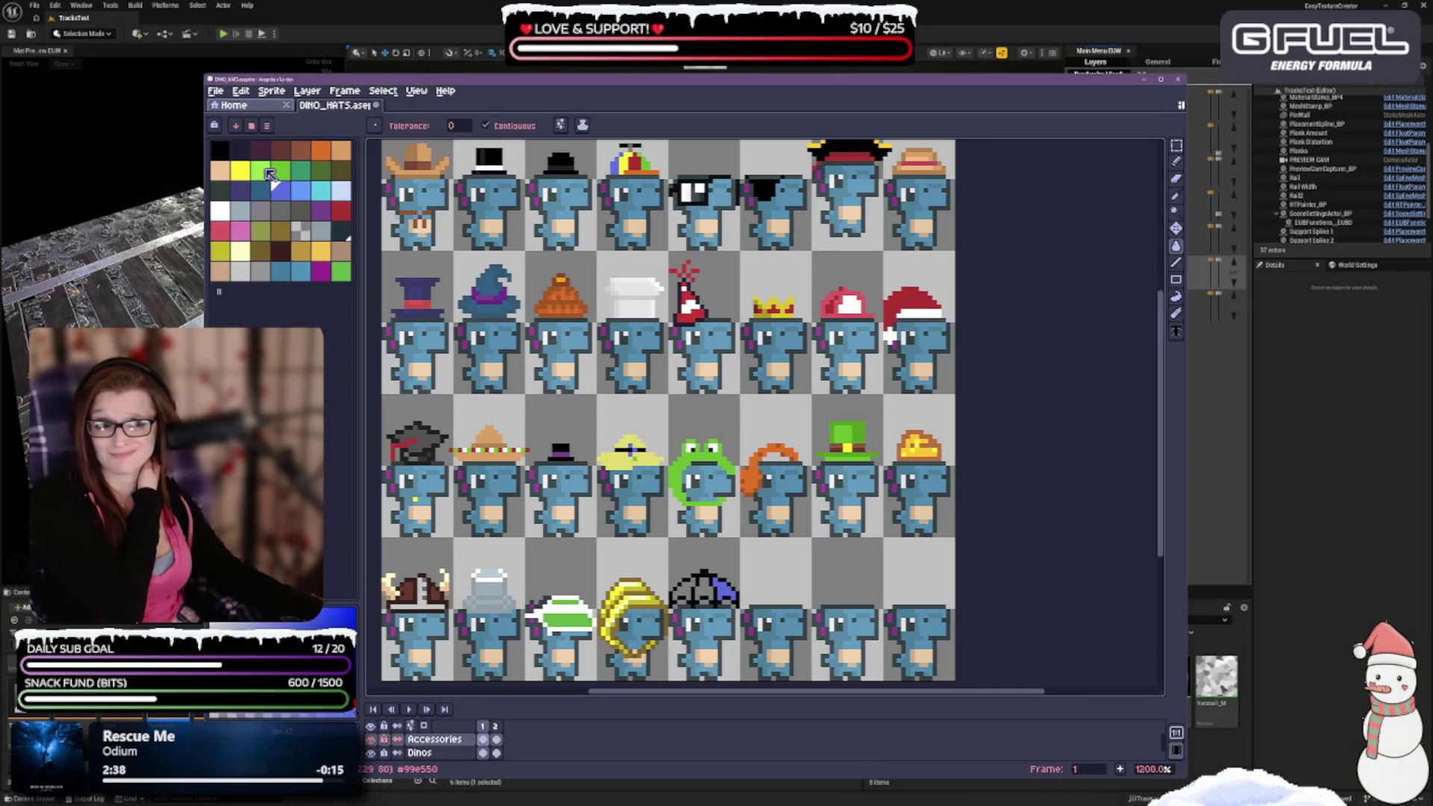
Try green, then fill the other umbrella sections yellow-orange and red.
left_click(340, 271)
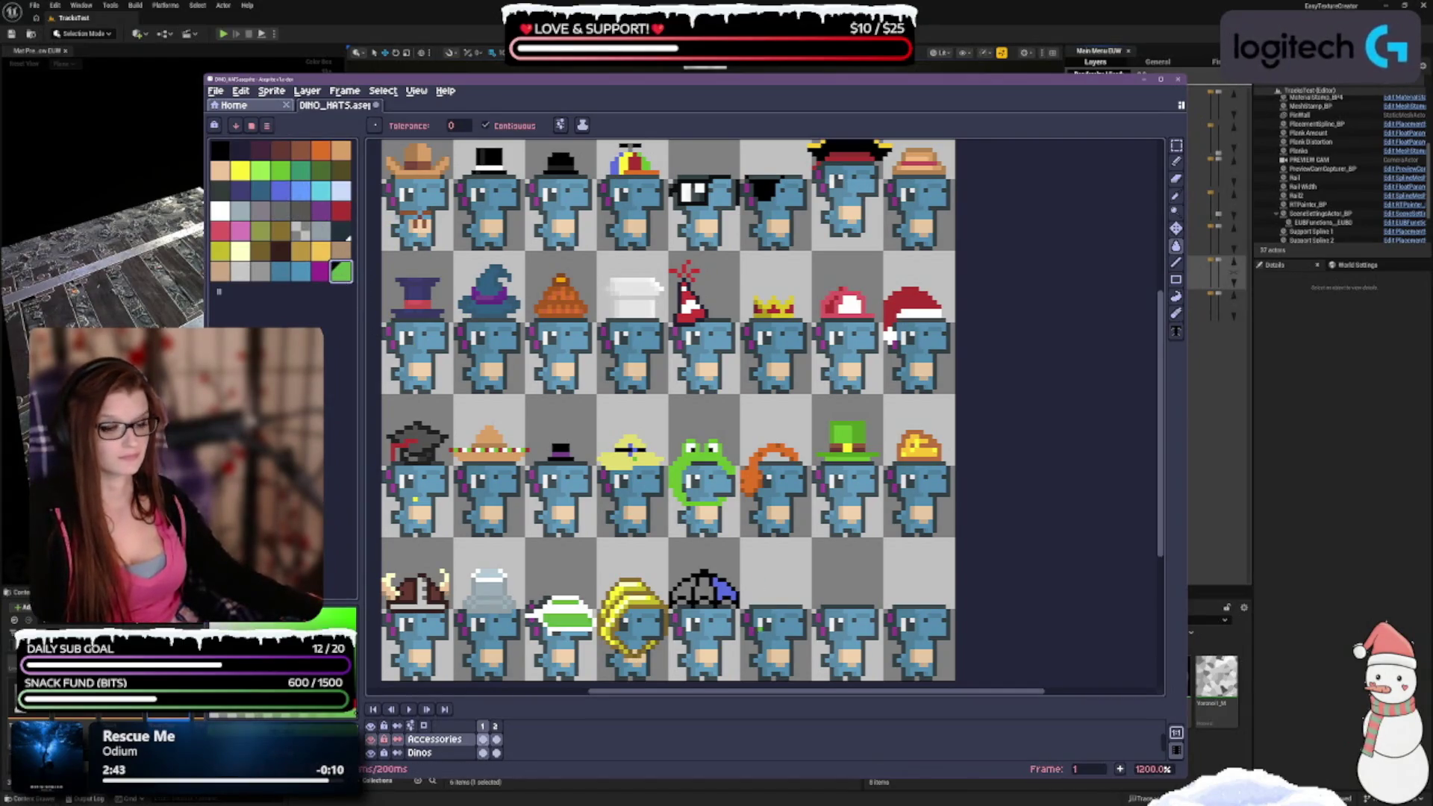
left_click(704, 590)
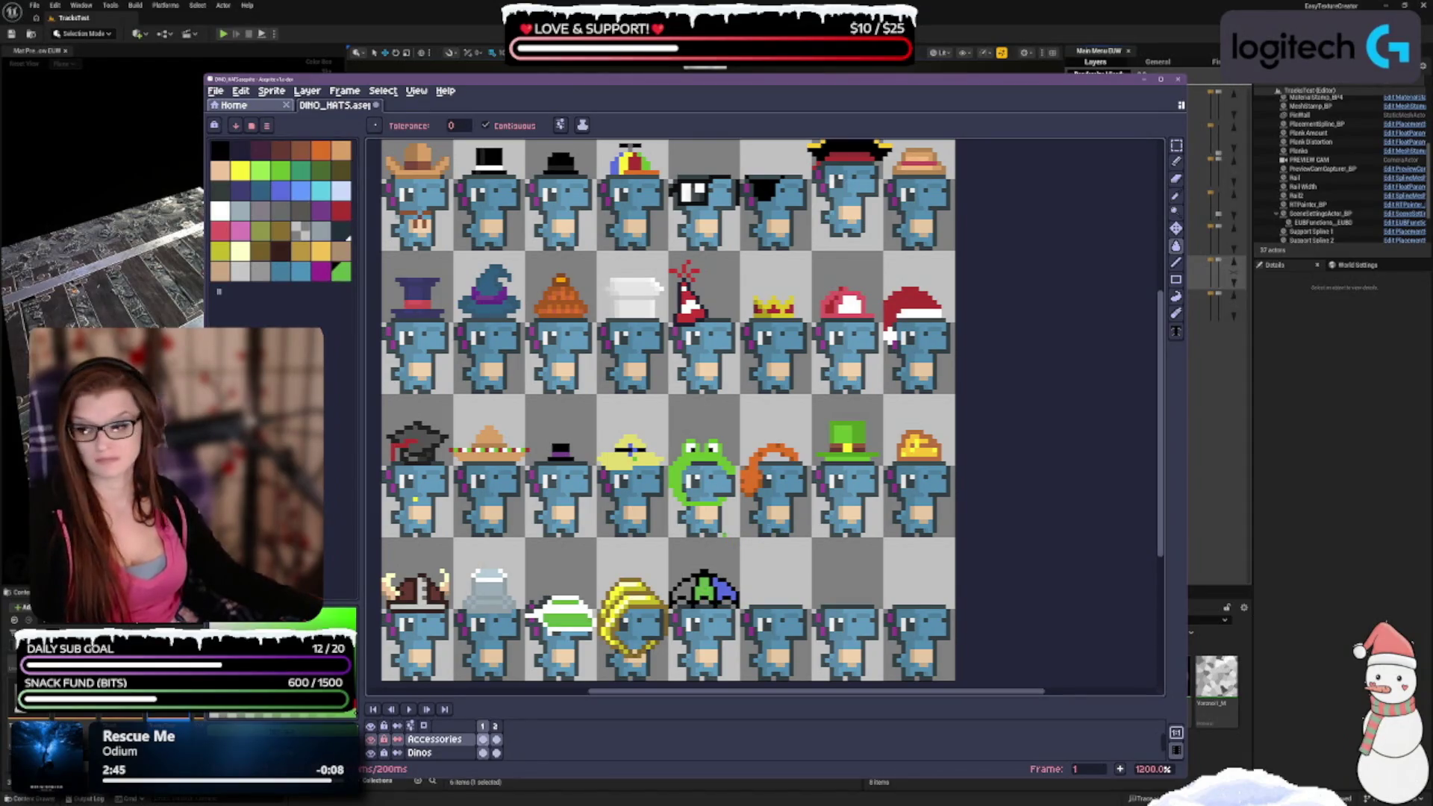
key("ctrl+z")
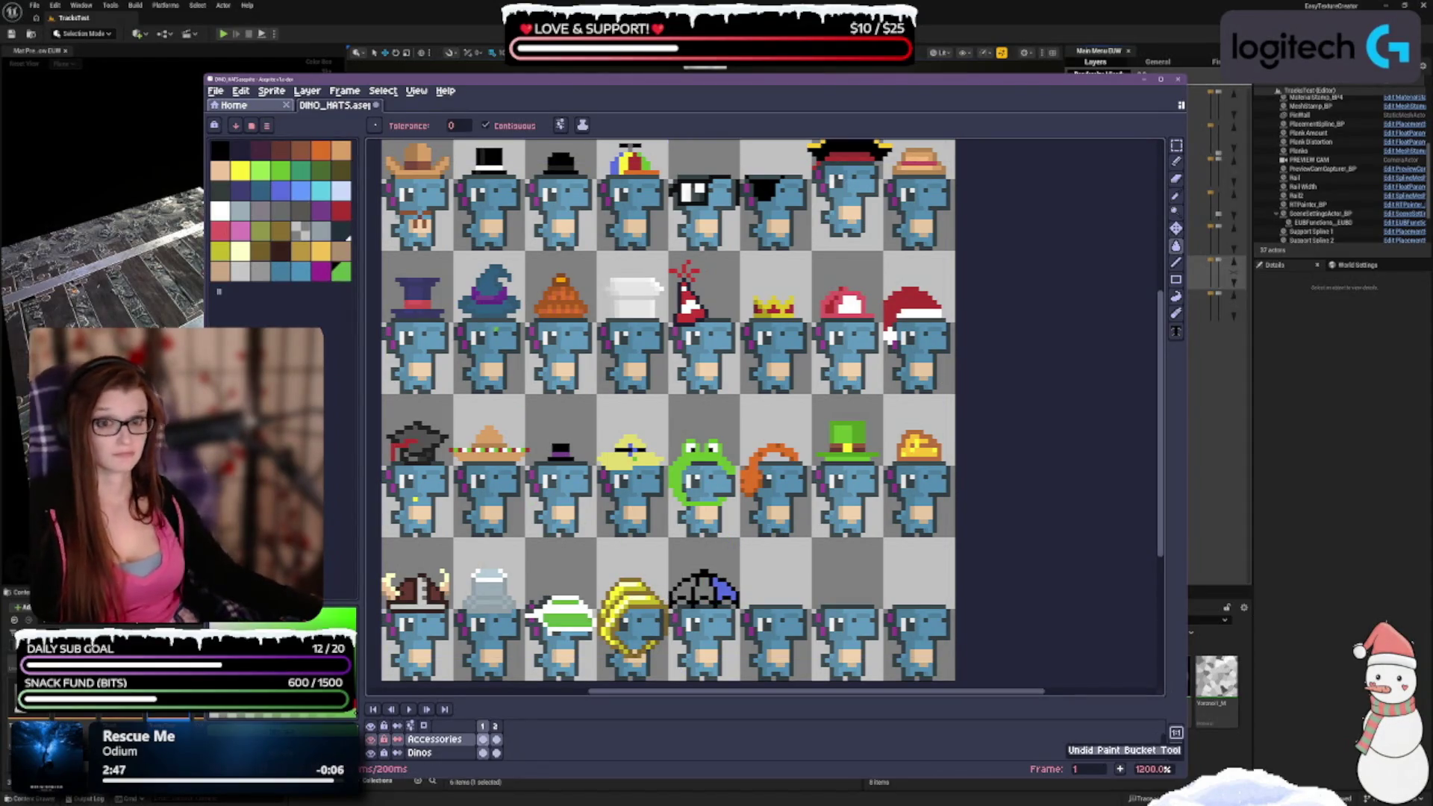
left_click(321, 254)
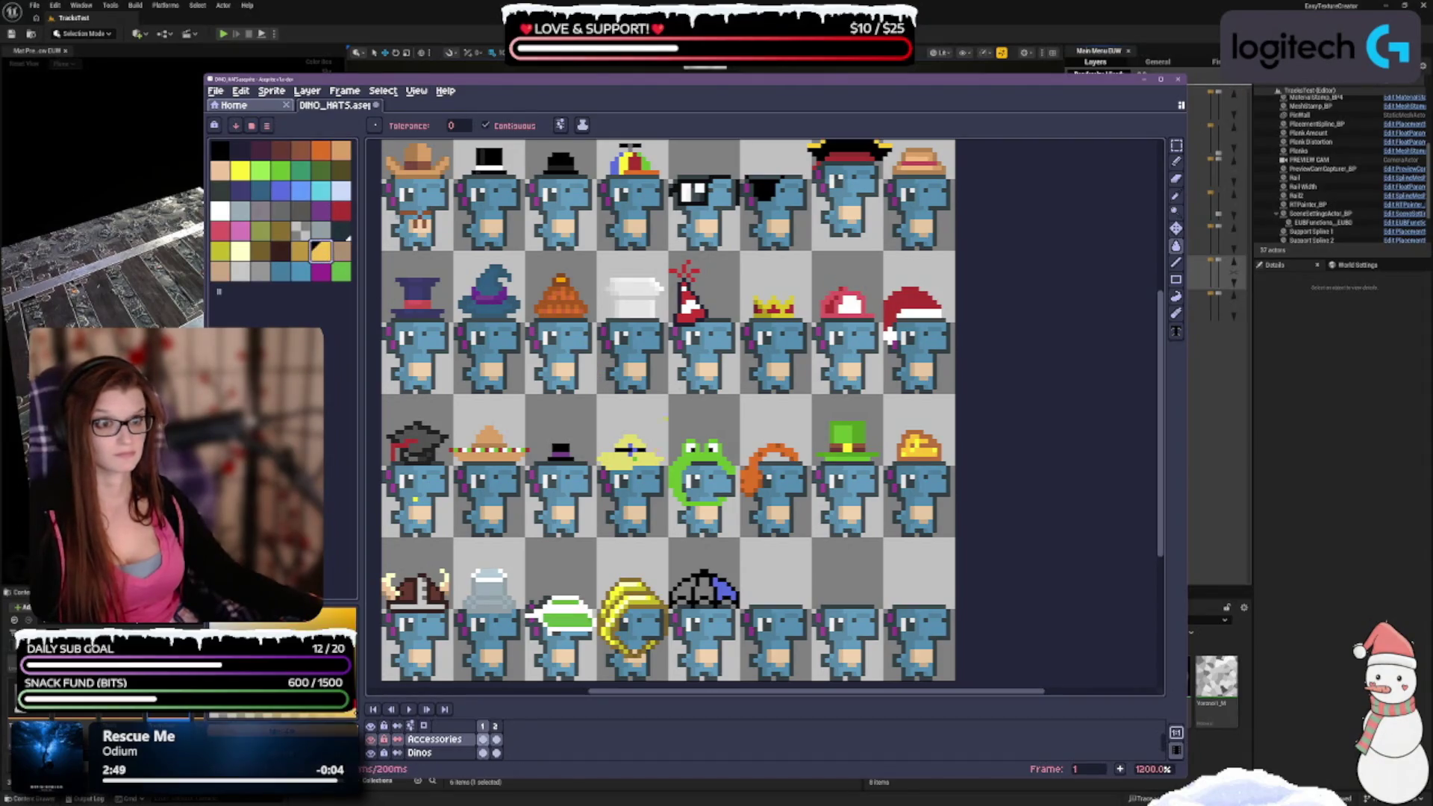
left_click(703, 589)
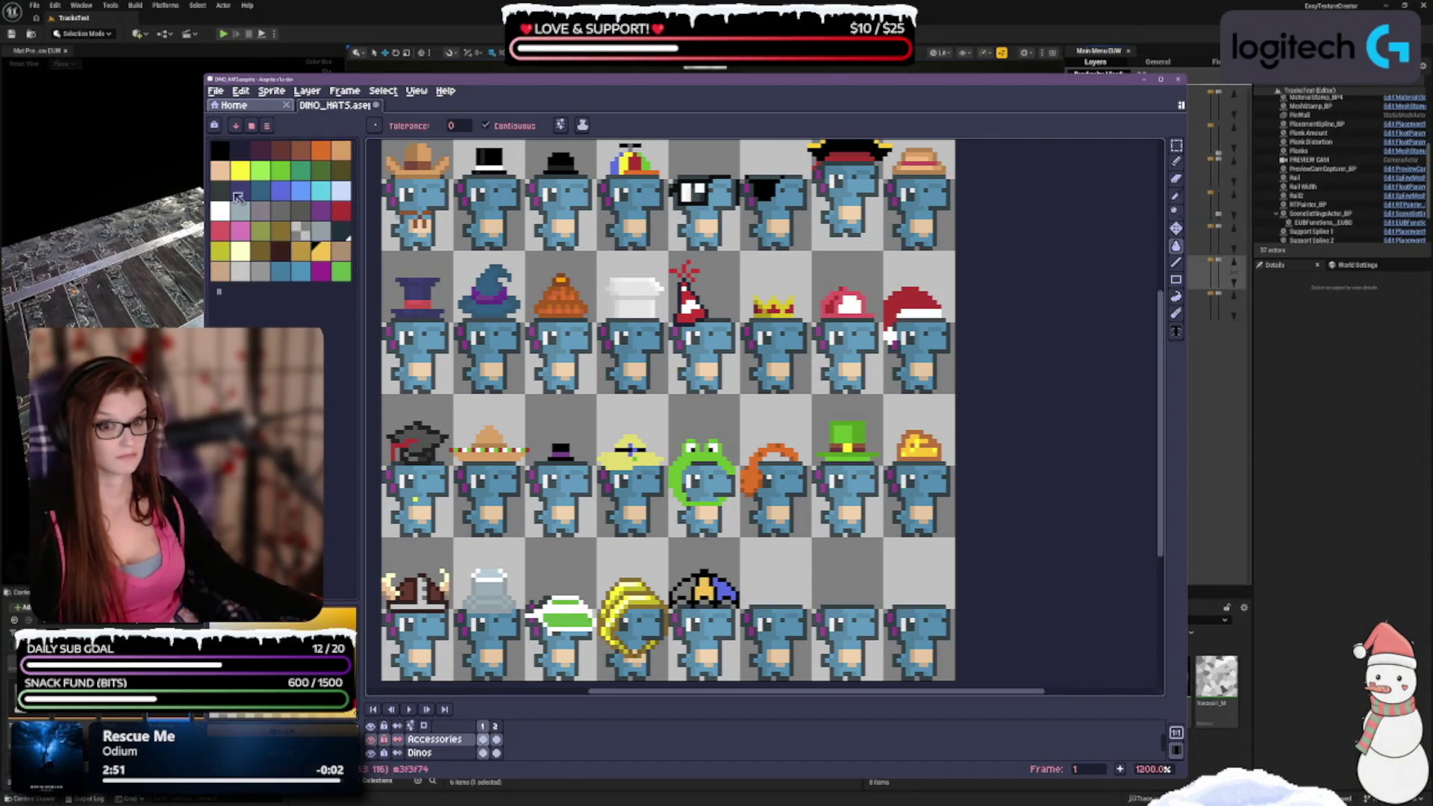
left_click(340, 211)
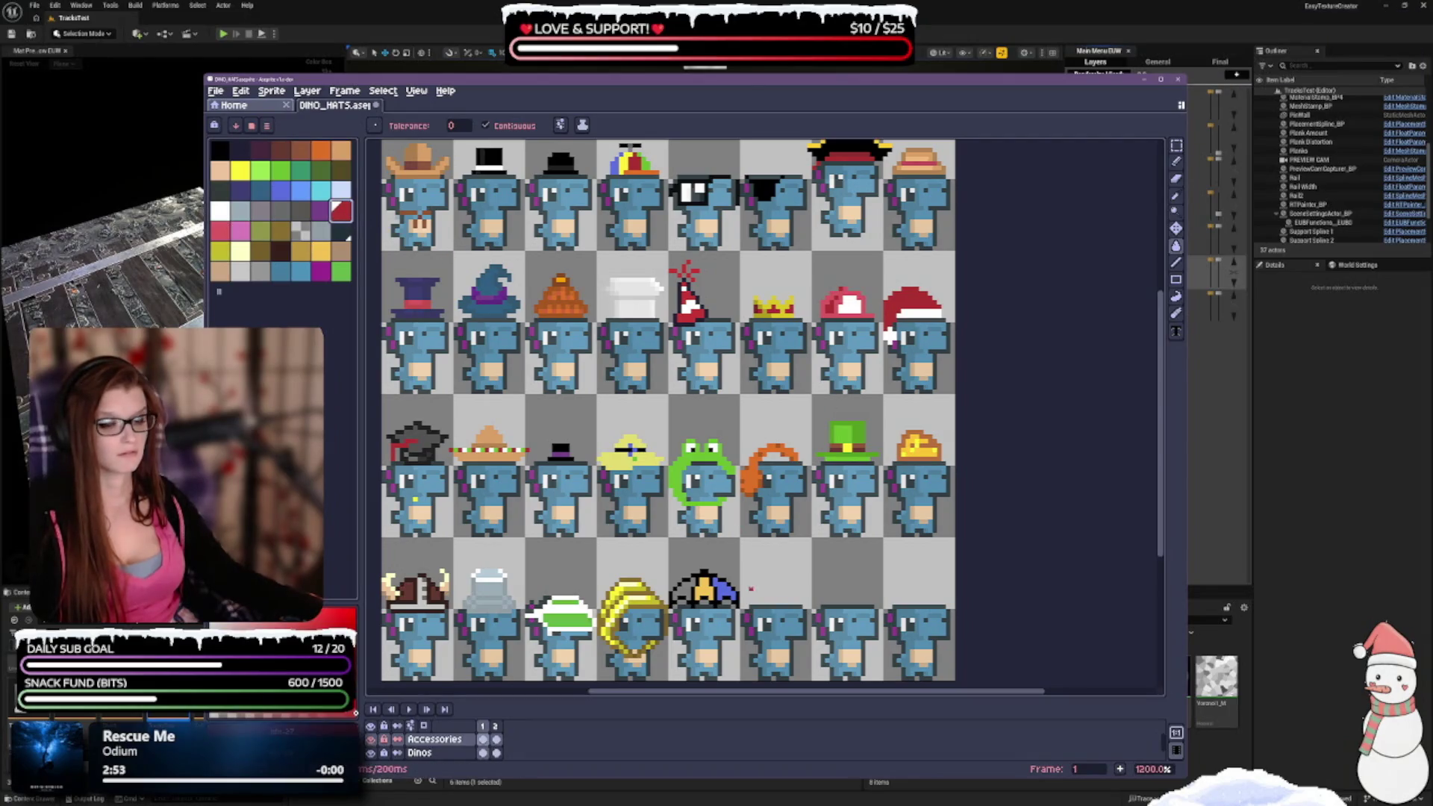
left_click(703, 578)
scroll(703, 578, "down", 2)
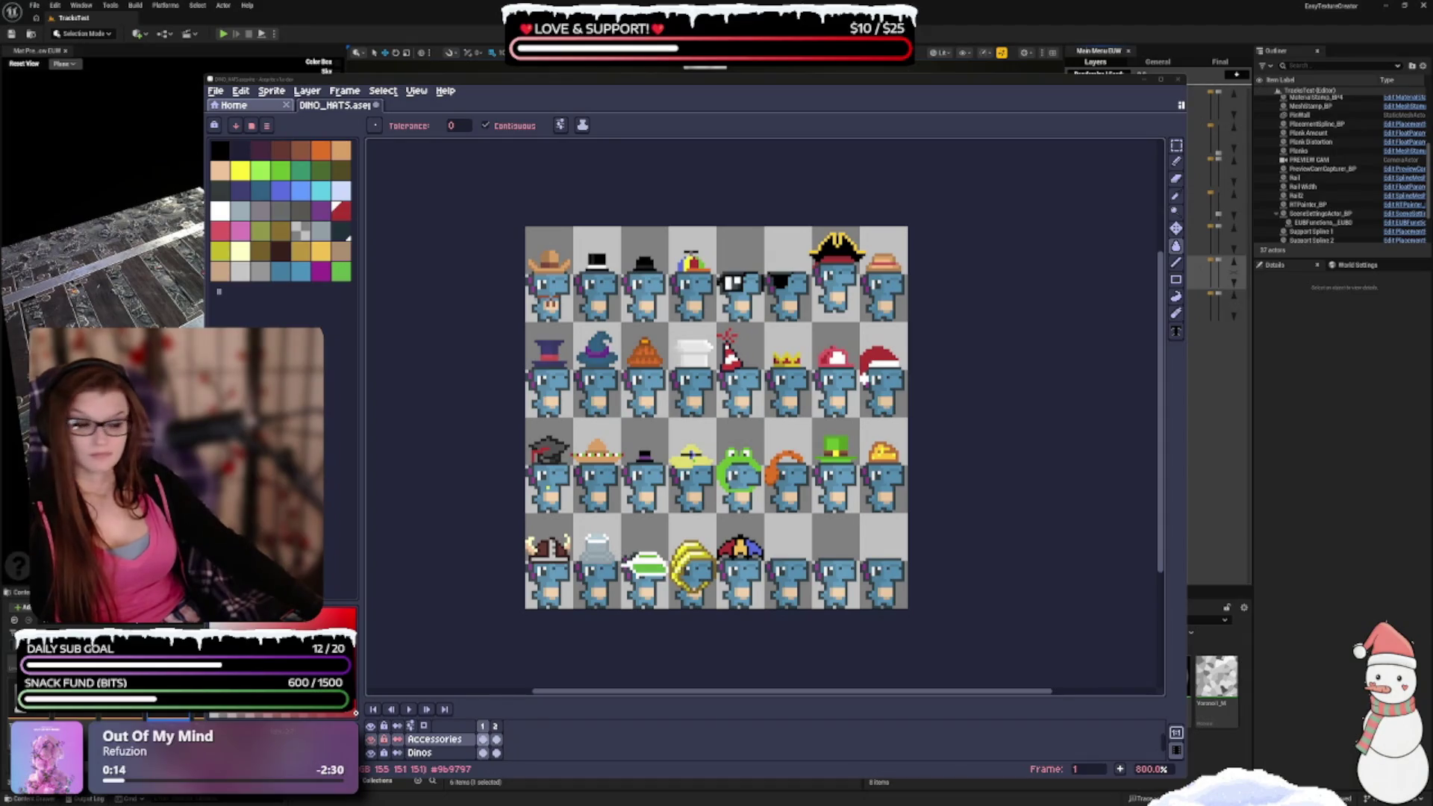
scroll(778, 582, "up", 2)
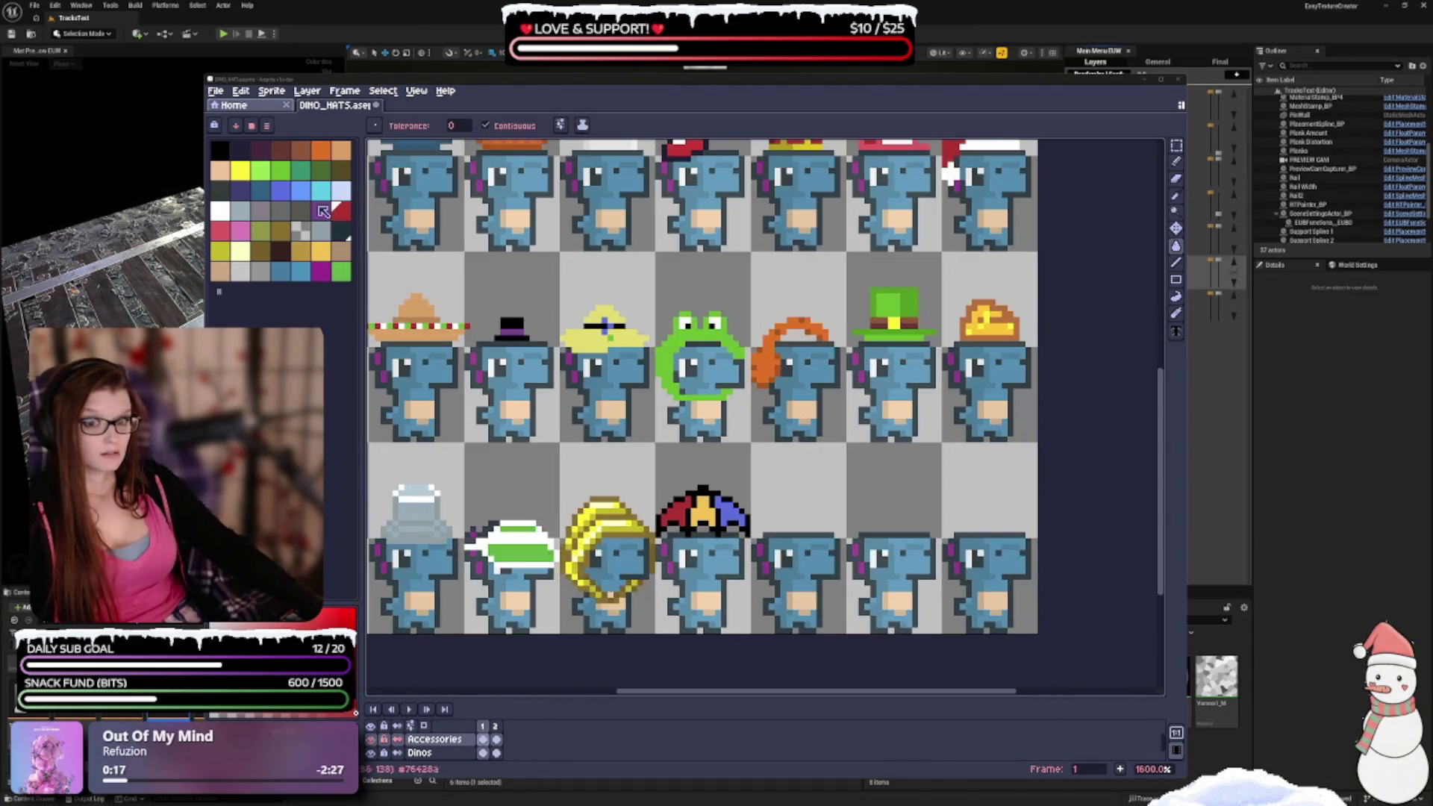
left_click(281, 171)
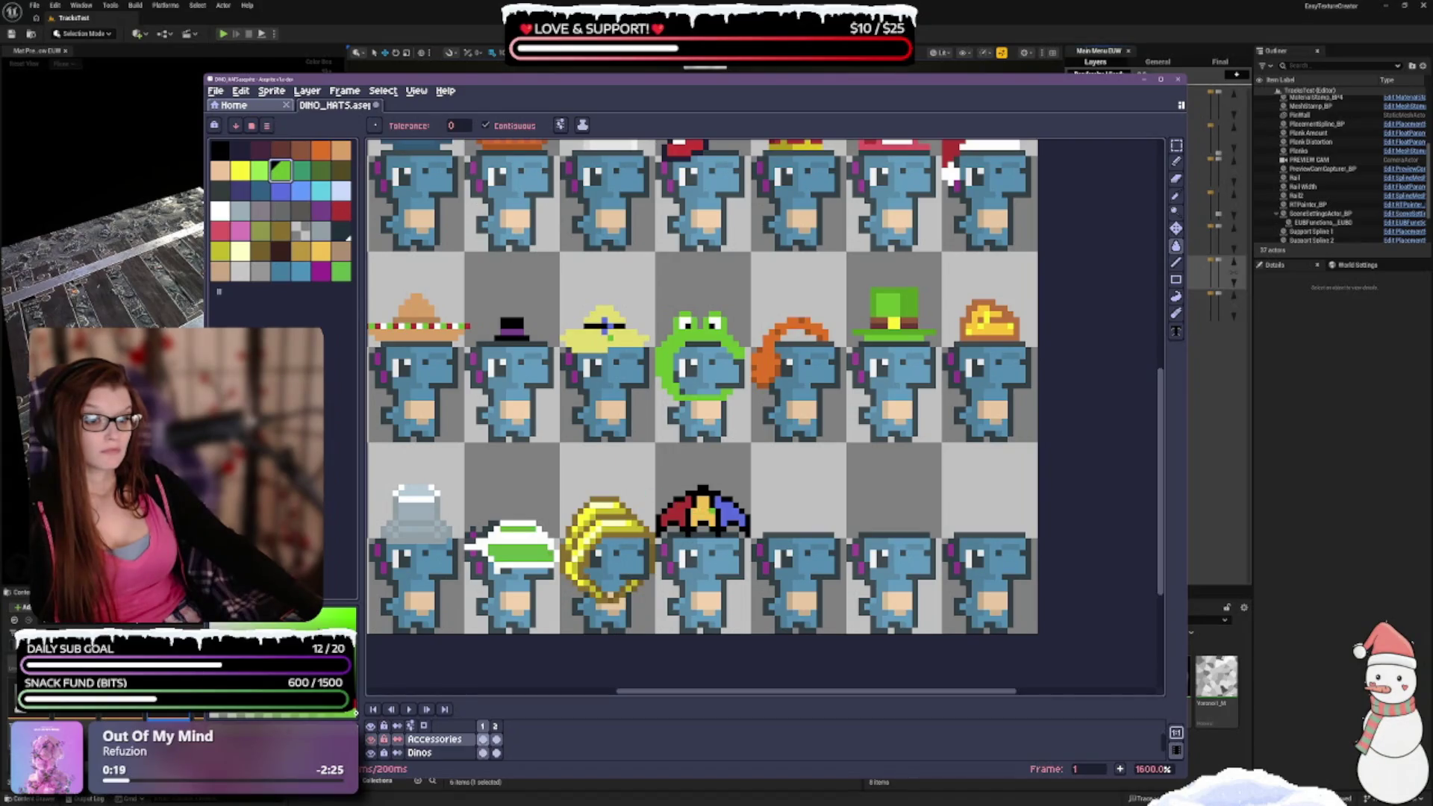
scroll(769, 456, "down", 3)
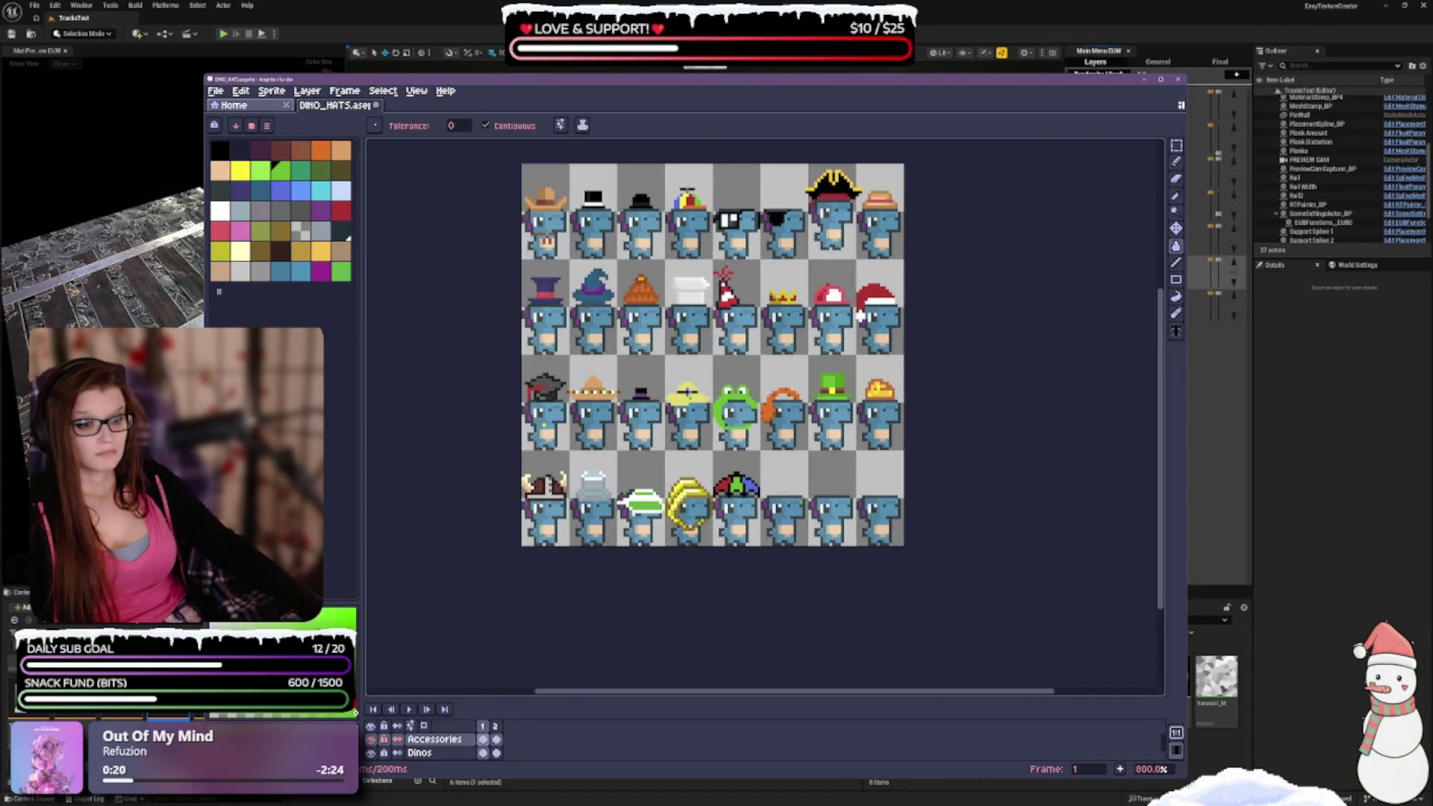
key("ctrl+z")
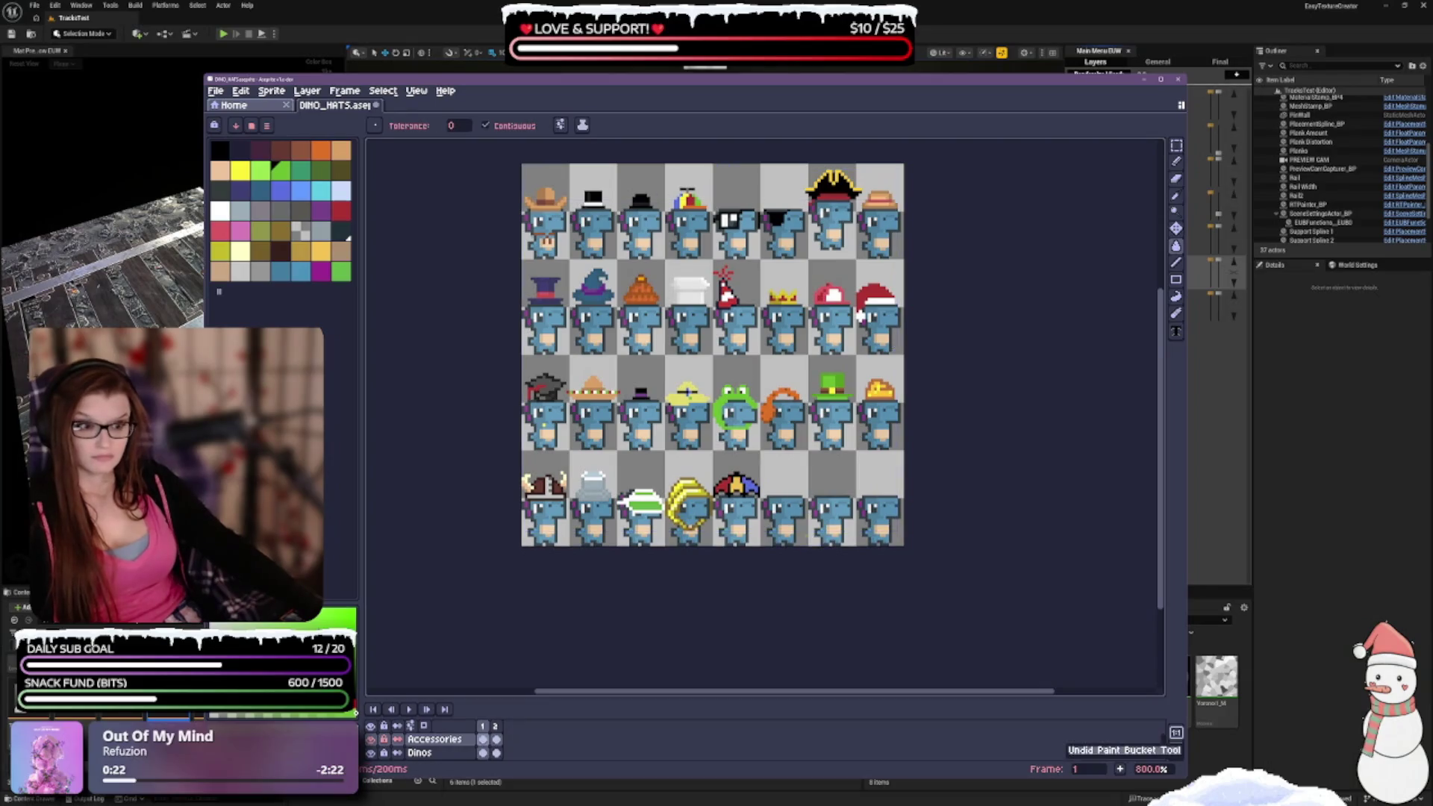
scroll(786, 513, "up", 1)
scroll(727, 482, "up", 1)
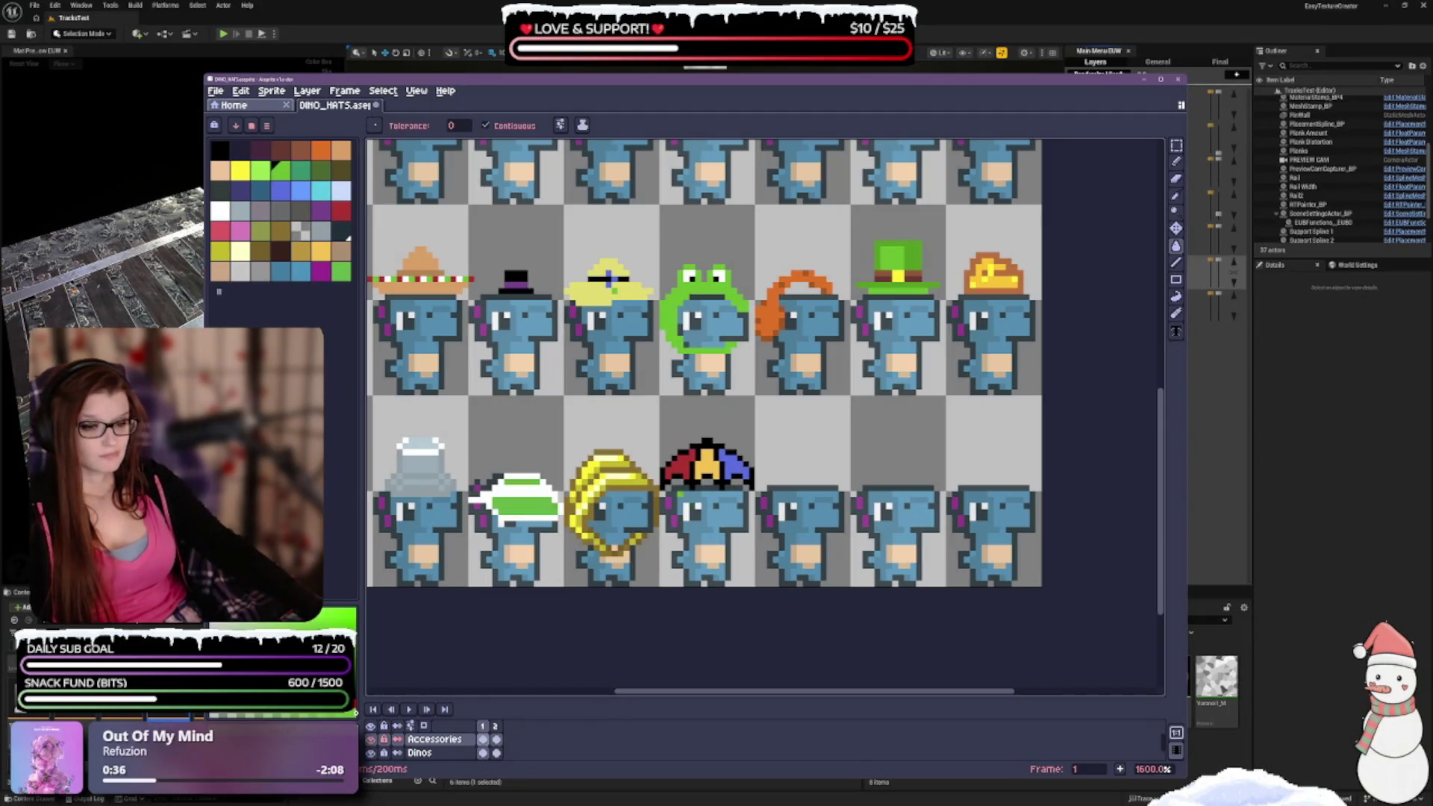
scroll(735, 511, "up", 2)
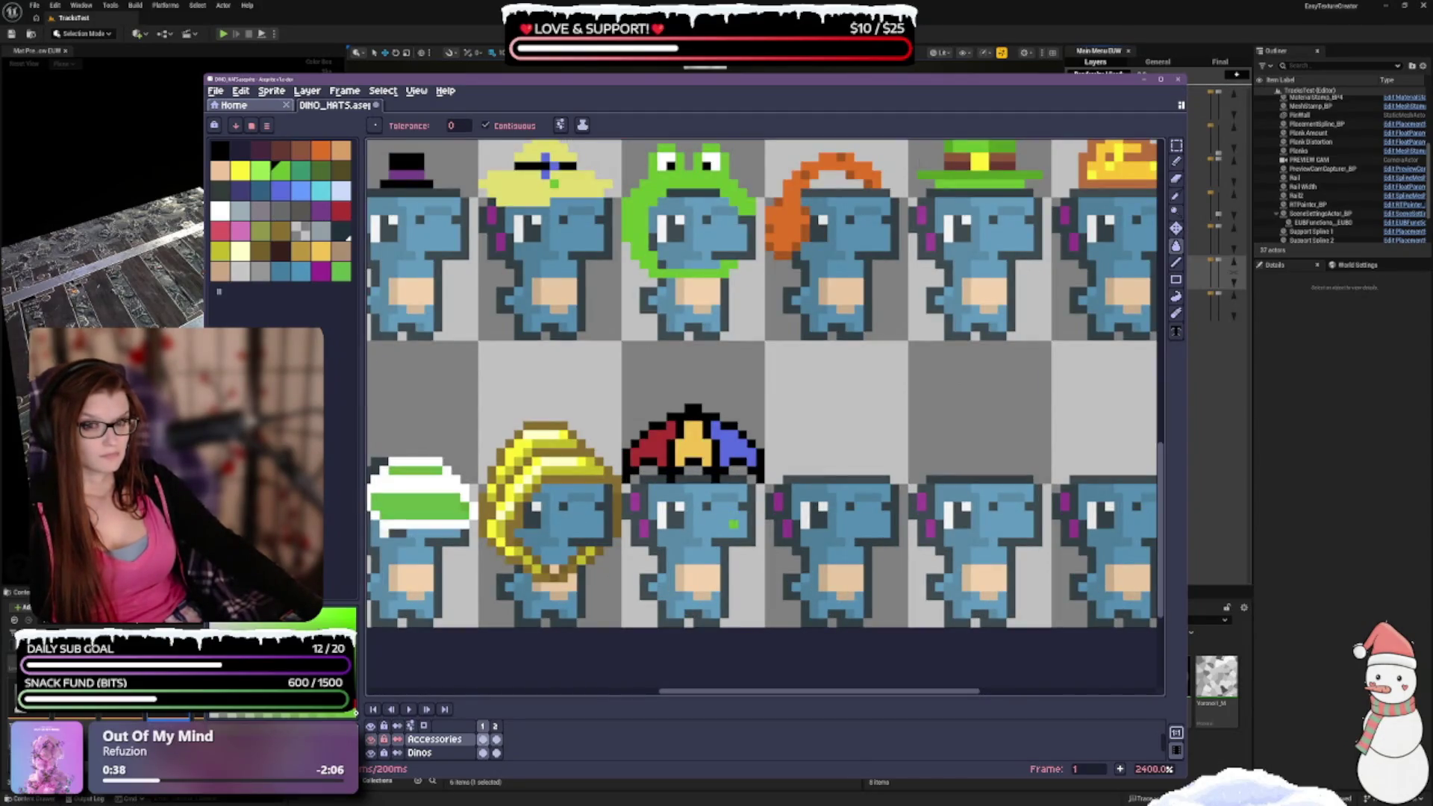
left_click(221, 150)
scroll(569, 381, "down", 2)
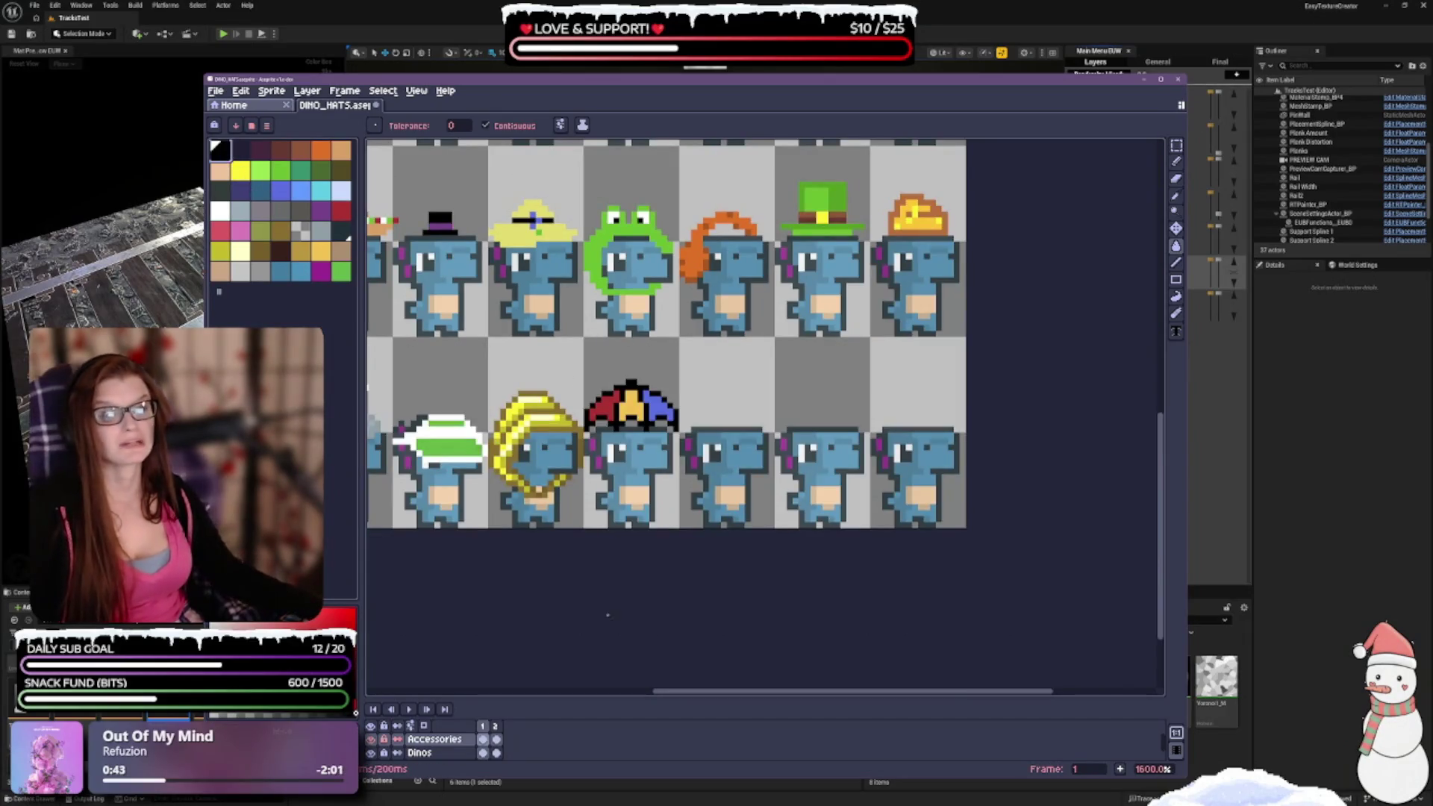
scroll(721, 449, "up", 3)
scroll(721, 448, "down", 2)
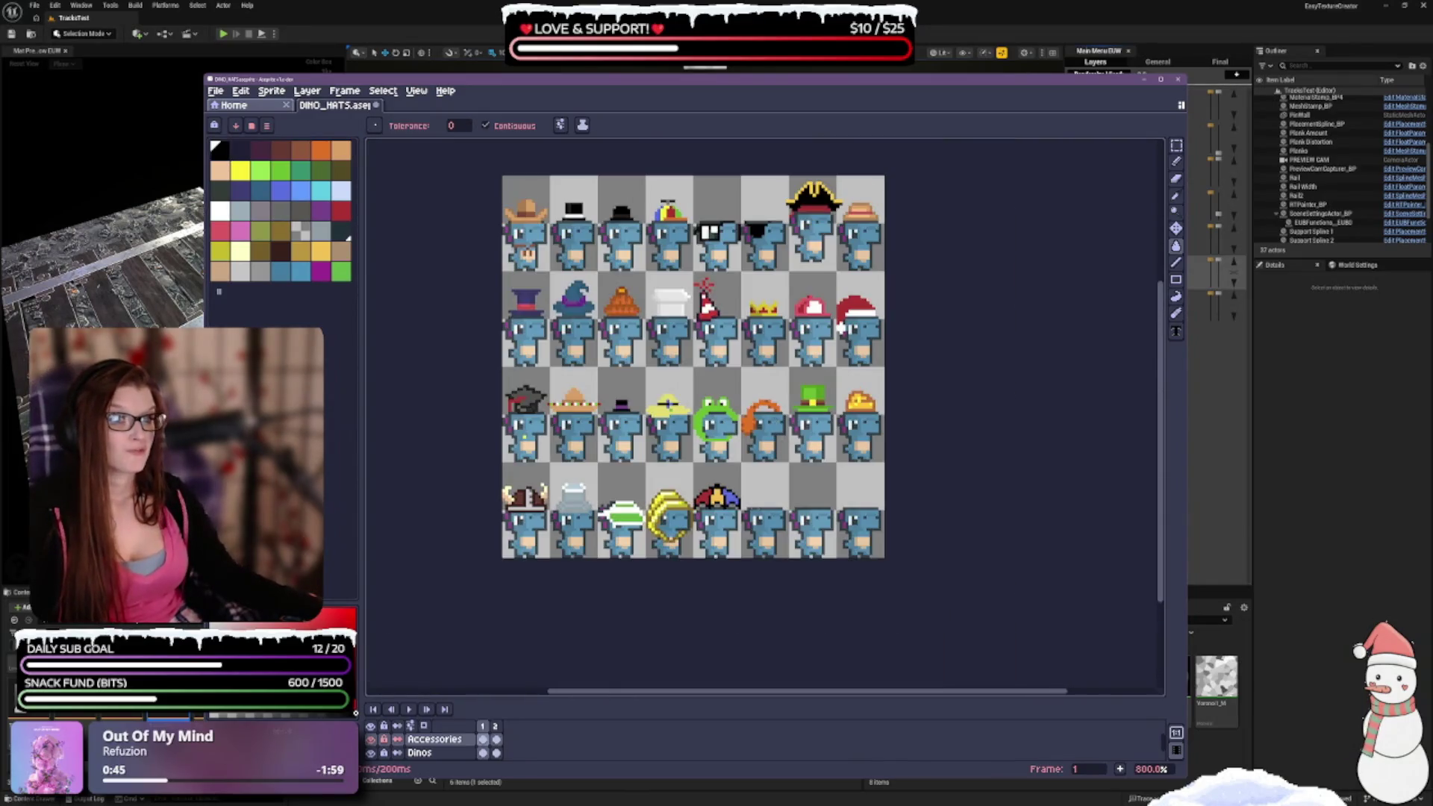
scroll(719, 492, "up", 2)
left_click_drag(868, 522, 820, 424)
key("v")
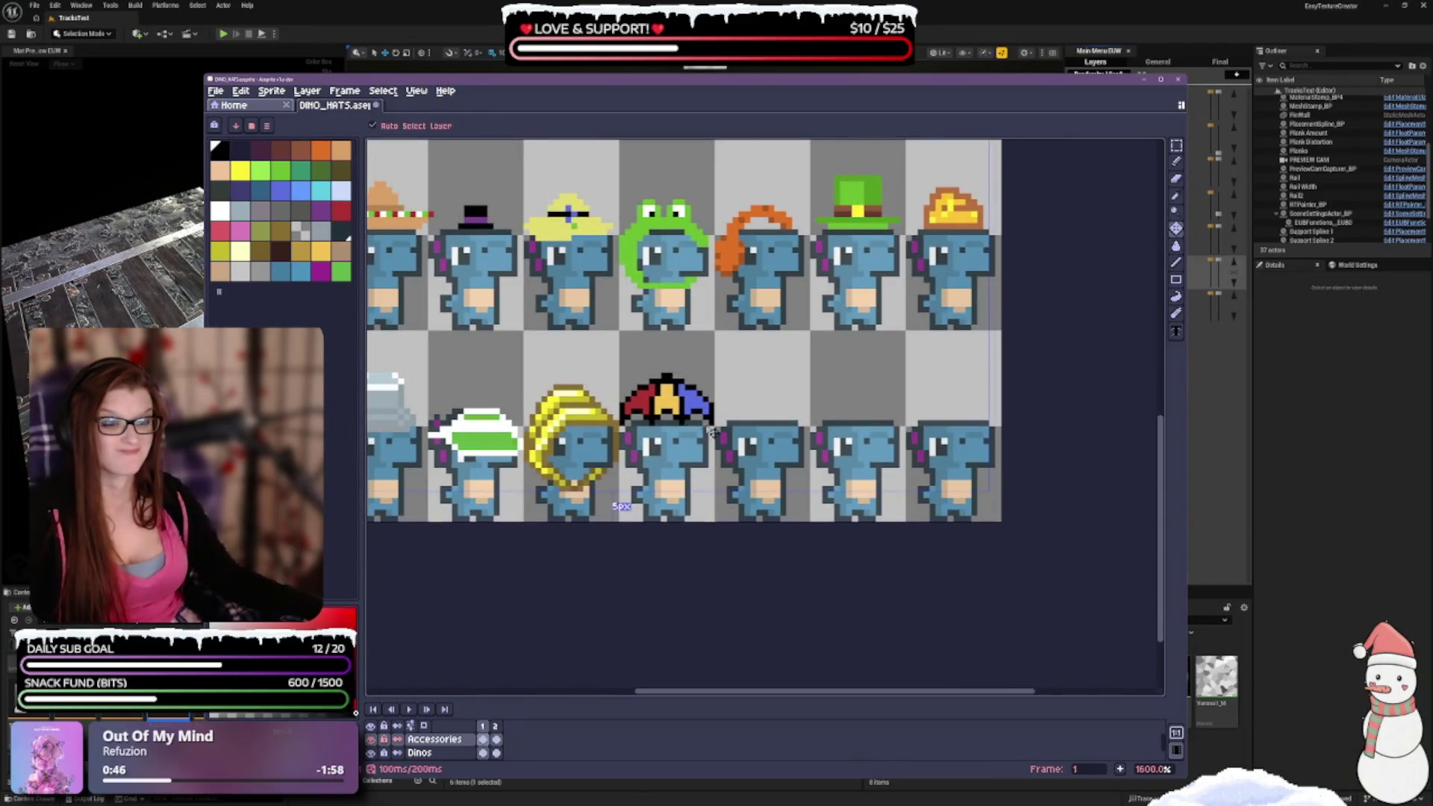
Keep the red fill and draw a rectangular marquee around the whole umbrella hat.
key("ctrl+z")
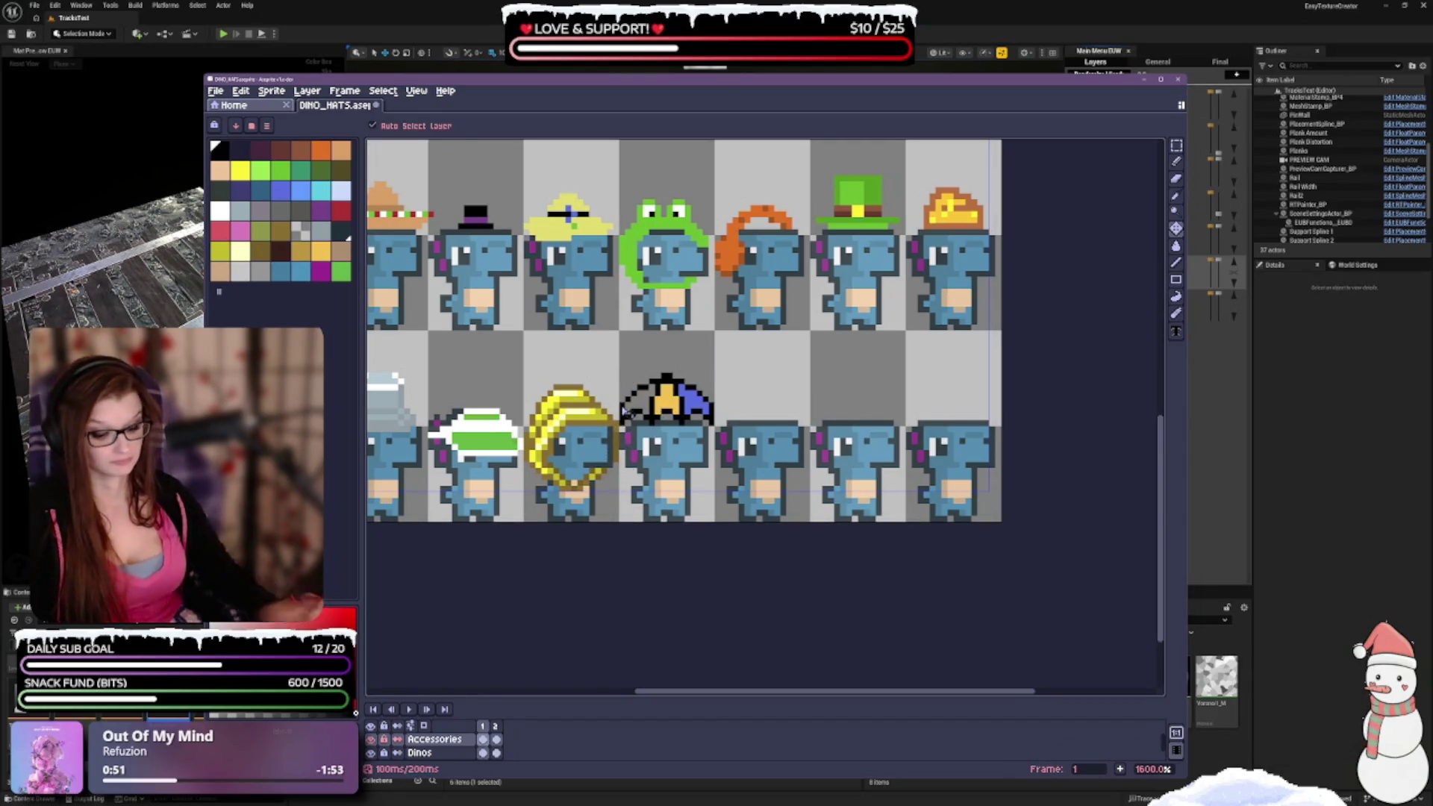
key("ctrl+y")
key("g")
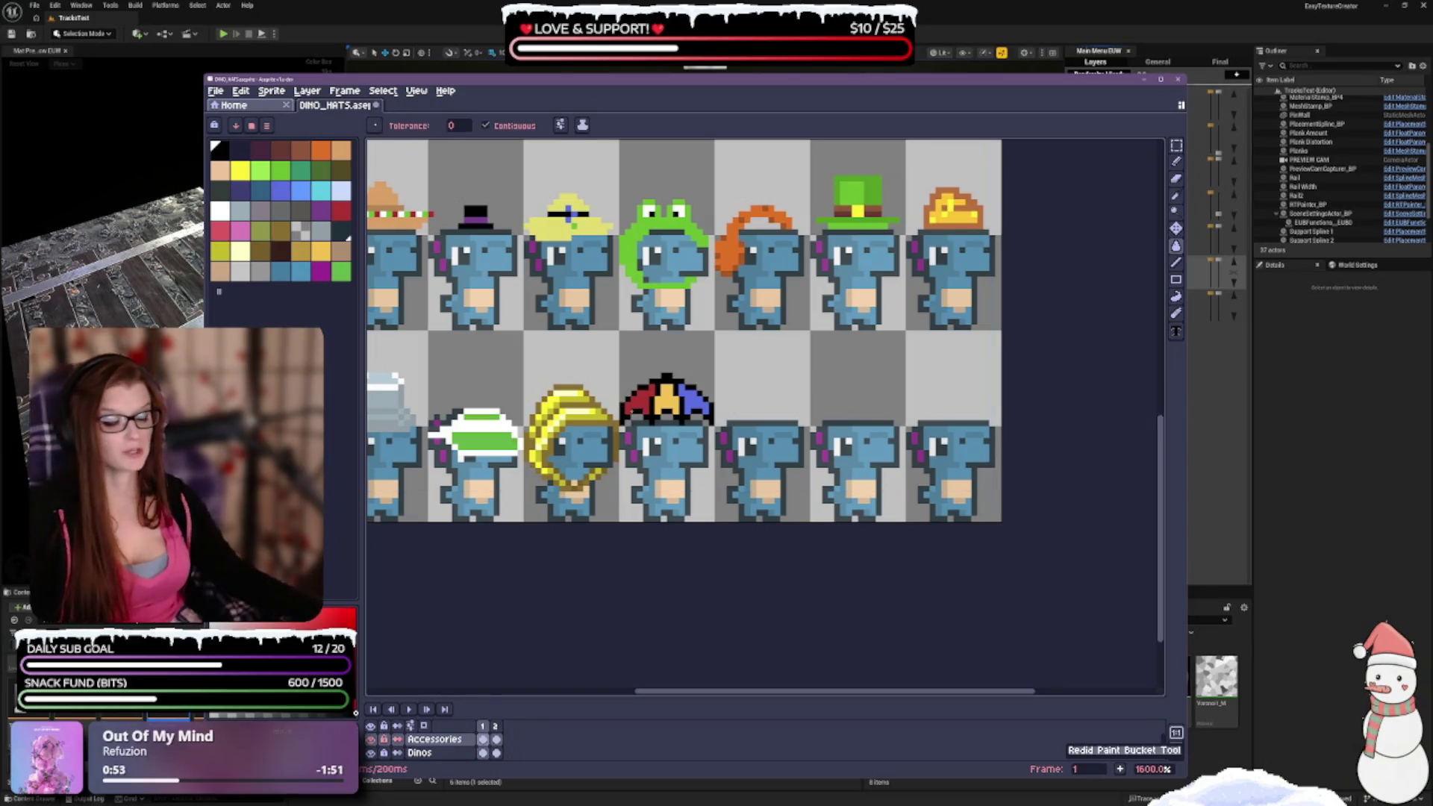
scroll(706, 326, "down", 1)
scroll(707, 327, "up", 3)
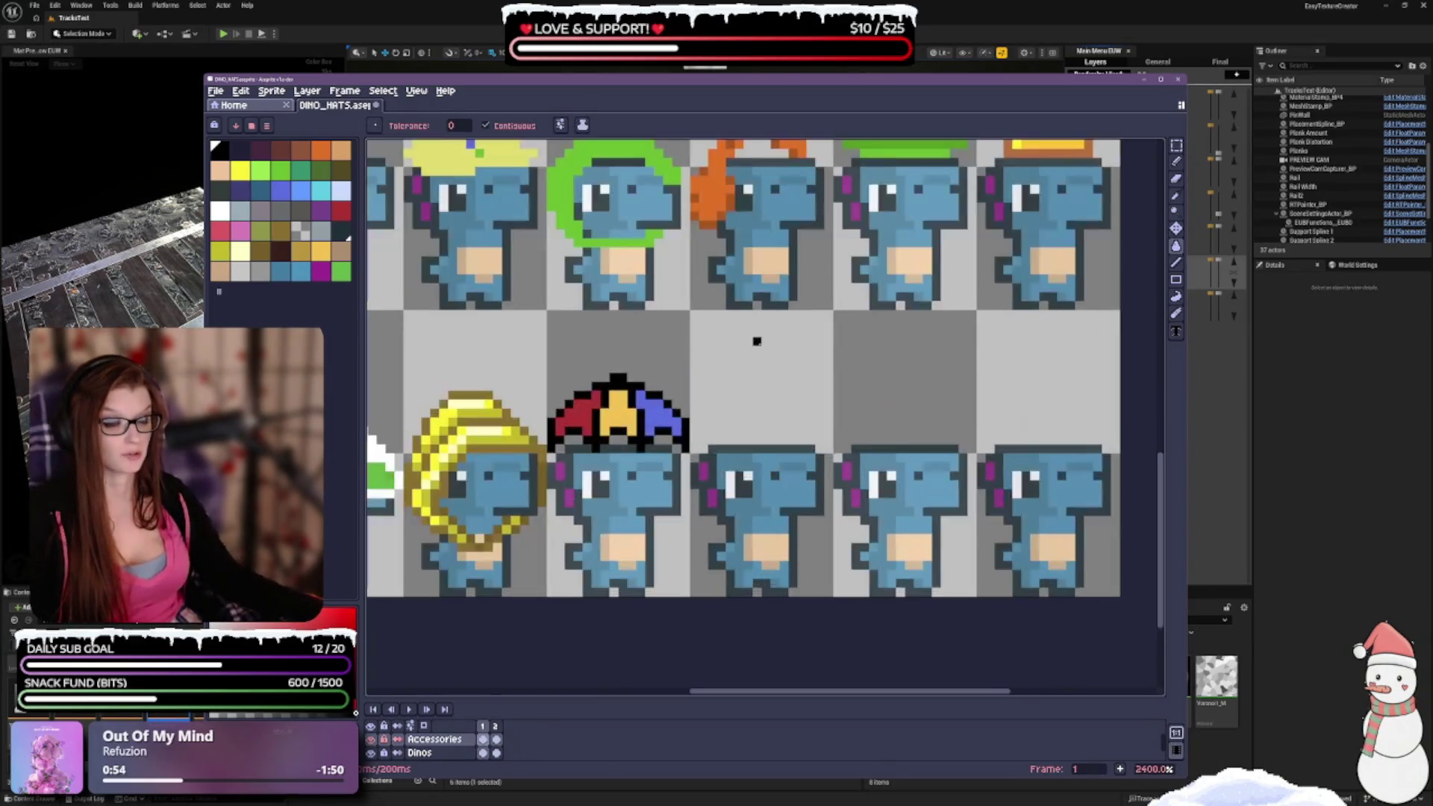
left_click(1177, 145)
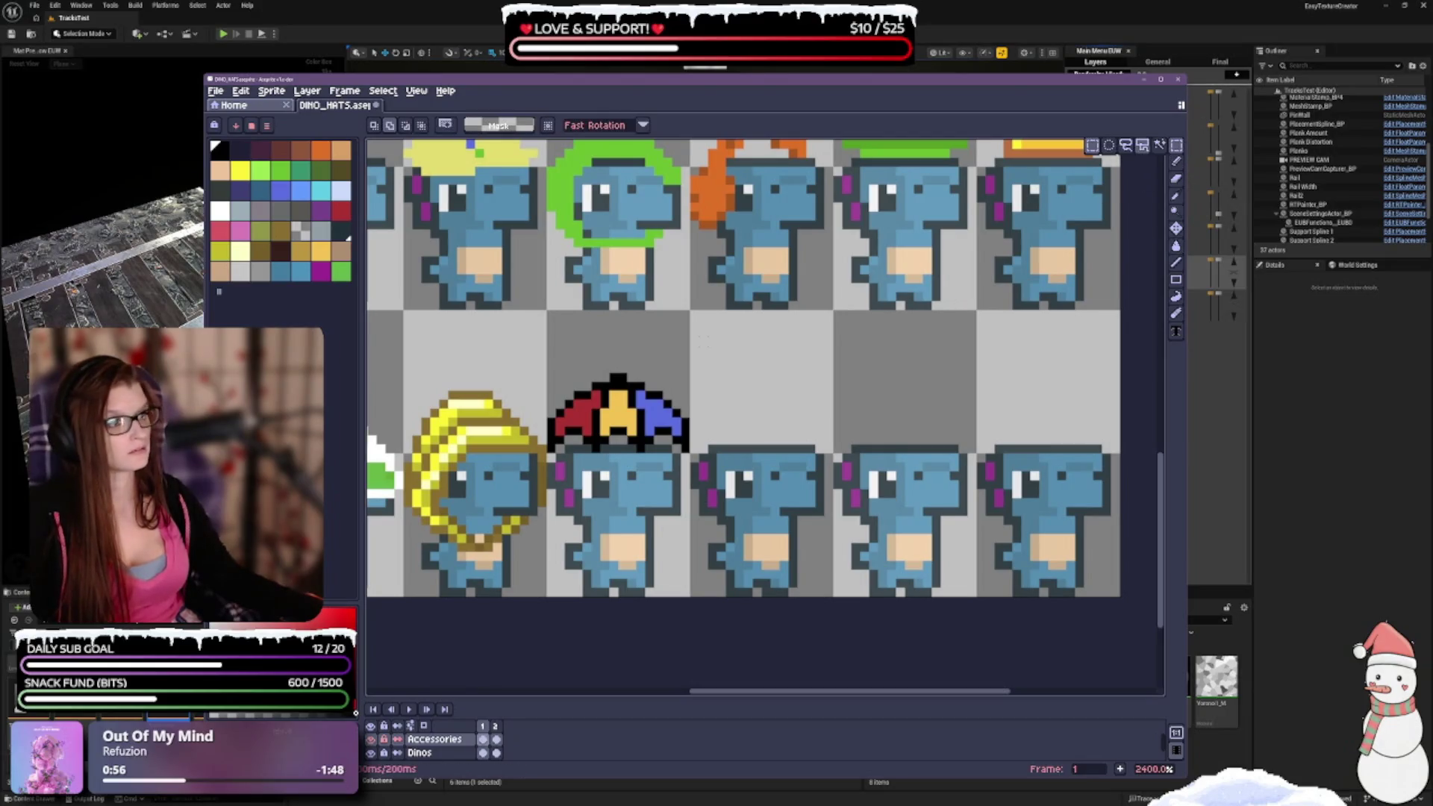
left_click_drag(543, 370, 692, 455)
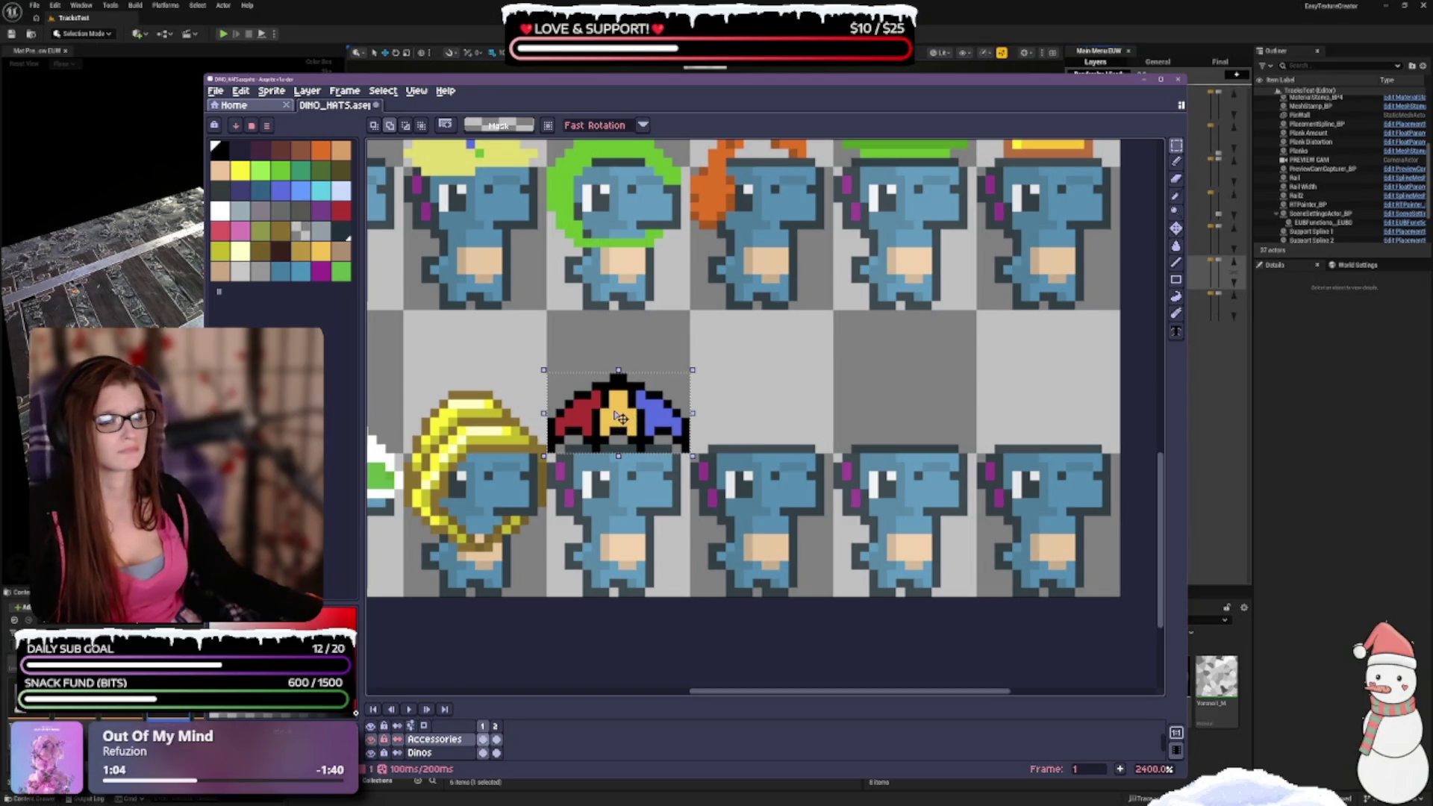
Open the Select menu to reach its transform options for the hat.
left_click(383, 91)
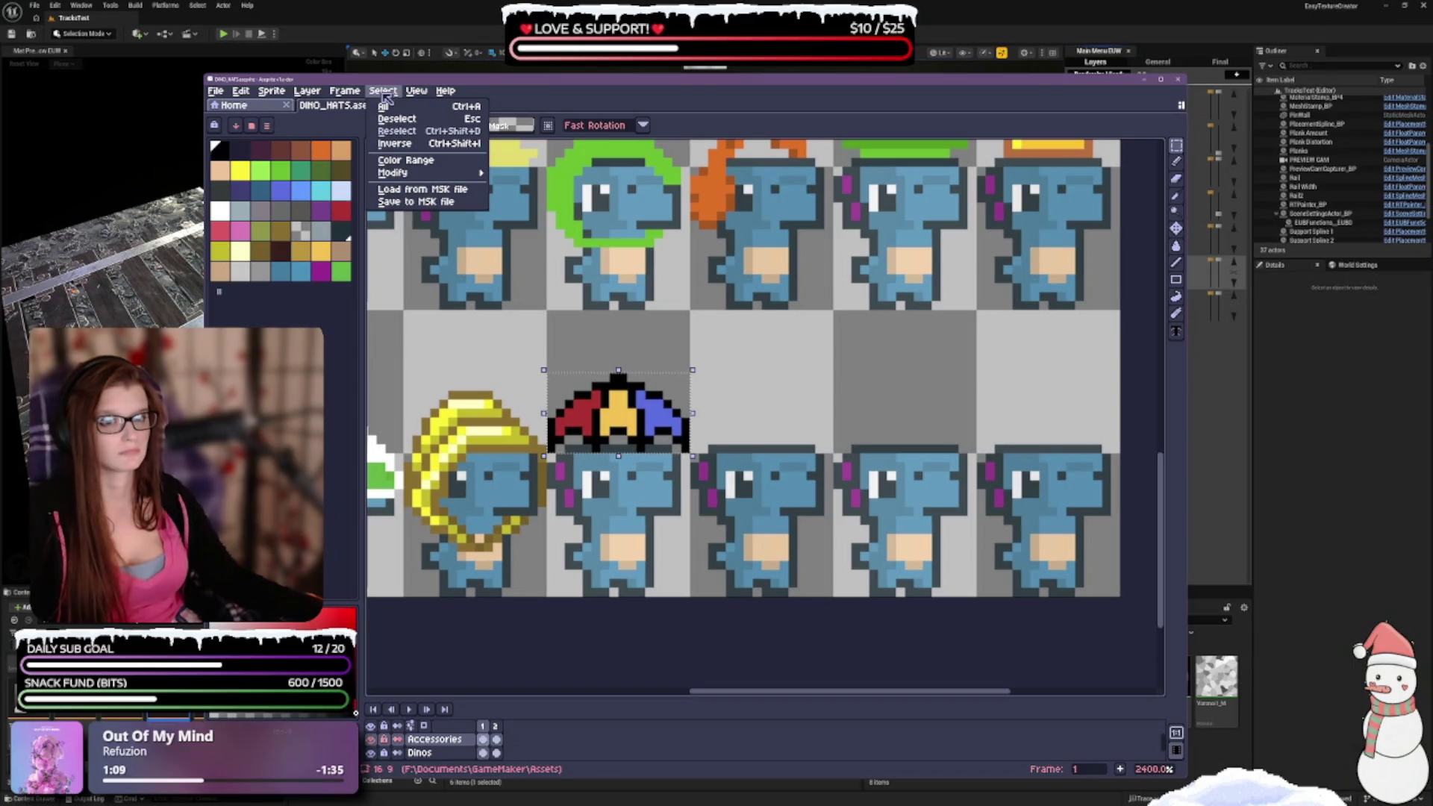
mouse_move(410, 93)
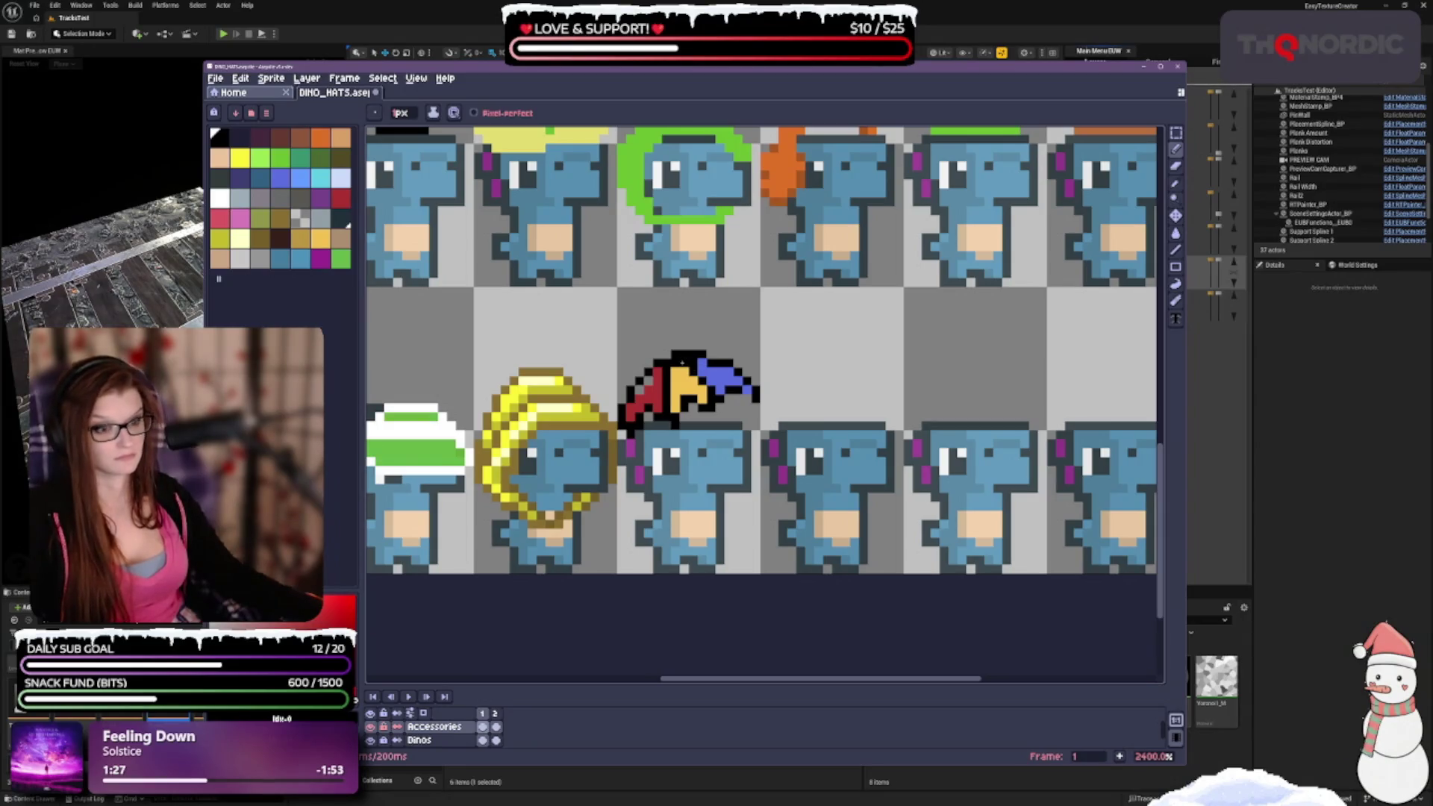
Add black outline pixels at the hat's top-left edge and at the blue tip.
left_click(667, 355)
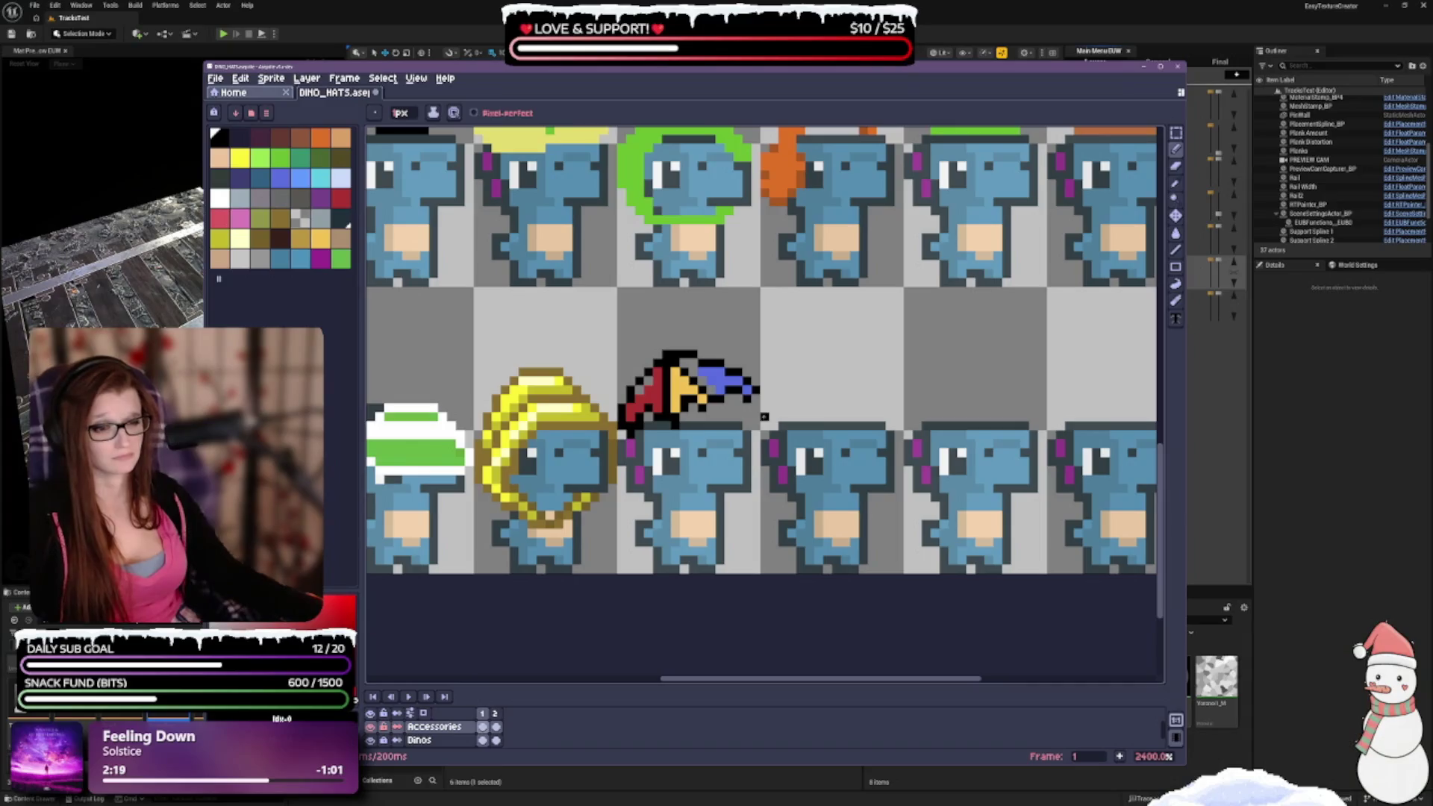
left_click(755, 399)
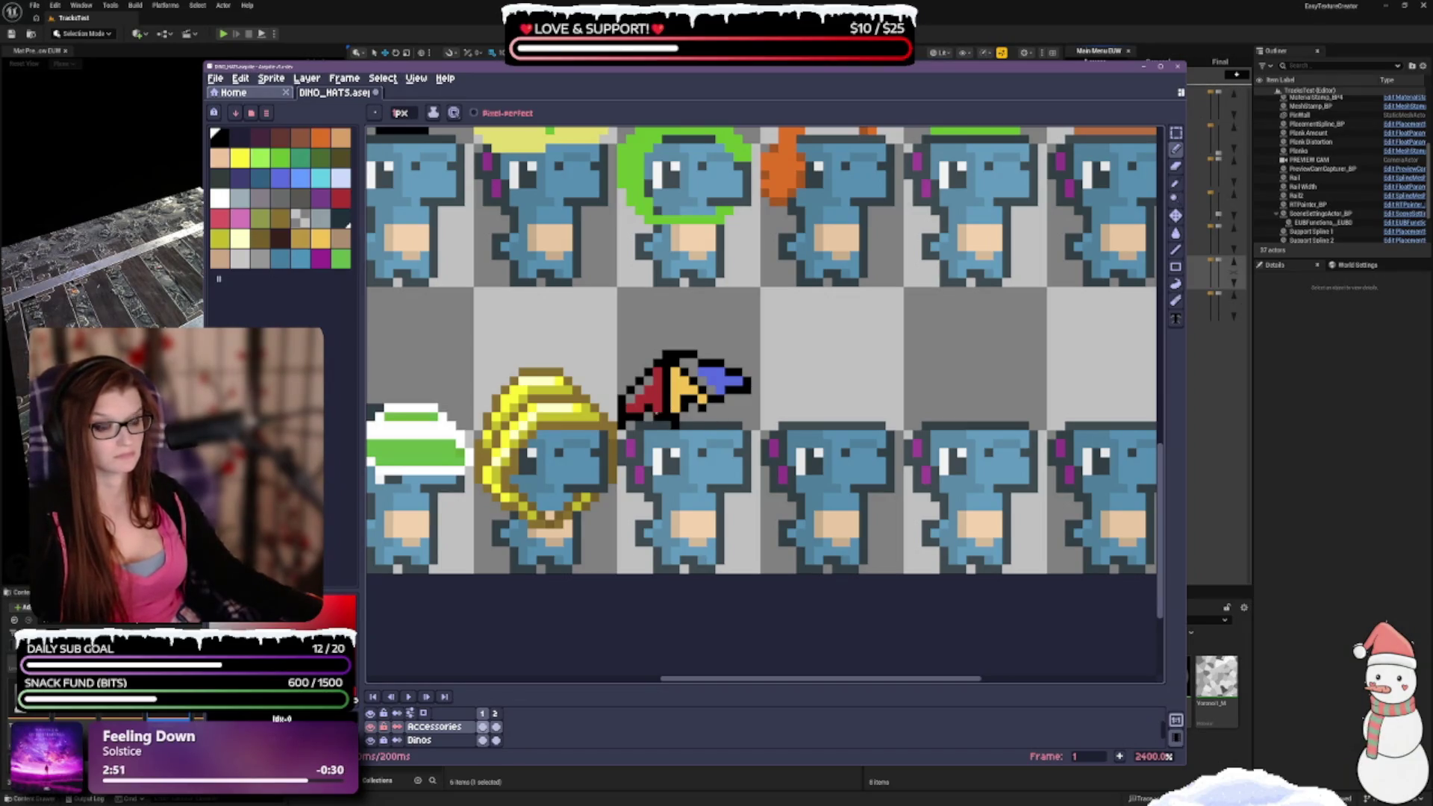
With the Pencil, place a black pixel at the blue stripe's right tip.
key("e")
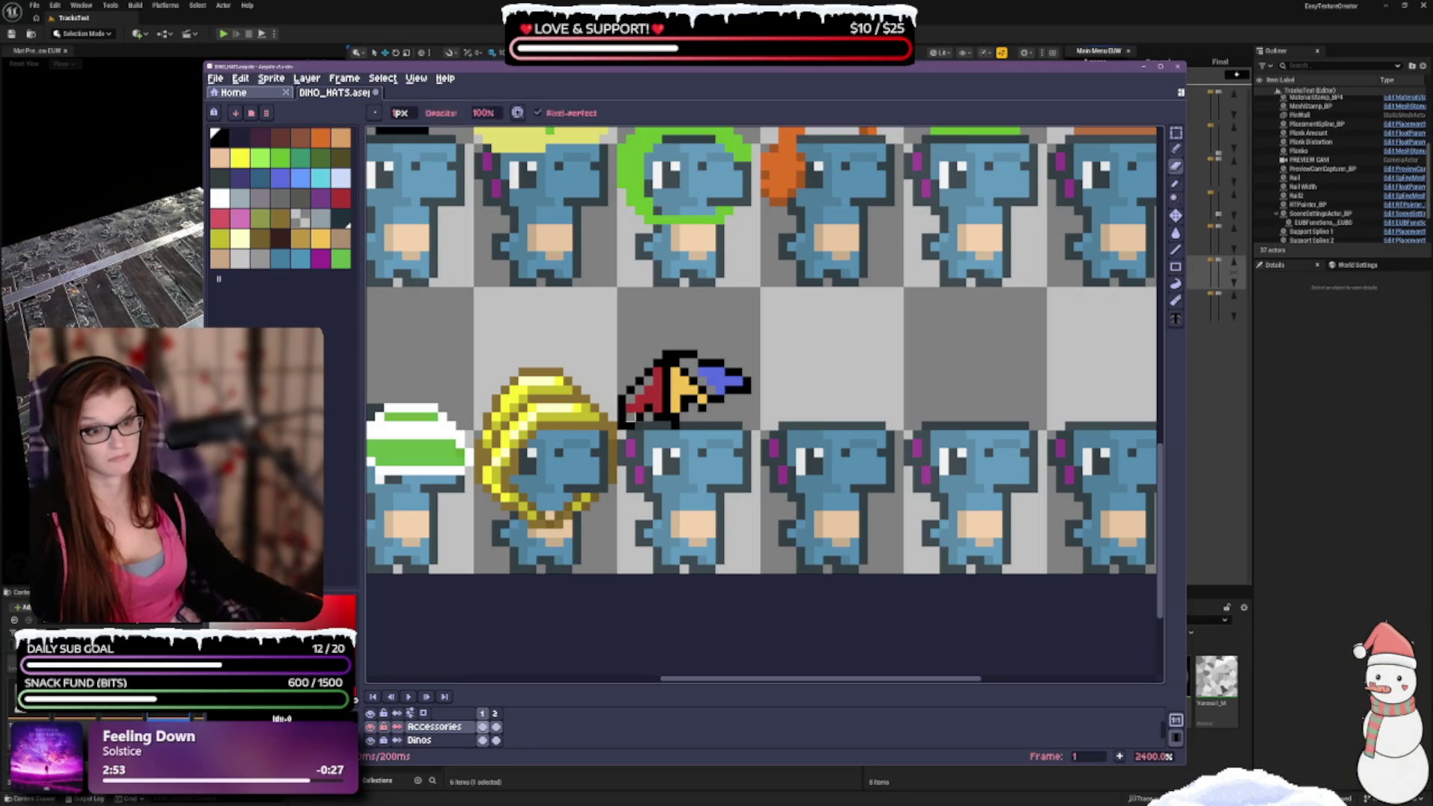
key("b")
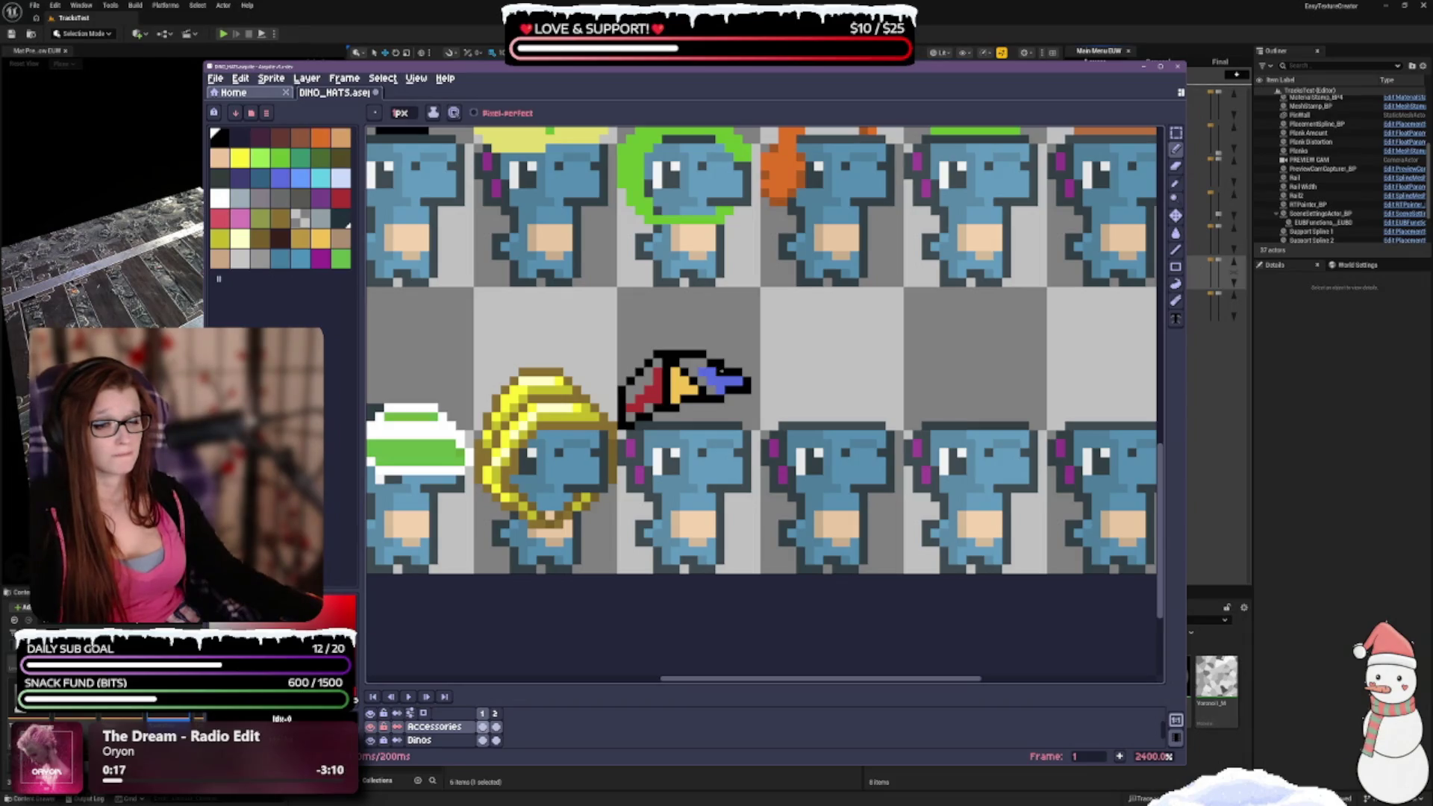
left_click(740, 383)
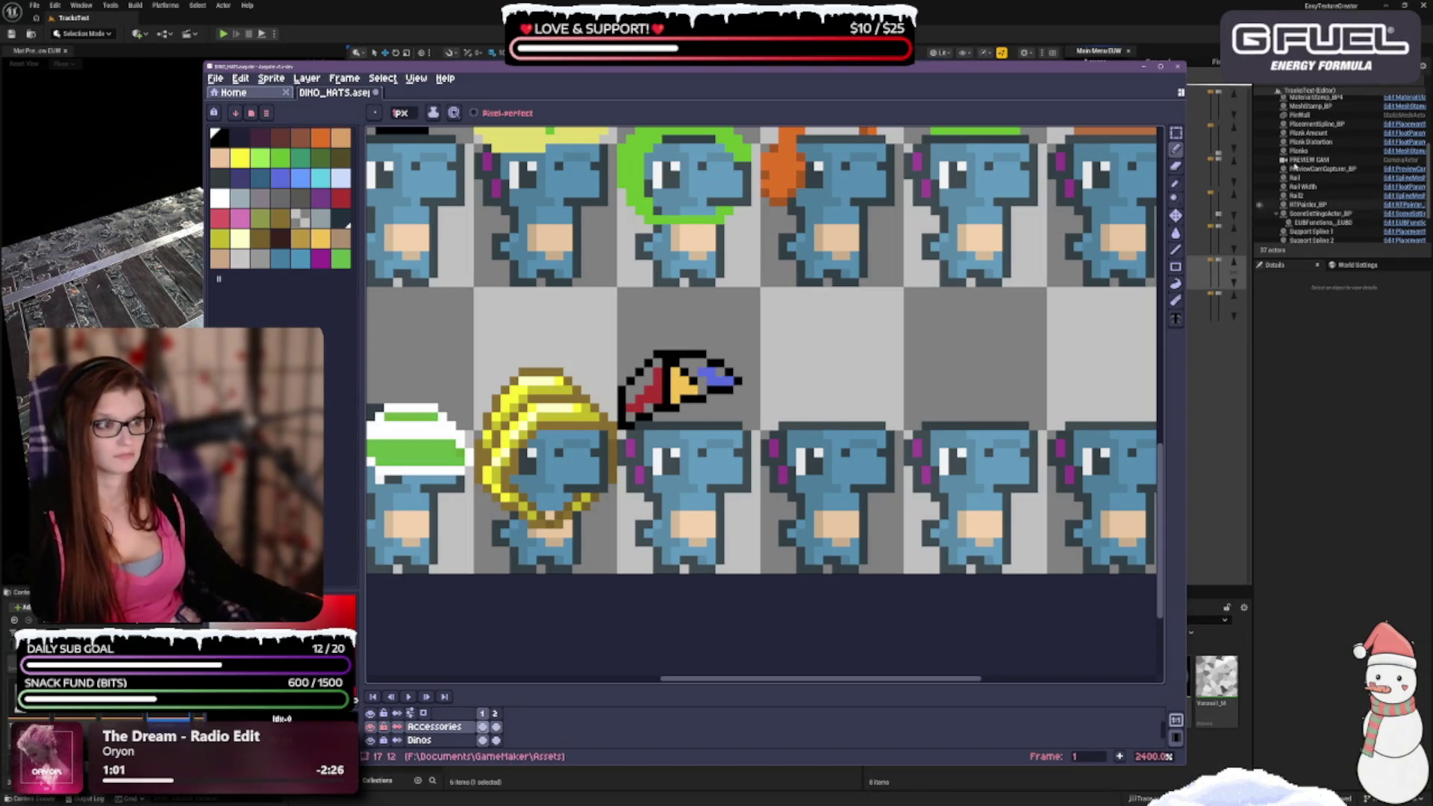
Select the red, yellow and blue hat and shift it one pixel right and one pixel down.
key("m")
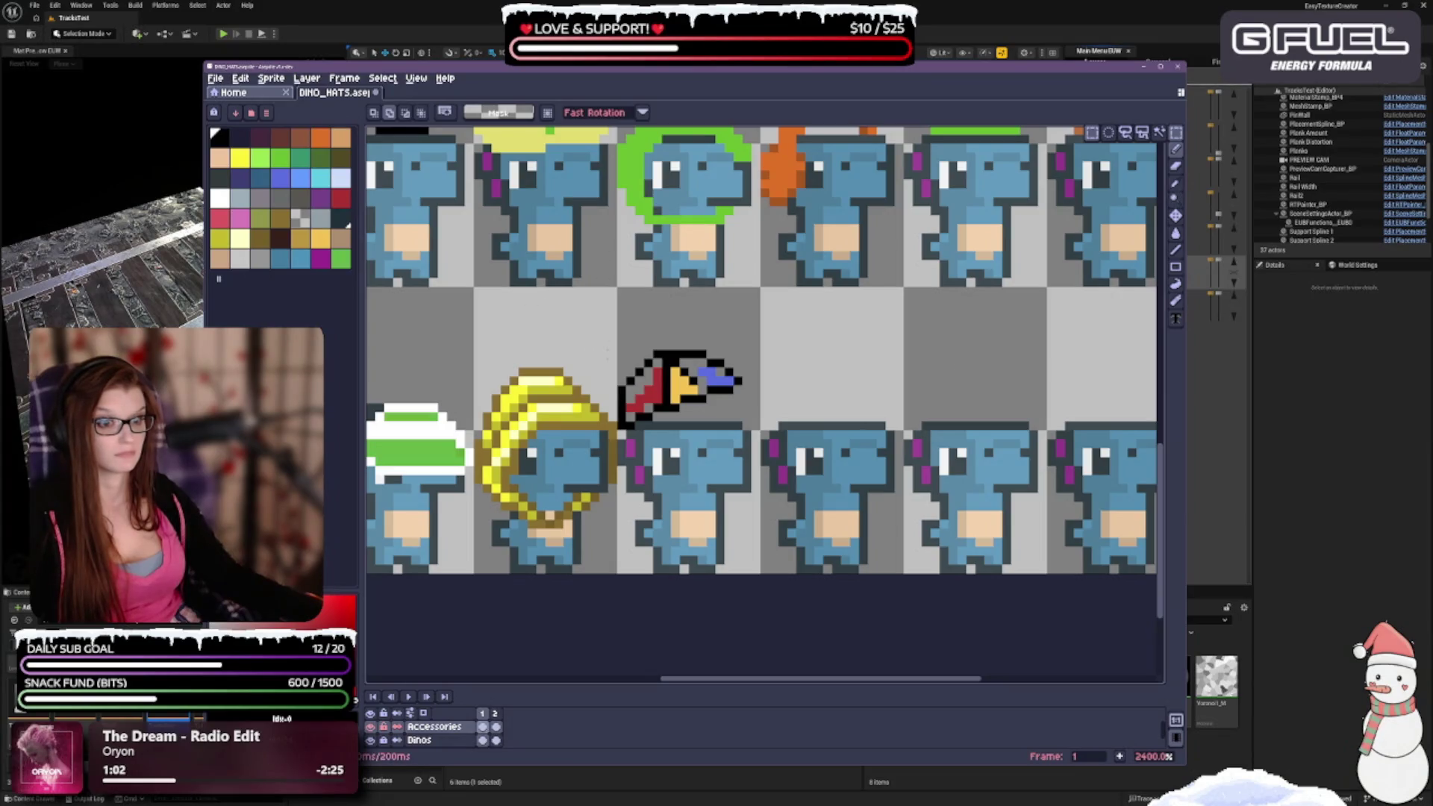
mouse_move(614, 346)
left_mouse_down()
mouse_move(719, 436)
mouse_move(745, 433)
left_mouse_up()
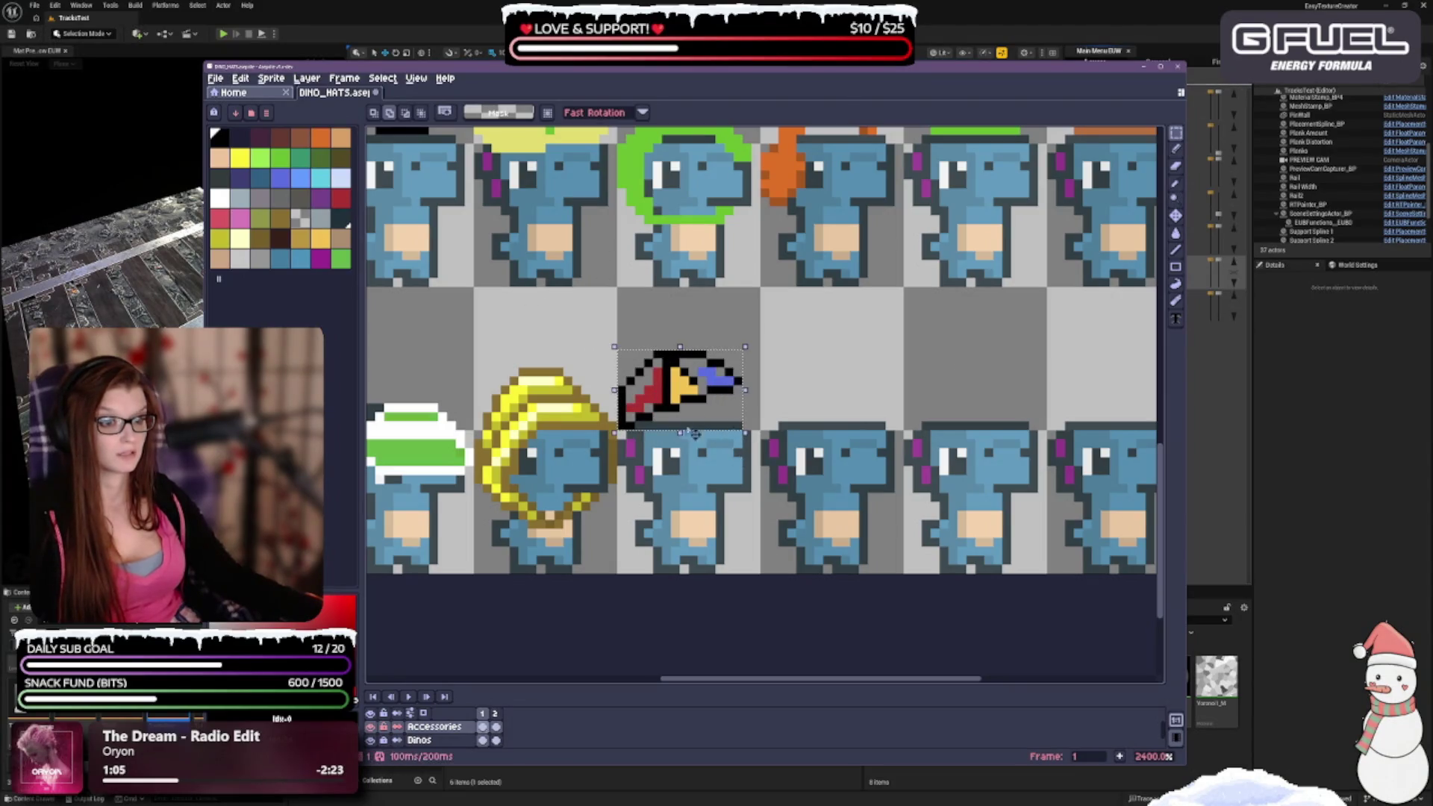
key("Right")
key("Down")
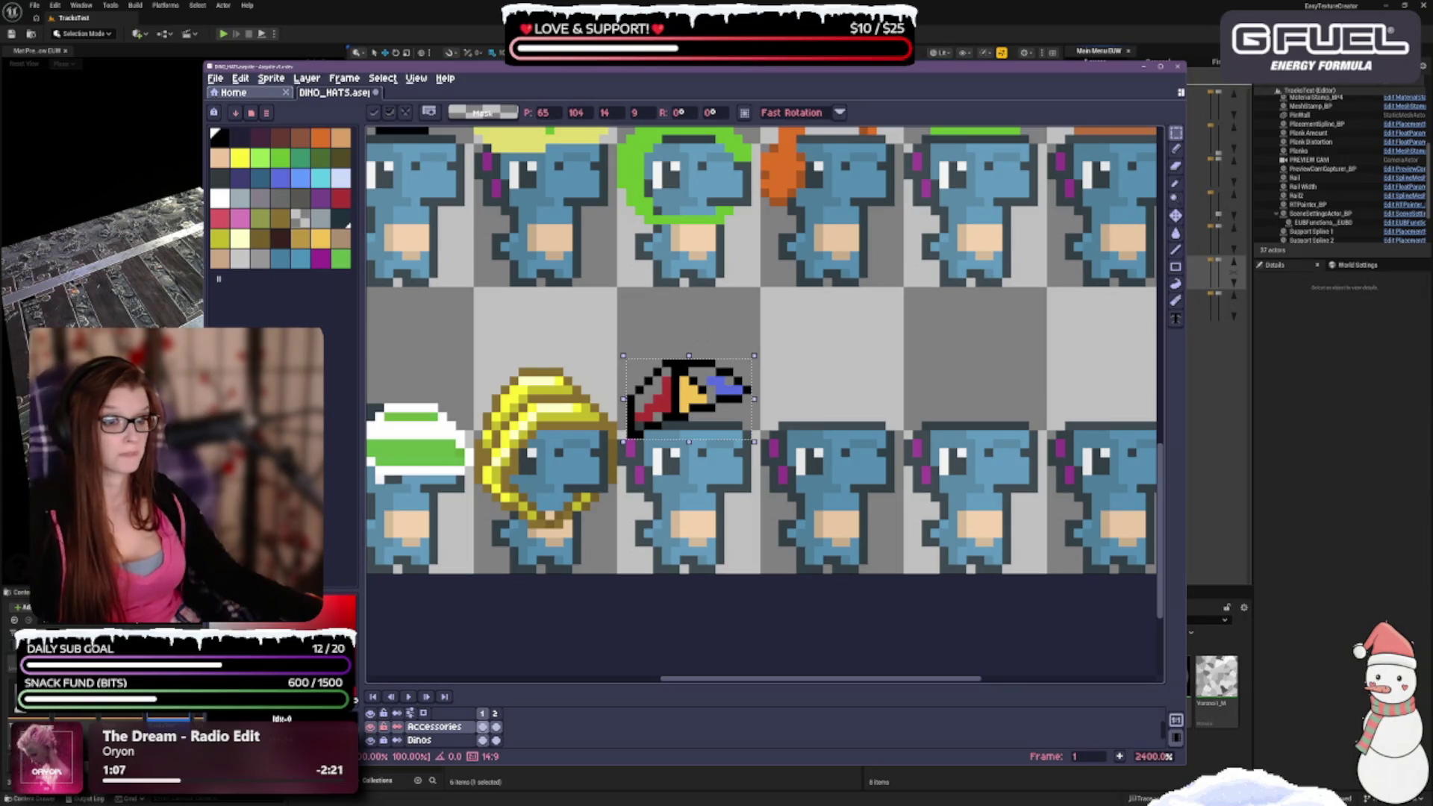
key("ctrl+d")
left_click(1176, 148)
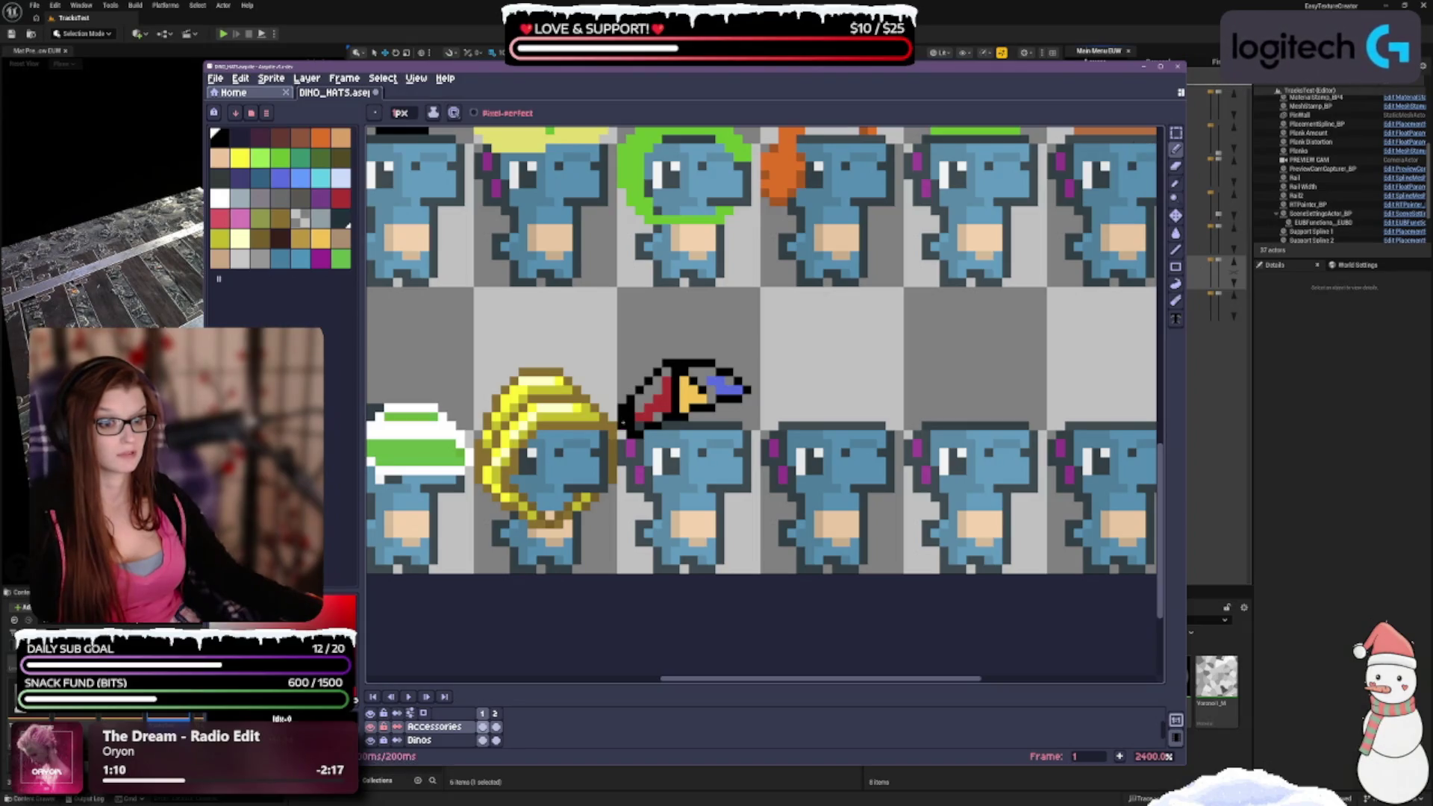
Undo the stray strokes and pencil new black outline pixels along the hat's lower-left edge.
key("e")
key("b")
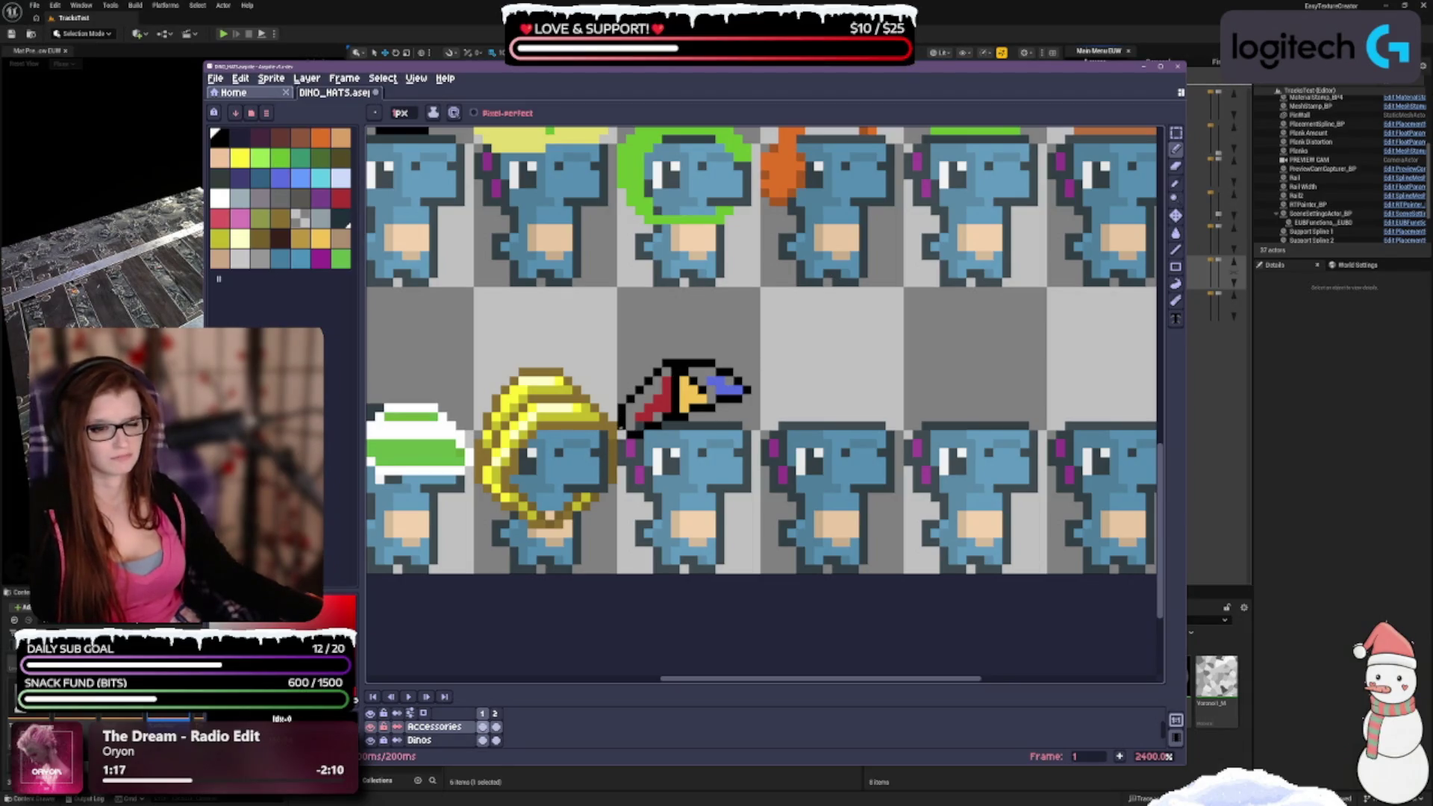
key("ctrl+z")
key("ctrl+z")
key("ctrl+z")
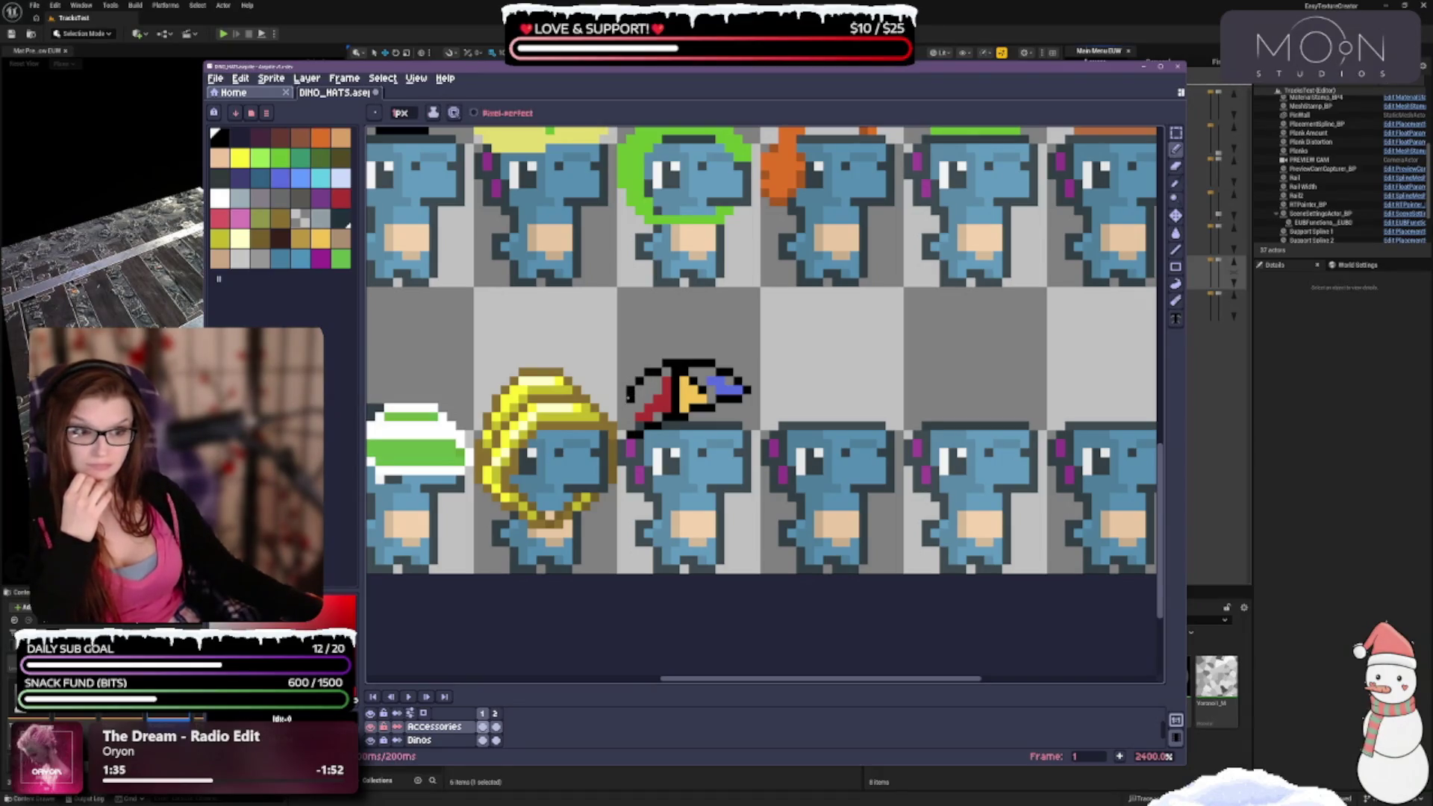
left_click(622, 406)
left_click(621, 414)
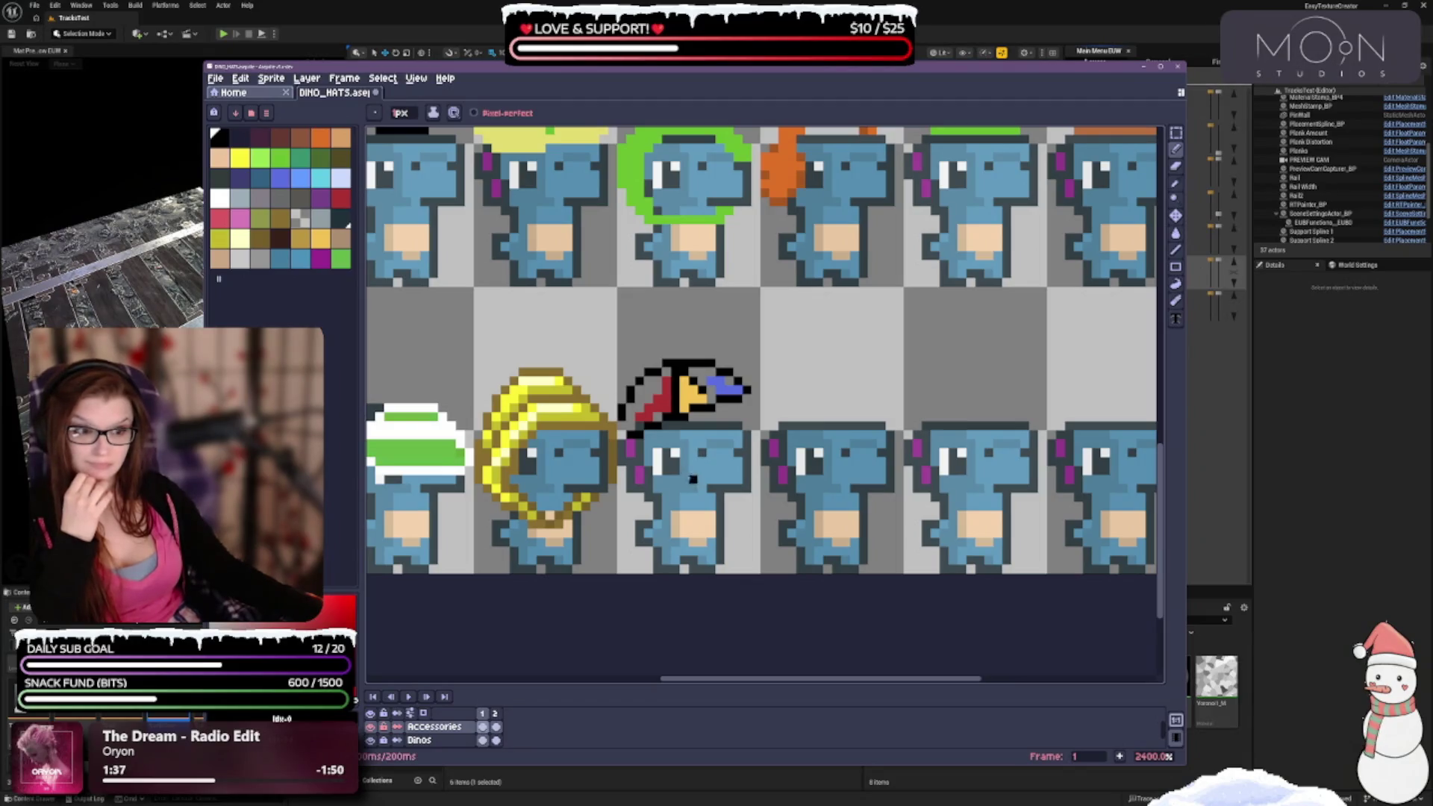
left_click(630, 427)
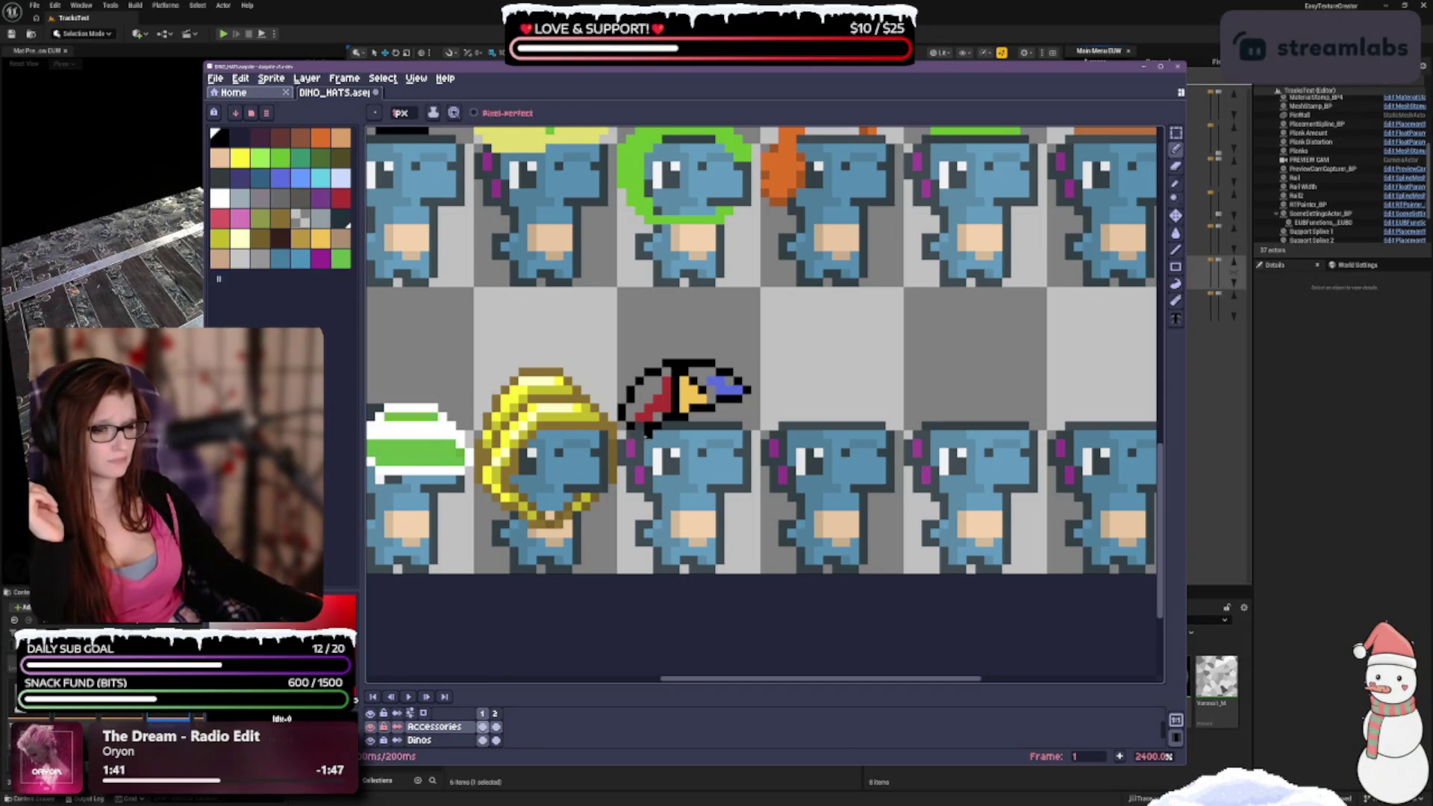
Paint dark pixels along the hat's lower edge and underside, and extend its black outline right.
left_click(648, 418)
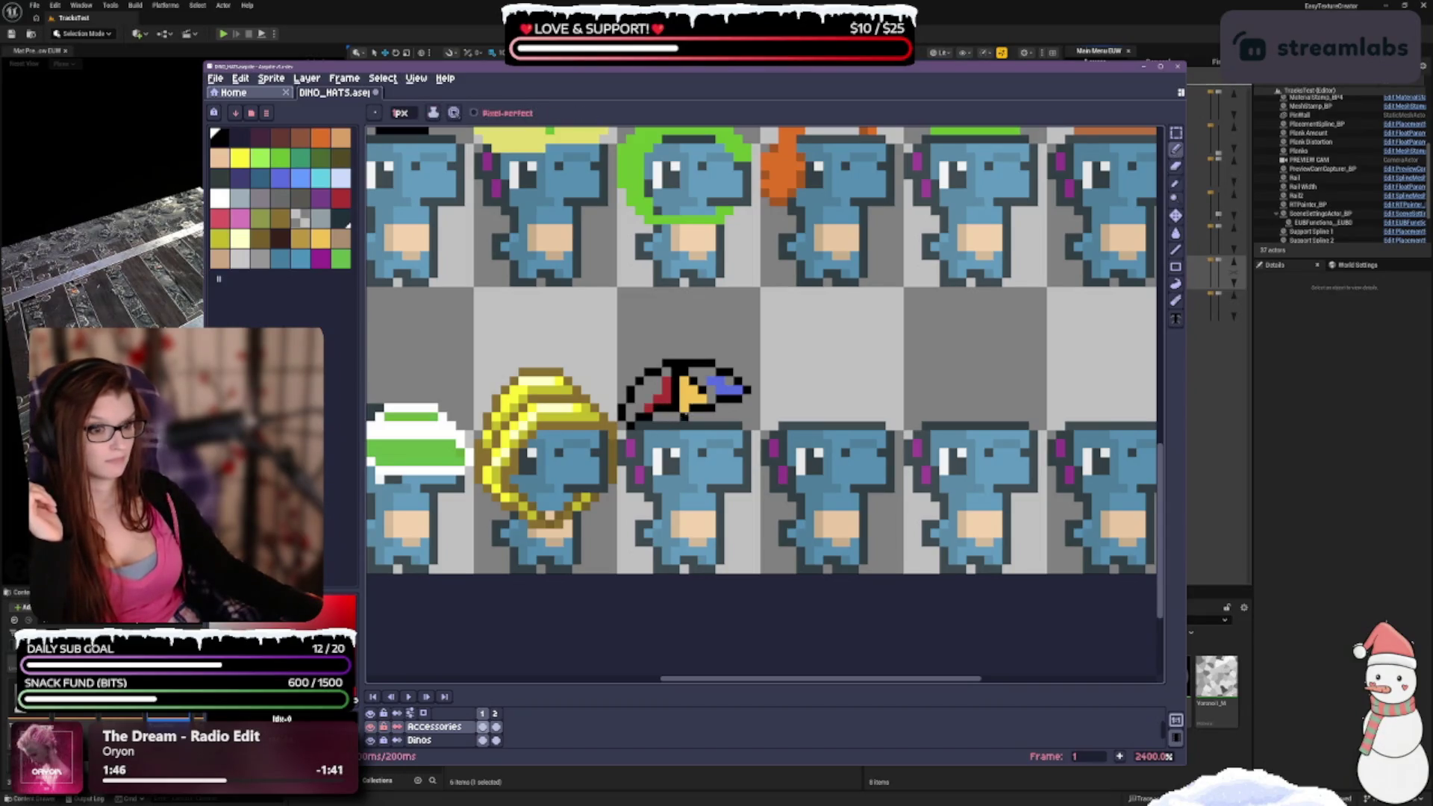
left_click_drag(687, 406, 703, 405)
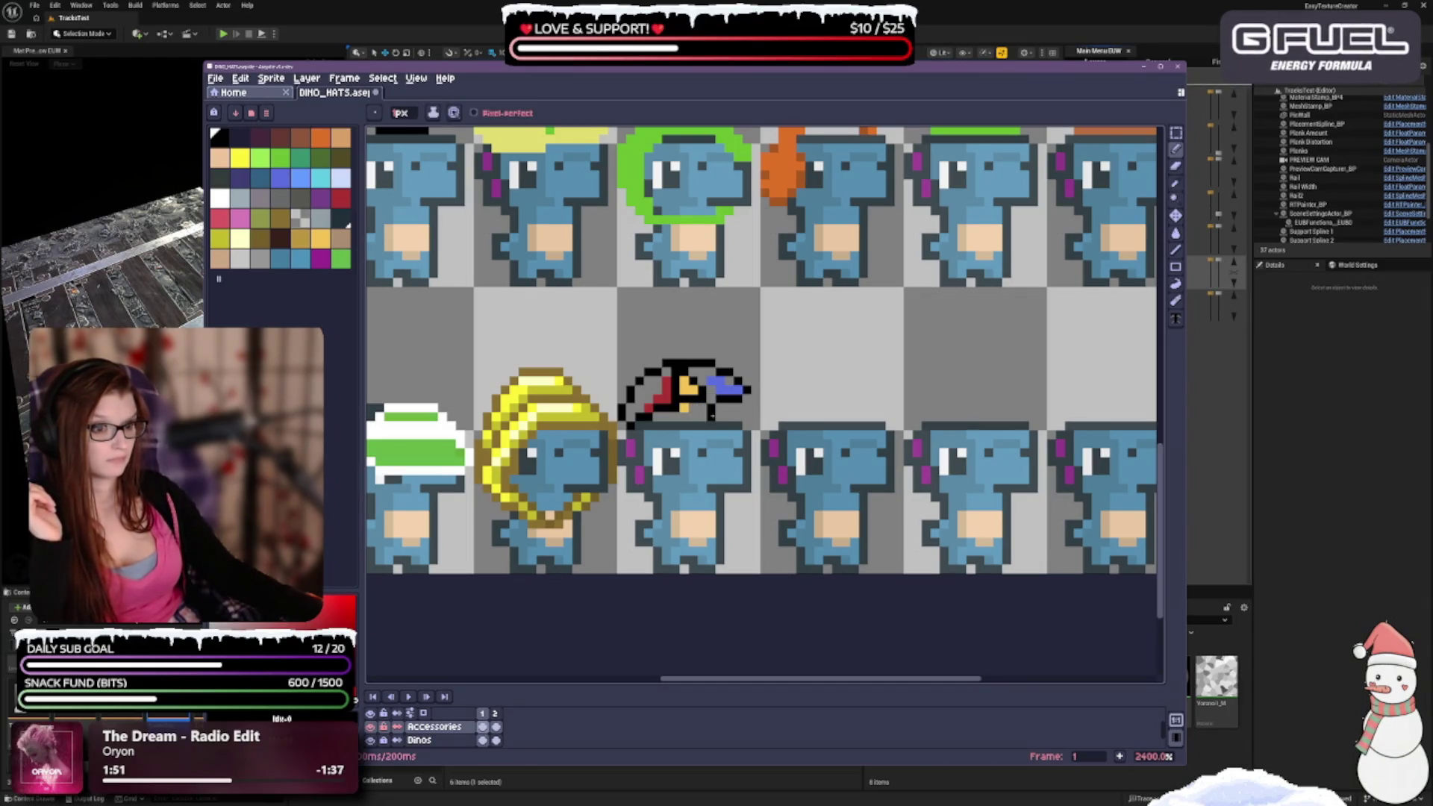
left_click(684, 407)
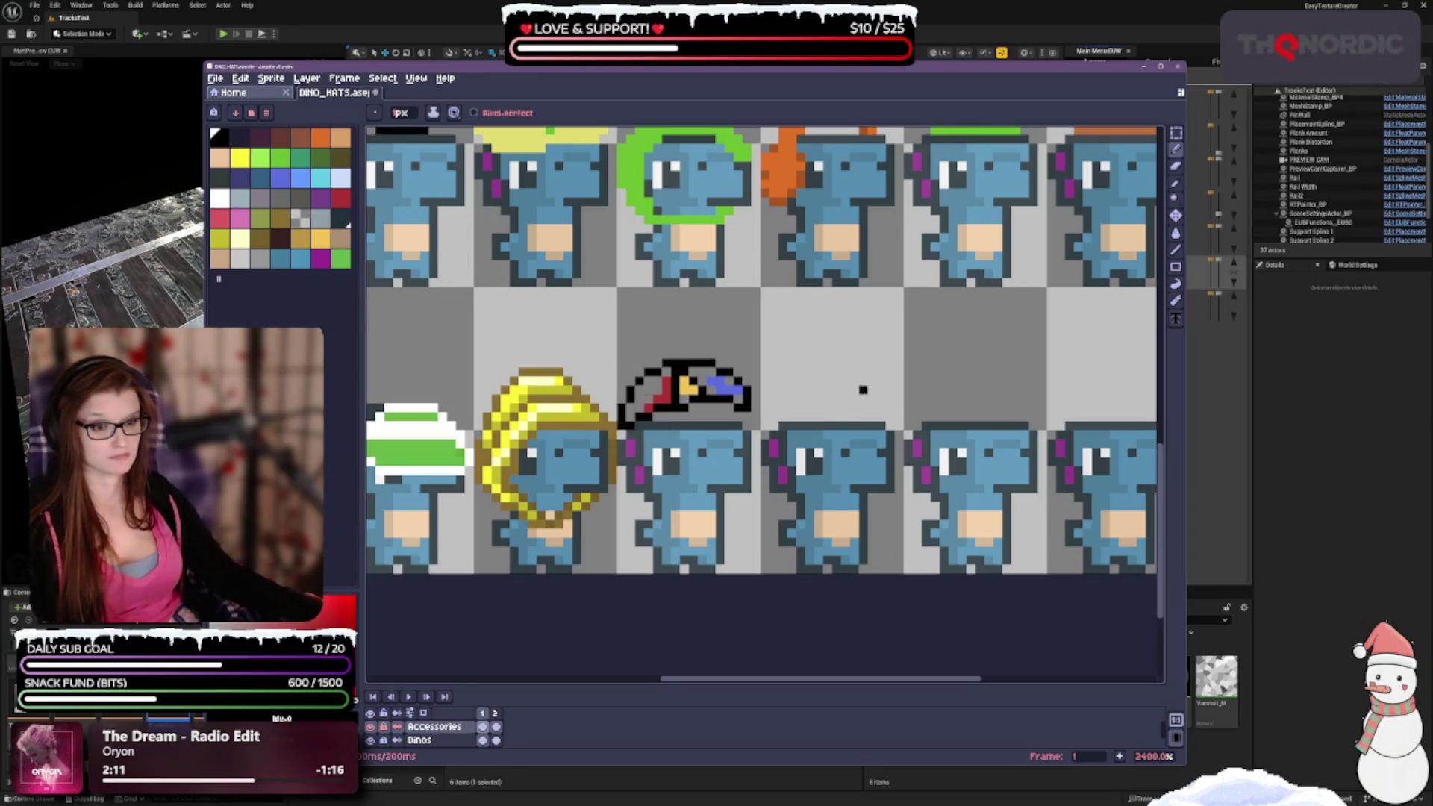
key("ctrl+z")
key("ctrl+z")
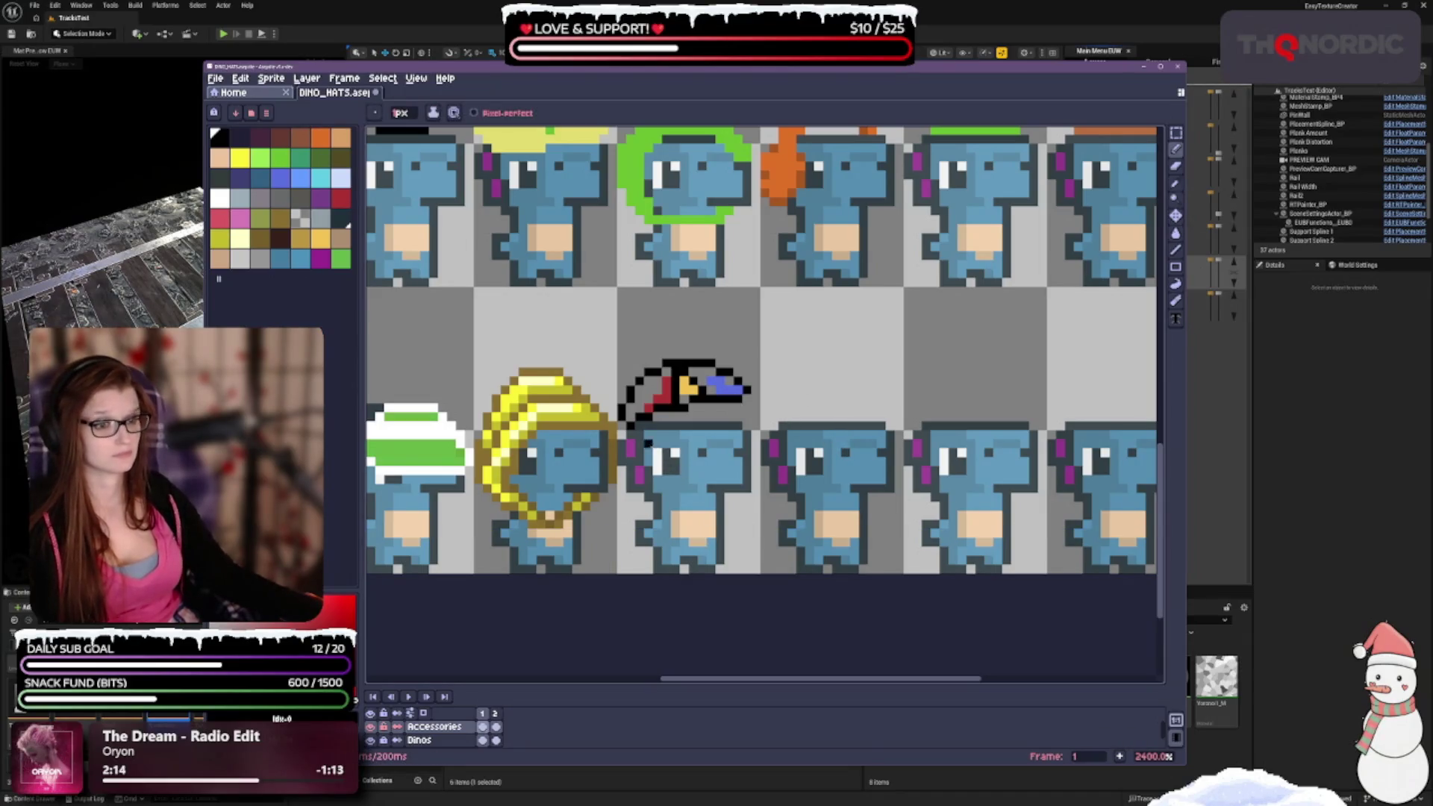
left_click(754, 397)
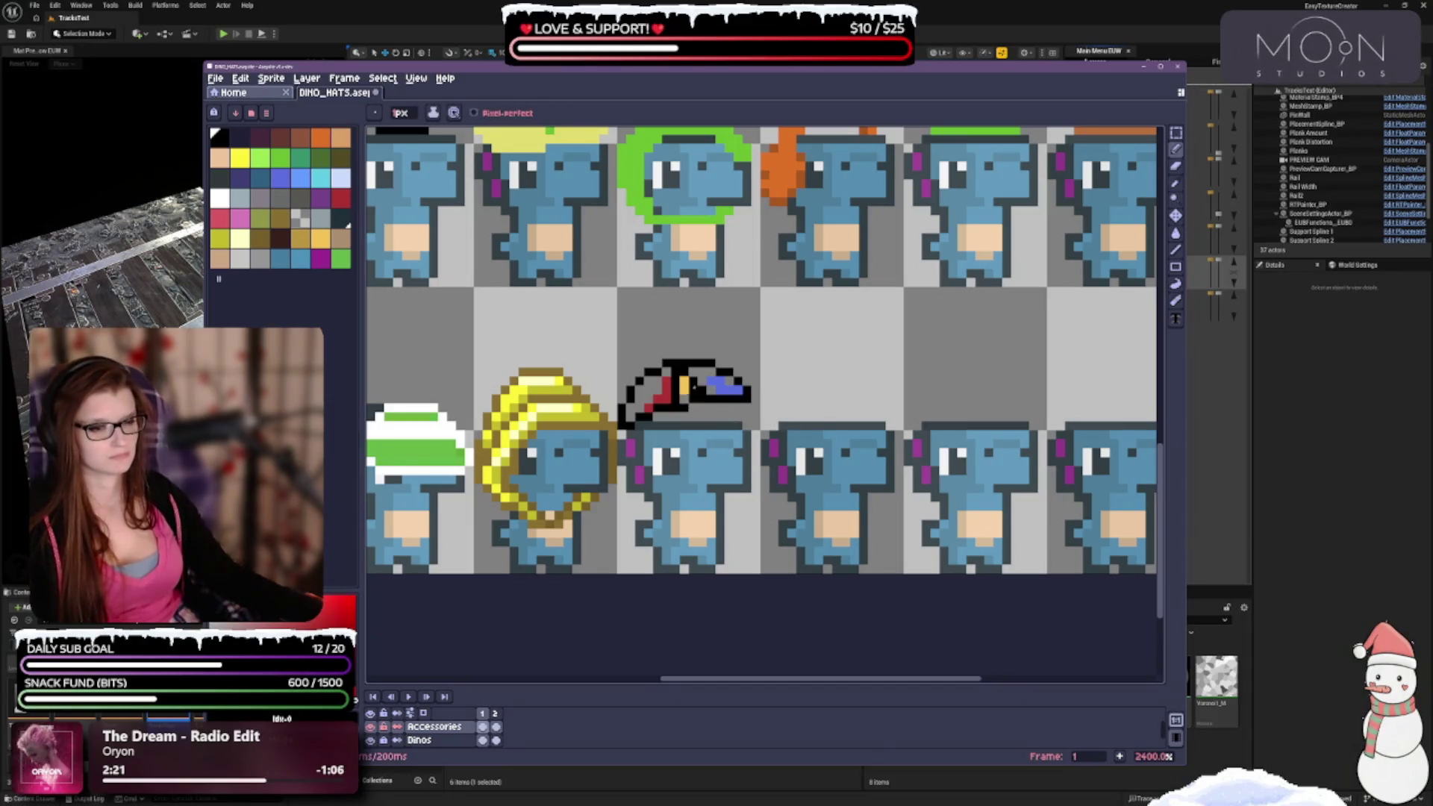
key("e")
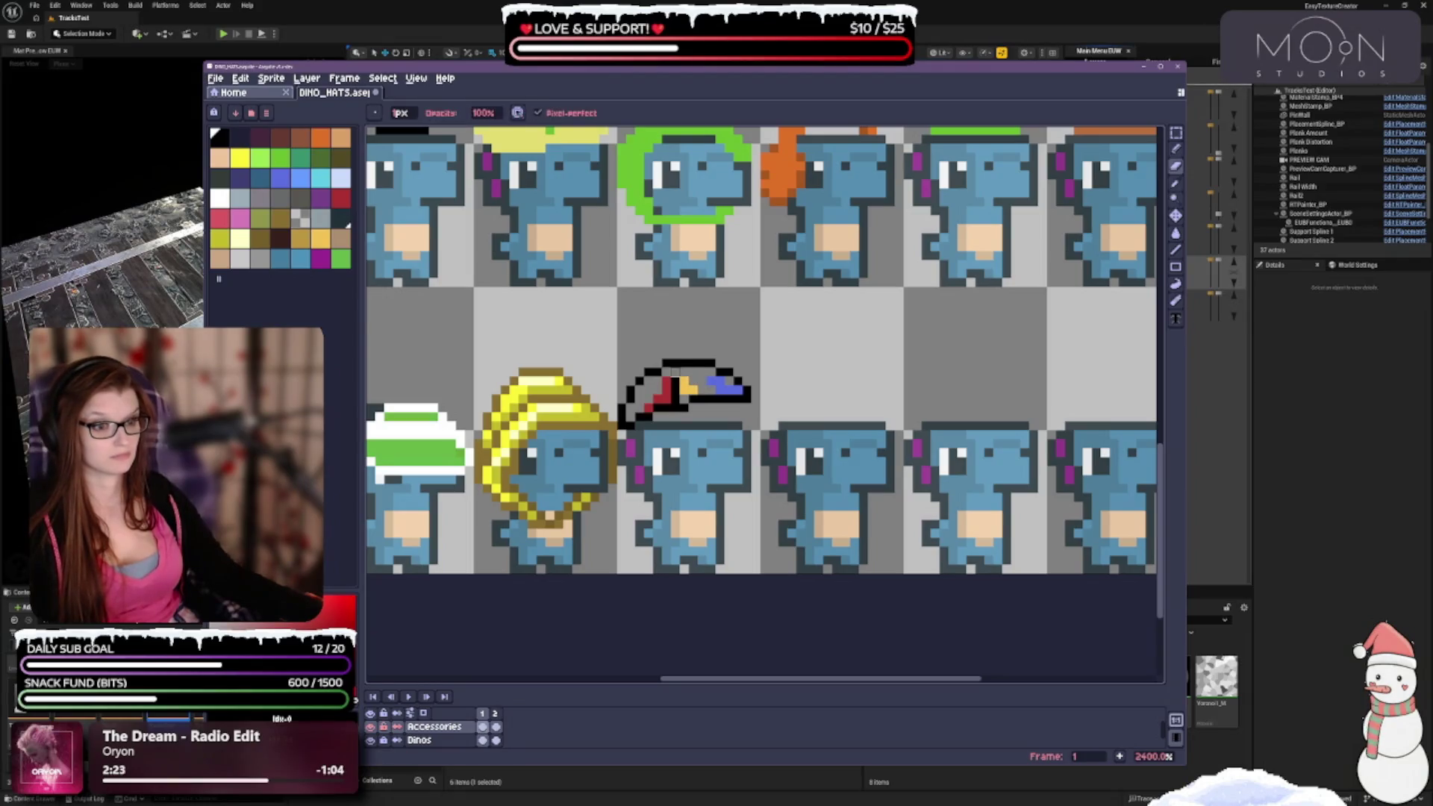
key("b")
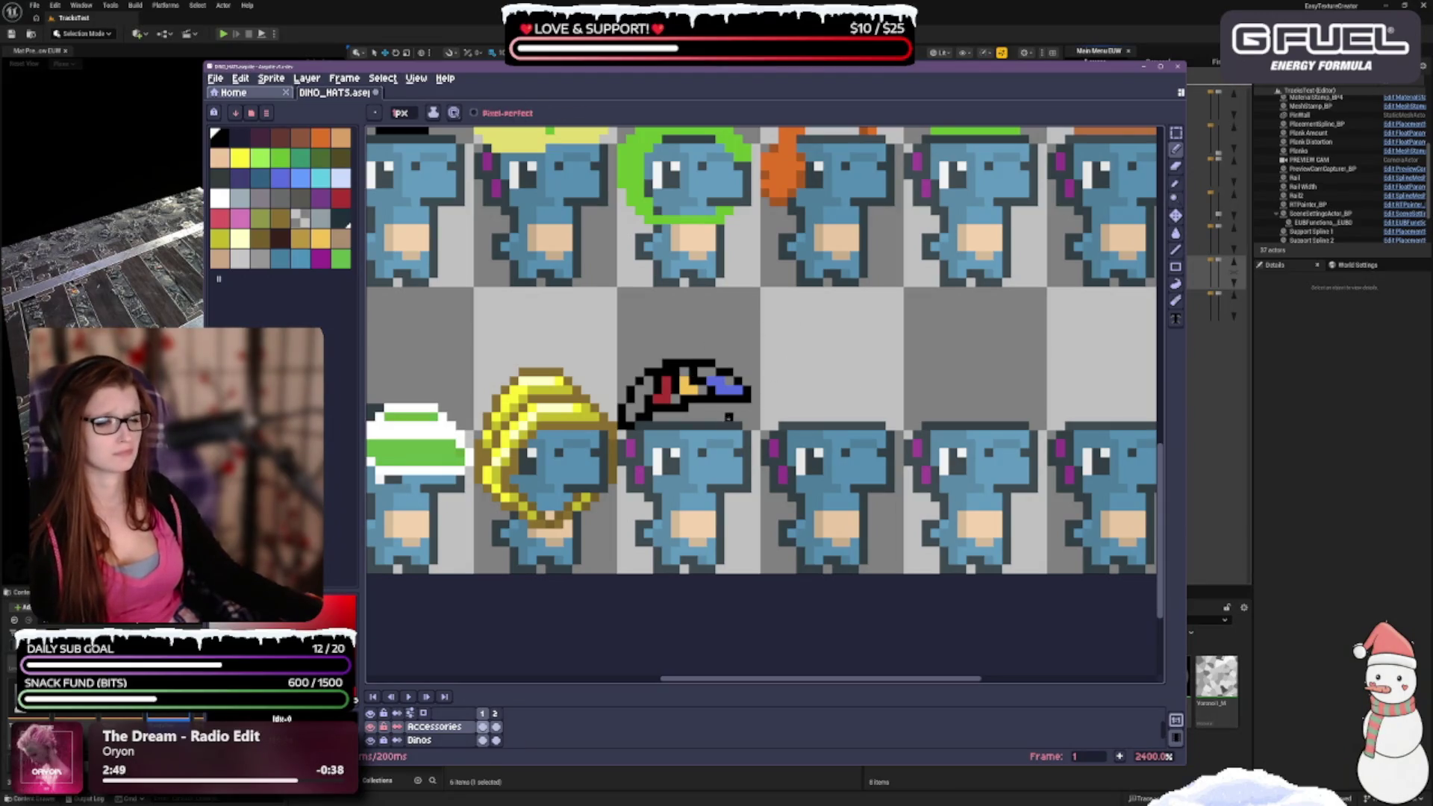
Bucket-fill the hat's left segment with green after trying red, gold-orange and blue-violet swatches.
left_click(341, 198)
left_click(1176, 233)
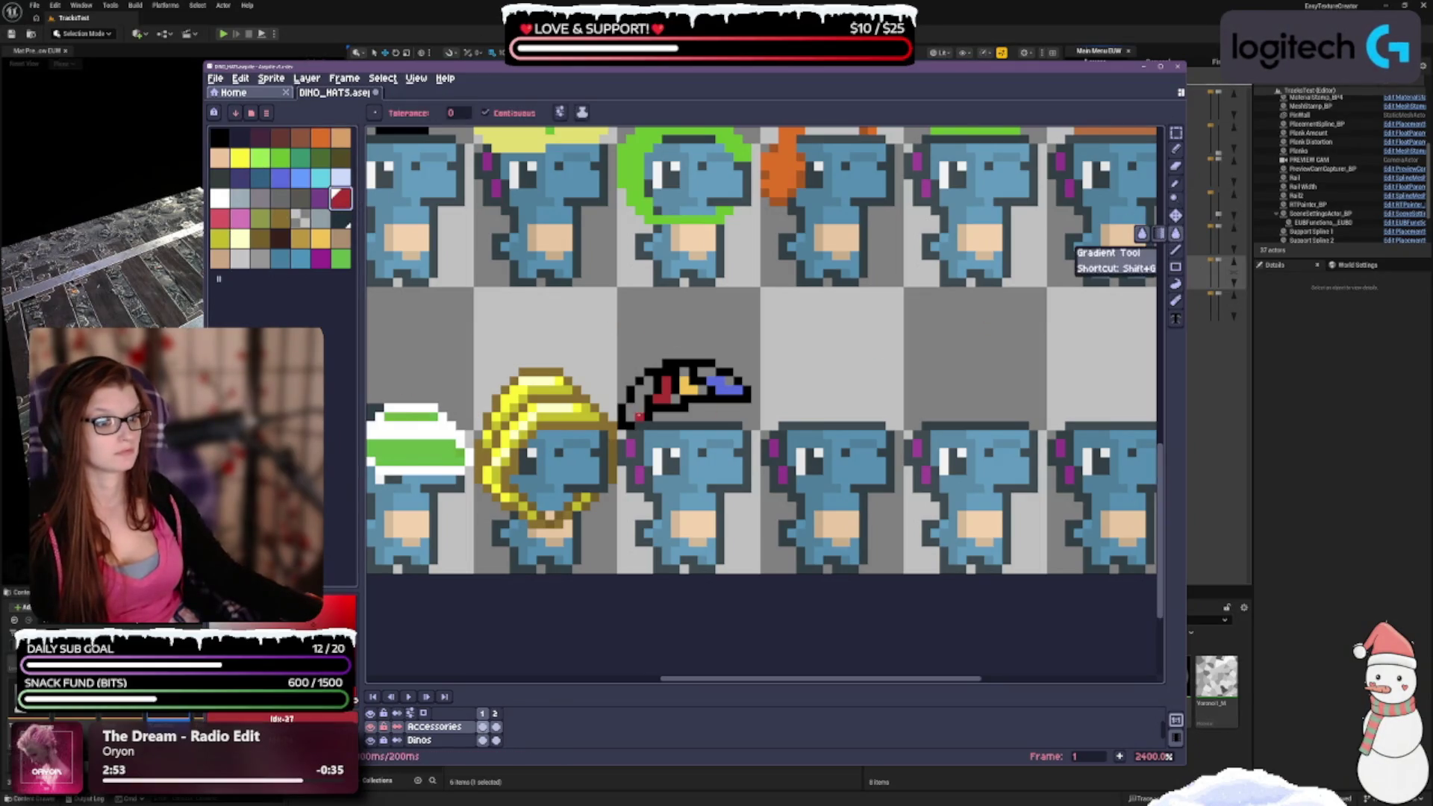
left_click(320, 237)
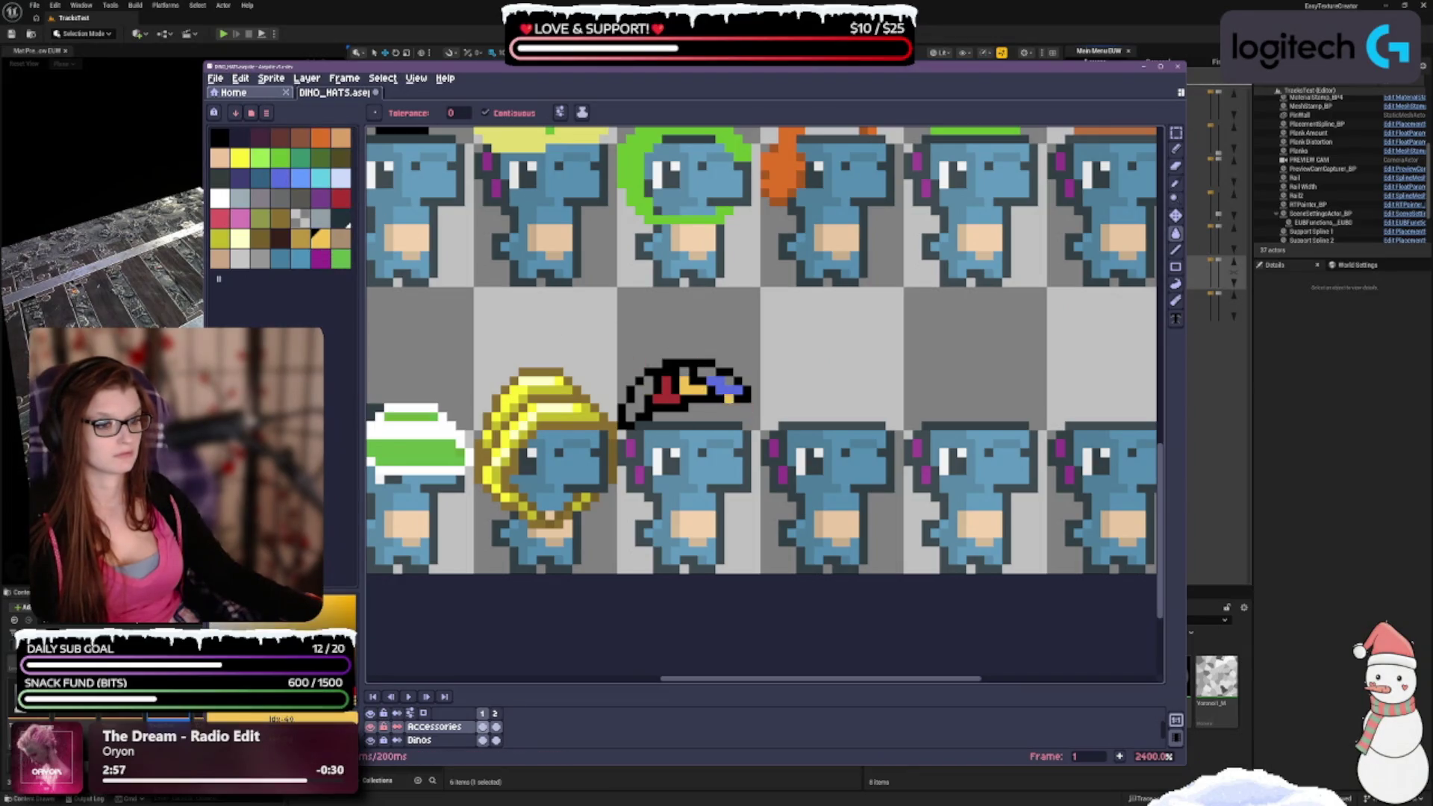
left_click(282, 179)
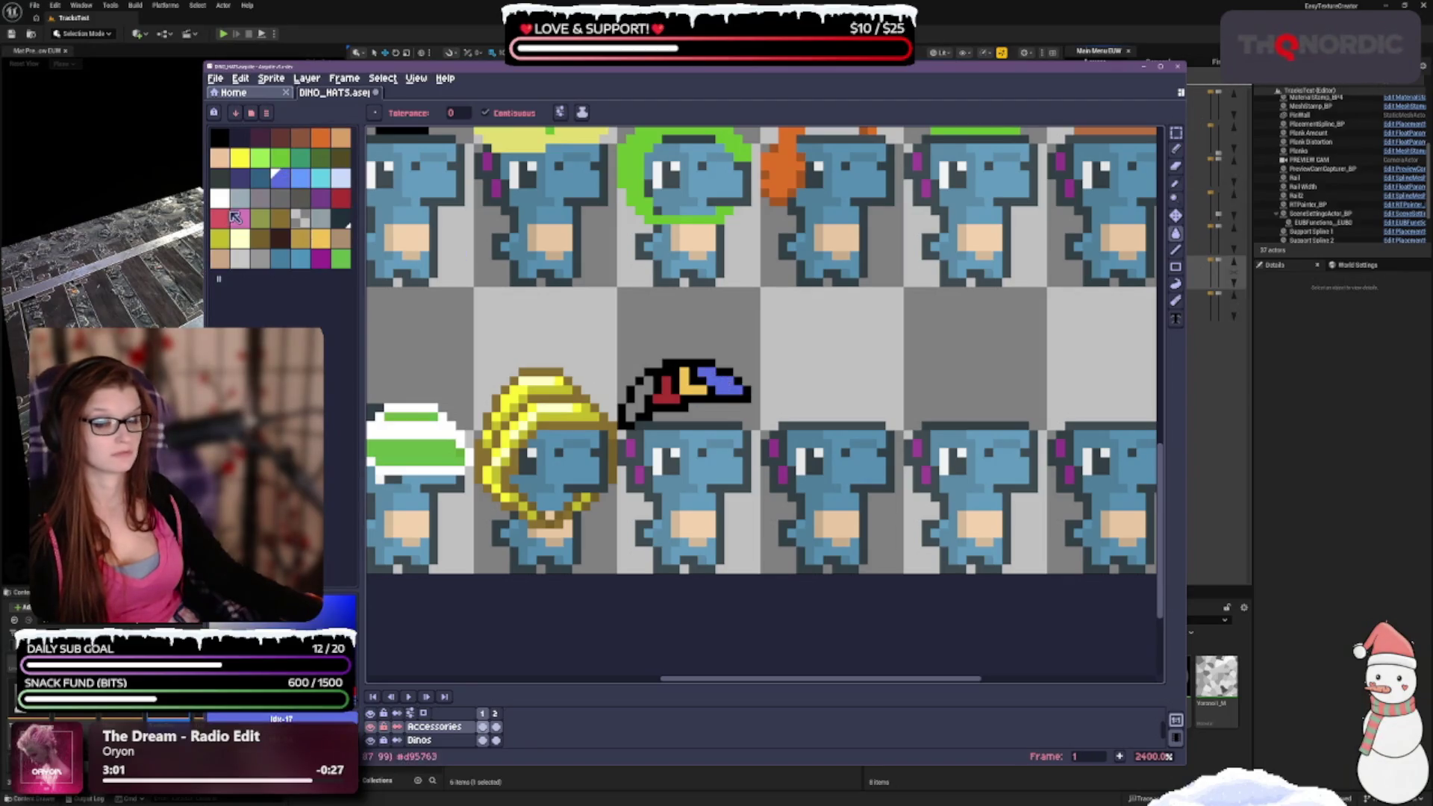
left_click(280, 159)
left_click(640, 396)
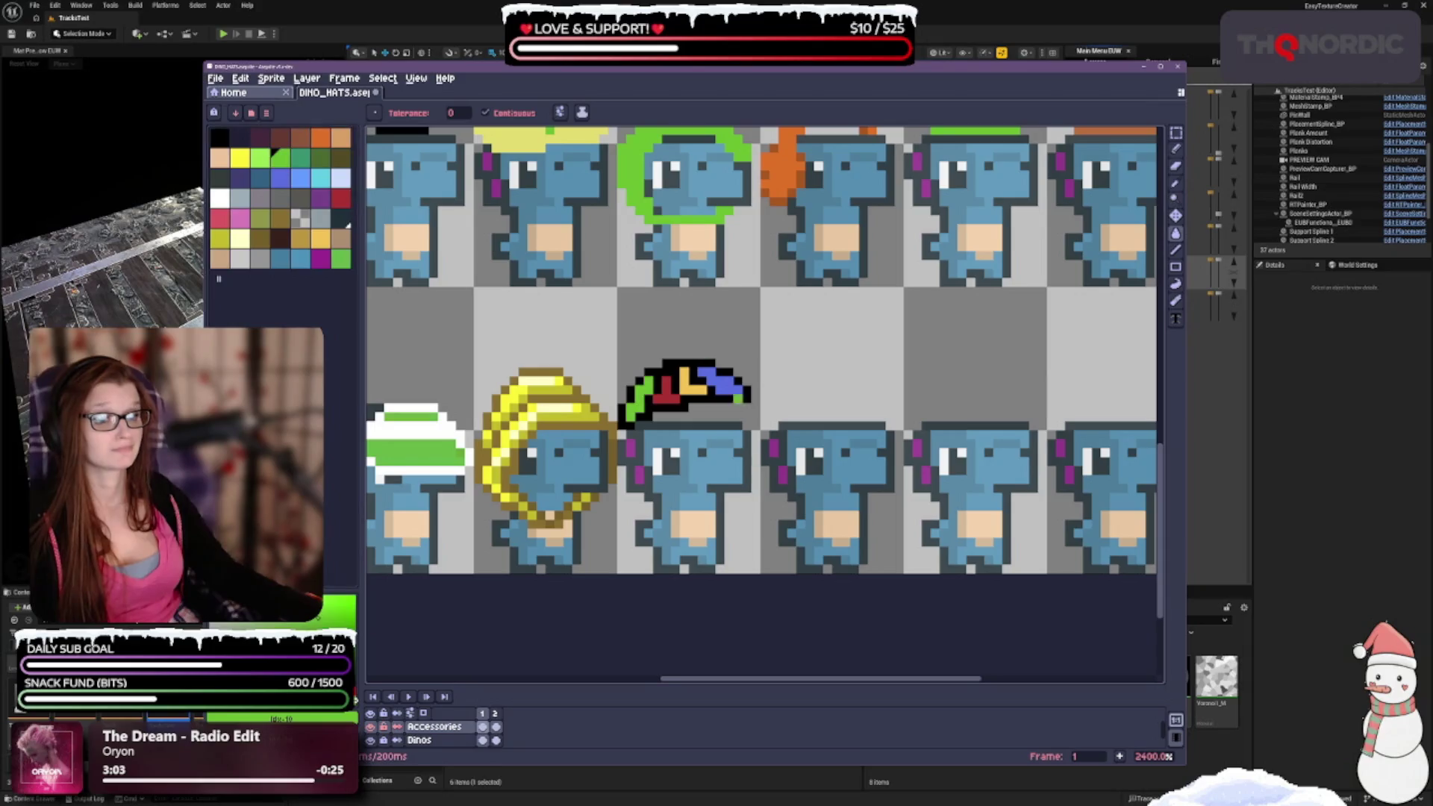
scroll(747, 487, "down", 5)
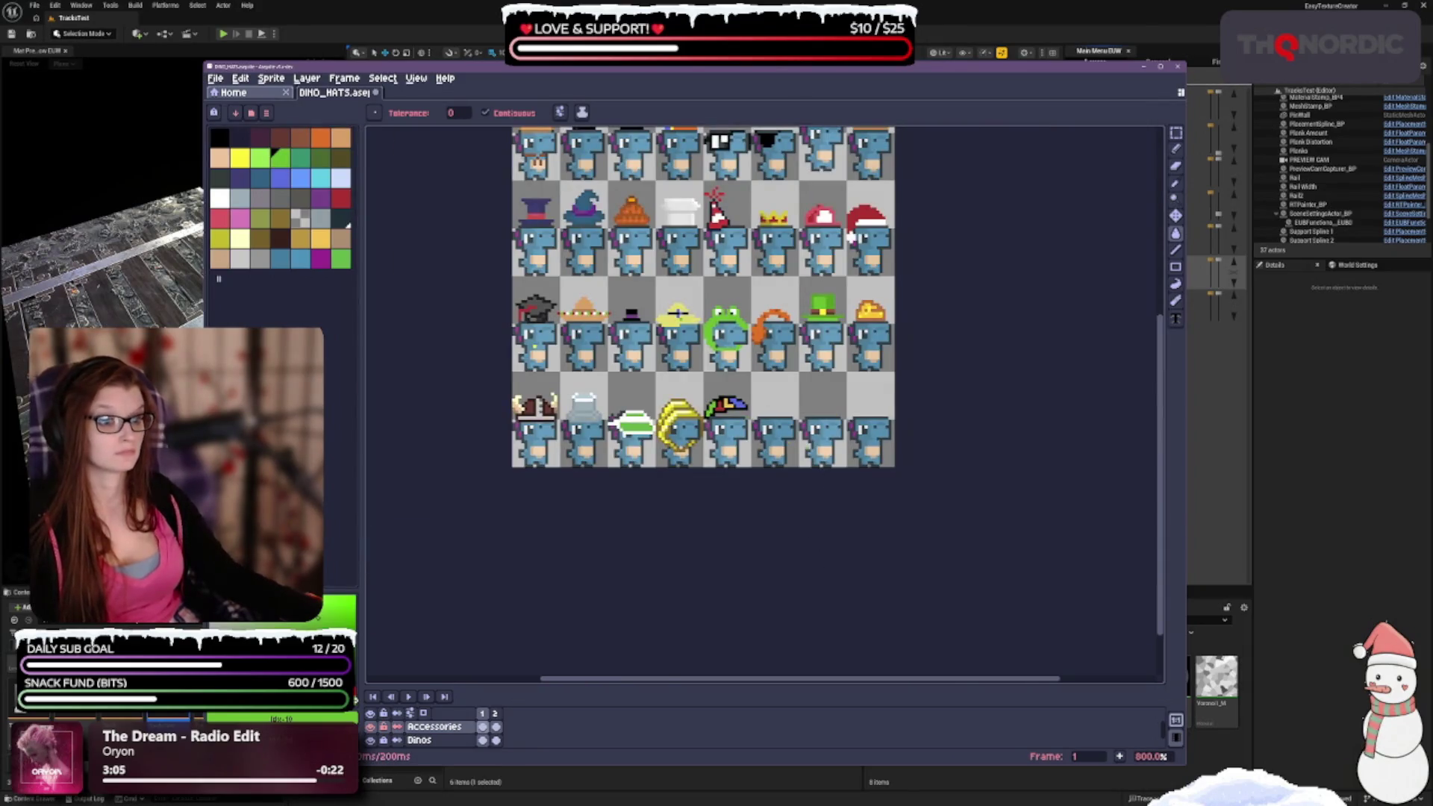
Choose black and the Pencil, then try the dark gold and orange-yellow swatches.
scroll(755, 384, "up", 3)
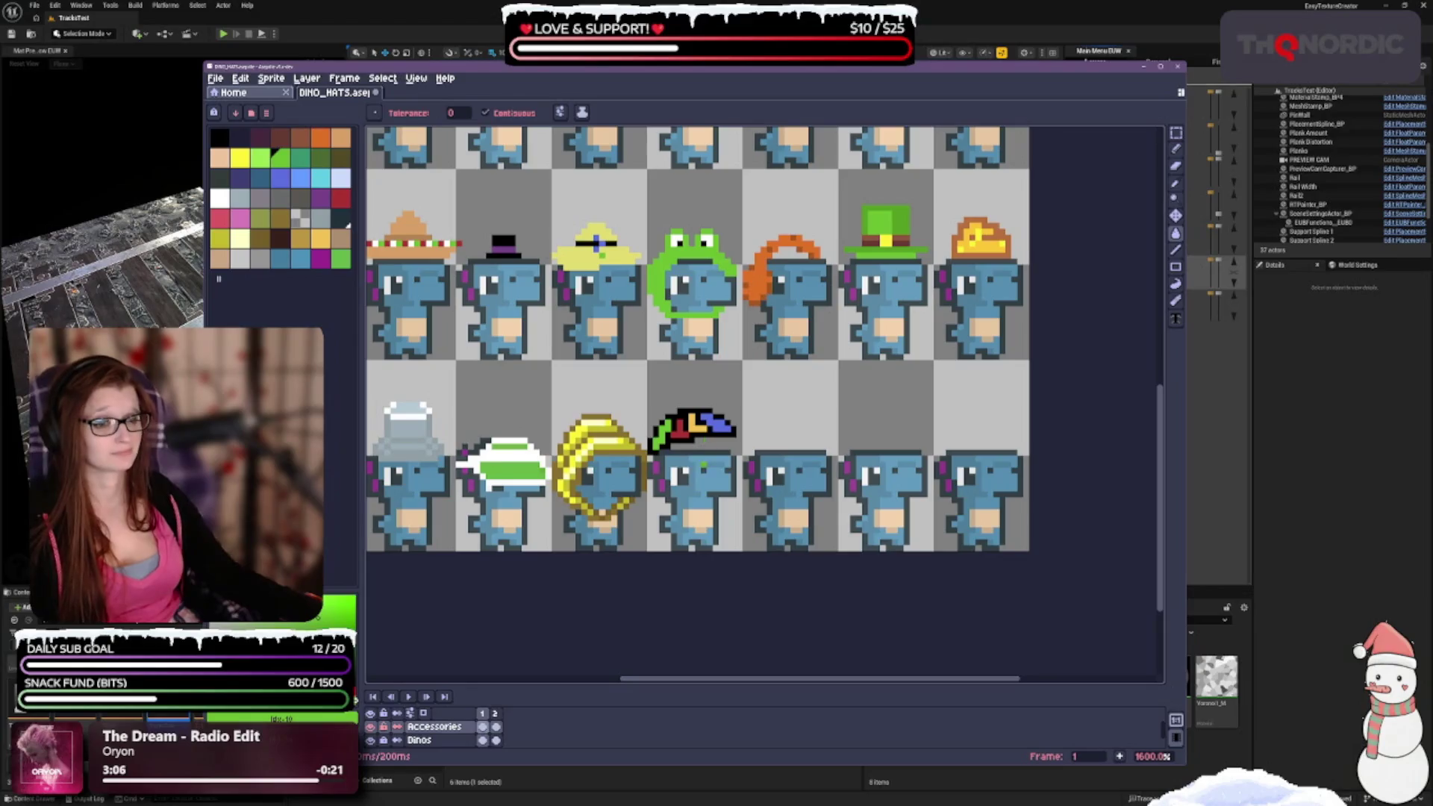
left_click(220, 137)
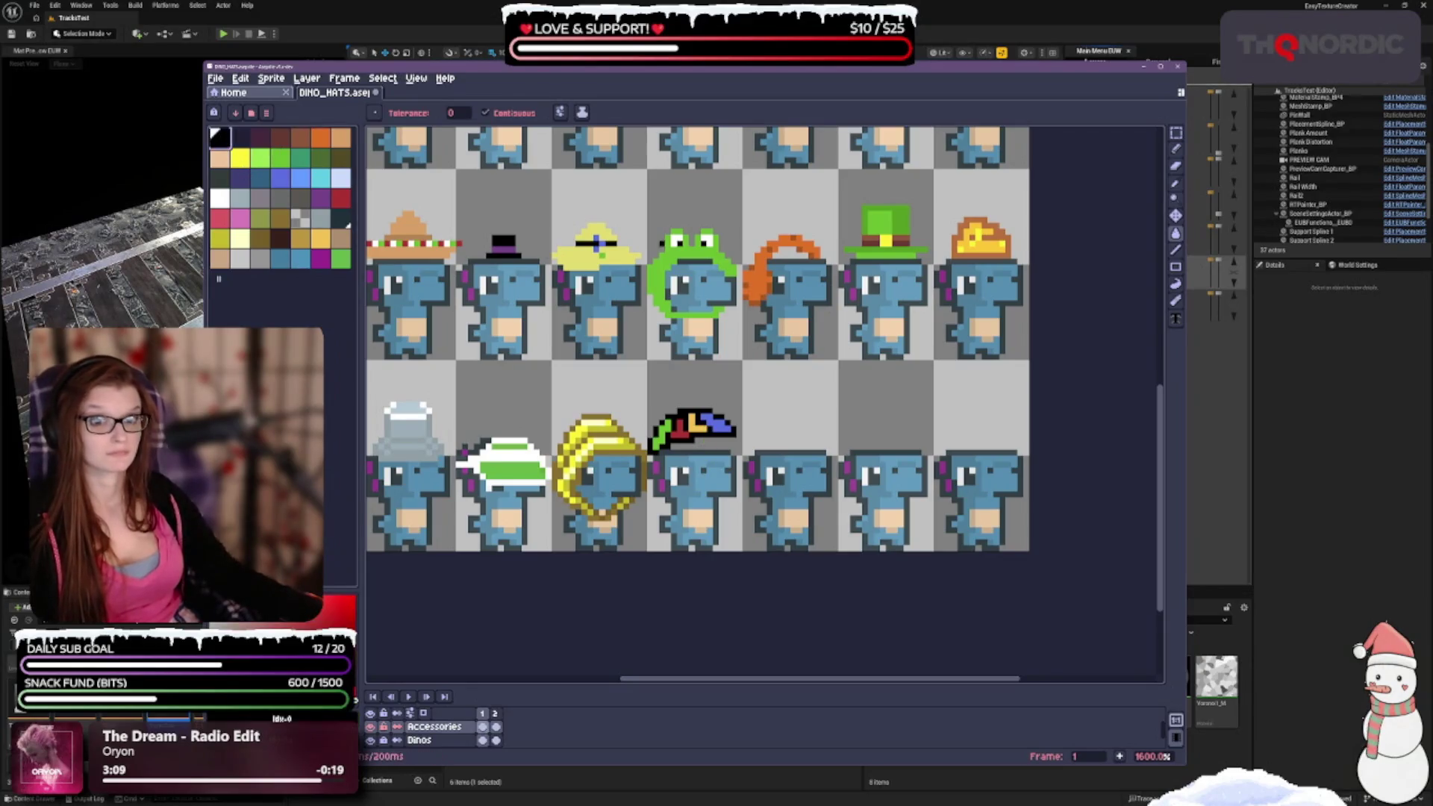
left_click(1176, 147)
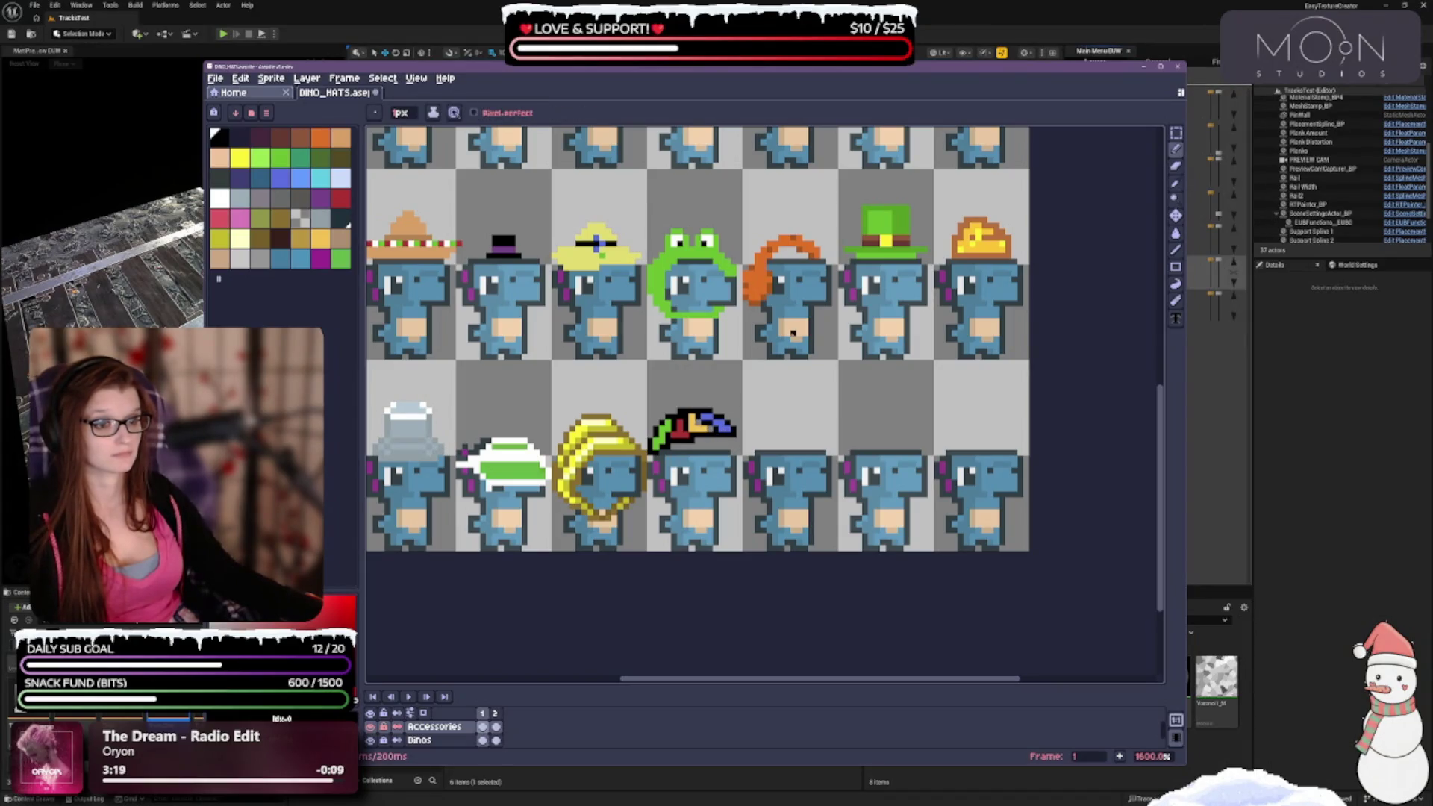
left_click(300, 238)
left_click(321, 238)
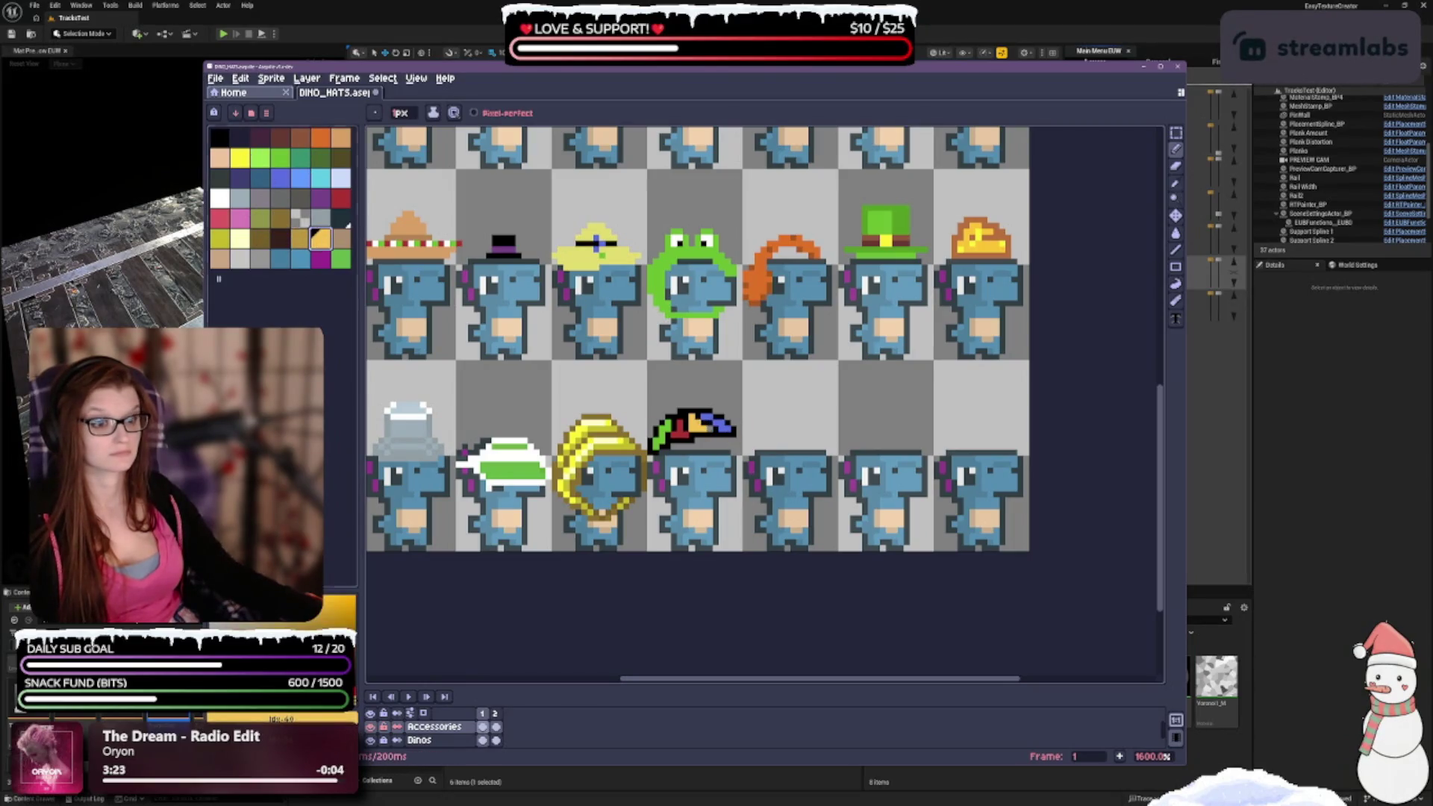
Compare red, gold and green against black, then add a black pixel near the hat's top.
scroll(748, 443, "down", 1)
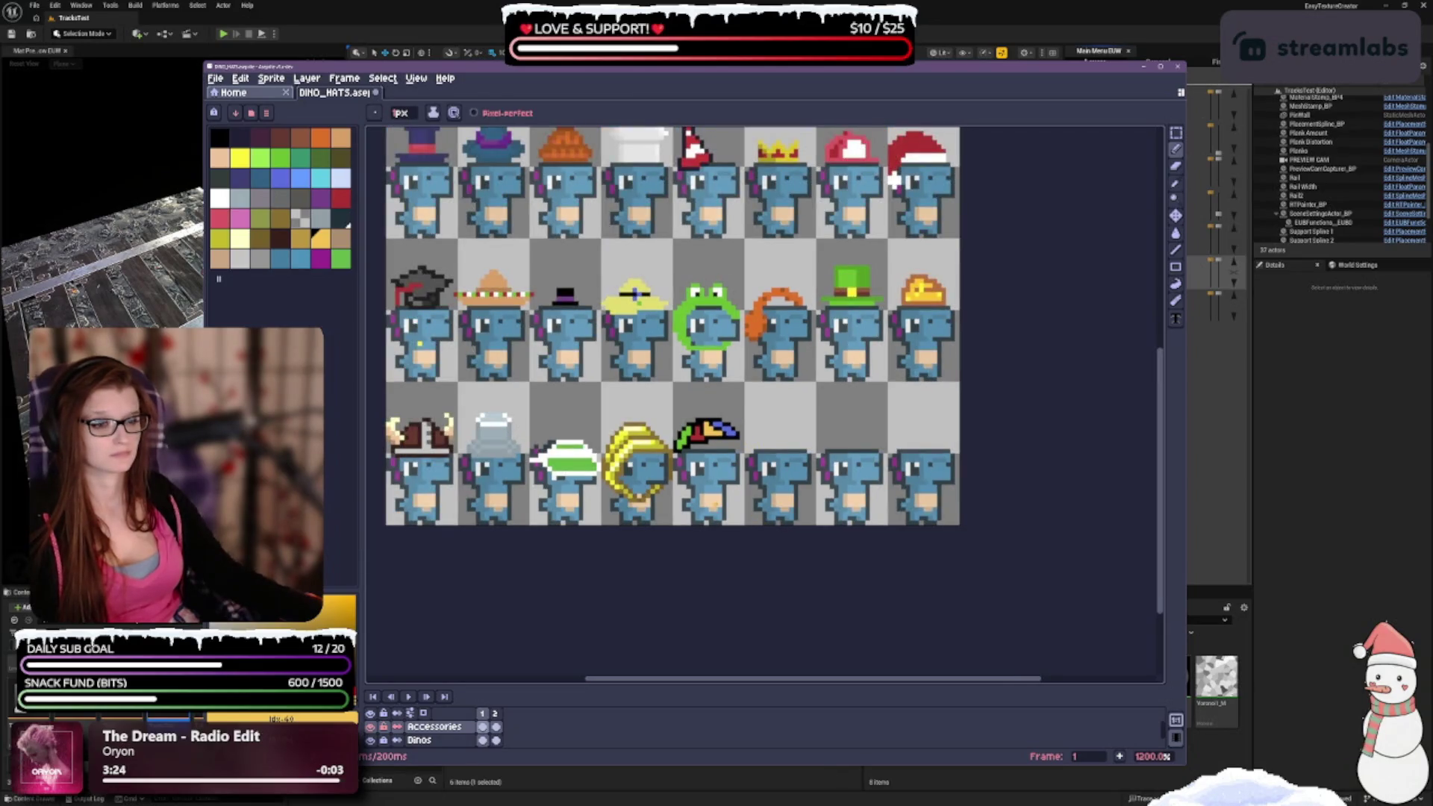
scroll(731, 458, "up", 1)
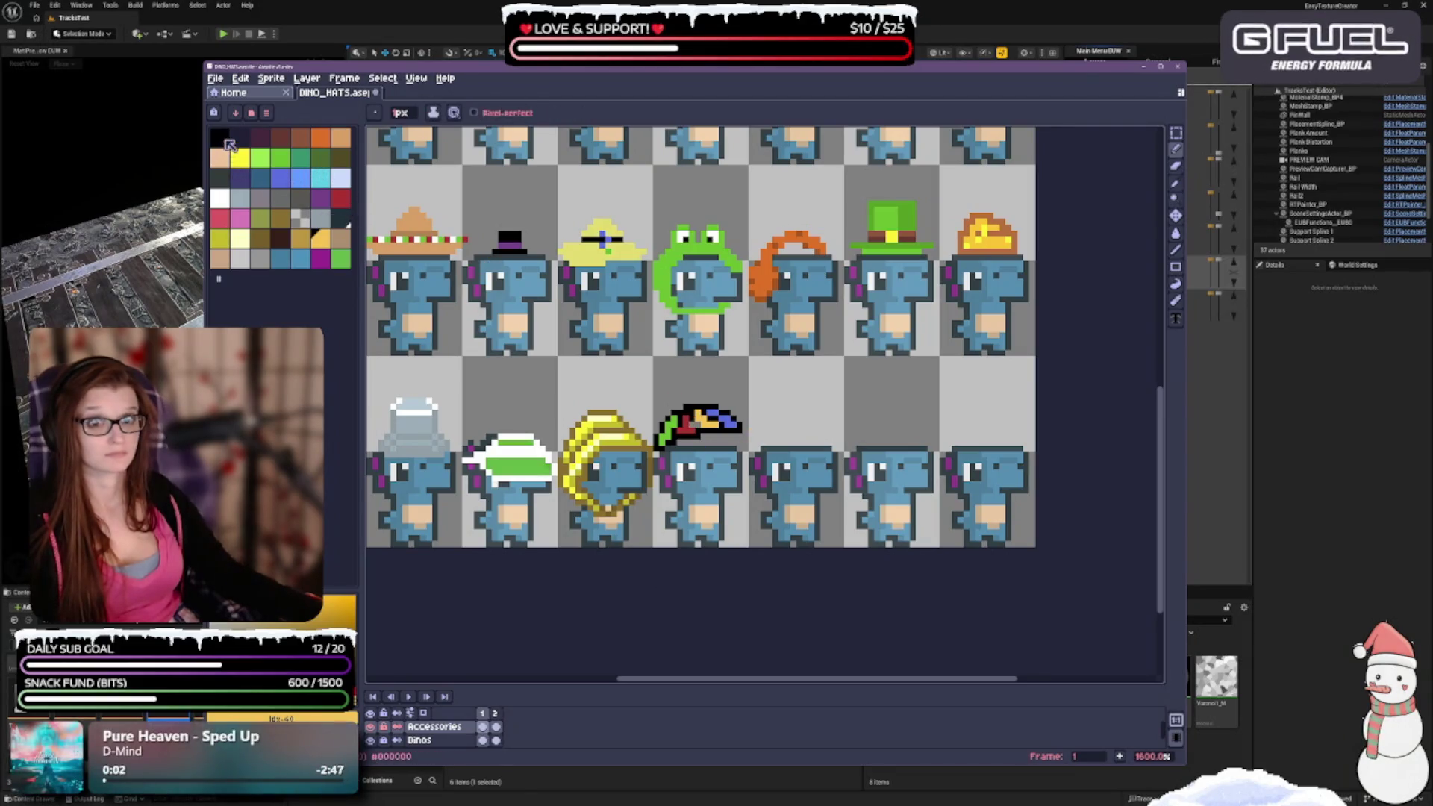
left_click(709, 424, "alt")
left_click(341, 198)
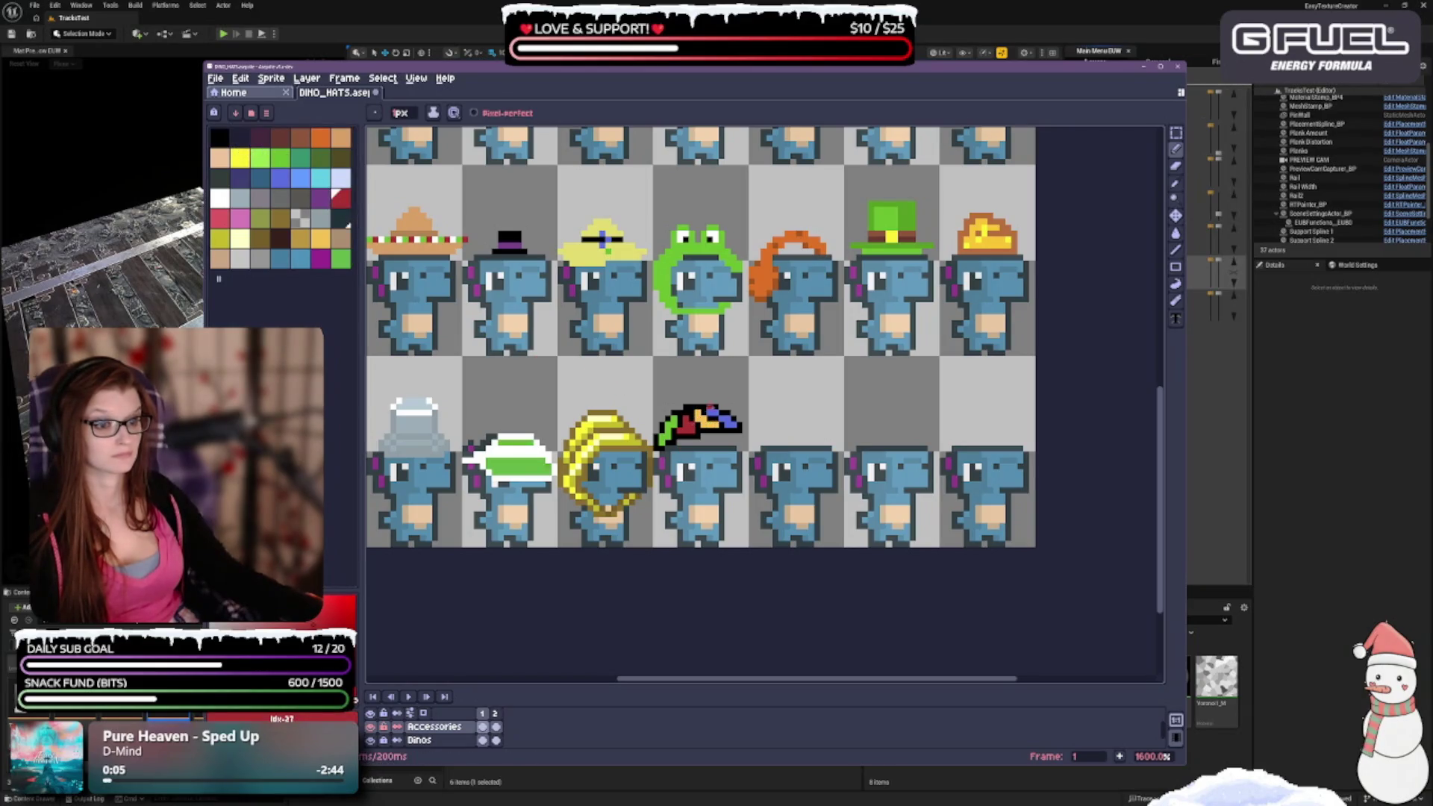
scroll(737, 493, "down", 1)
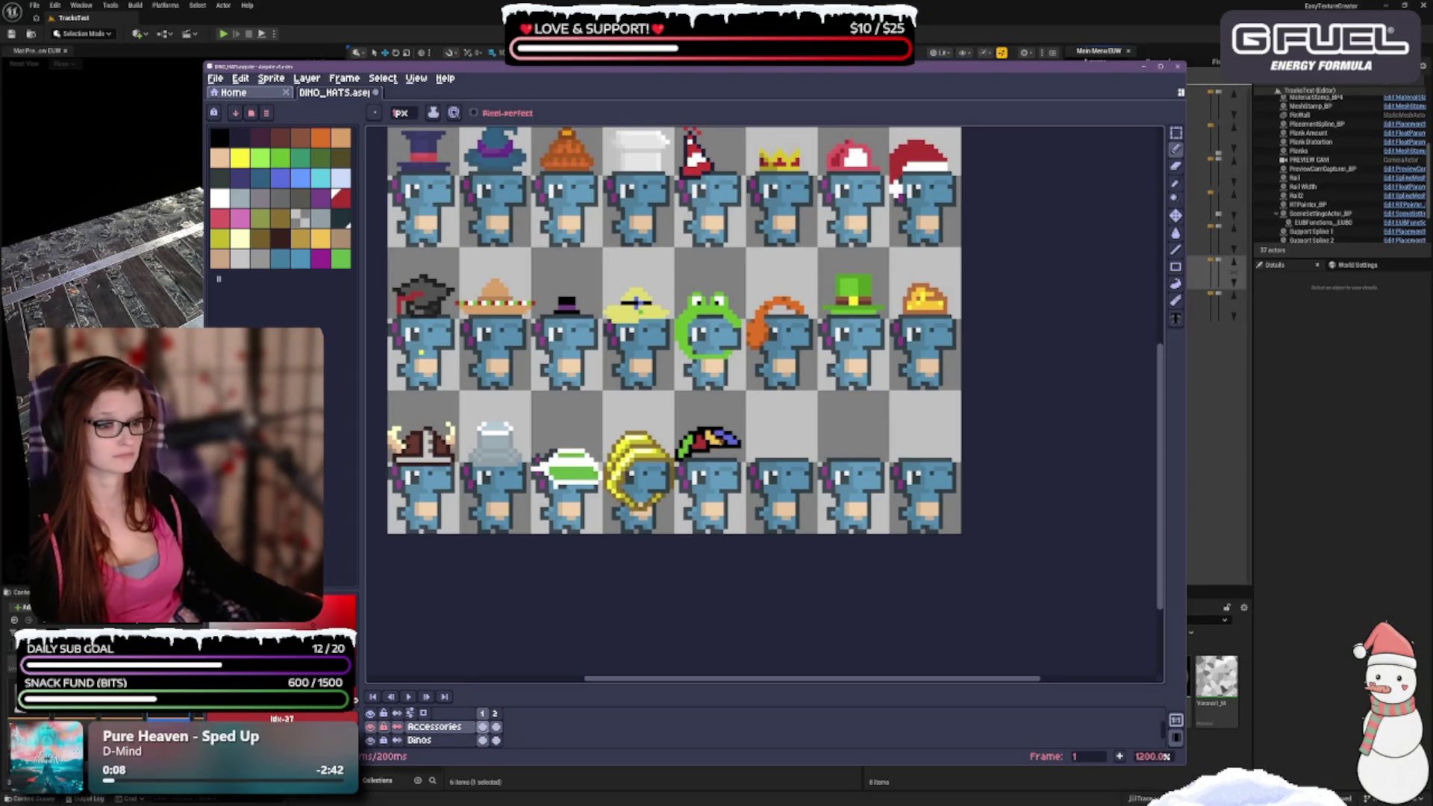
scroll(715, 472, "up", 1)
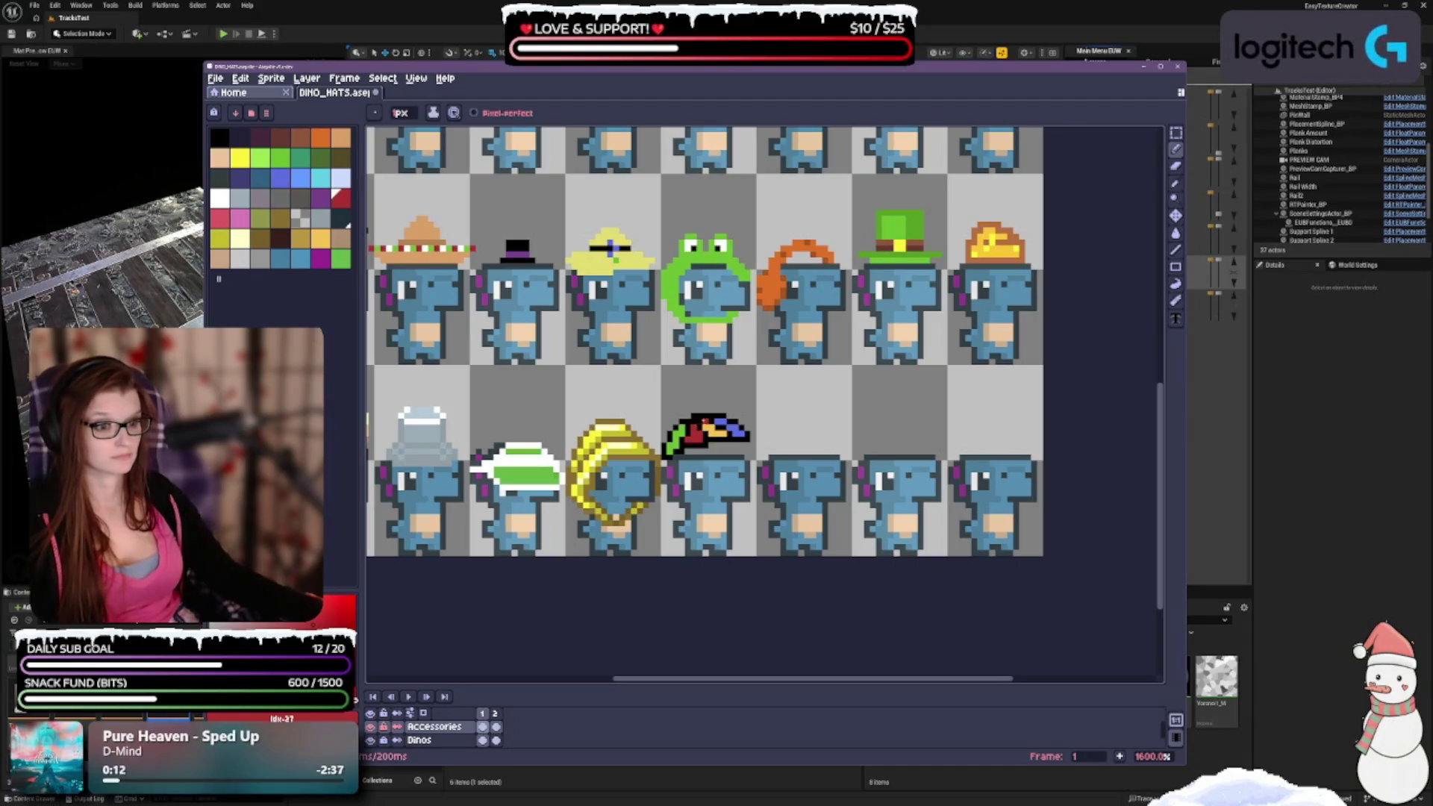
left_click(320, 239)
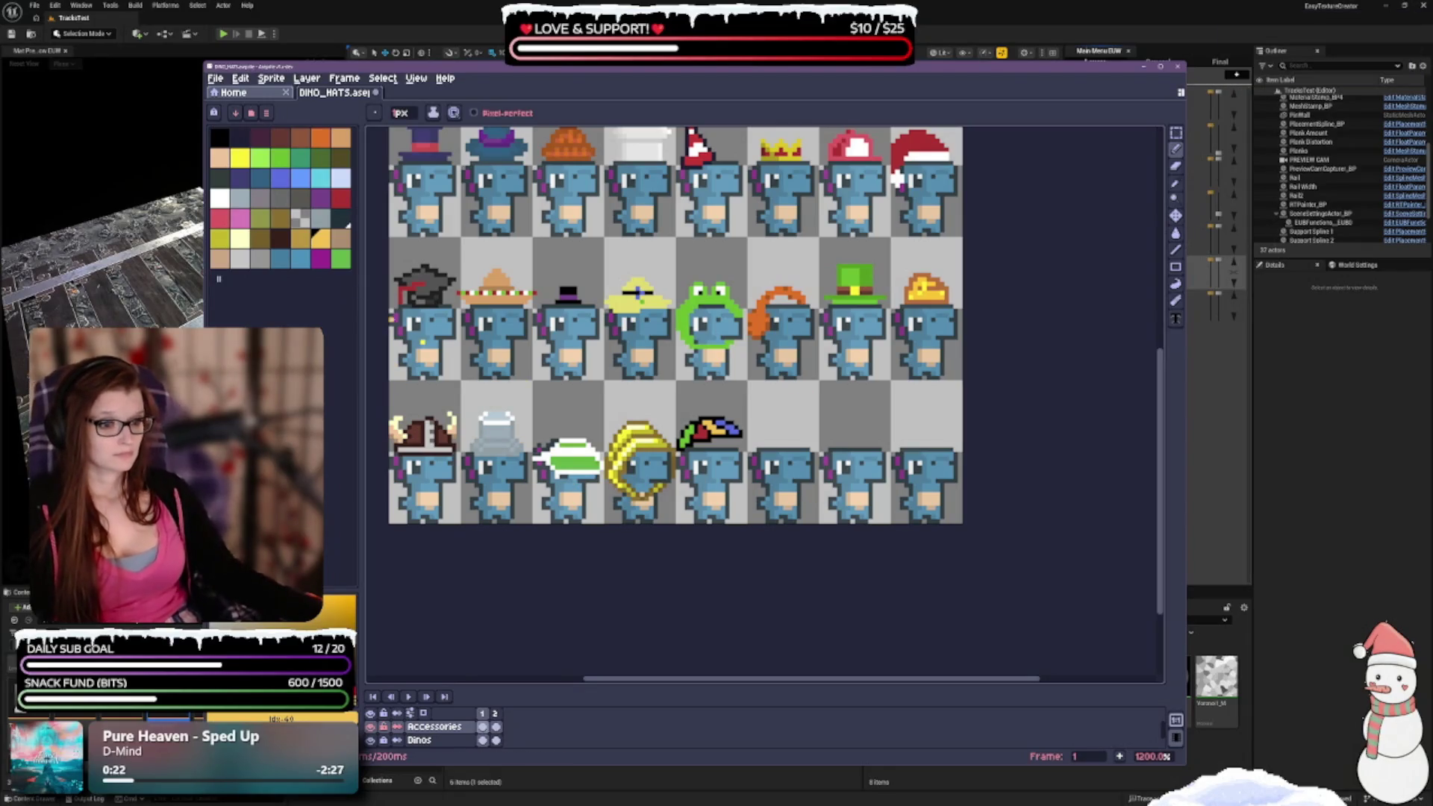
left_click(281, 157)
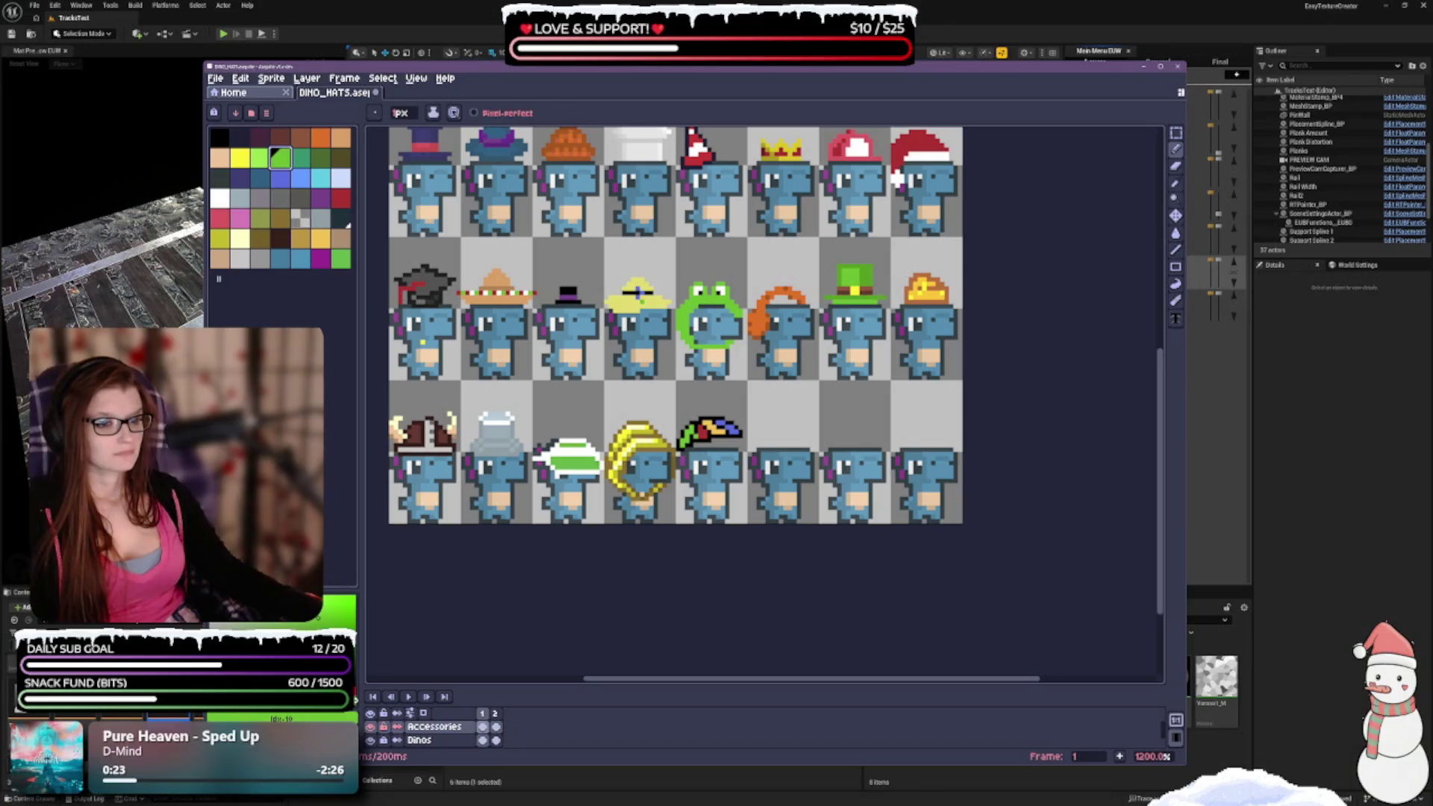
left_click(220, 136)
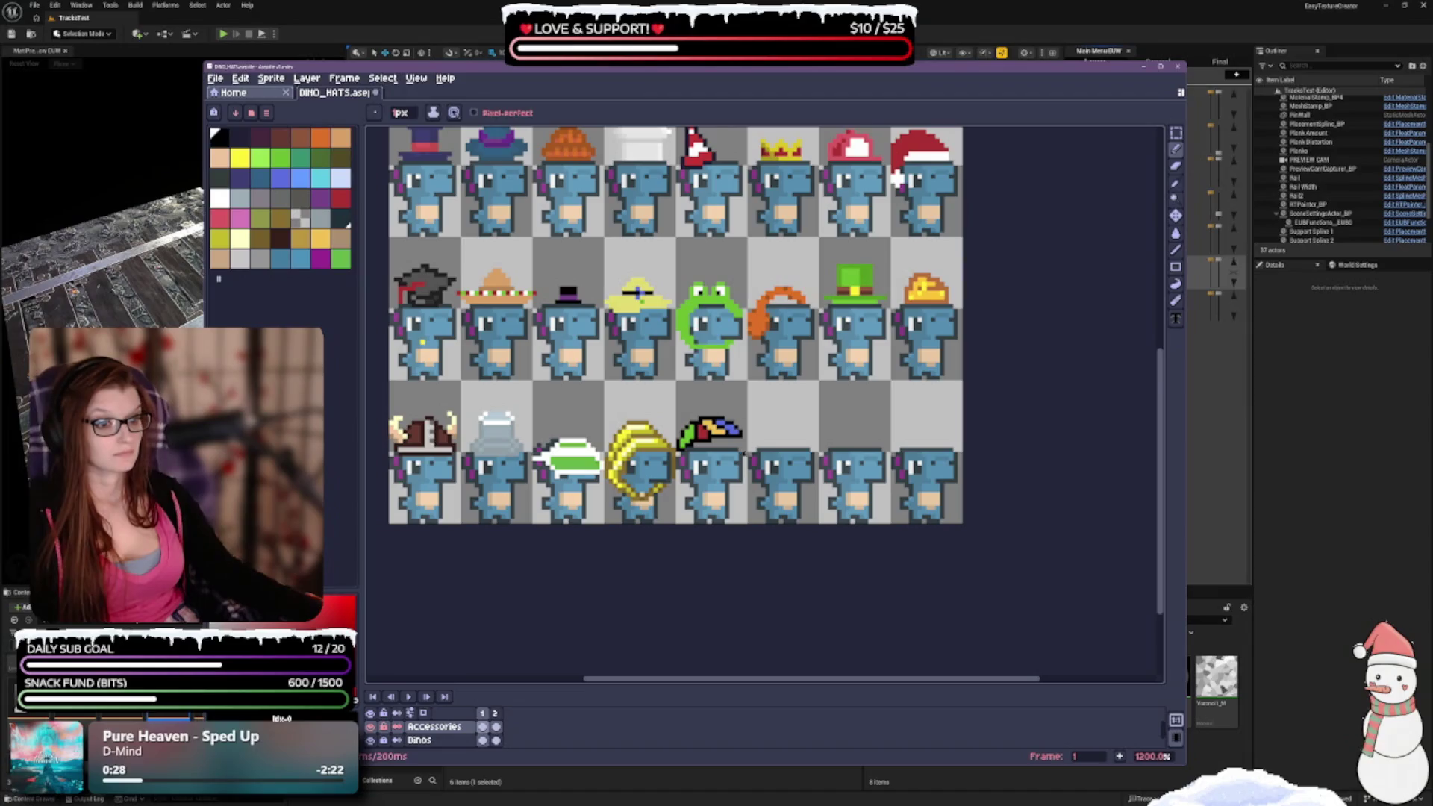
scroll(713, 422, "up", 1)
left_click(692, 414)
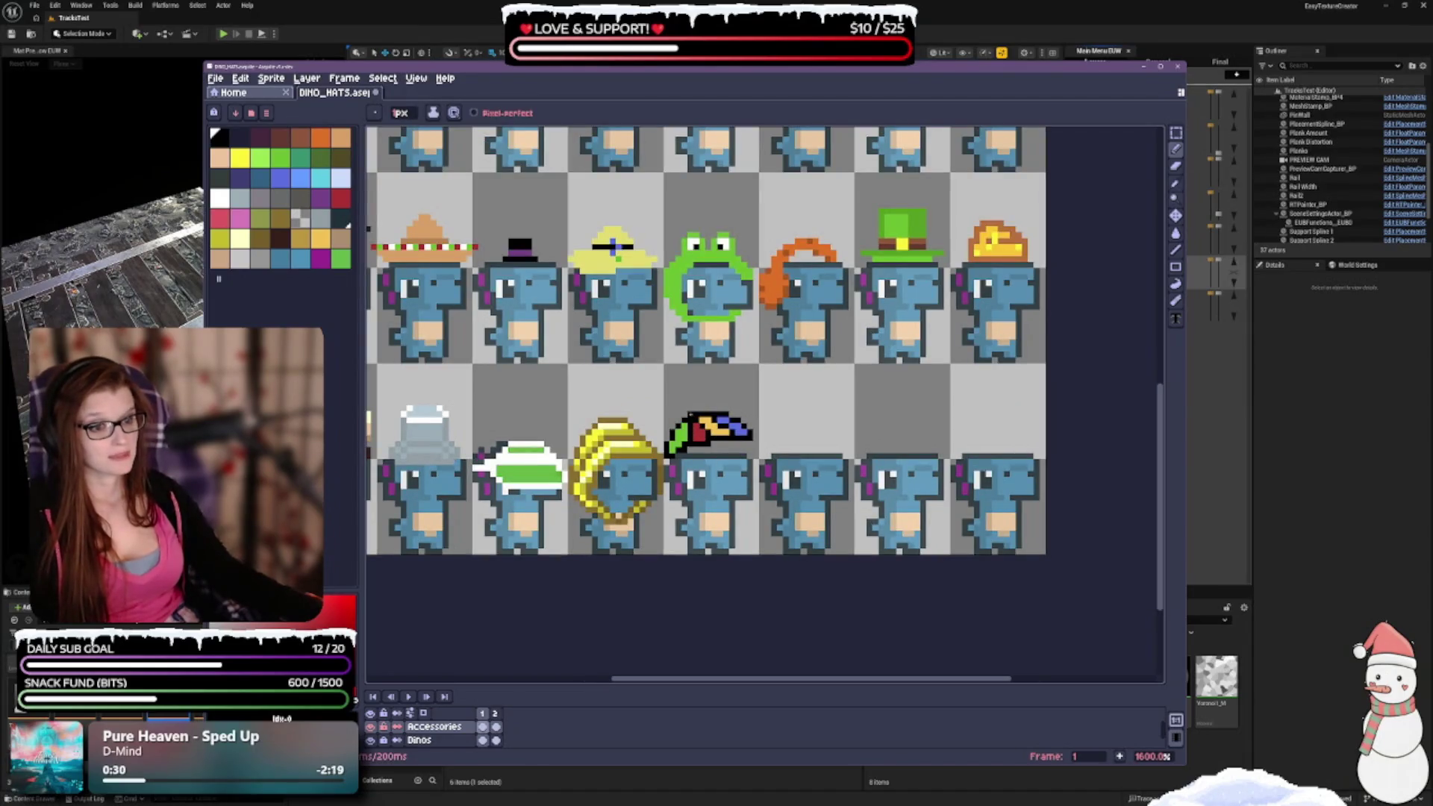
Darken a pixel on the hat's left edge, comparing green and red swatches against black.
left_click(685, 424)
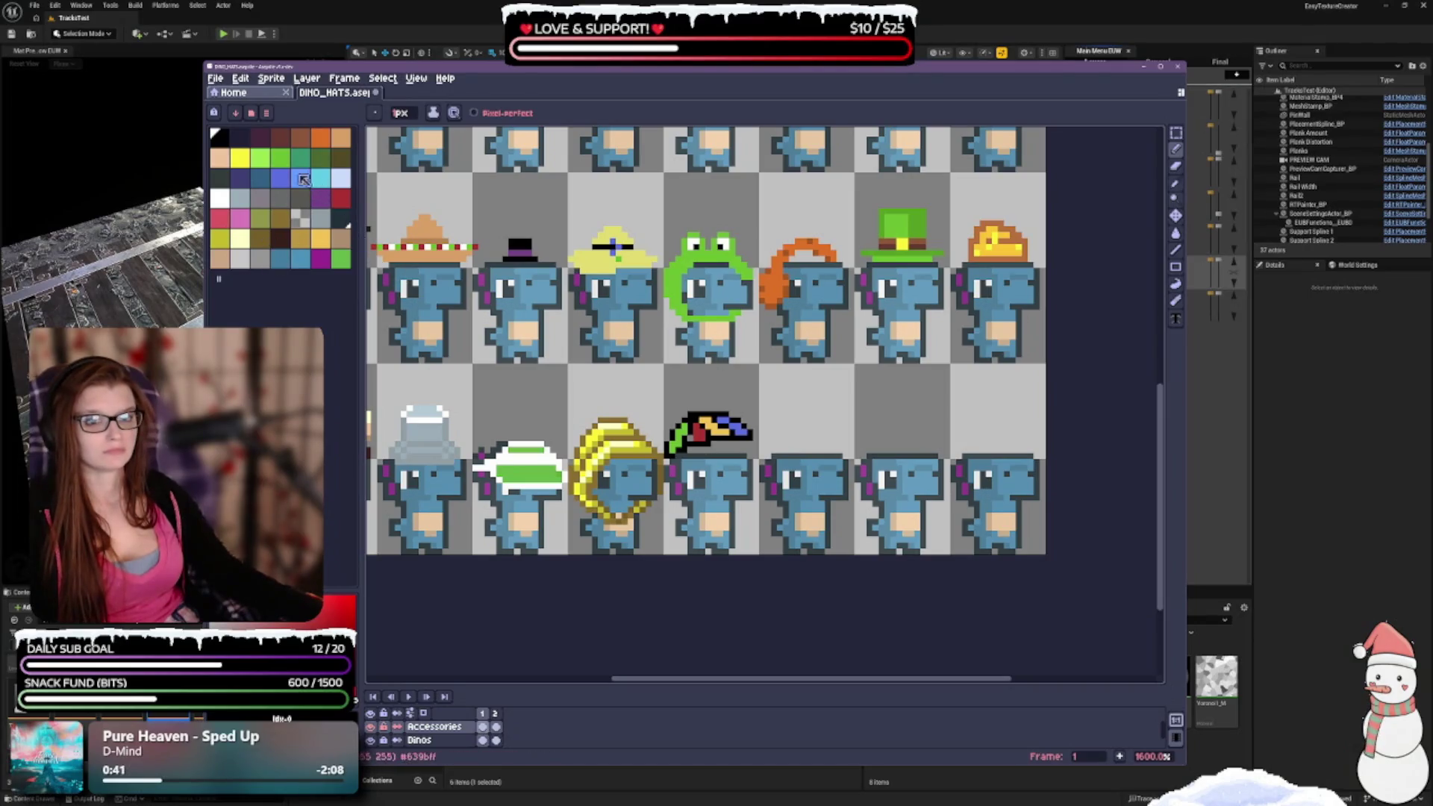
left_click(280, 158)
left_click(340, 199)
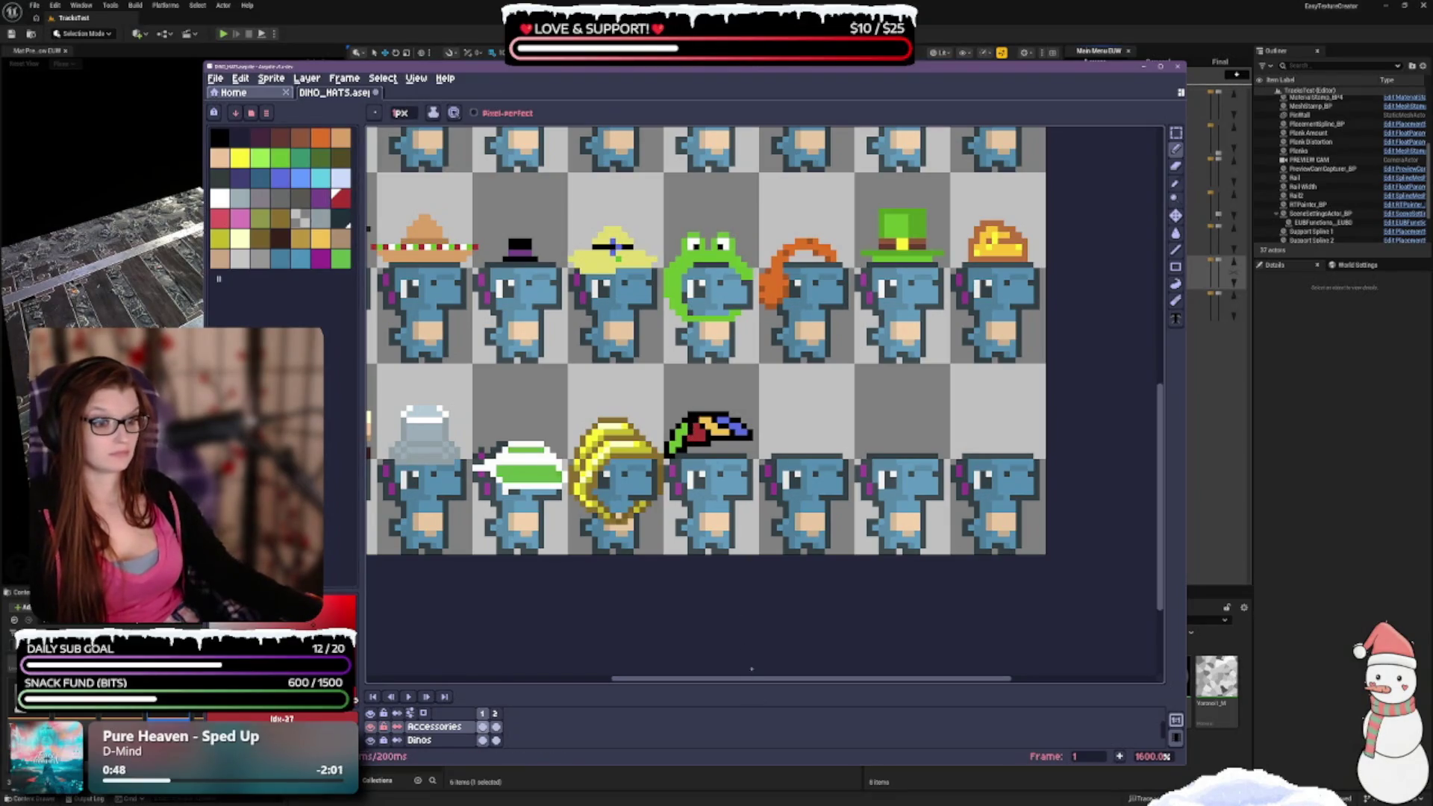
left_click(219, 136)
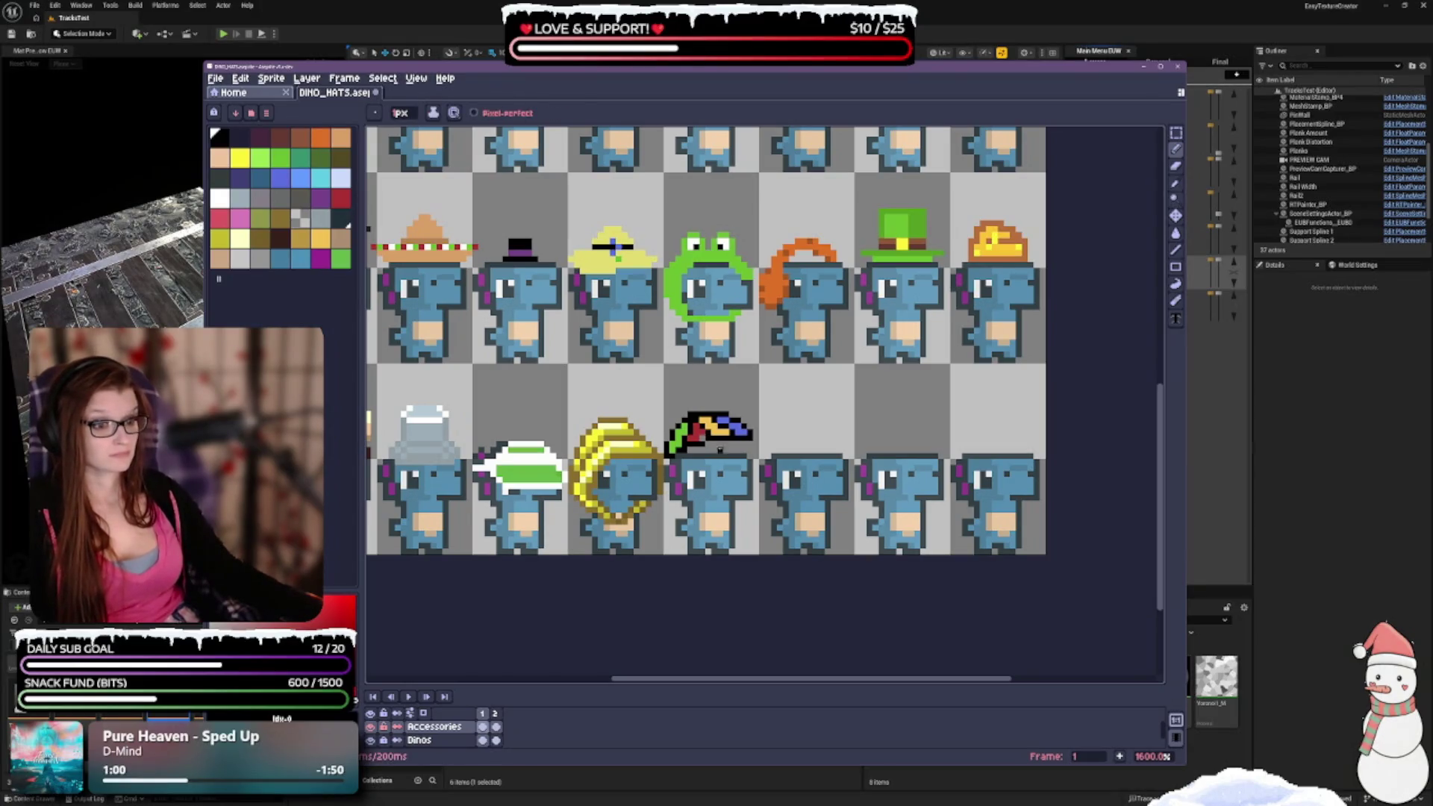
left_click(340, 197)
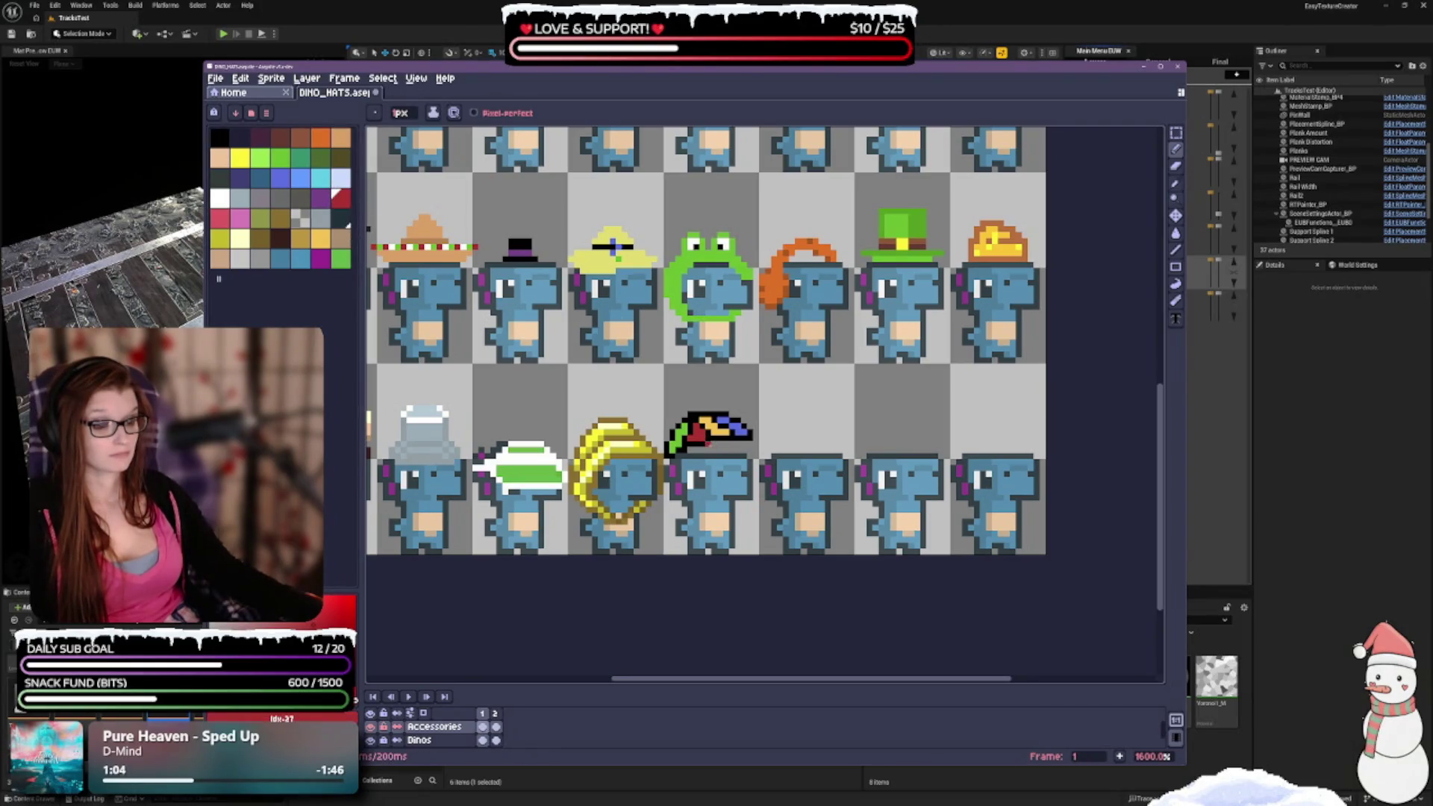
left_click(220, 137)
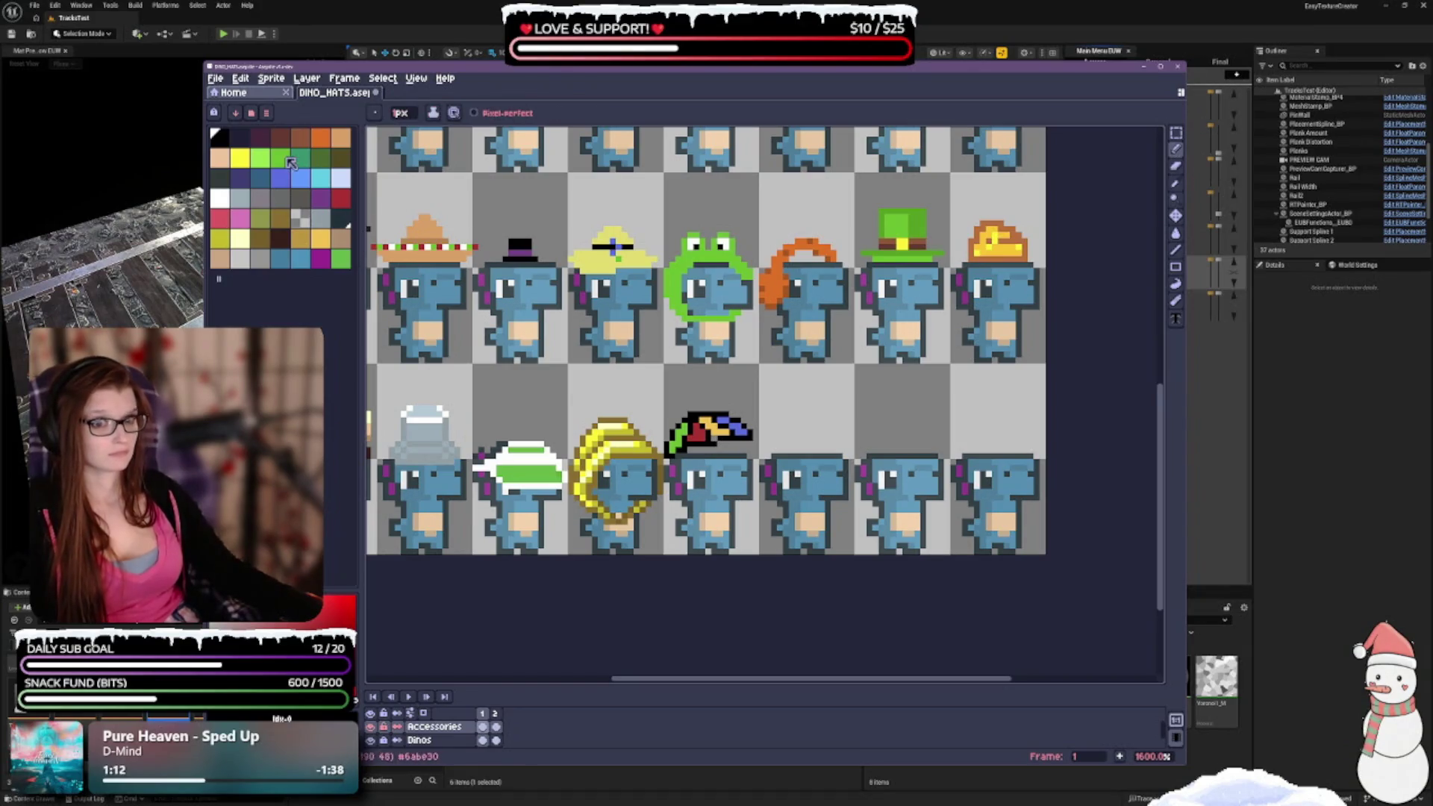
Test orange-yellow, undo a stray pixel, then pick blue-violet with the Pencil.
left_click(321, 238)
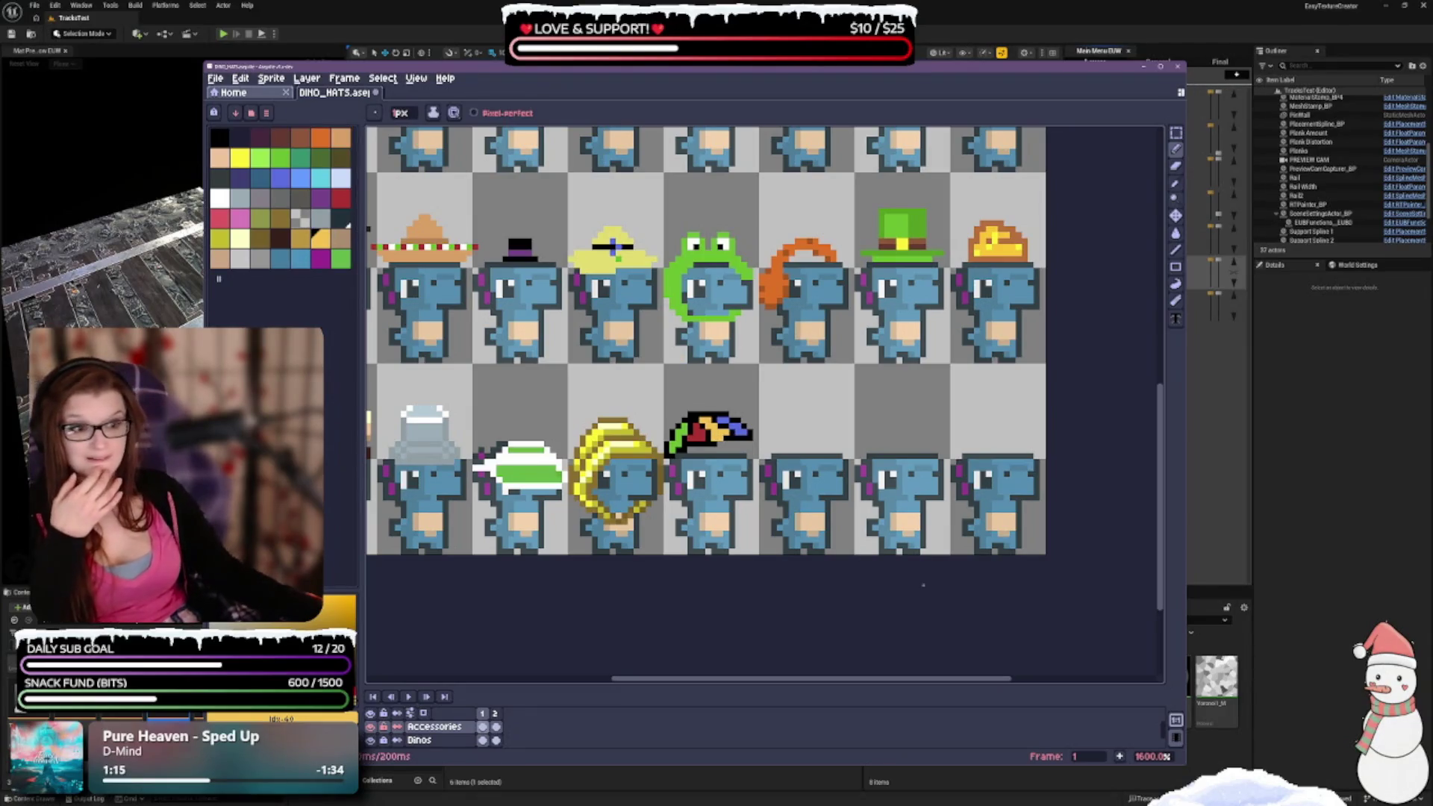
left_click(220, 136)
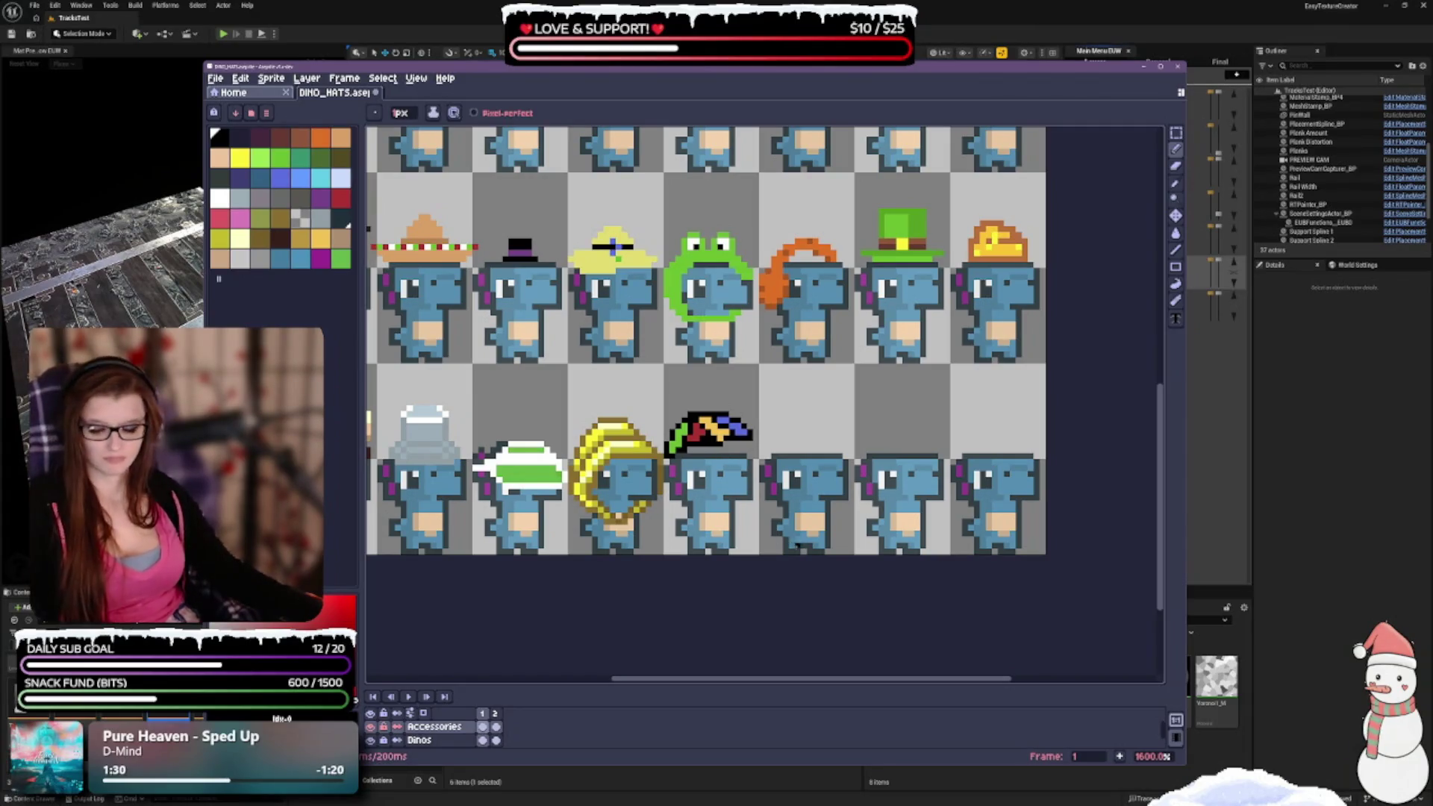
key("ctrl+z")
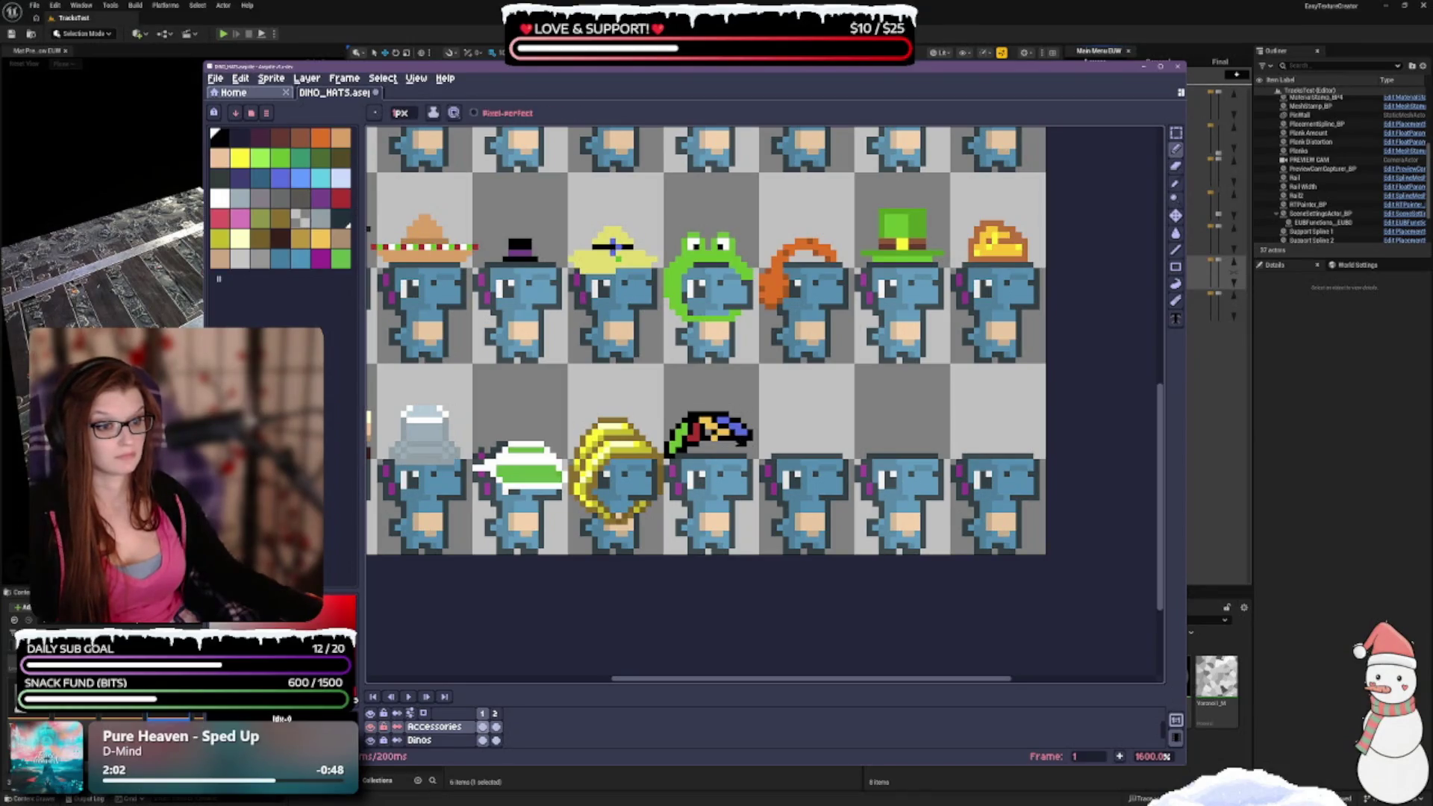
left_click(280, 178)
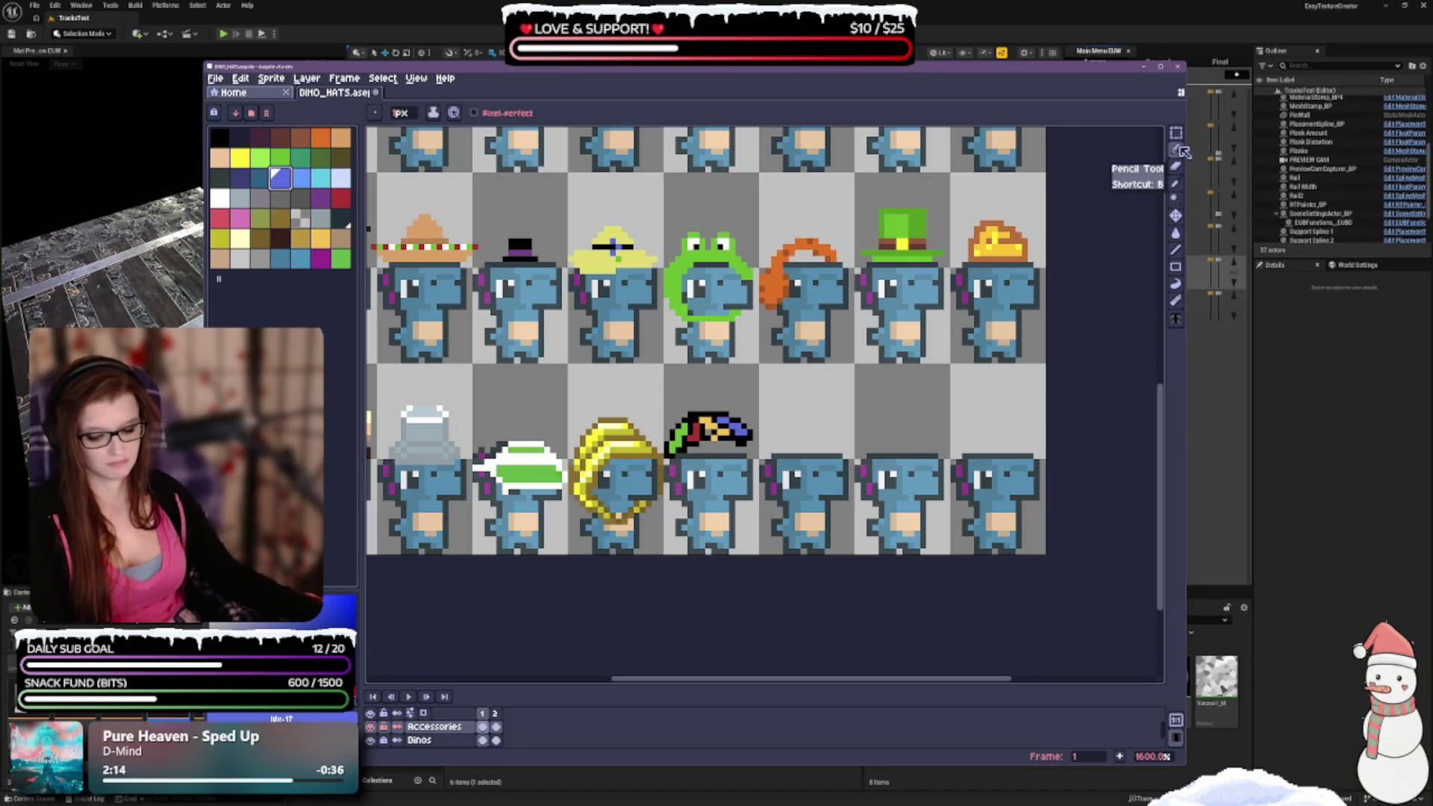
left_click(1178, 150)
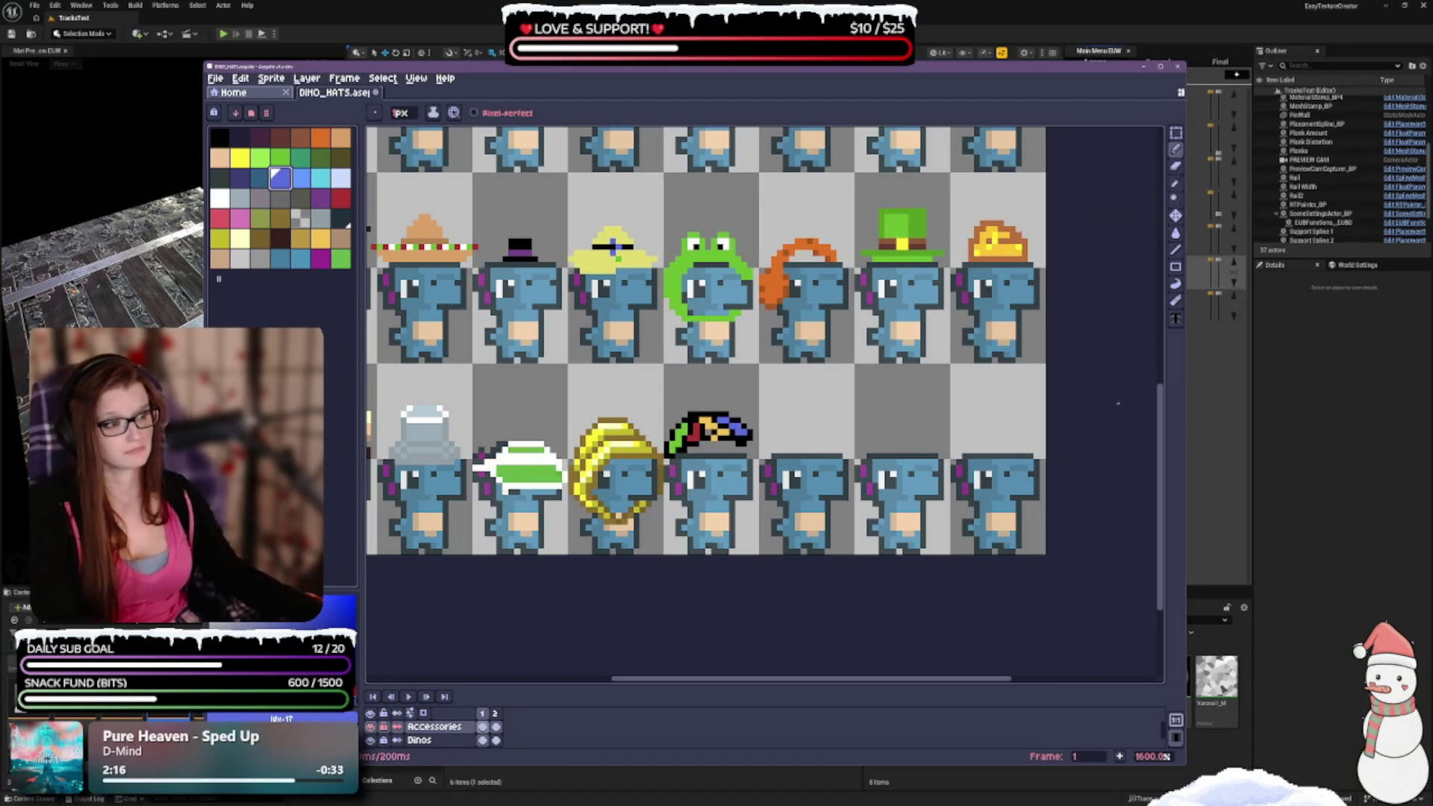
scroll(750, 451, "up", 1)
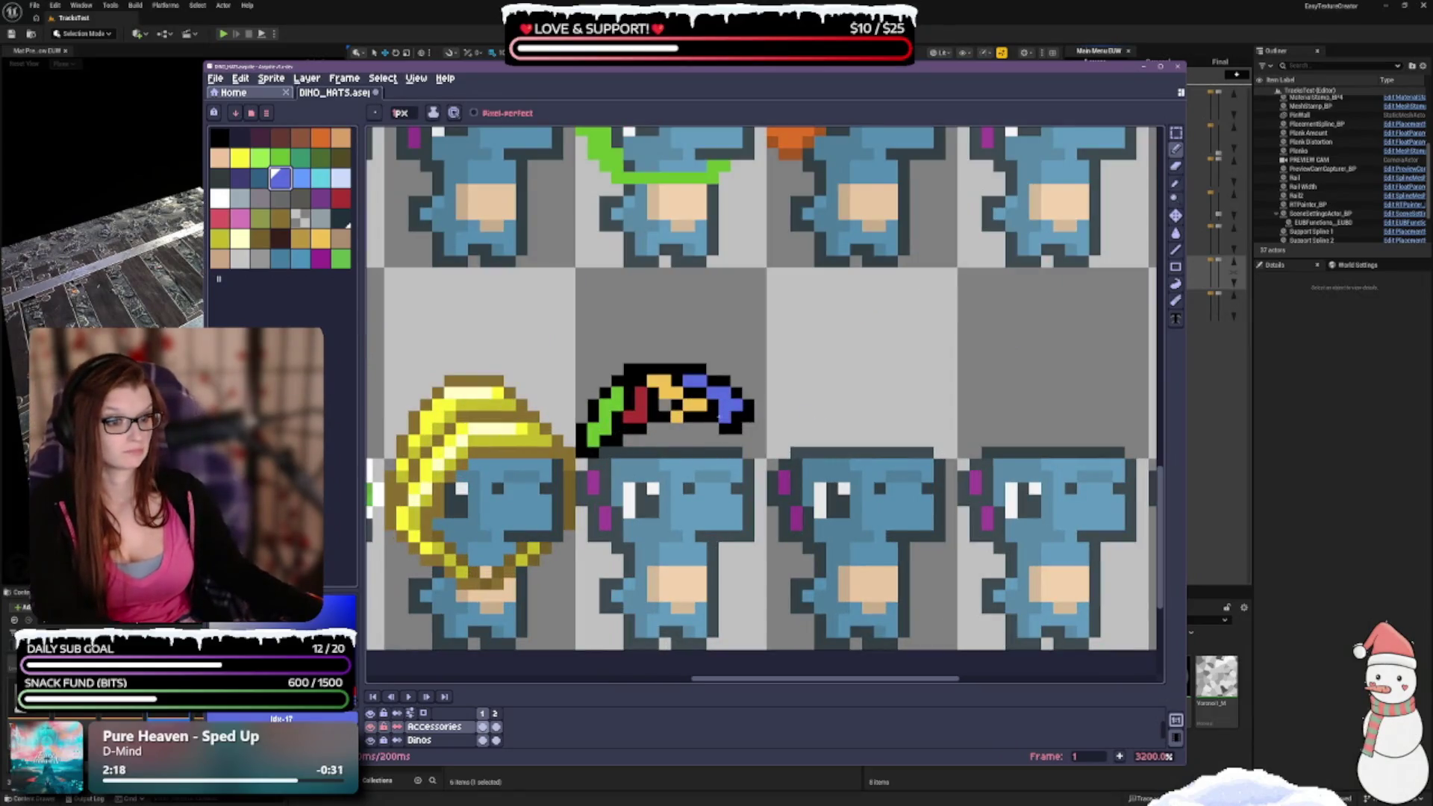
Paint blue pixels on the hat's right end and repaint the band pixels orange.
key("ctrl+z")
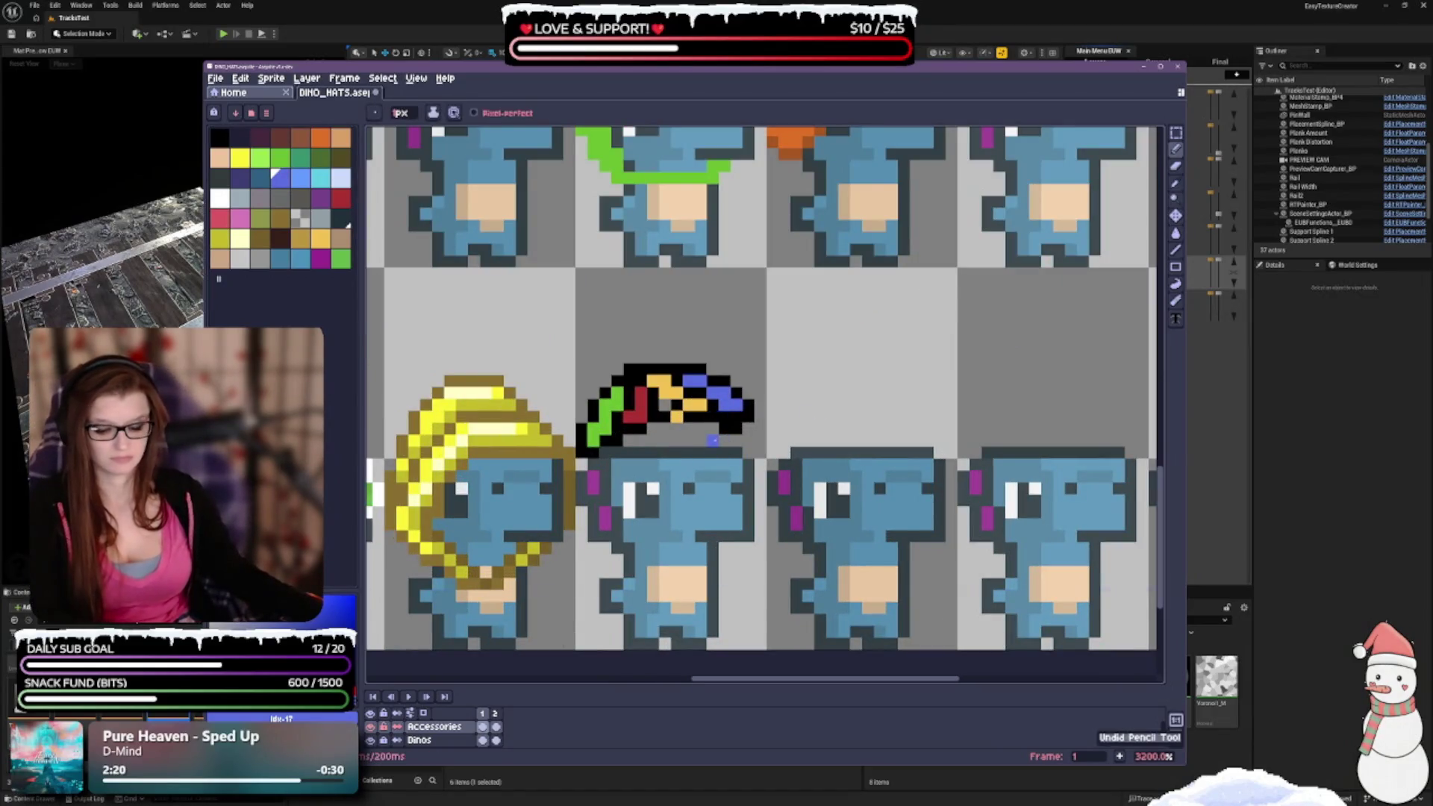
left_click(728, 415)
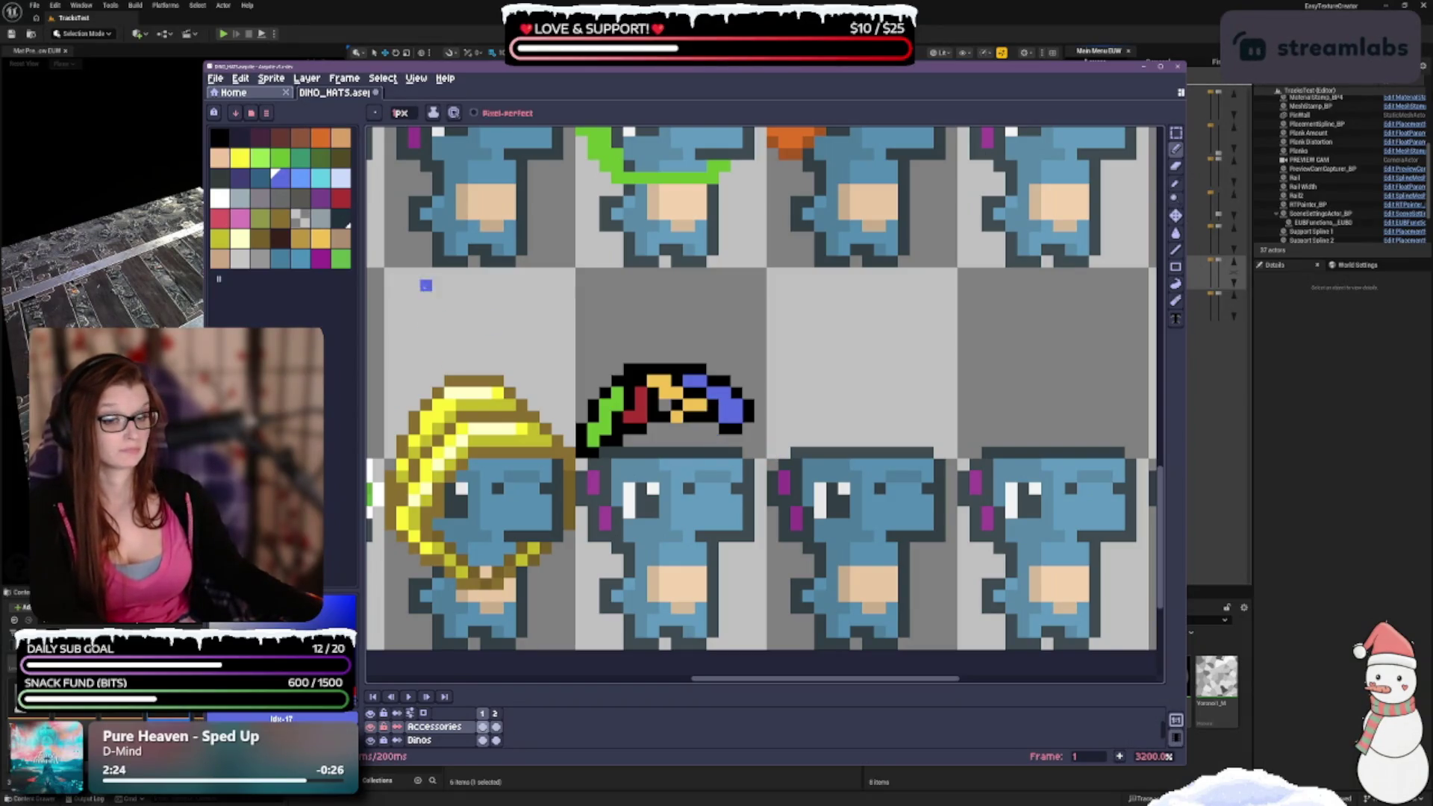
left_click(698, 403)
left_click(687, 396, "alt")
left_click(676, 405)
left_click(665, 405)
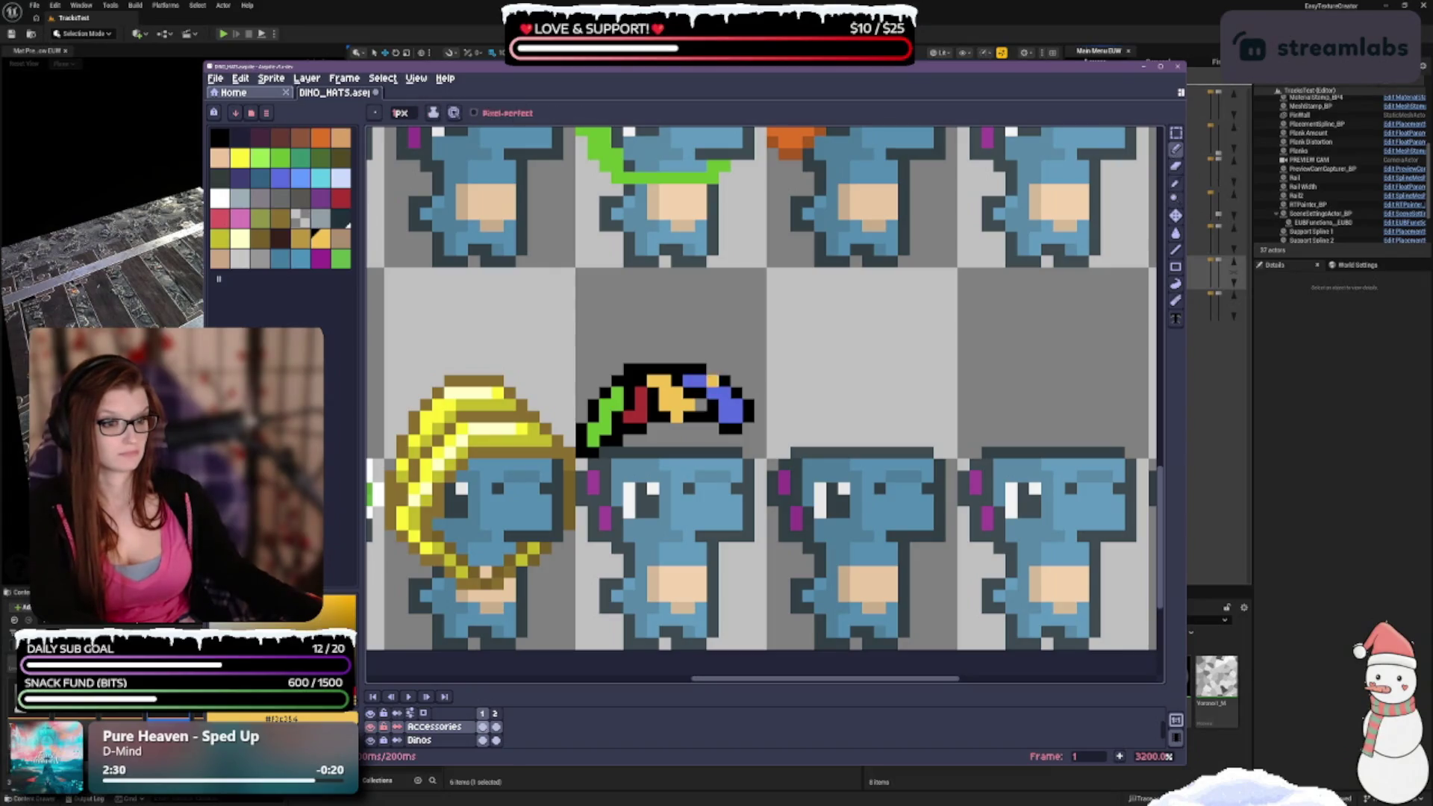
left_click(677, 429)
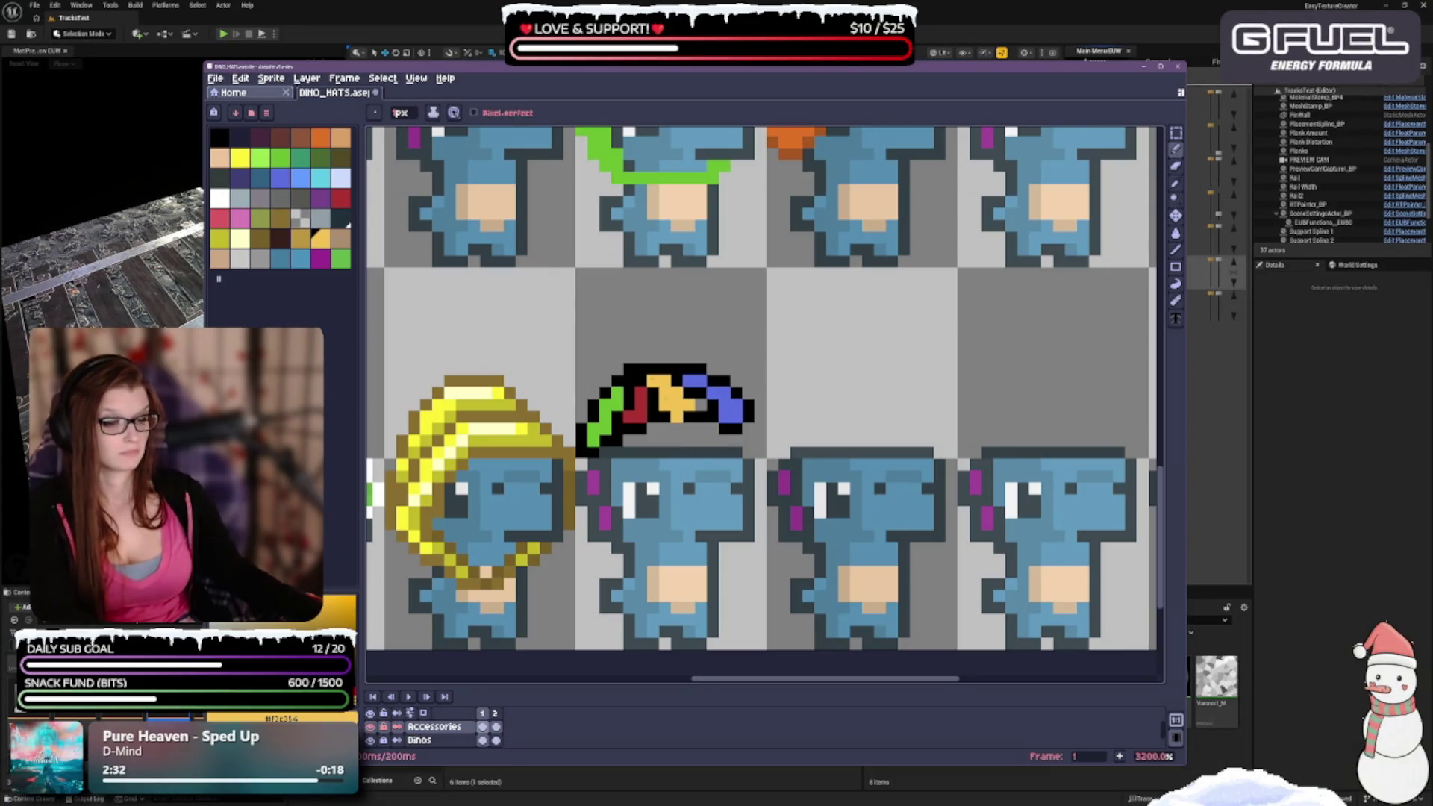
Extend the blue tip one pixel, then erase its stray pixels so black outline closes it.
left_click(699, 403, "alt")
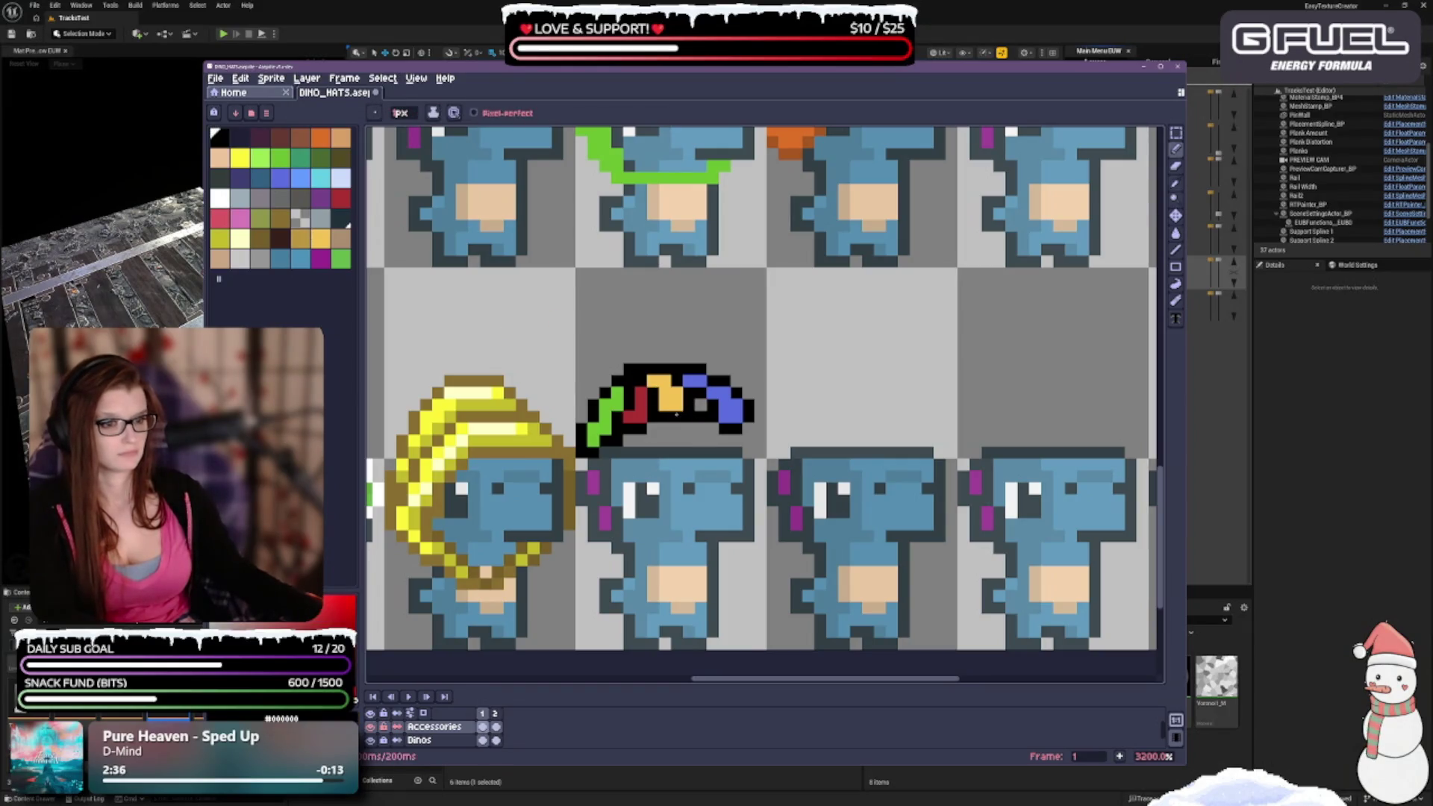
scroll(723, 400, "down", 3)
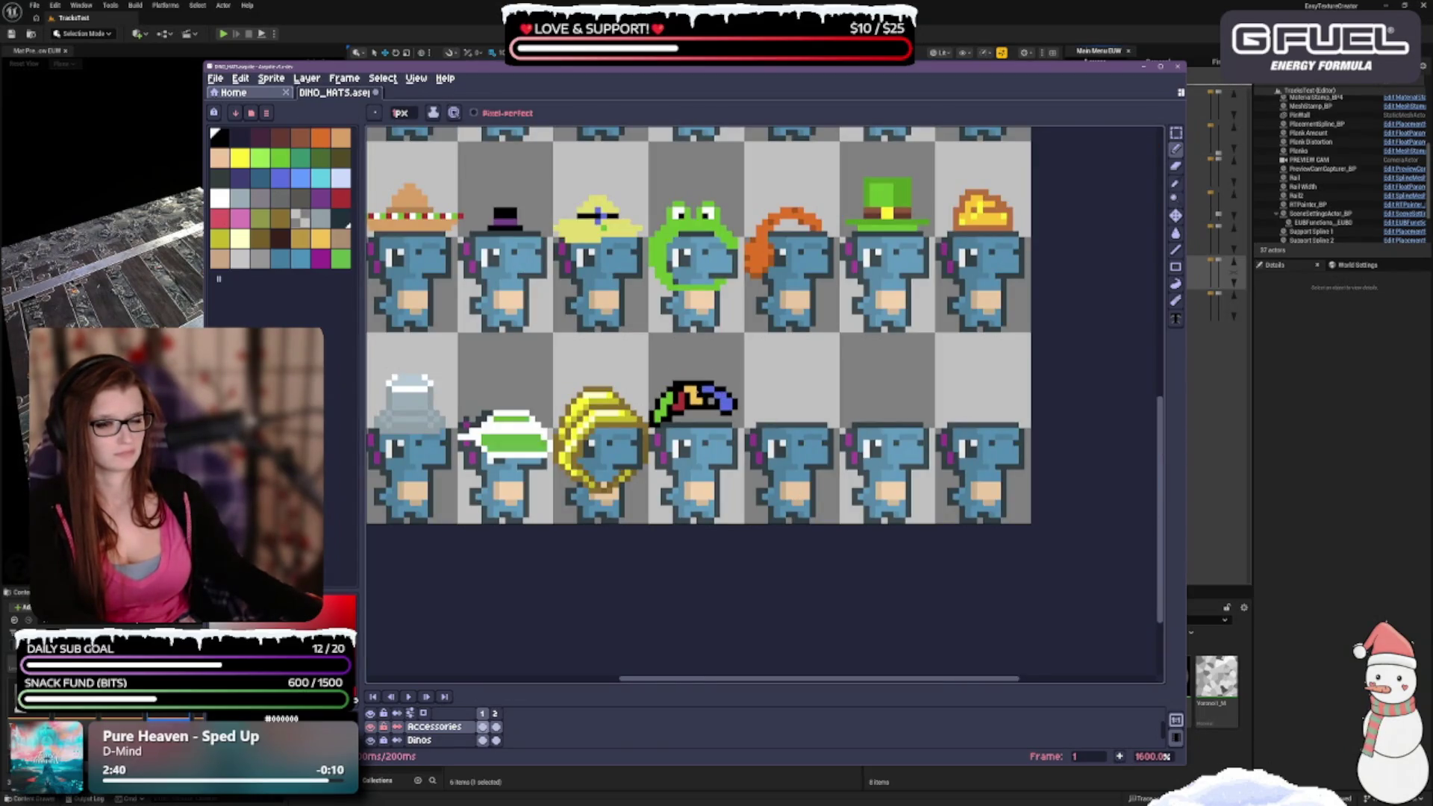
scroll(722, 396, "up", 2)
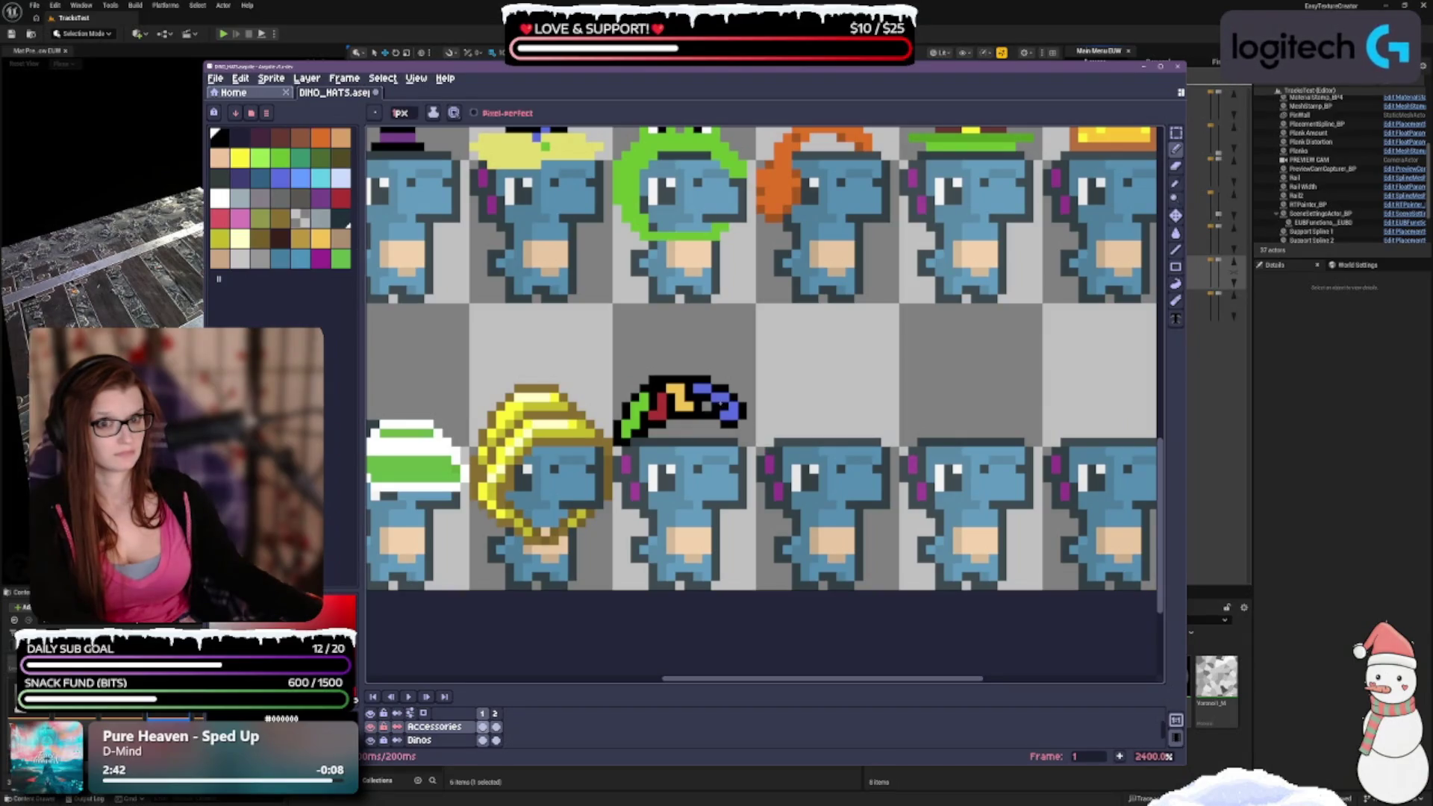
left_click(728, 399, "alt")
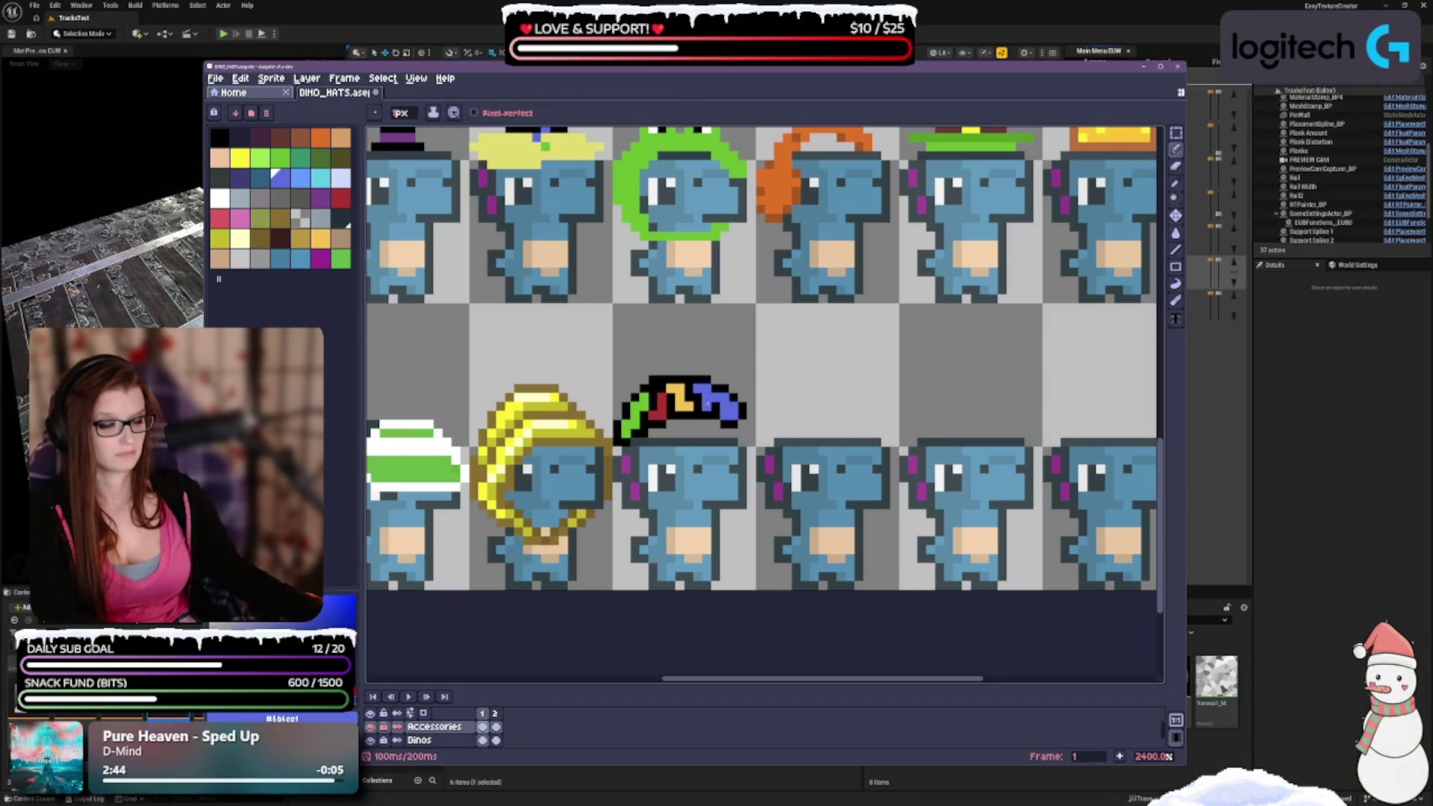
left_click(733, 424)
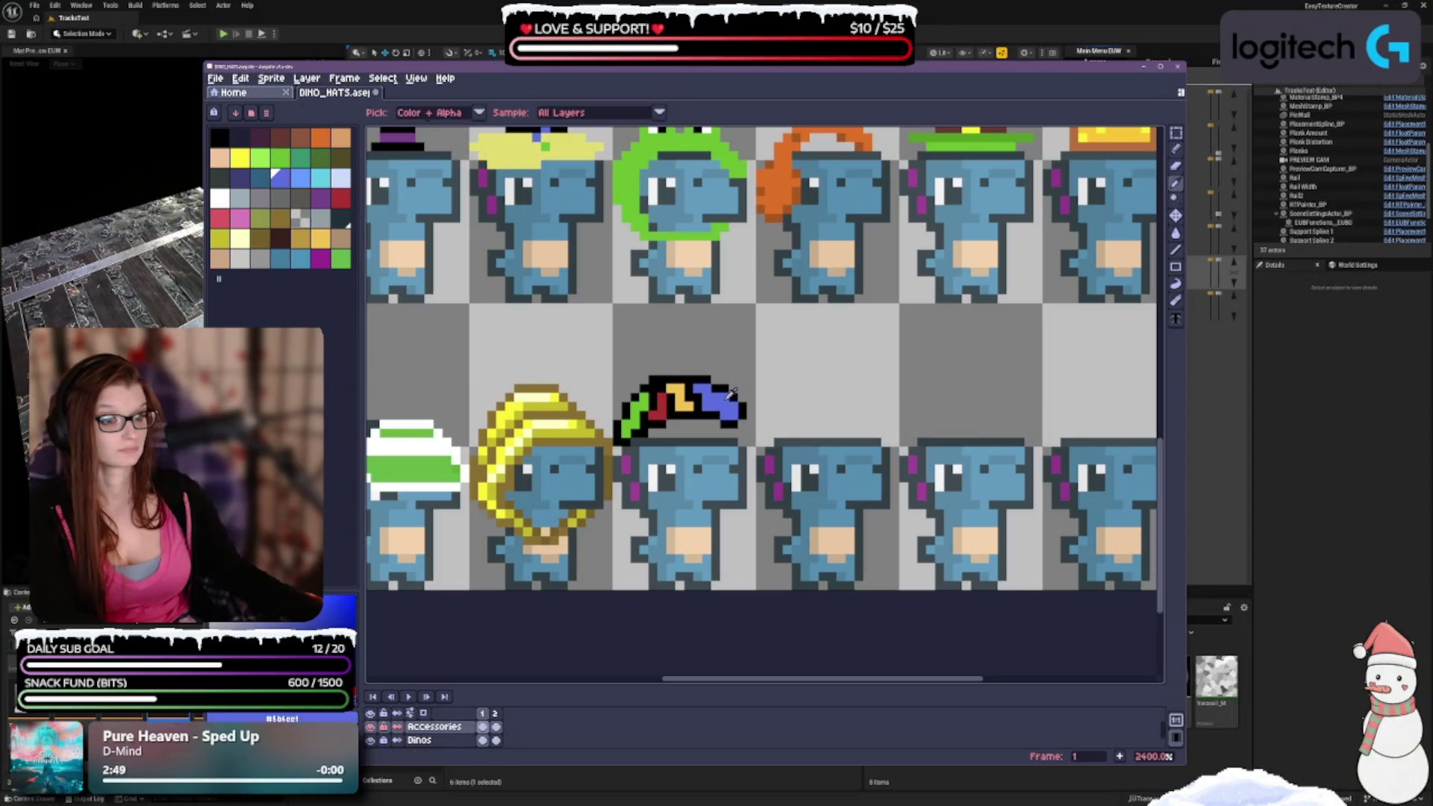
left_click(728, 383, "alt")
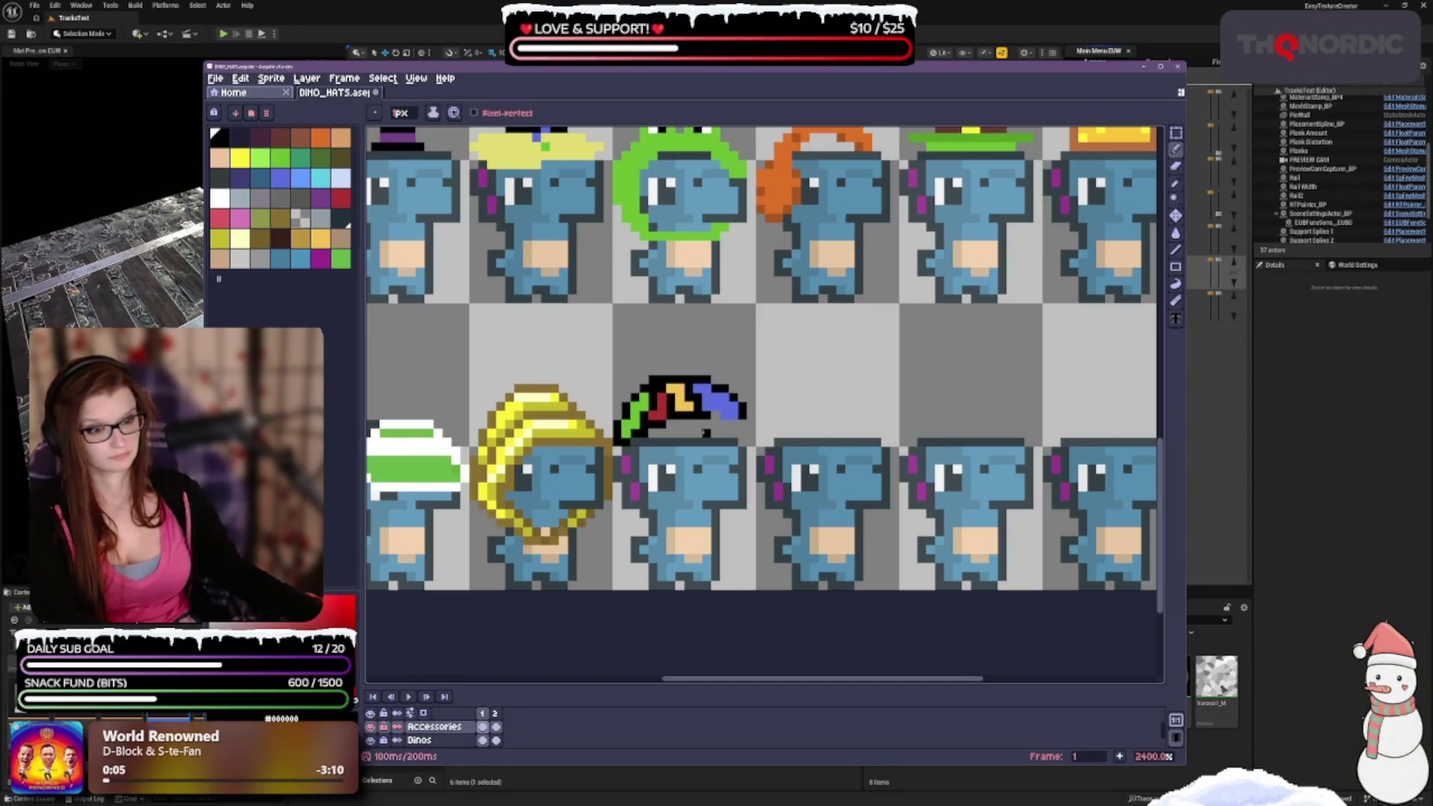
key("e")
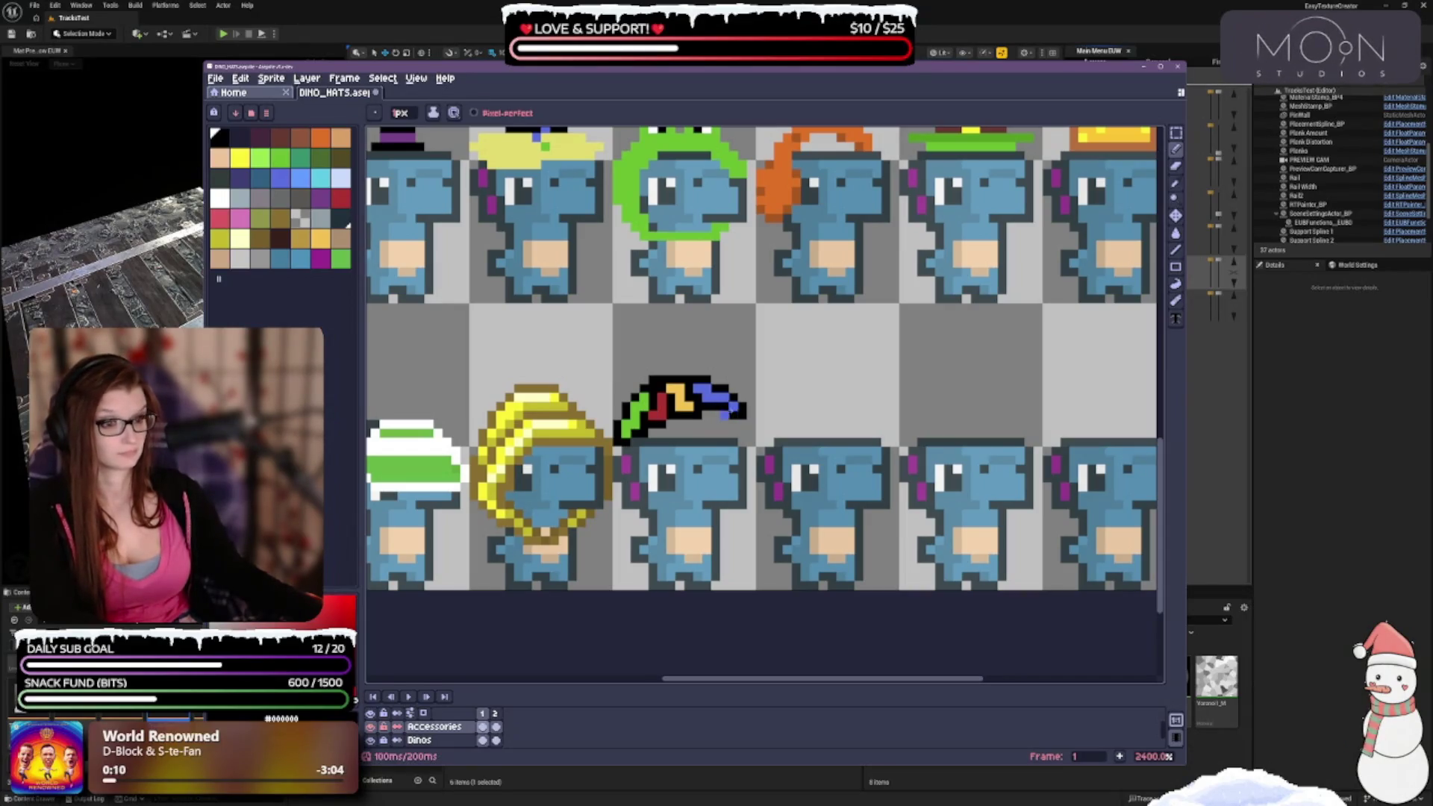
left_click_drag(741, 399, 741, 416)
key("b")
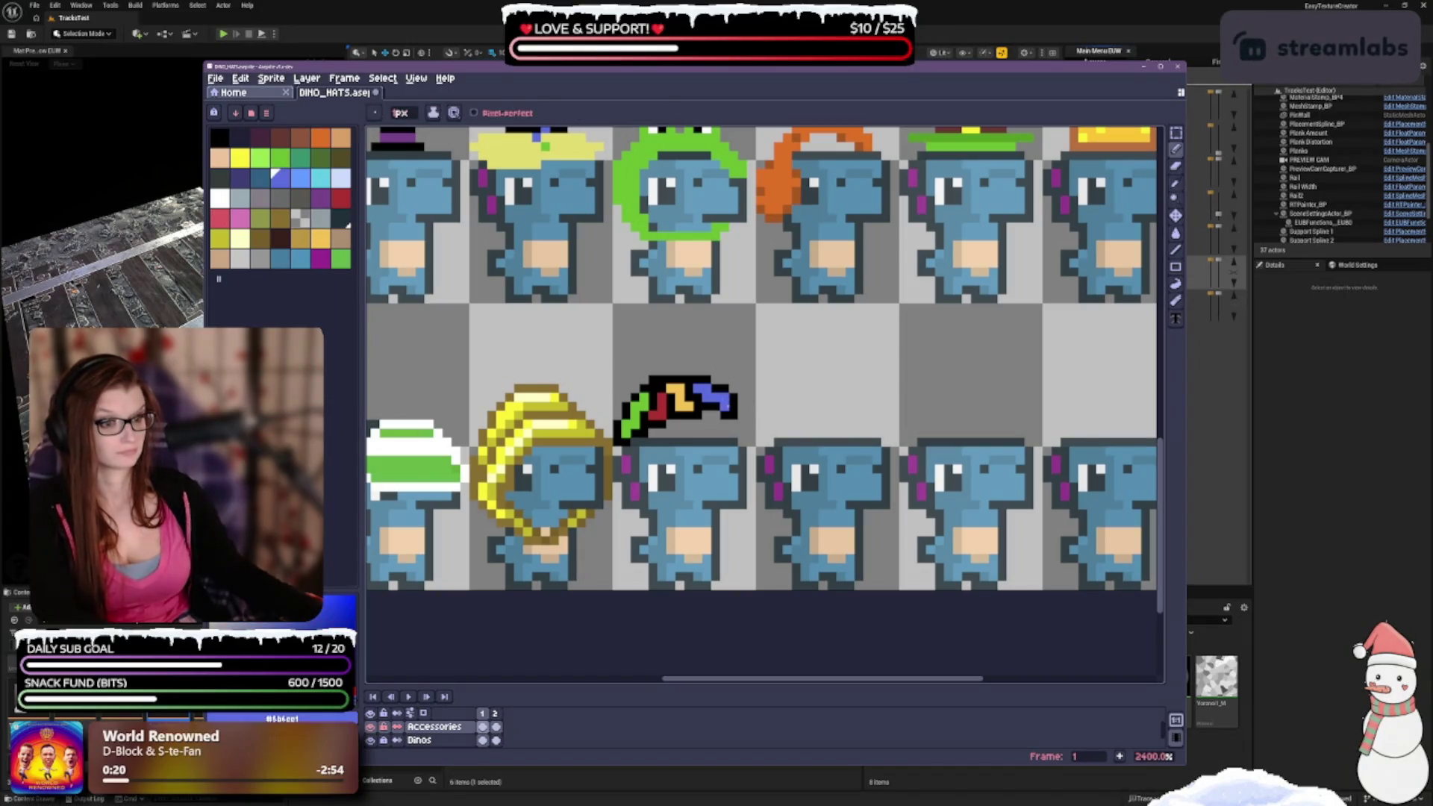
scroll(760, 409, "down", 2)
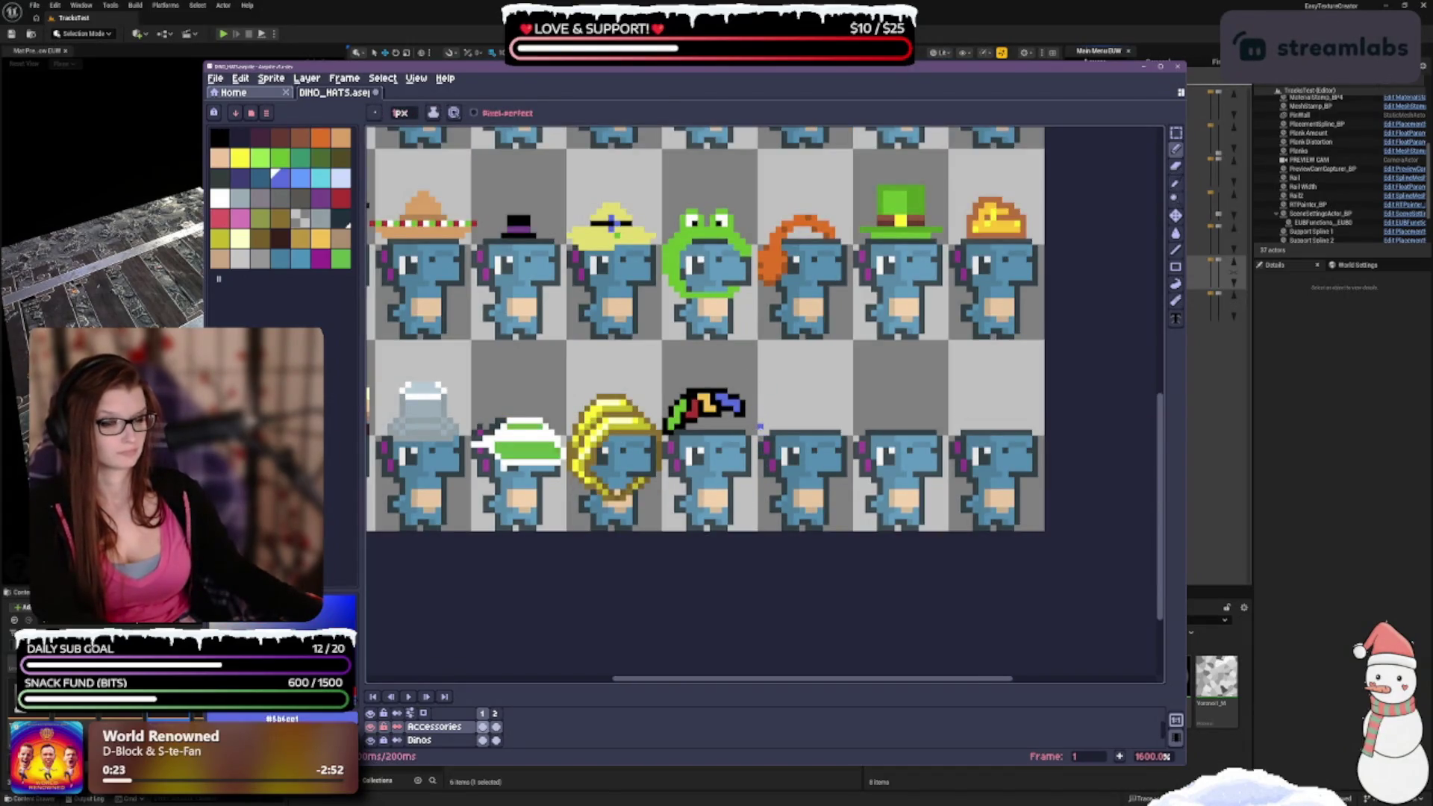
scroll(760, 426, "up", 2)
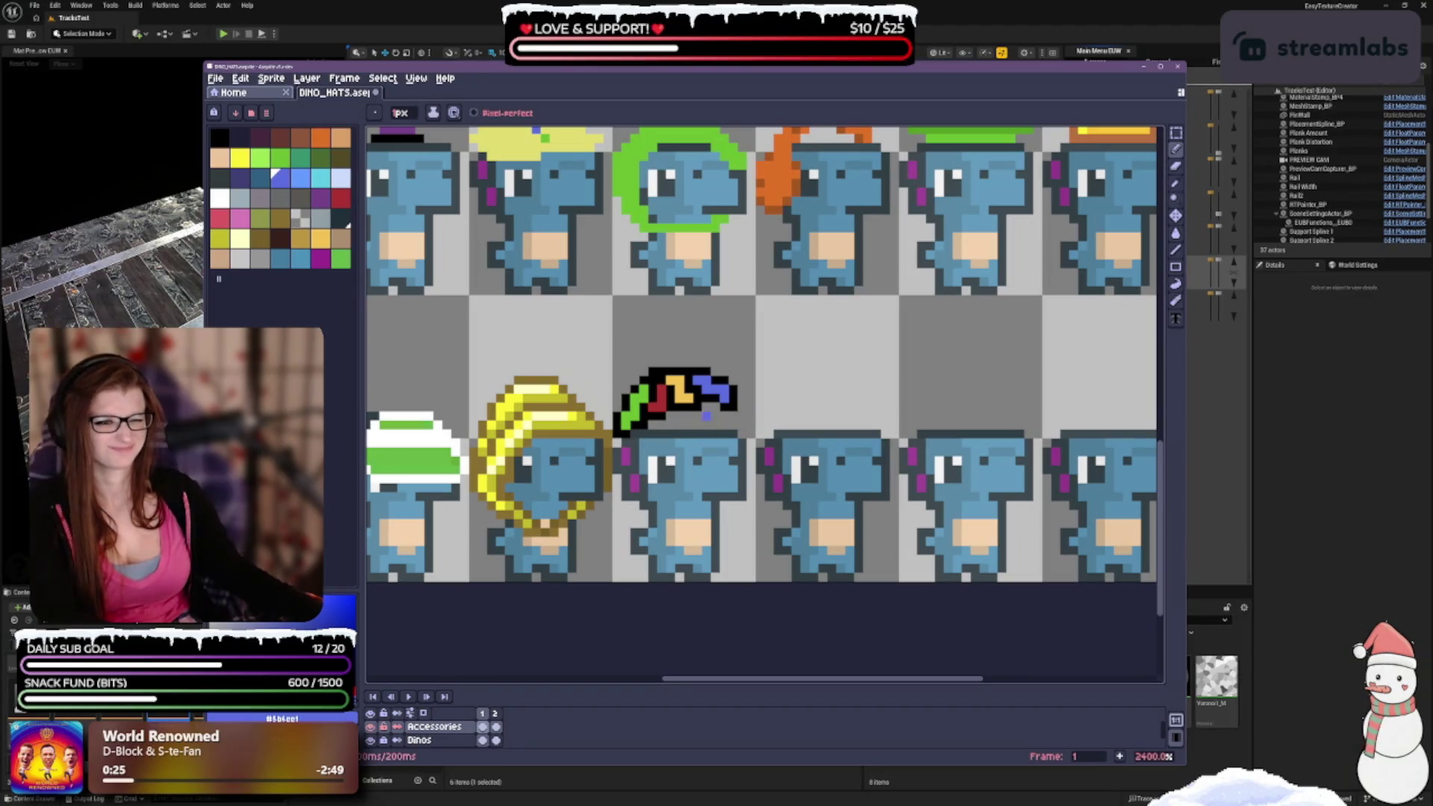
scroll(700, 476, "down", 3)
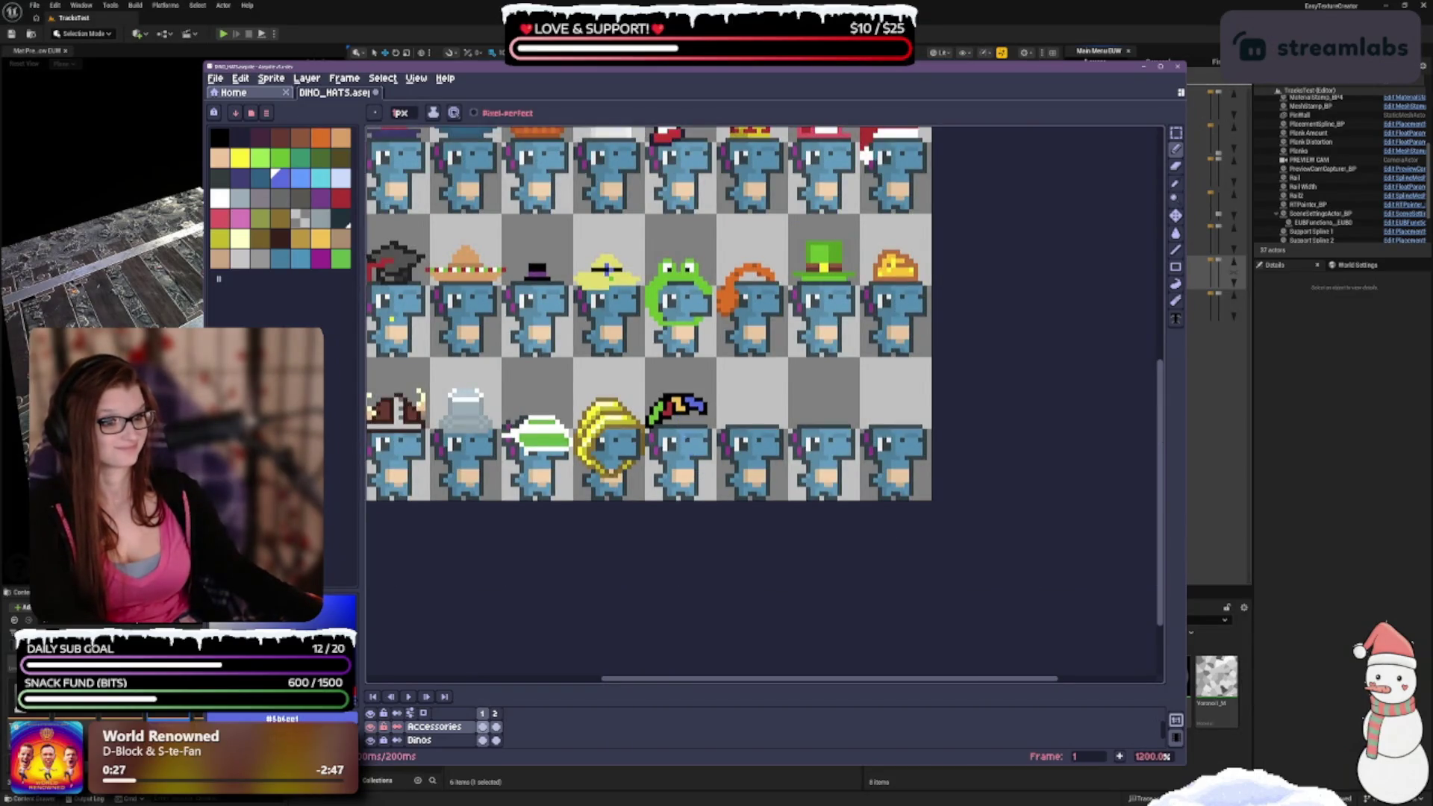
scroll(696, 469, "up", 3)
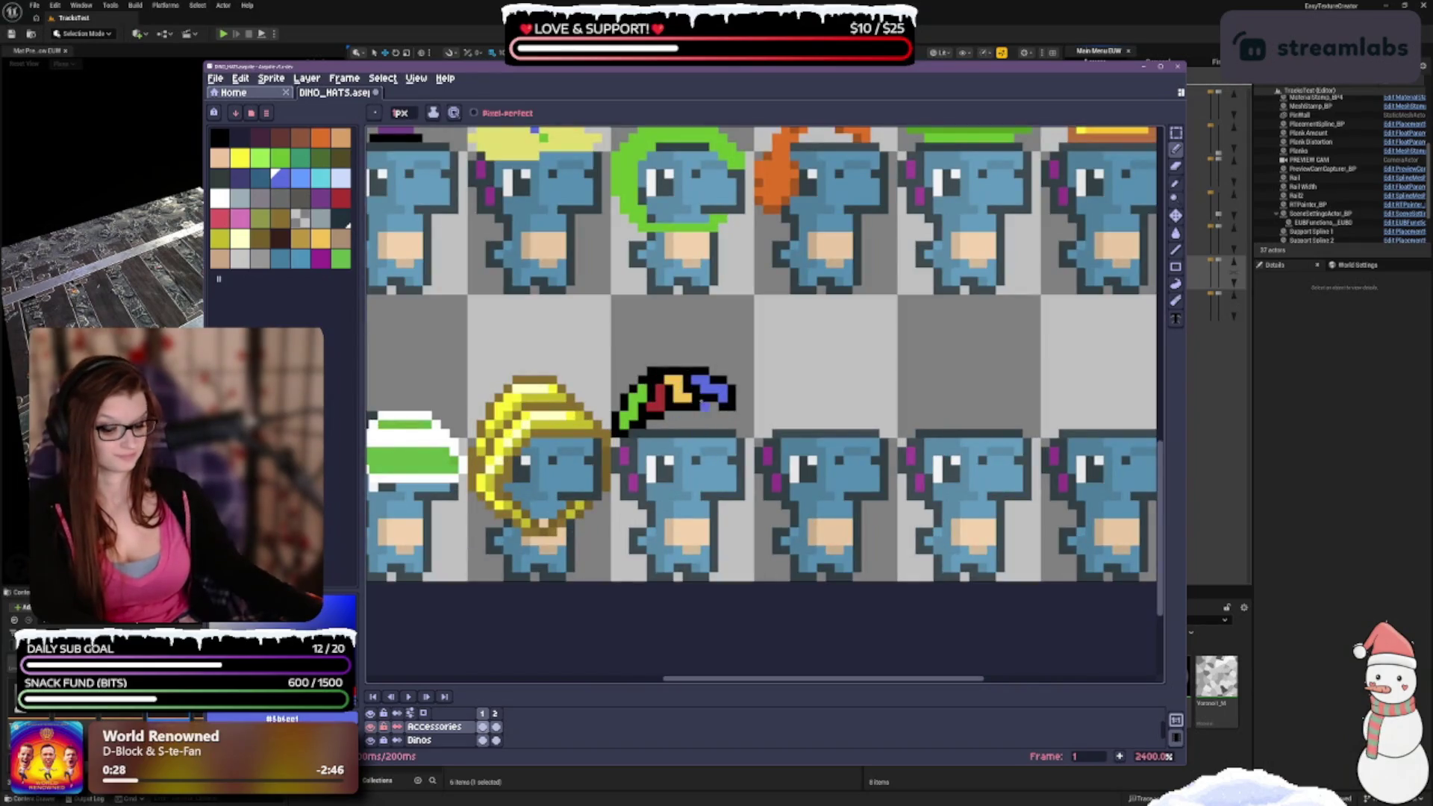
key("alt")
left_click(672, 381)
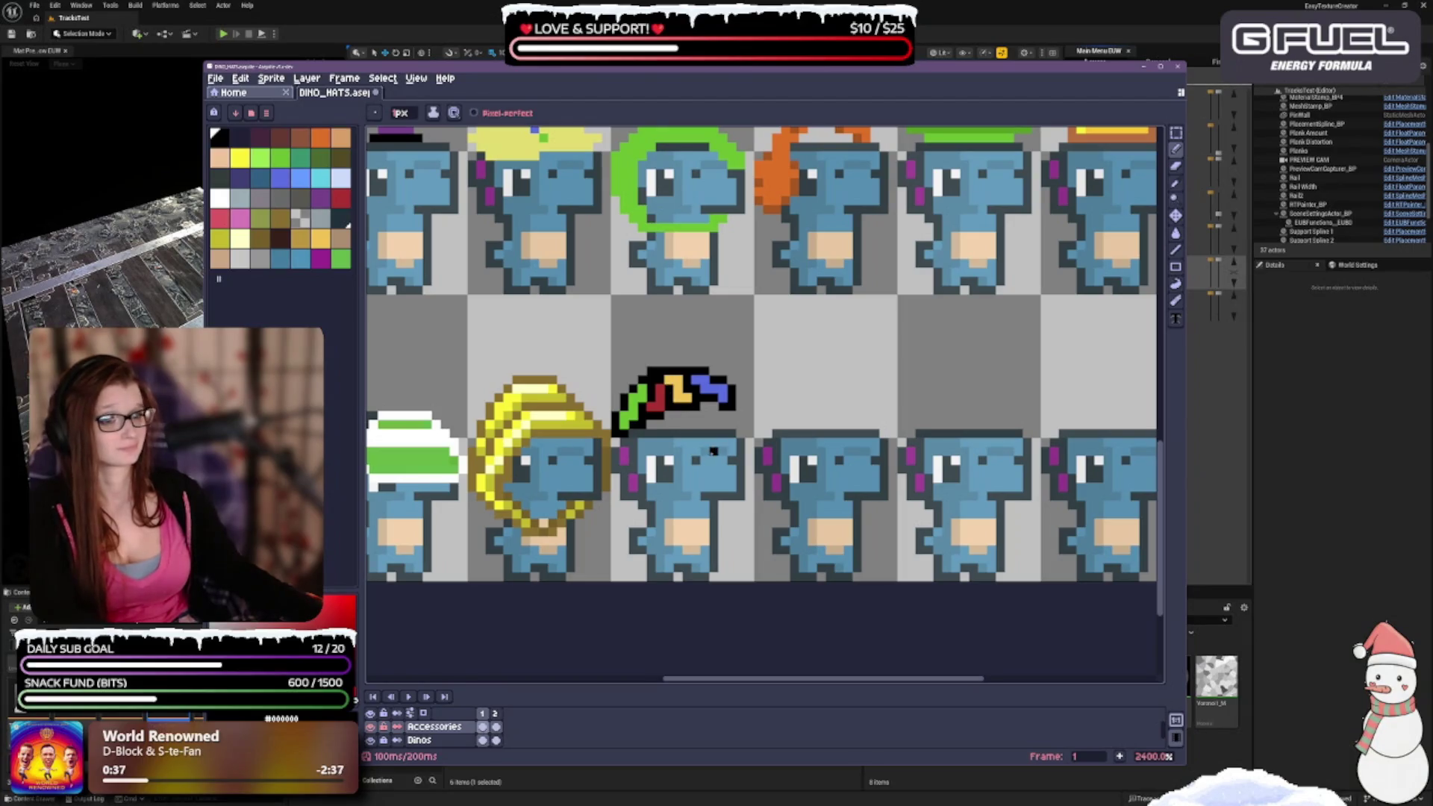
left_click(660, 385, "alt")
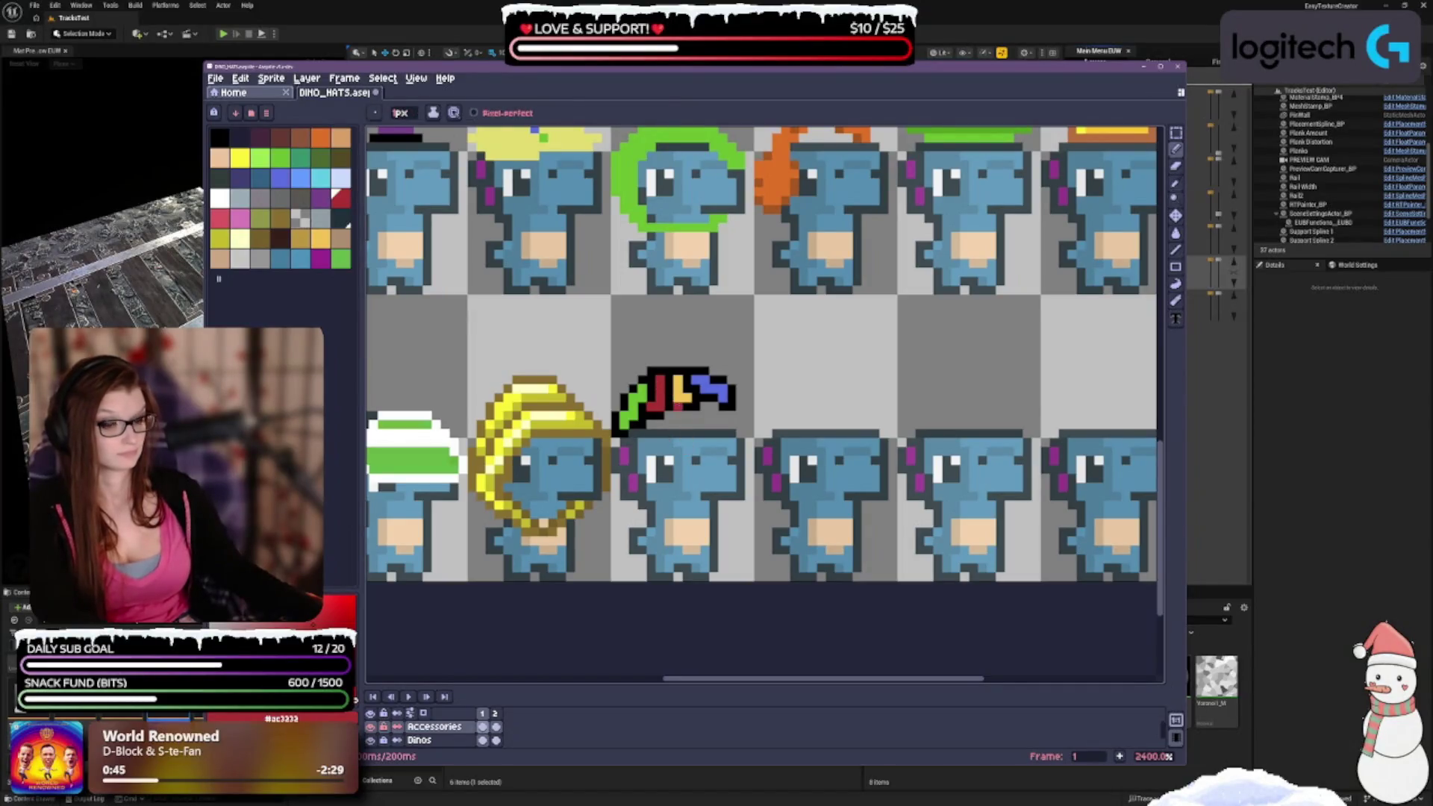
key("alt")
left_click(647, 388, "alt")
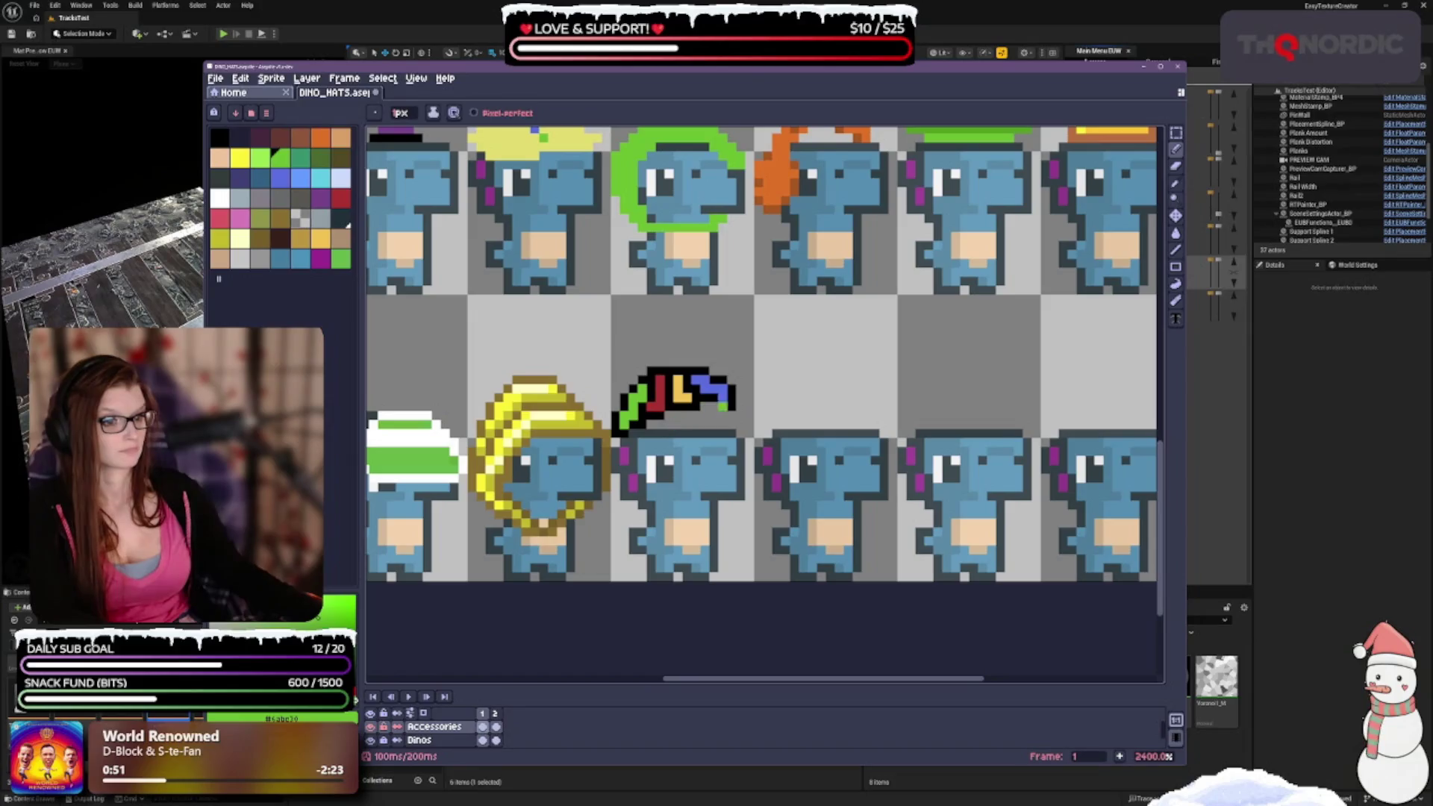
key("alt")
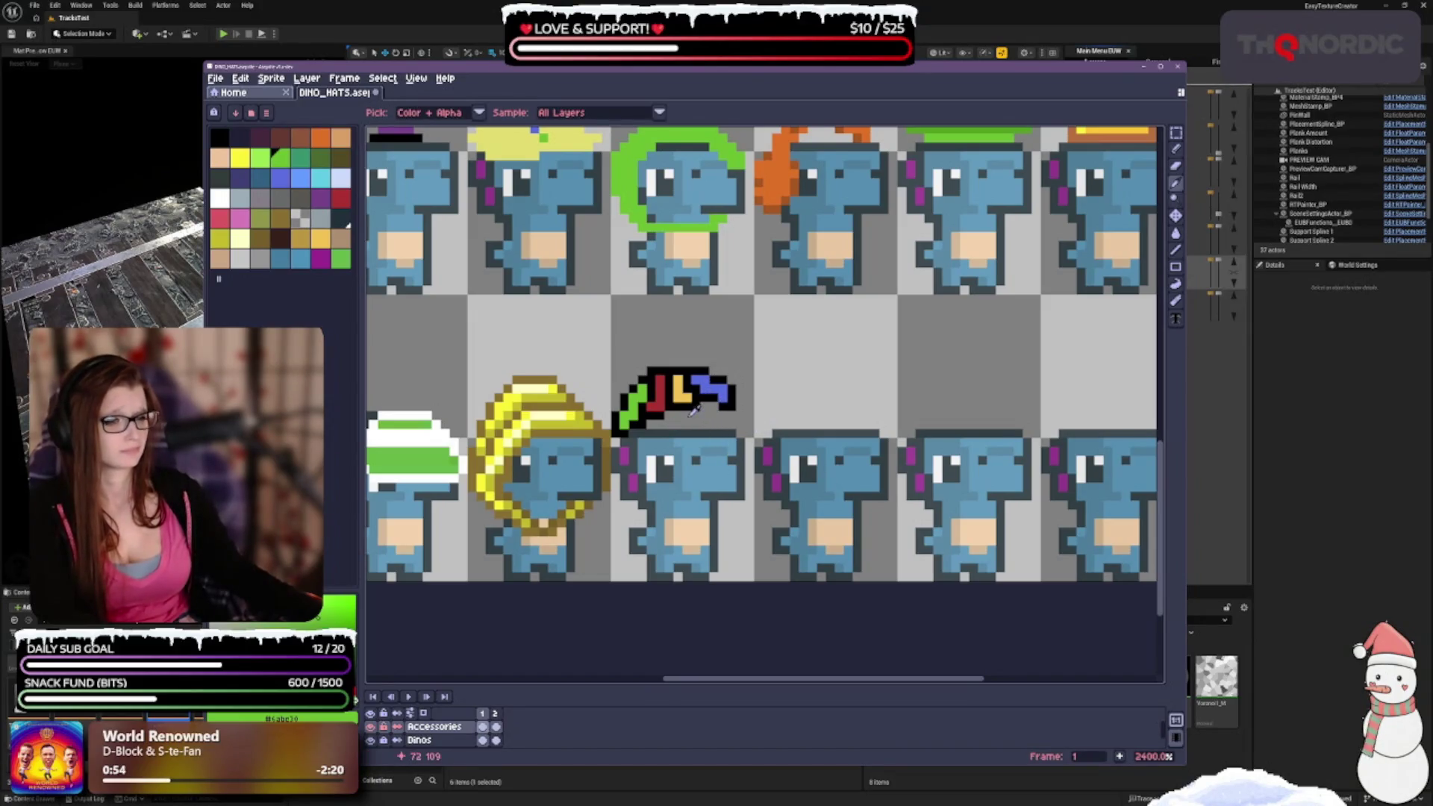
left_click(654, 391, "alt")
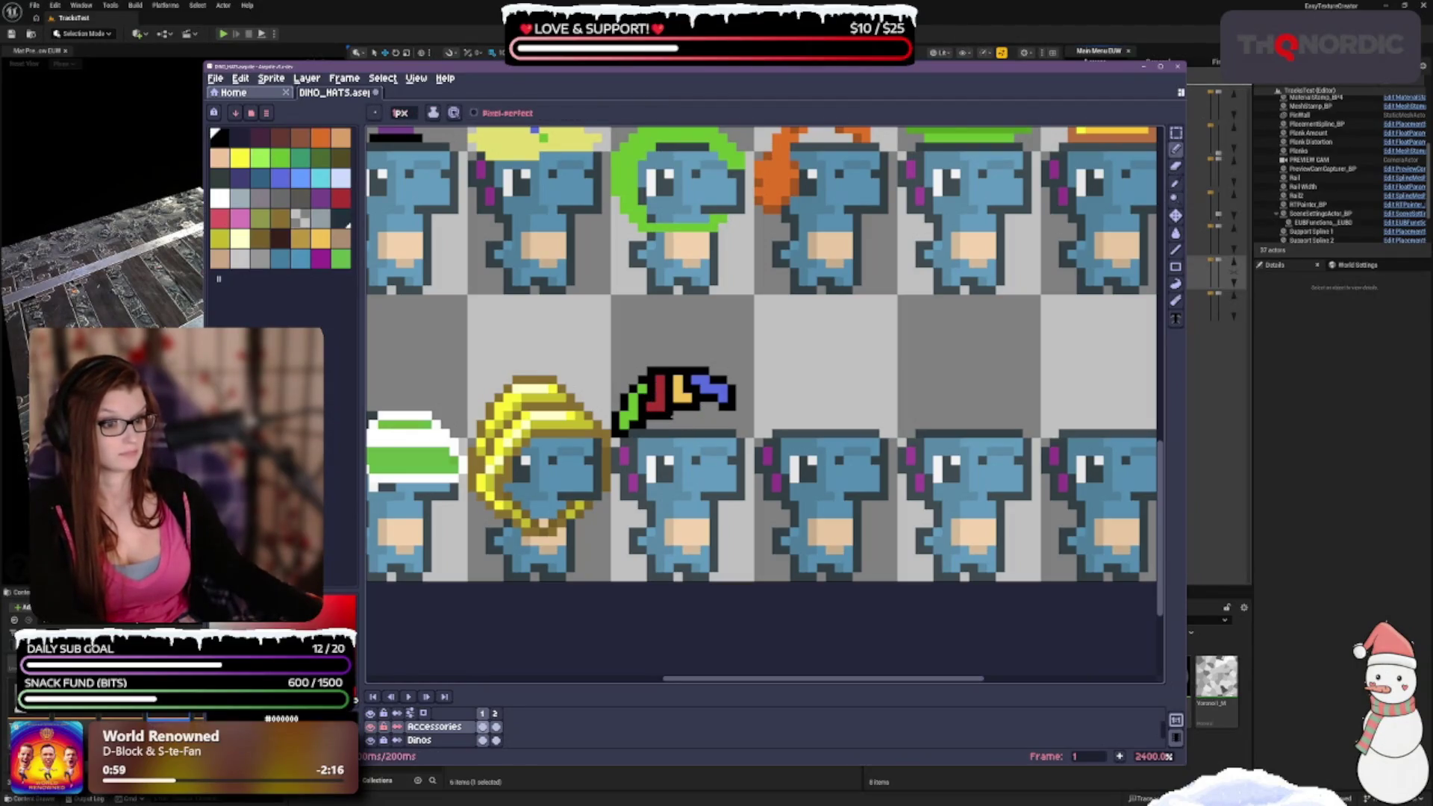
scroll(754, 389, "down", 2)
scroll(776, 436, "up", 2)
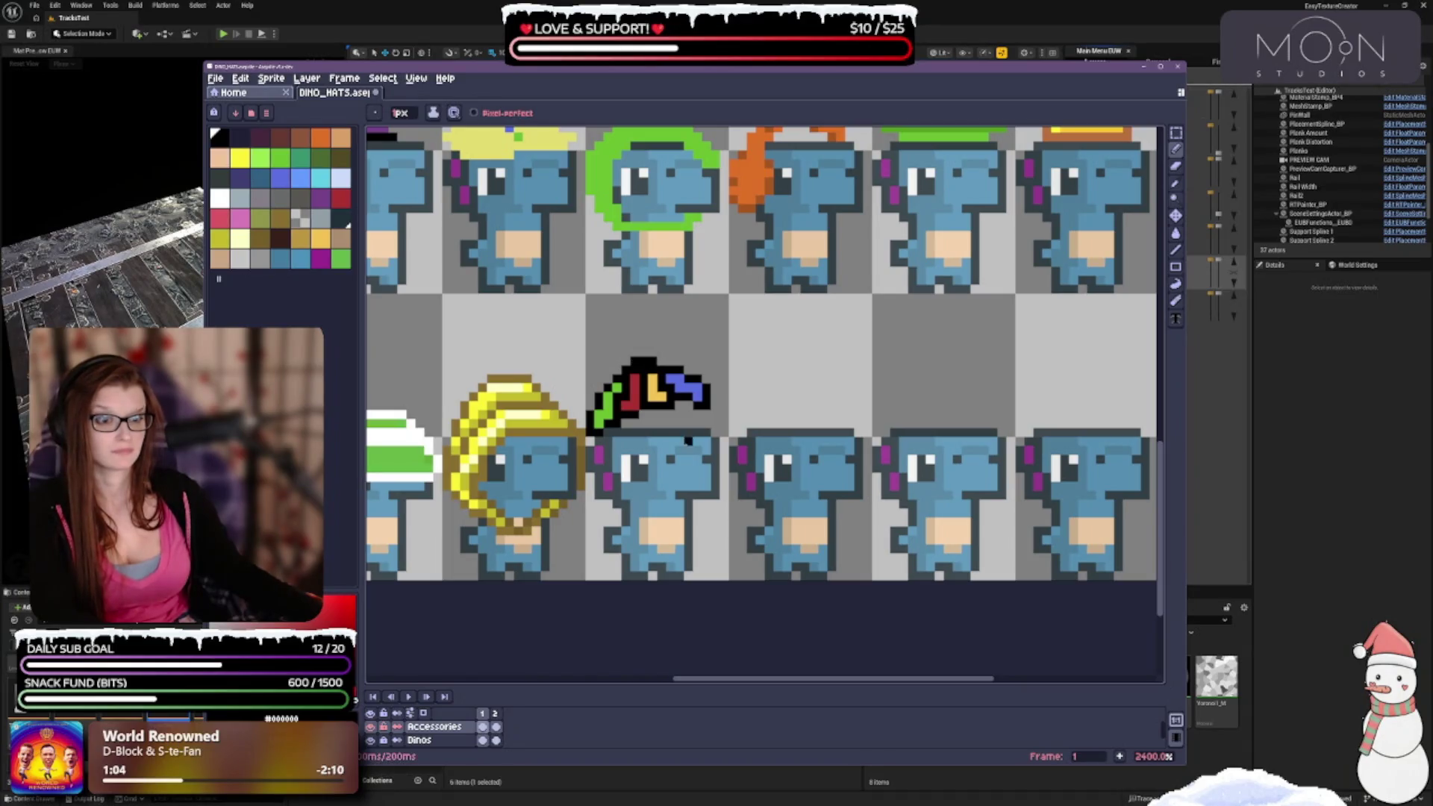
scroll(796, 442, "down", 2)
Redraw the hat's black tip as a small curled hook.
scroll(708, 444, "up", 2)
scroll(708, 442, "up", 1)
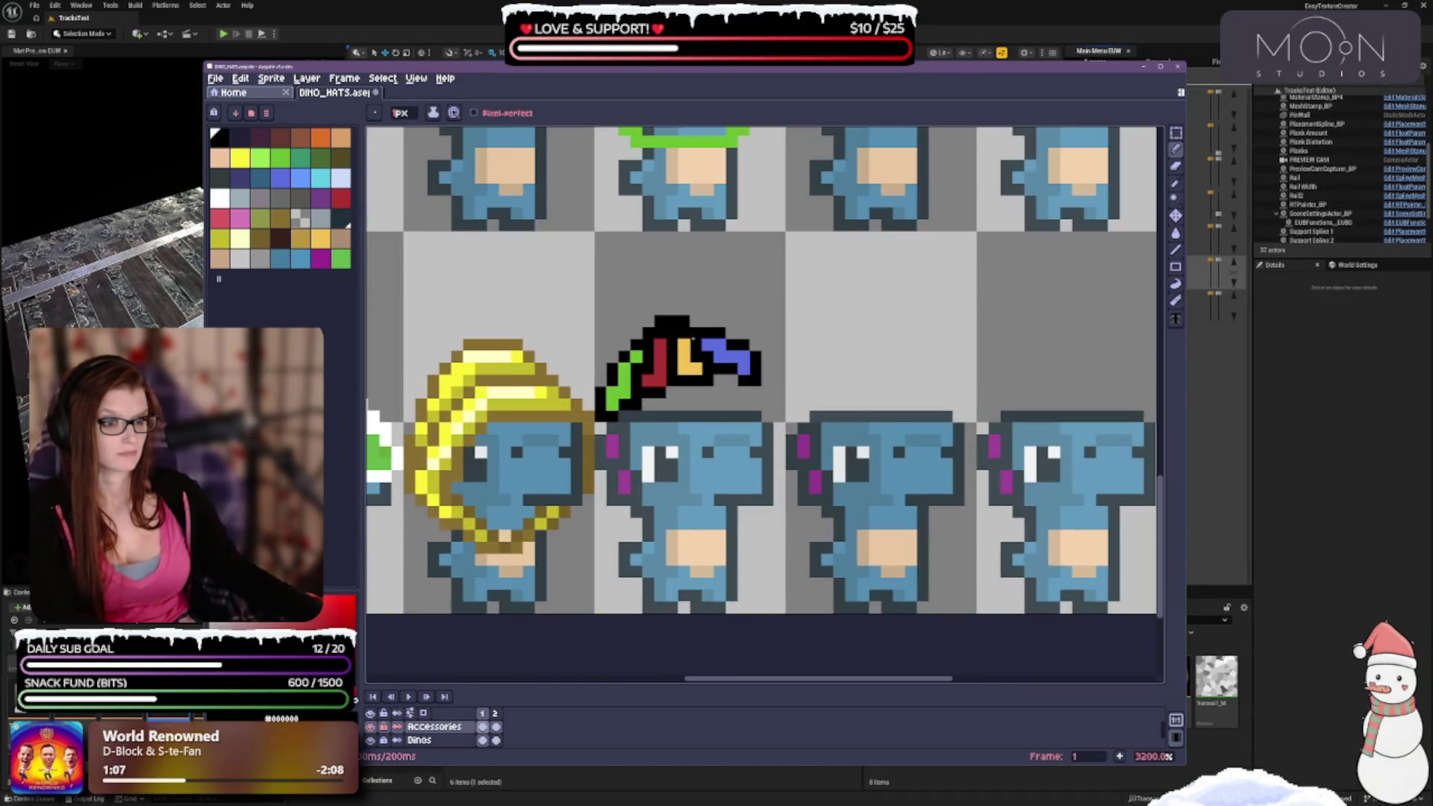
scroll(721, 418, "down", 1)
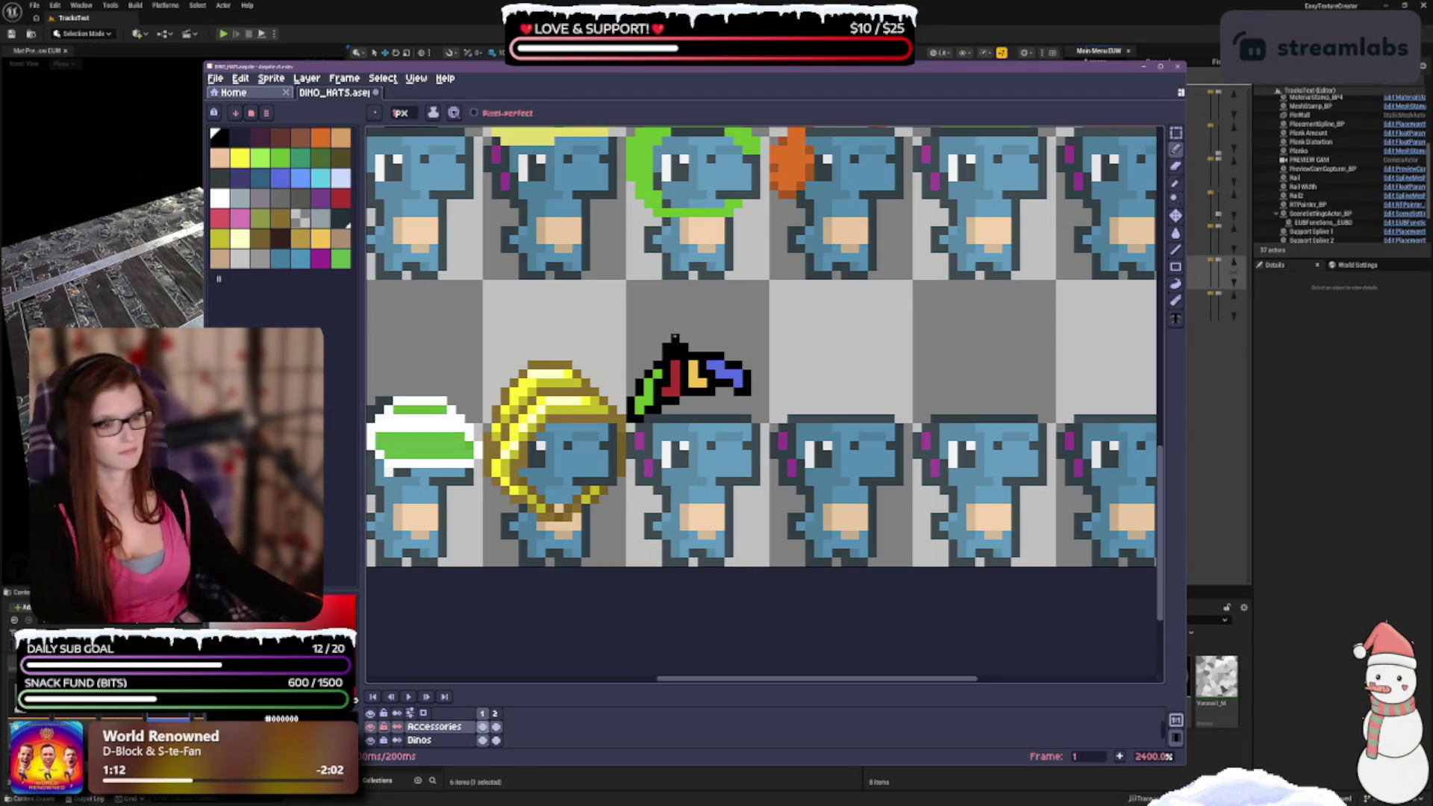
left_click_drag(674, 345, 667, 336)
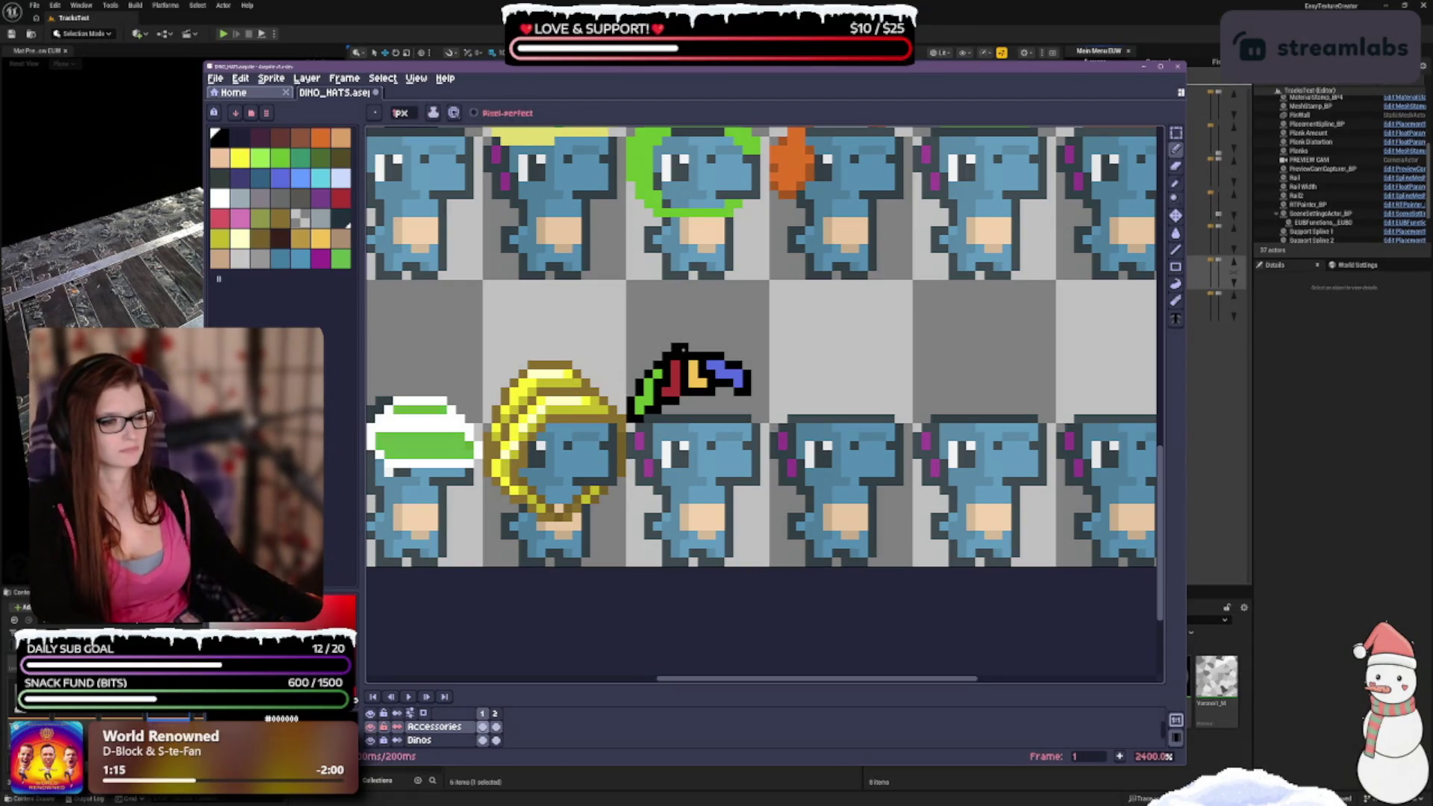
Try raising the hat's top black outline with new pixels, undoing the unwanted strokes.
mouse_move(671, 349)
left_mouse_down()
mouse_move(713, 347)
mouse_move(683, 340)
left_mouse_up()
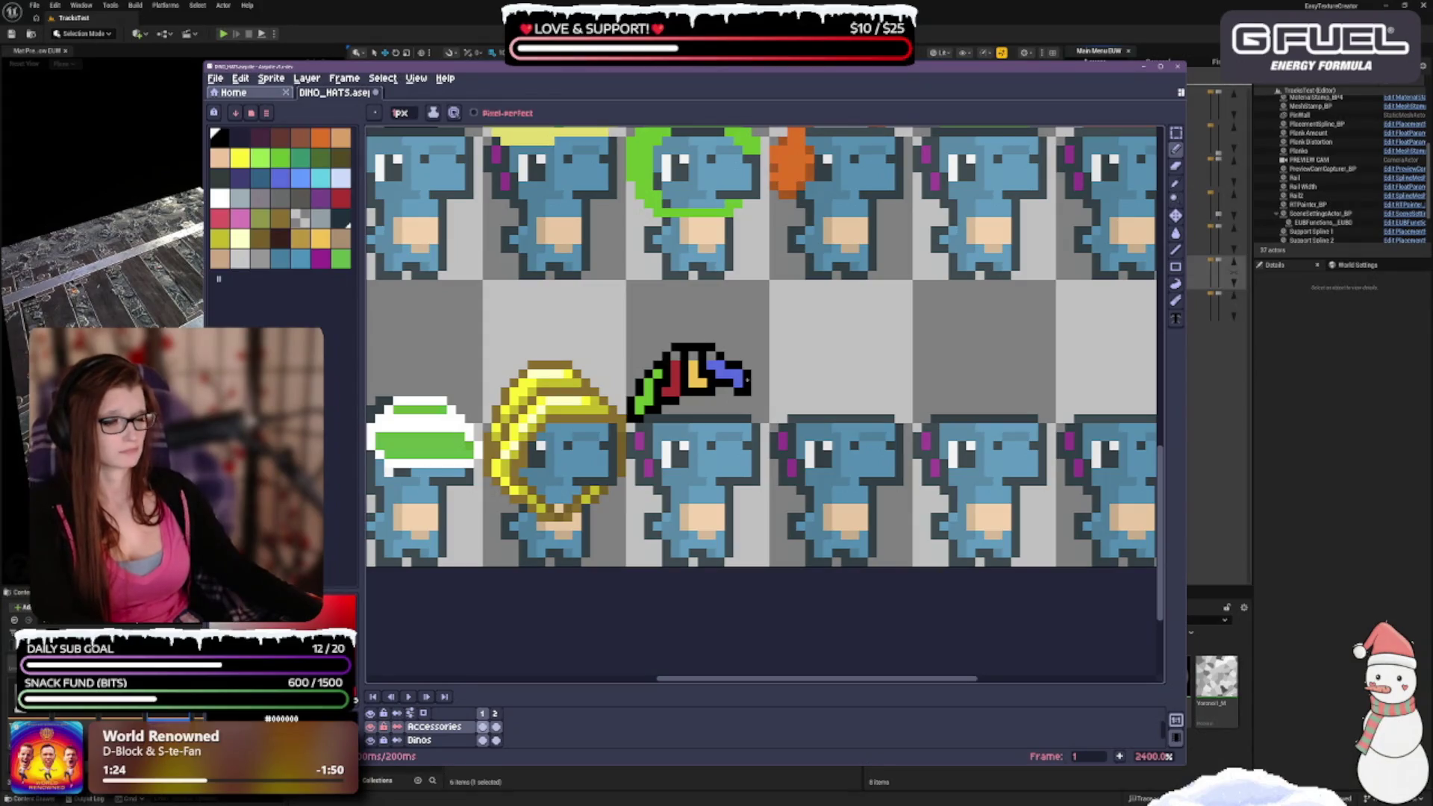
key("ctrl+z")
key("ctrl+z")
key("ctrl+z")
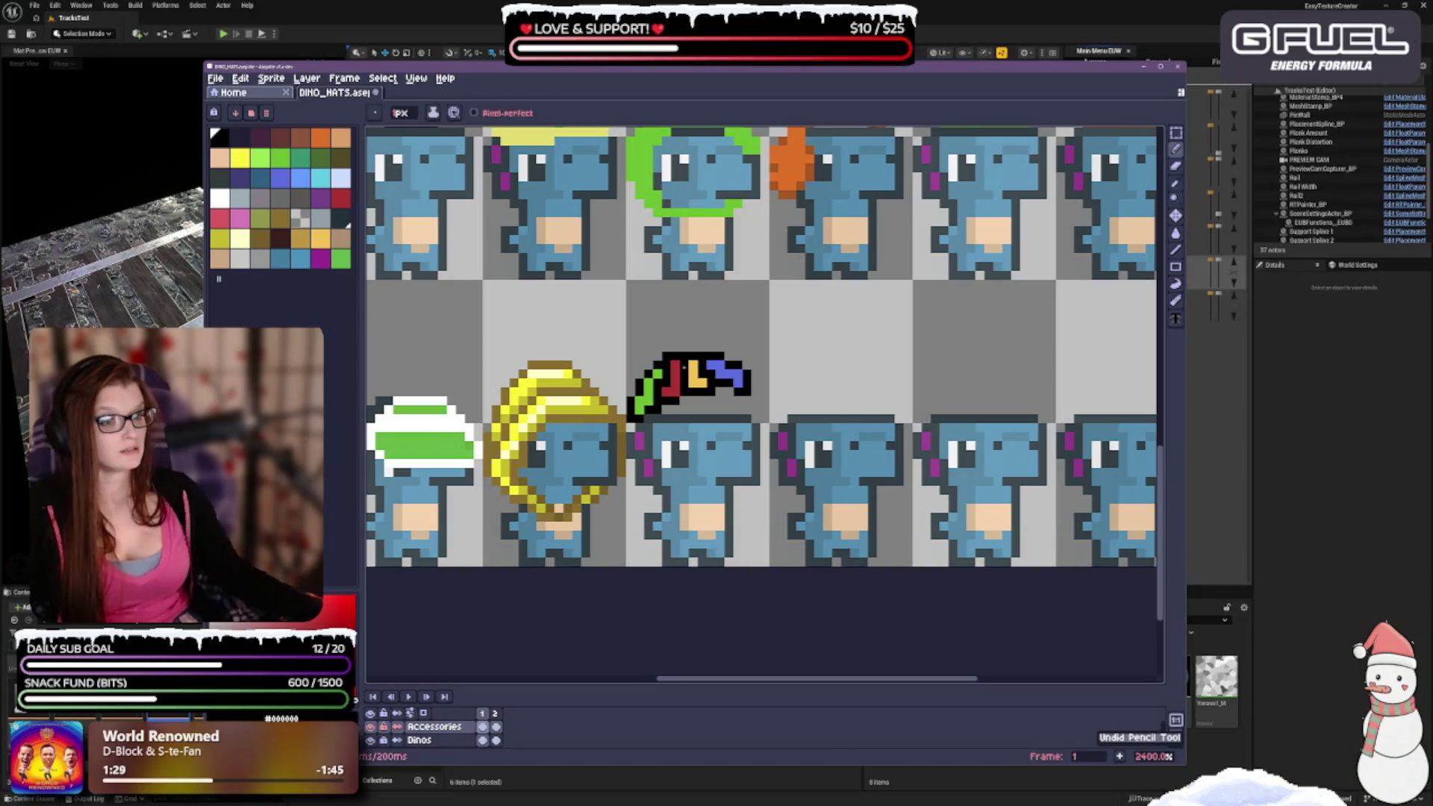
left_click(675, 349)
left_click(682, 347)
left_click(692, 347)
left_click(701, 348)
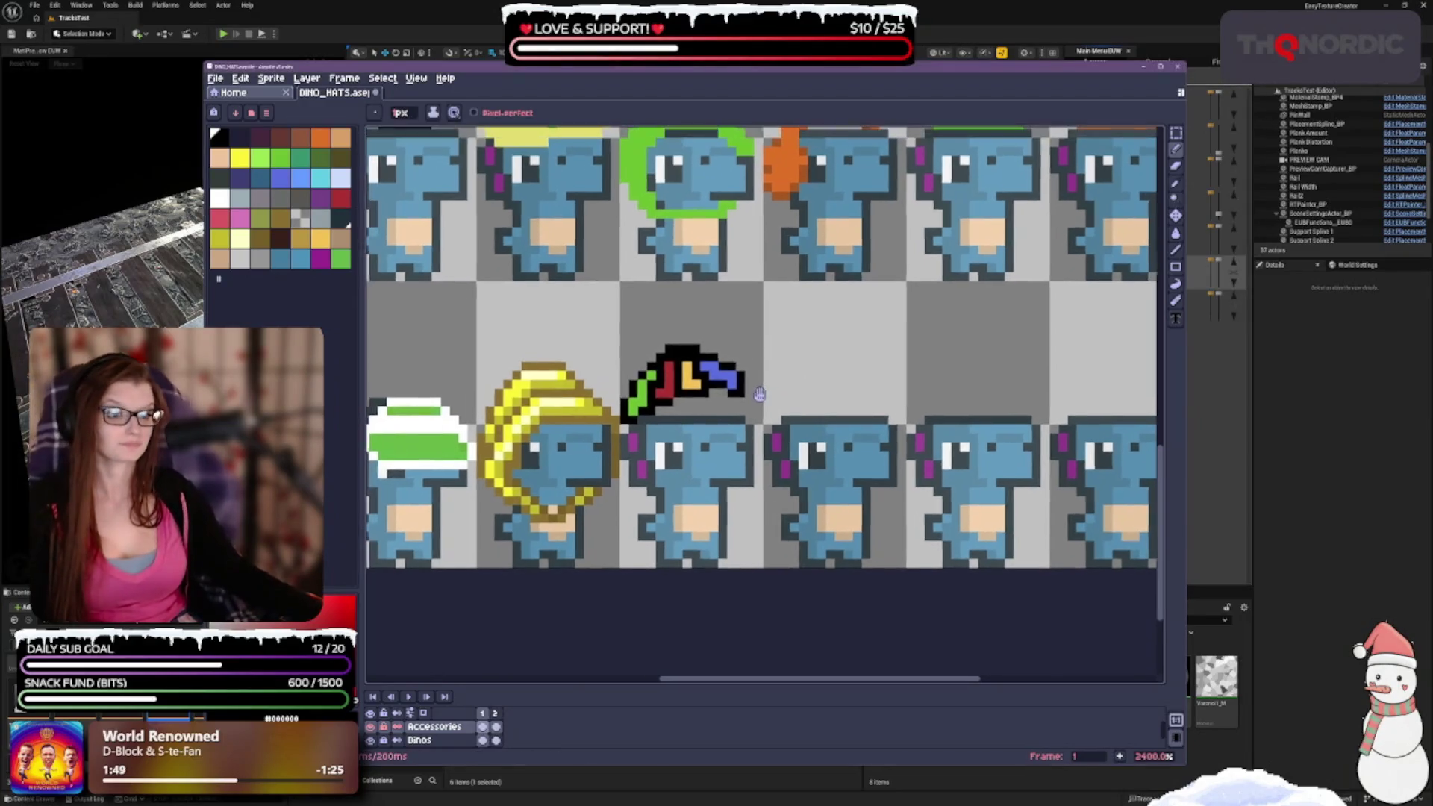
key("ctrl+z")
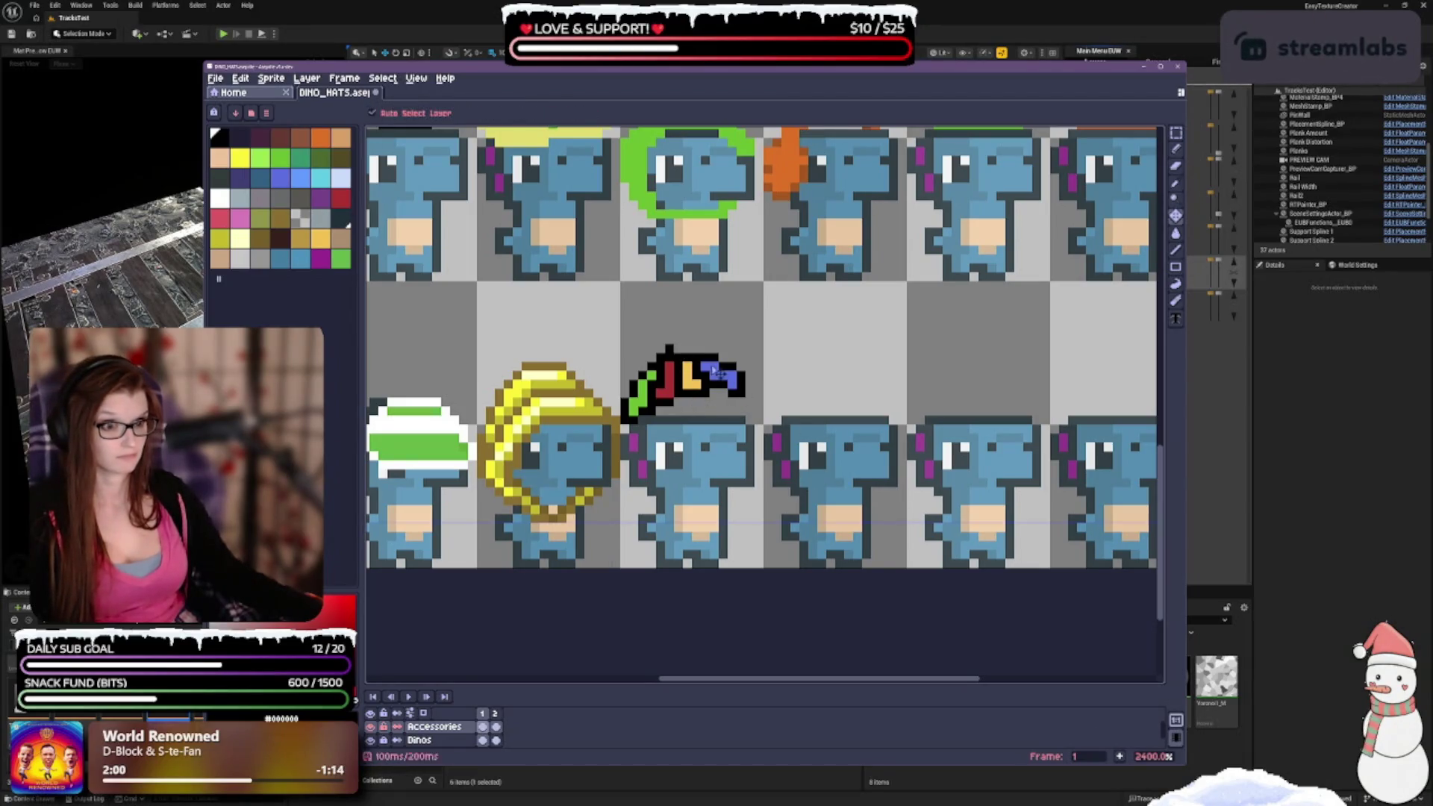
Undo the earlier erase, save the DINO_HATS sheet, and zoom in to 2400% on the hat.
key("ctrl+z")
scroll(783, 362, "down", 5)
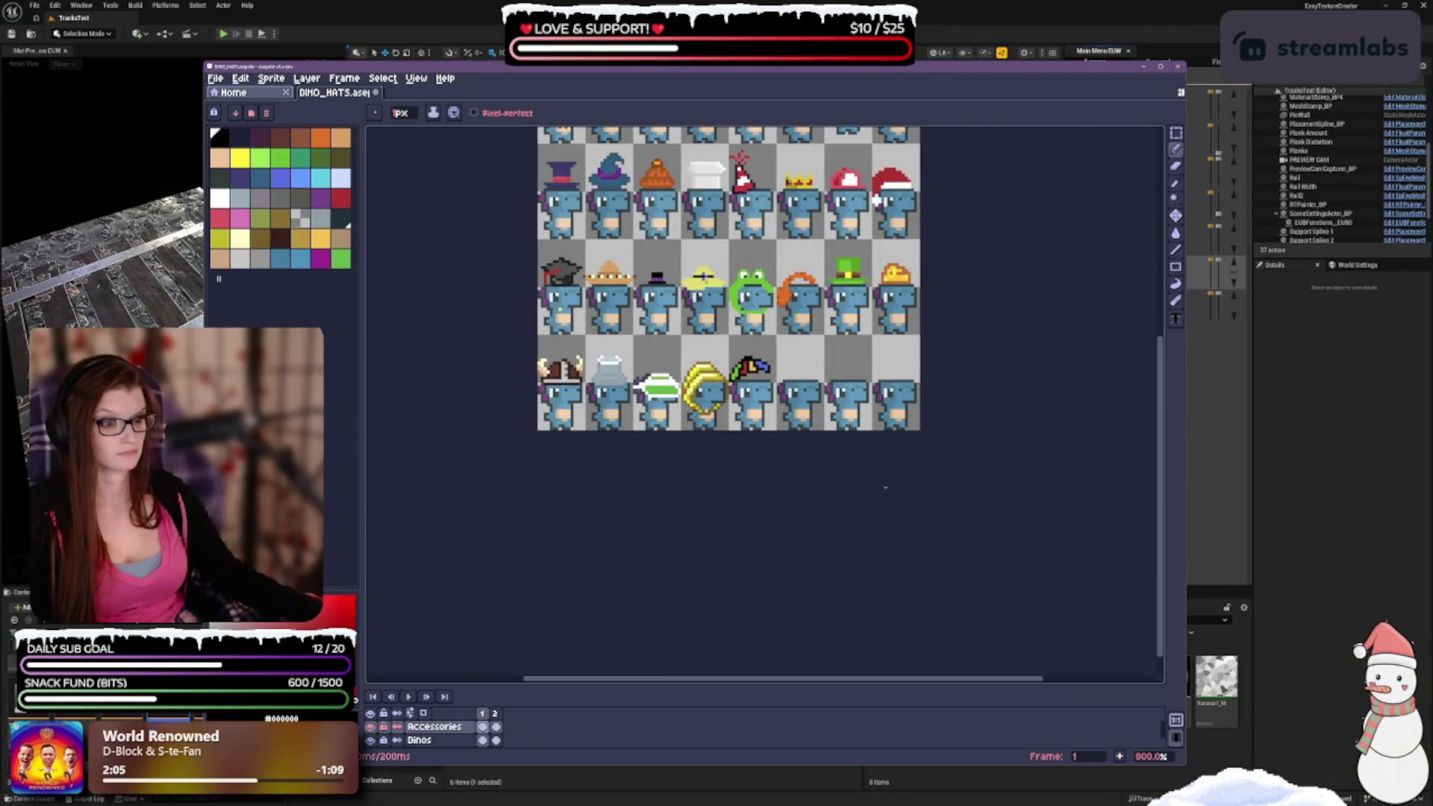
scroll(791, 406, "up", 1)
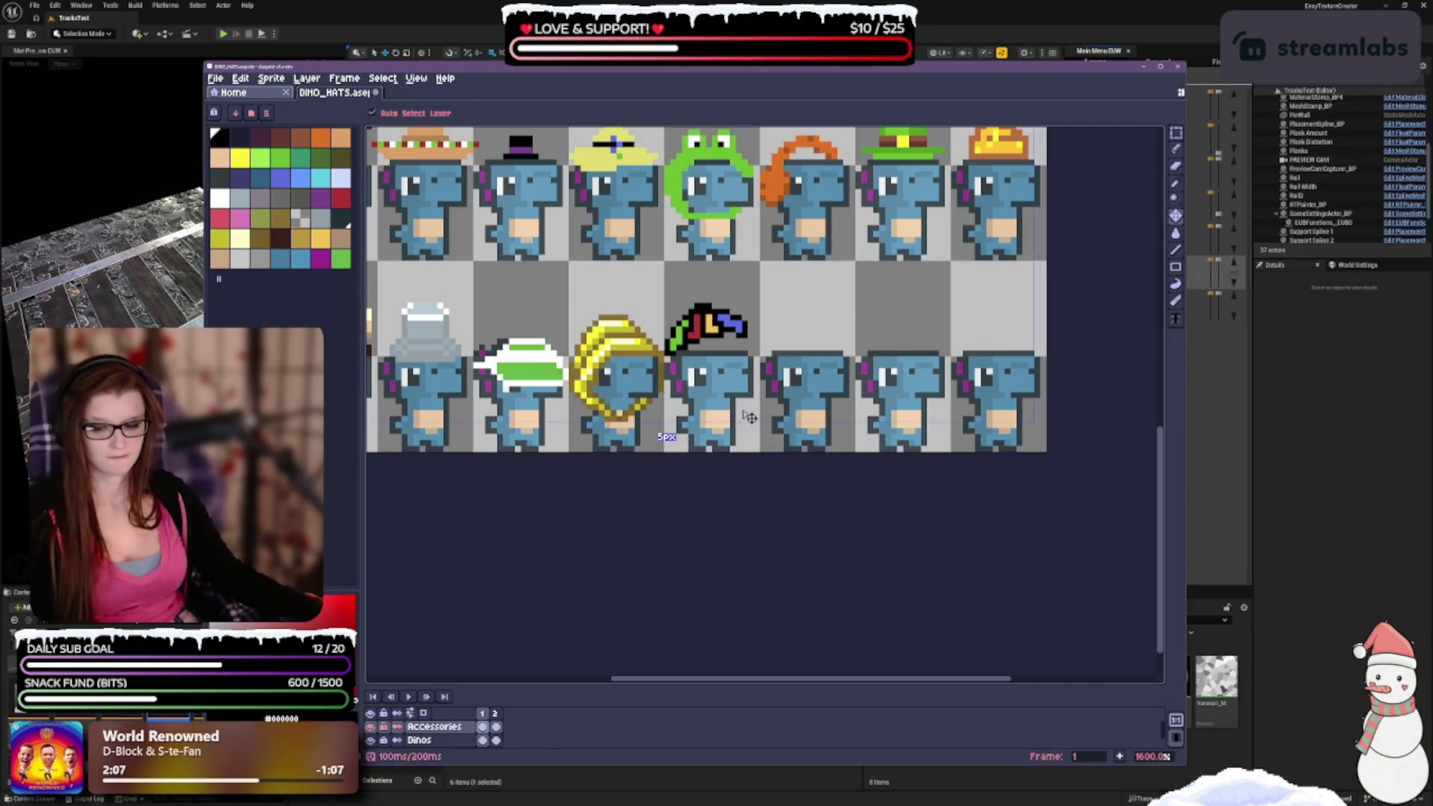
key("ctrl+s")
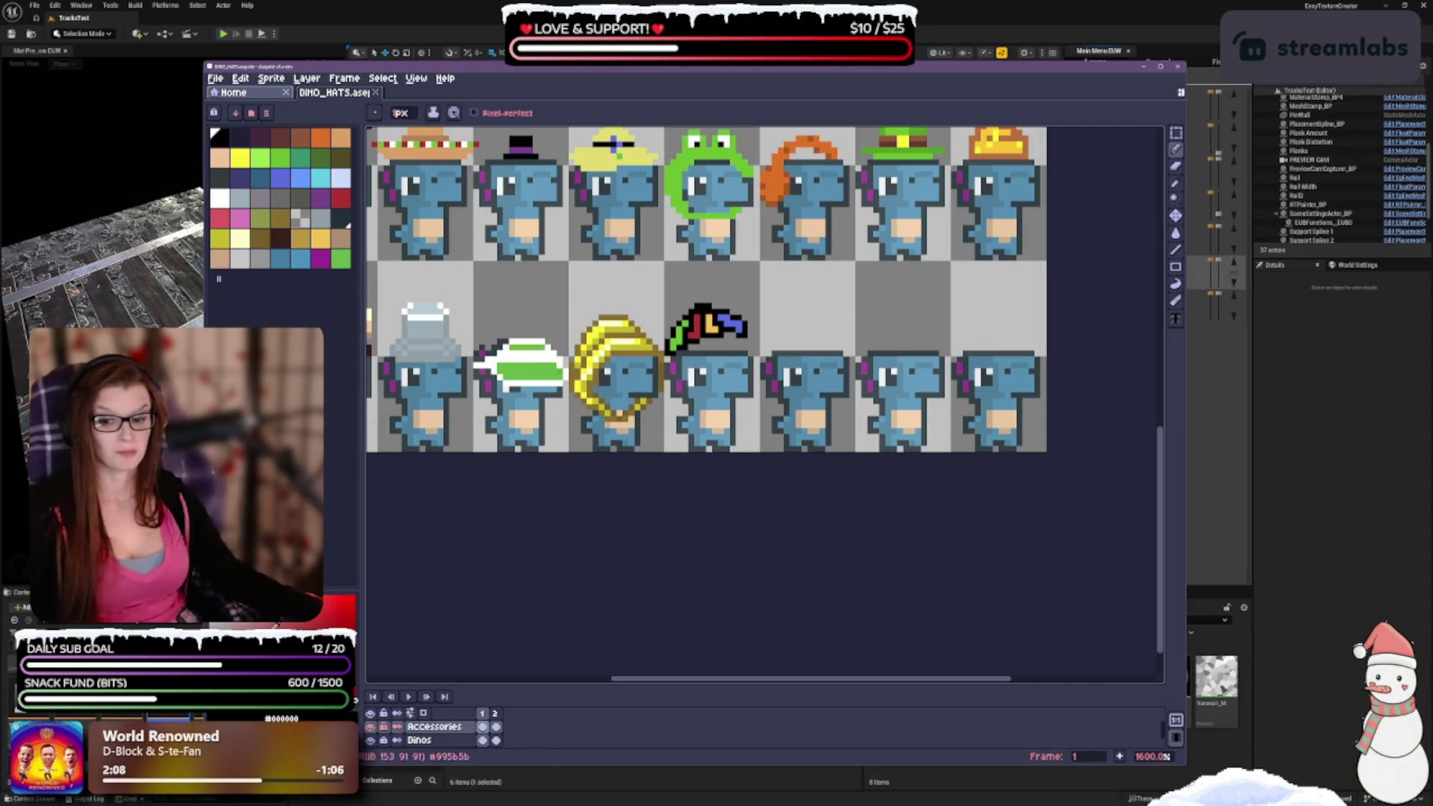
scroll(702, 336, "up", 1)
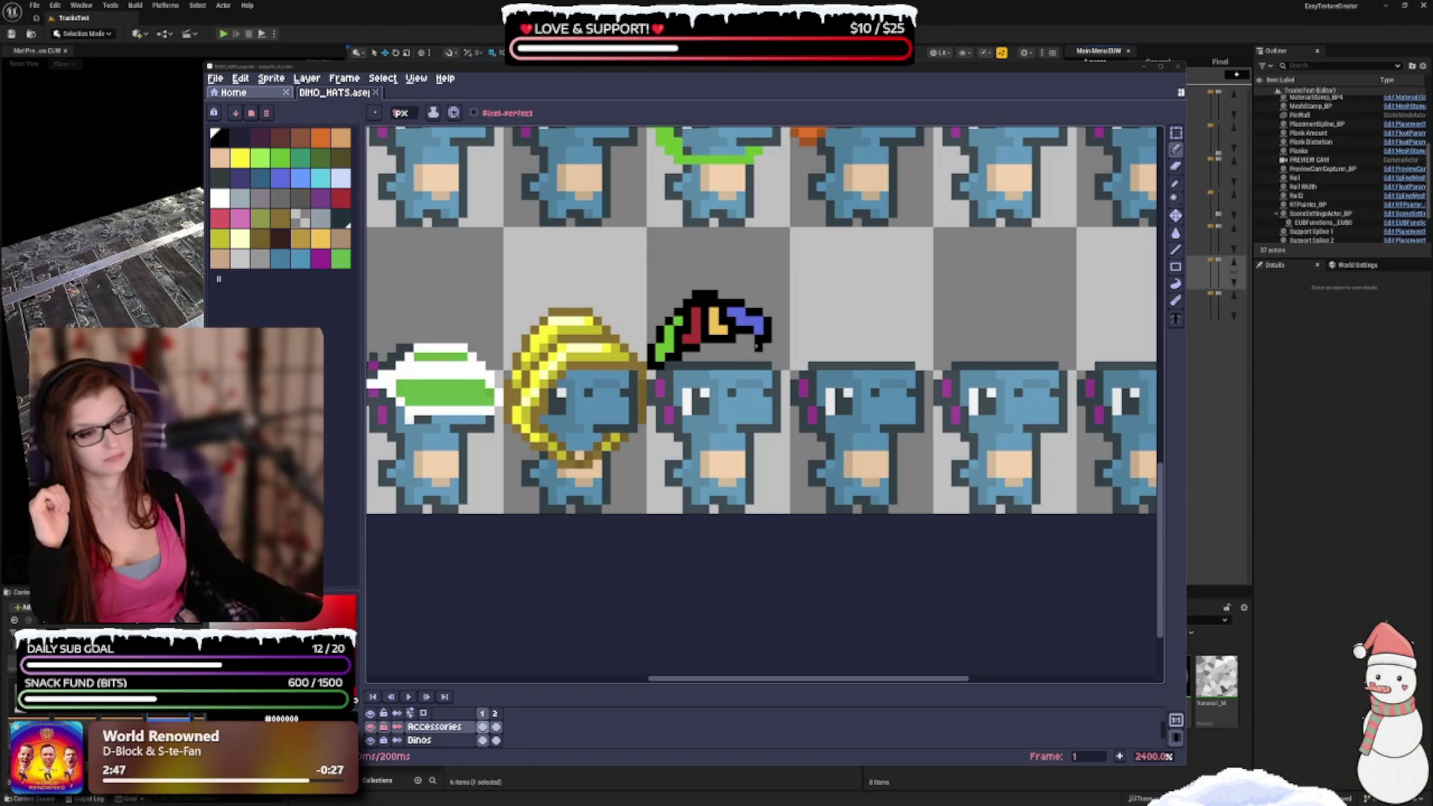
left_click(742, 331)
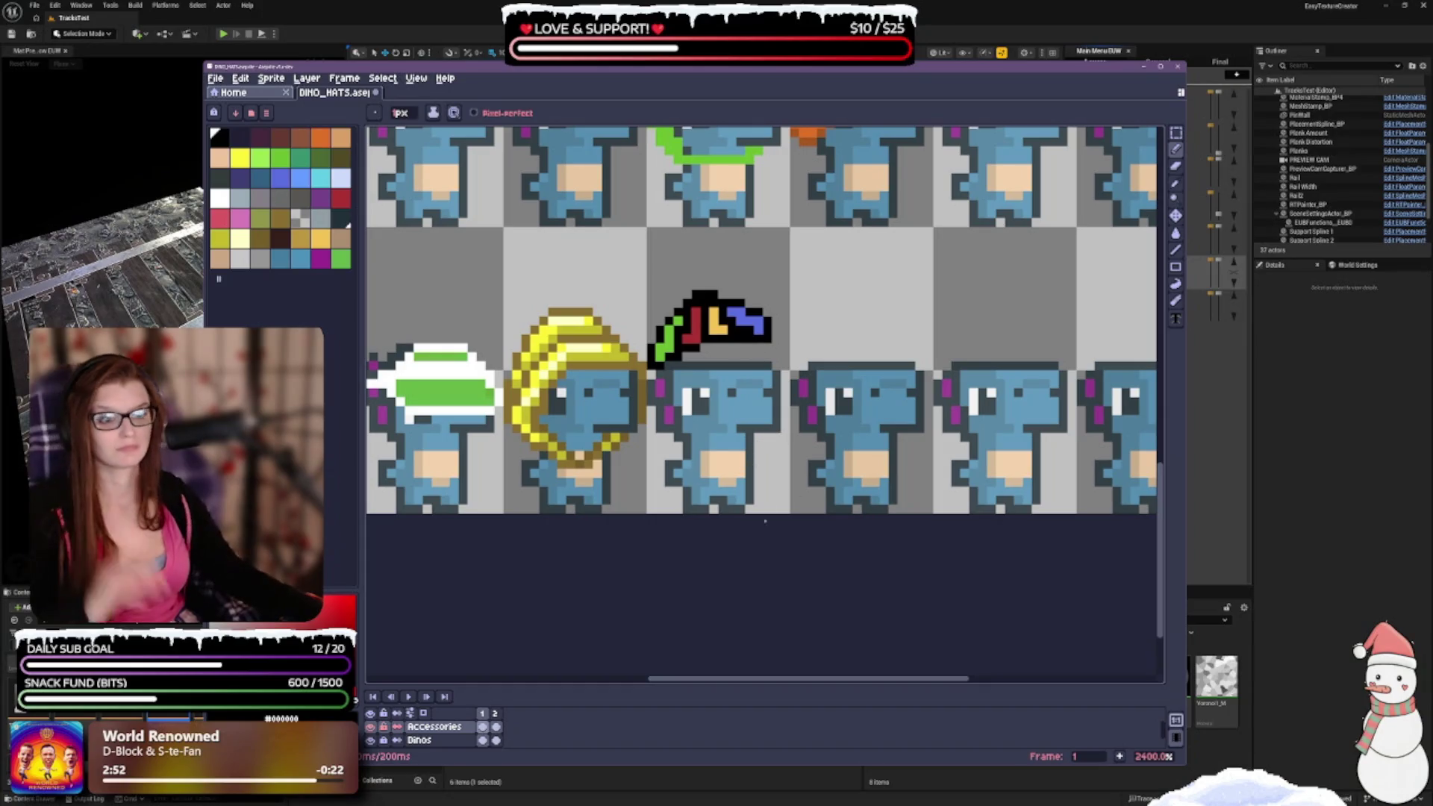
key("ctrl+s")
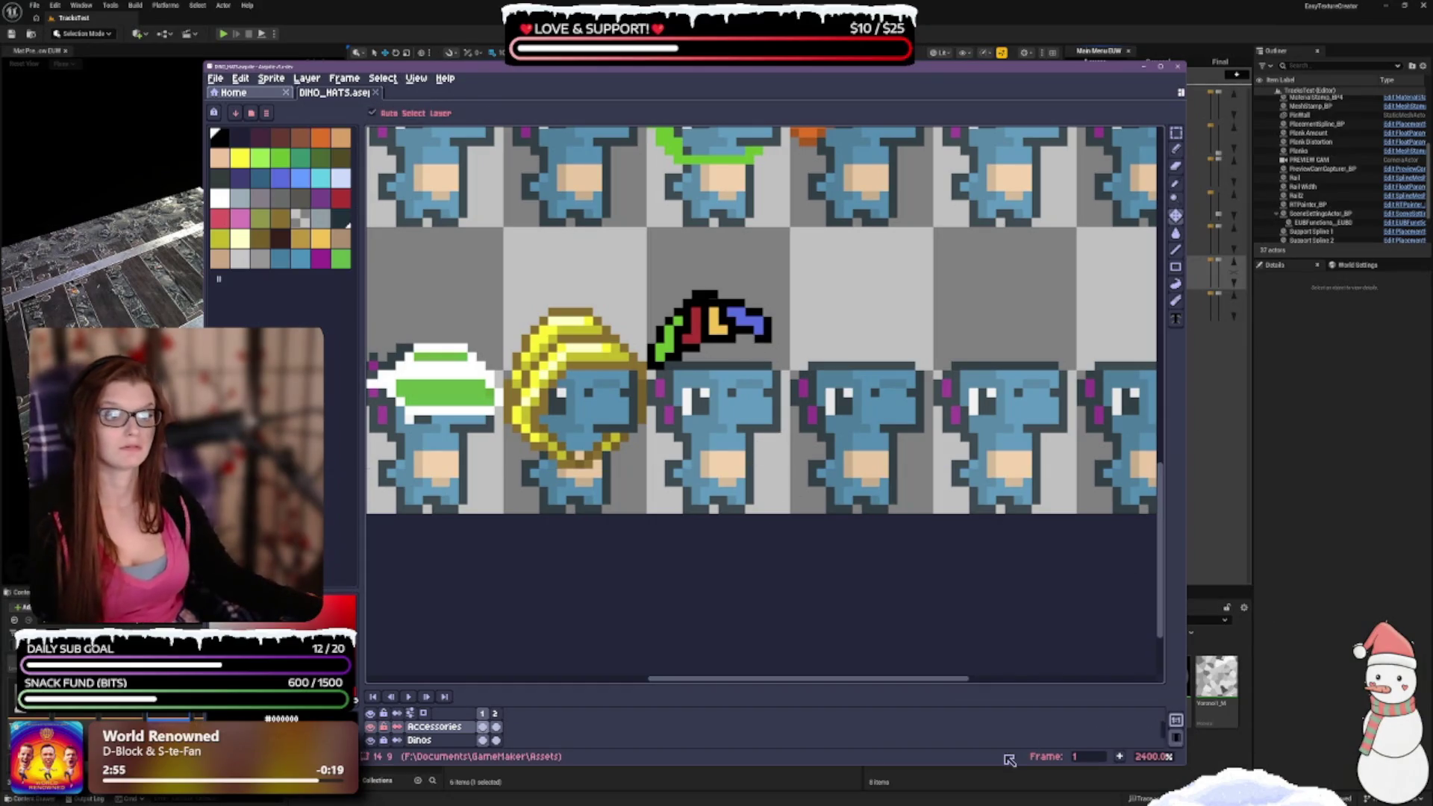
key("ctrl+z")
key("ctrl+y")
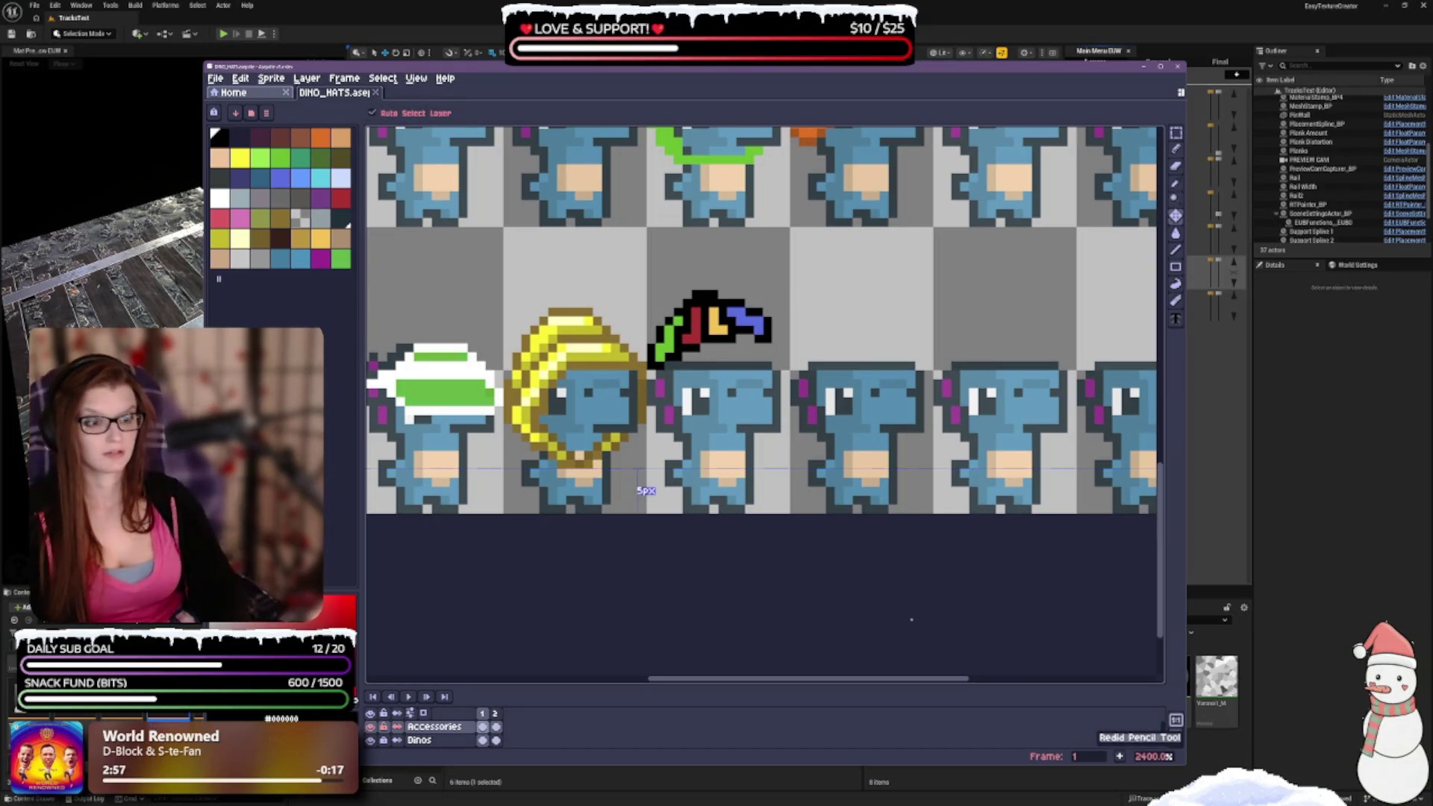
key("b")
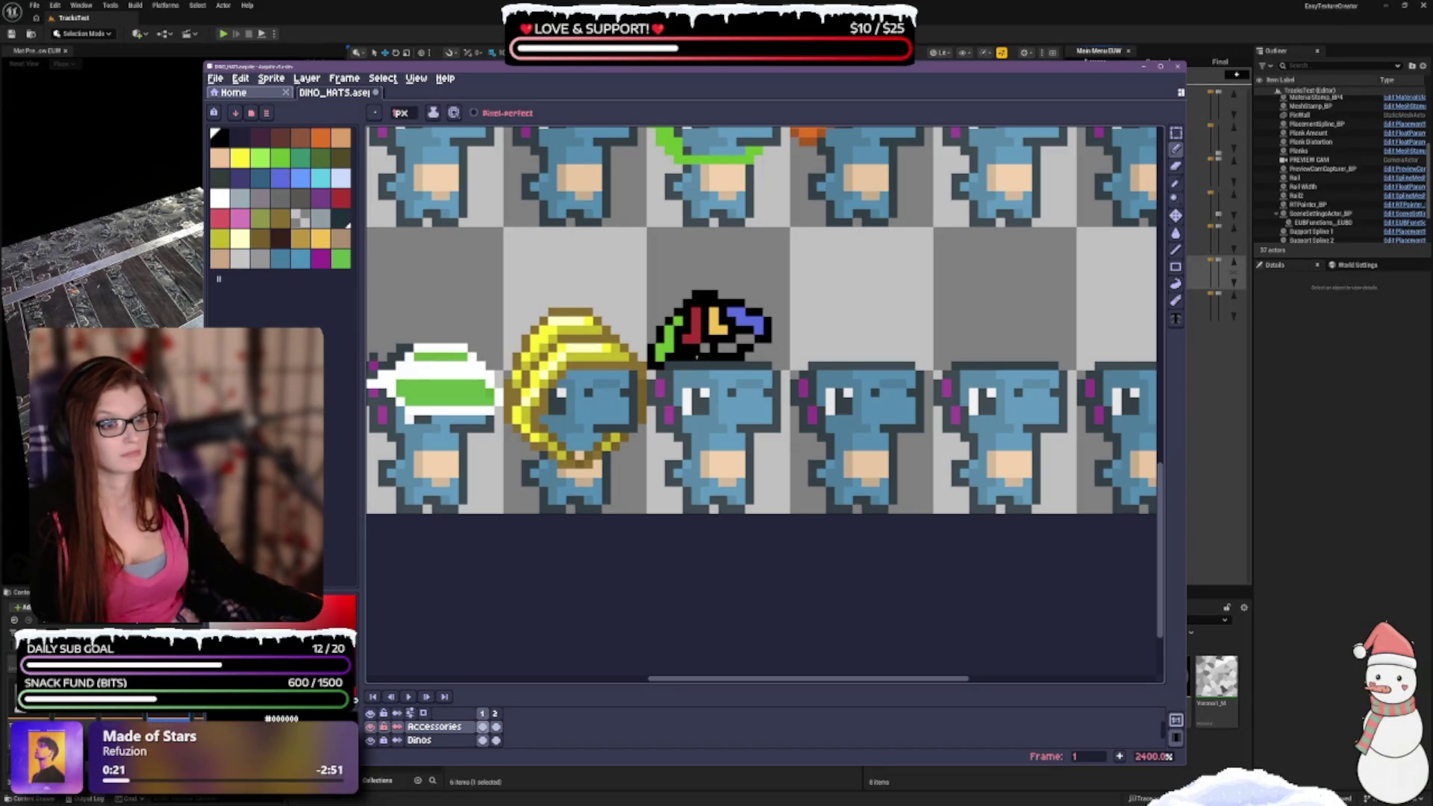
key("ctrl+z")
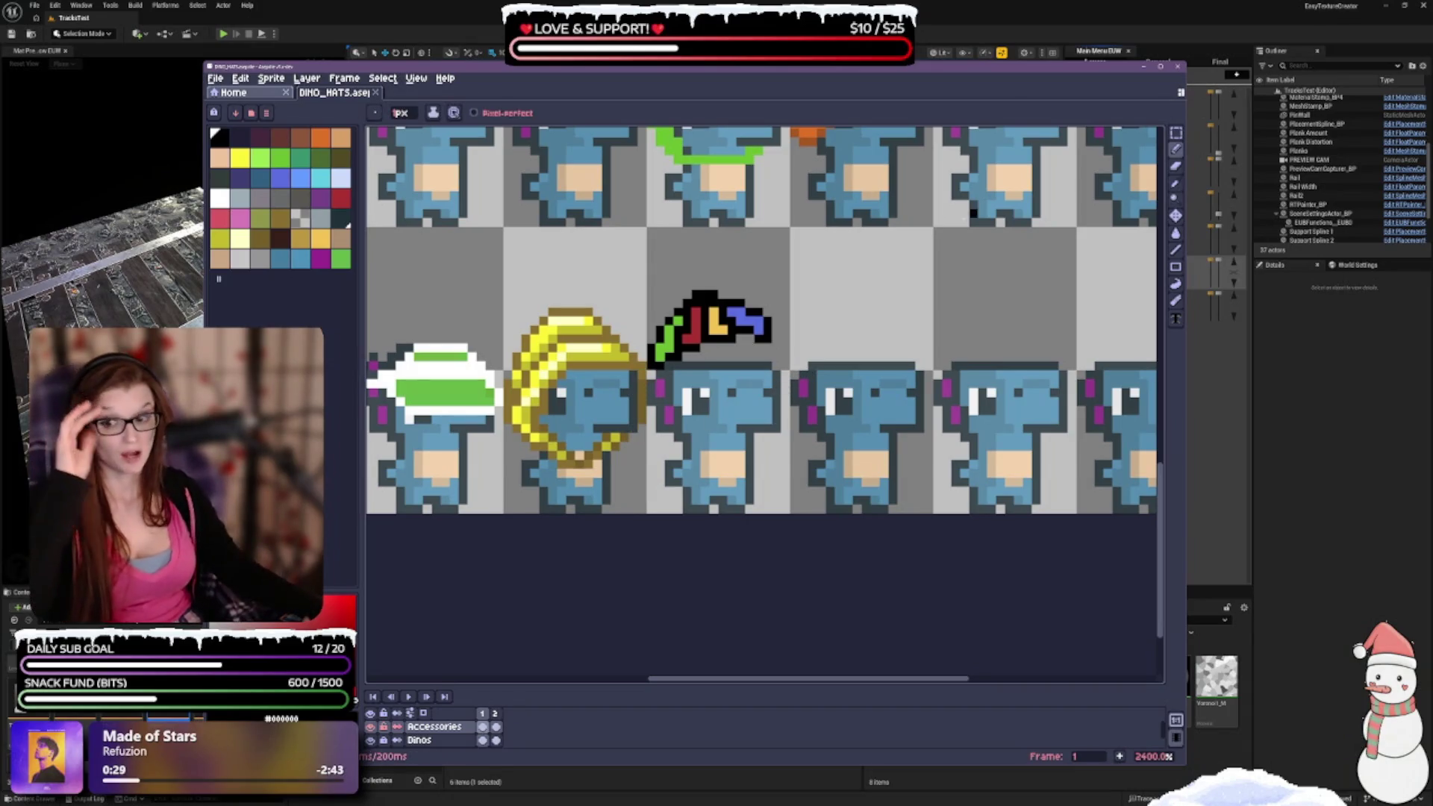
Select the rainbow hat, try a 12-degree tilt, then drop it and deselect.
left_click(1176, 133)
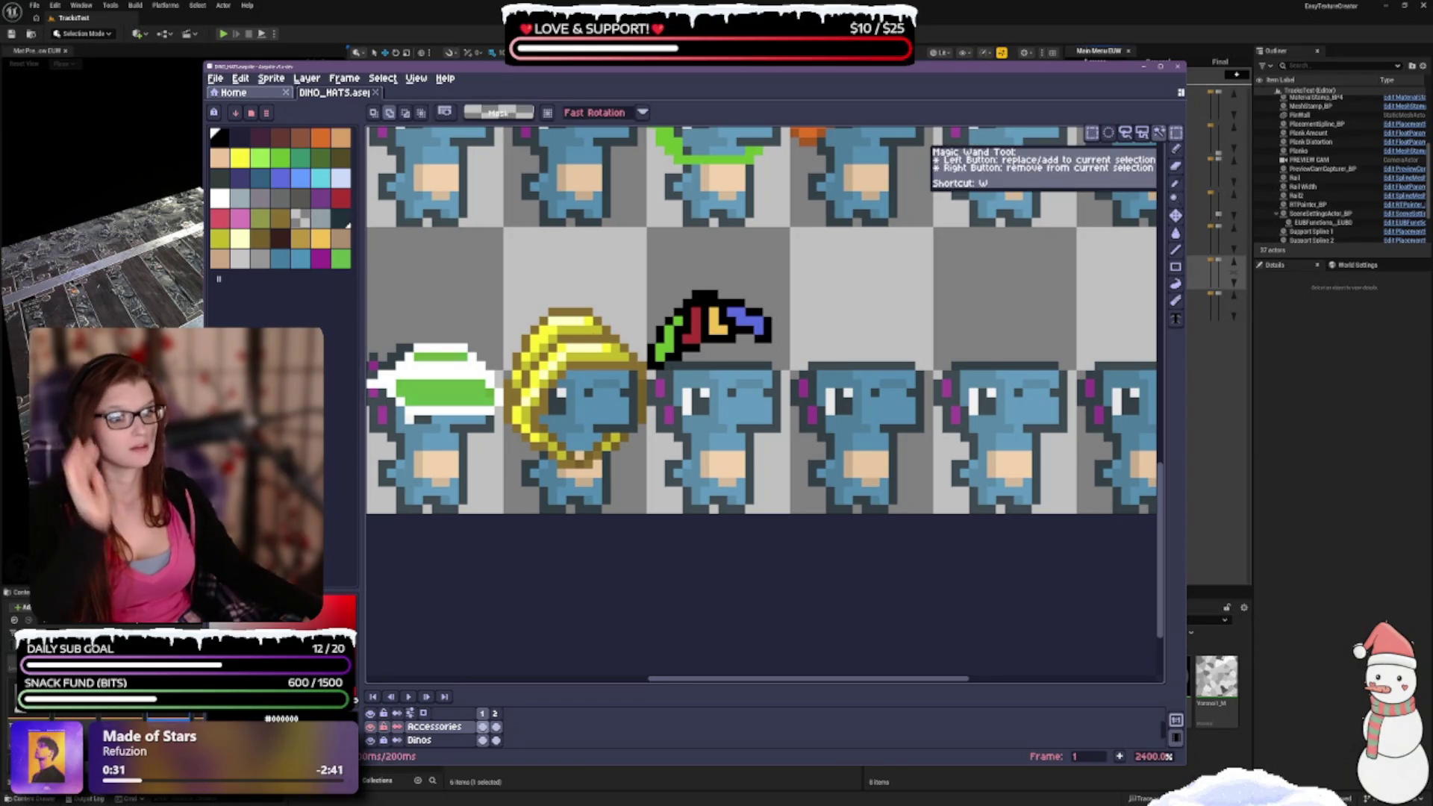
scroll(765, 321, "down", 1)
mouse_move(641, 270)
left_mouse_down()
mouse_move(708, 353)
mouse_move(771, 352)
mouse_move(729, 359)
left_mouse_up()
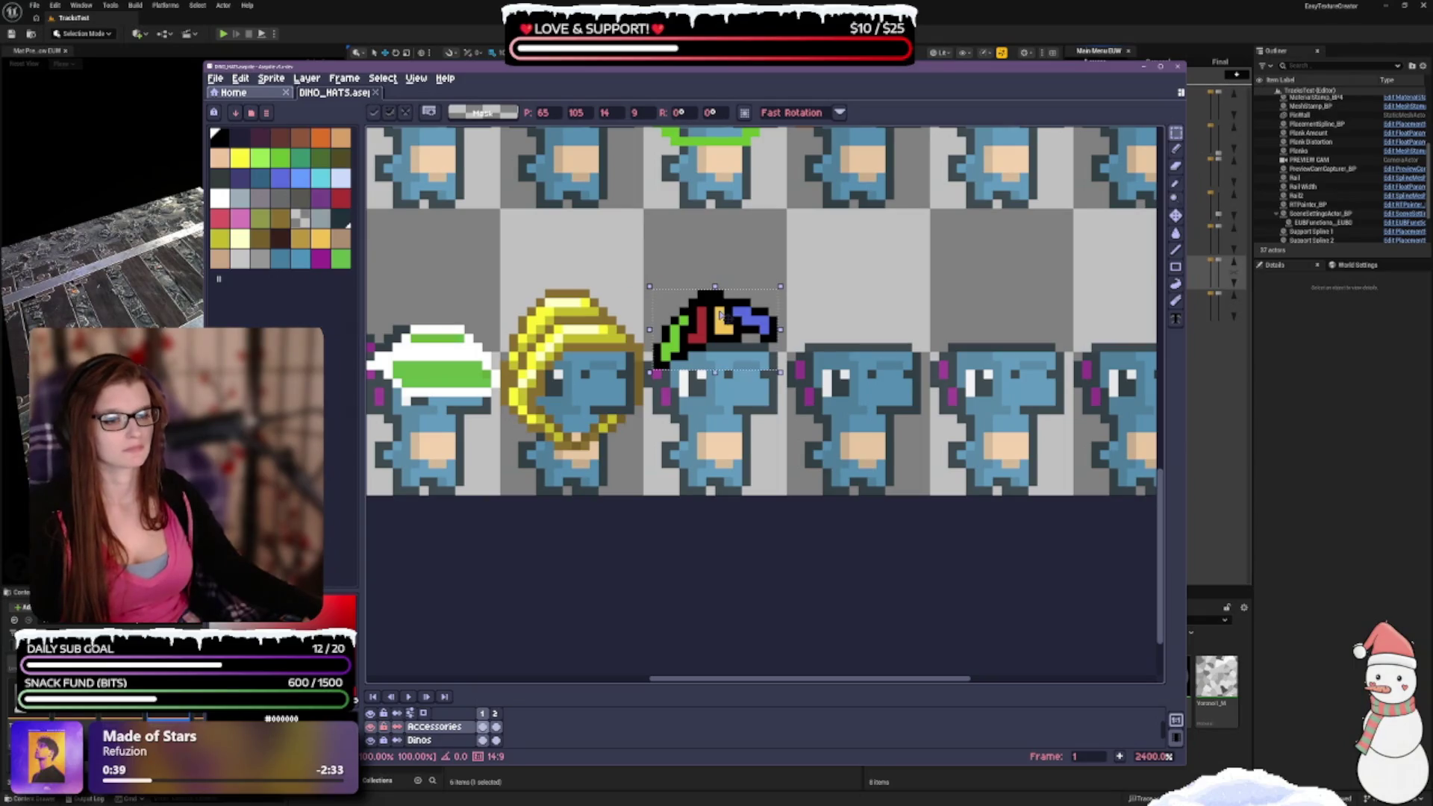
left_click_drag(789, 285, 807, 302)
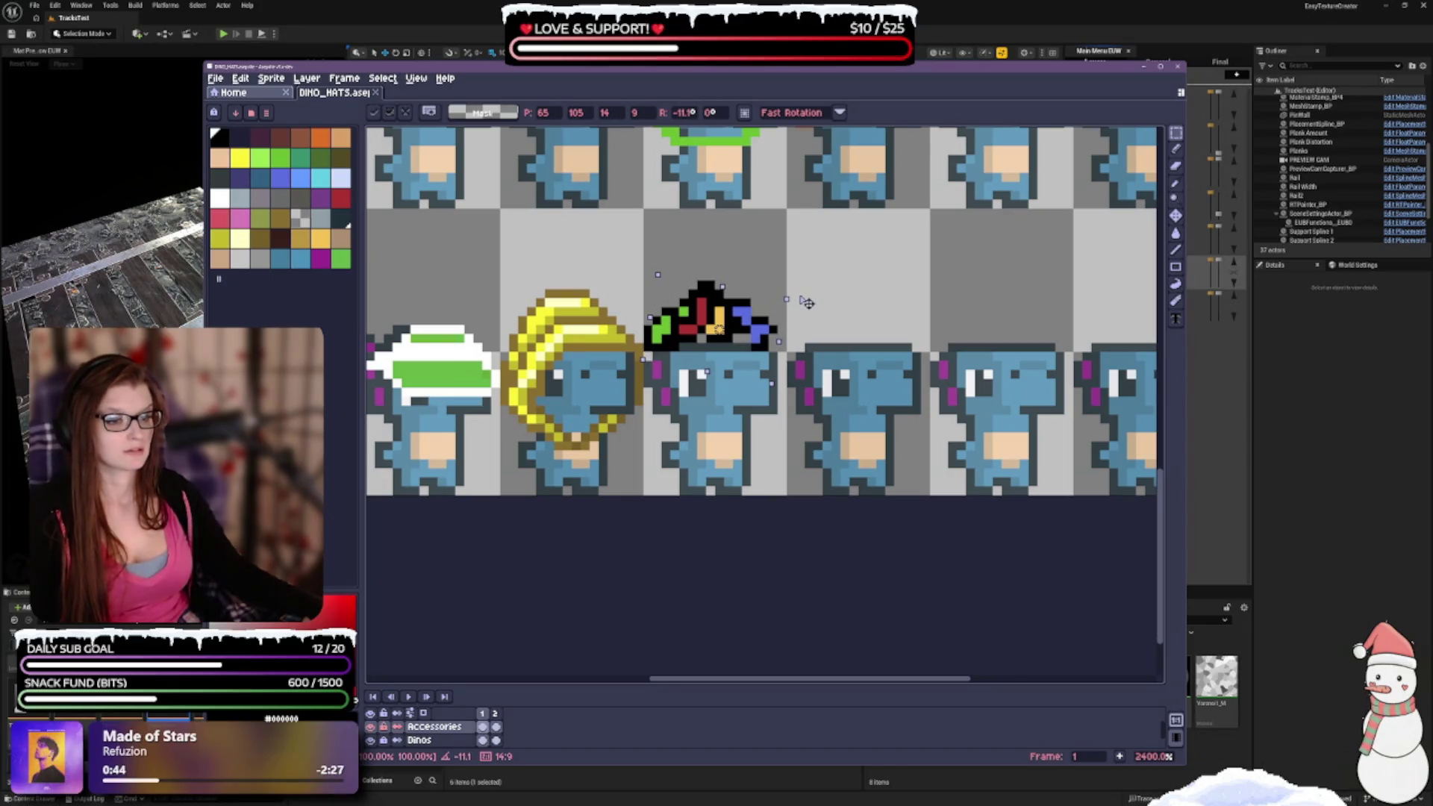
scroll(807, 302, "down", 3)
scroll(807, 302, "up", 2)
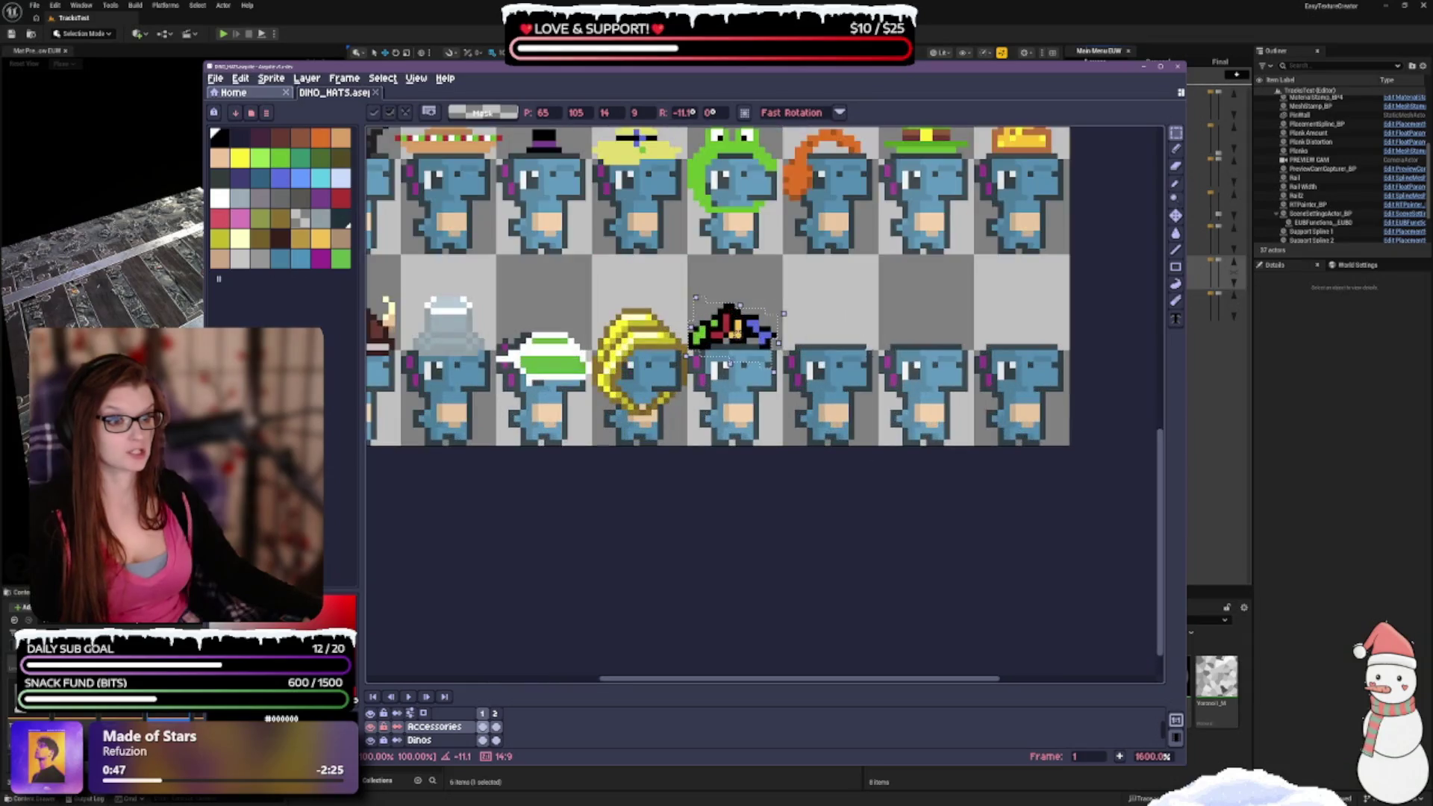
scroll(918, 317, "up", 1)
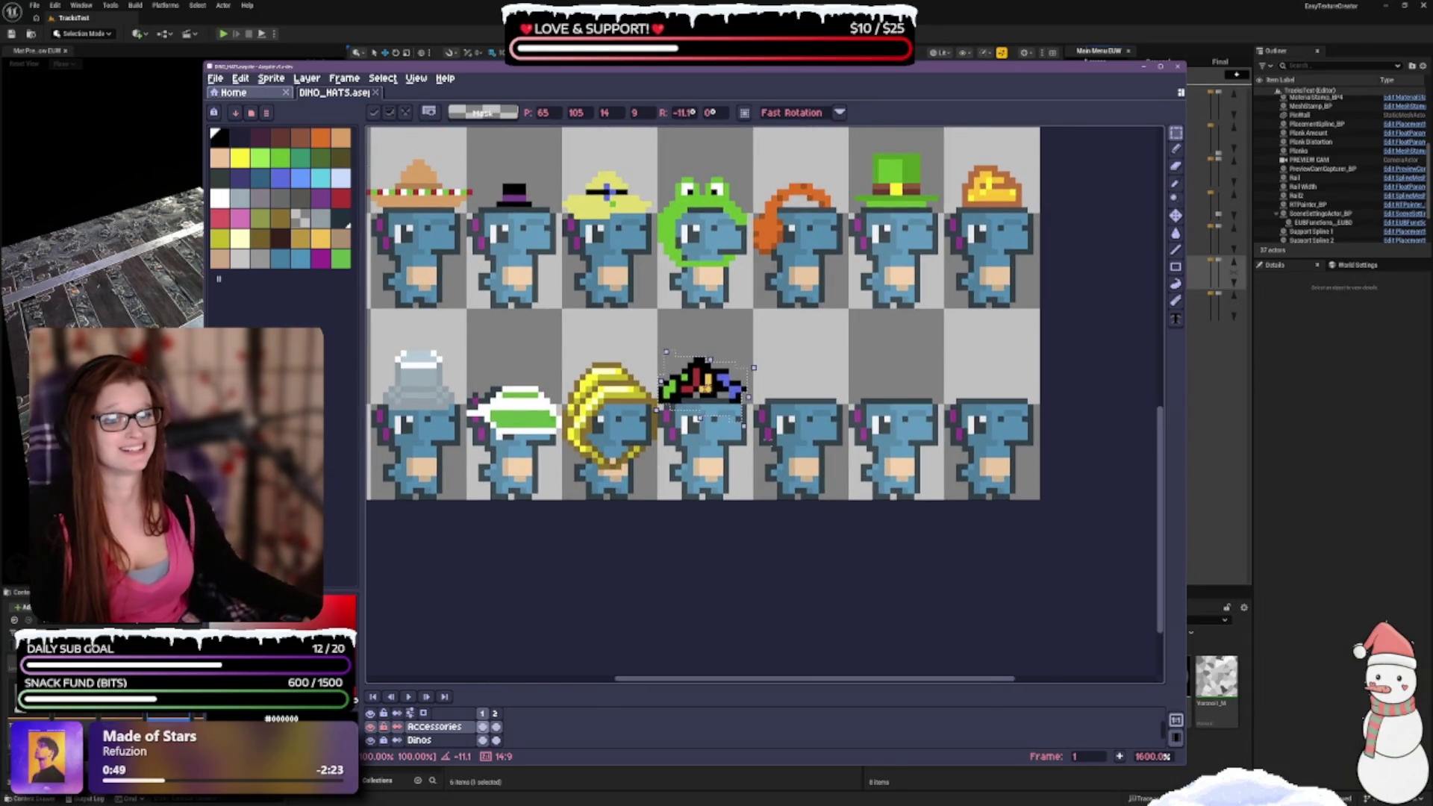
key("Return")
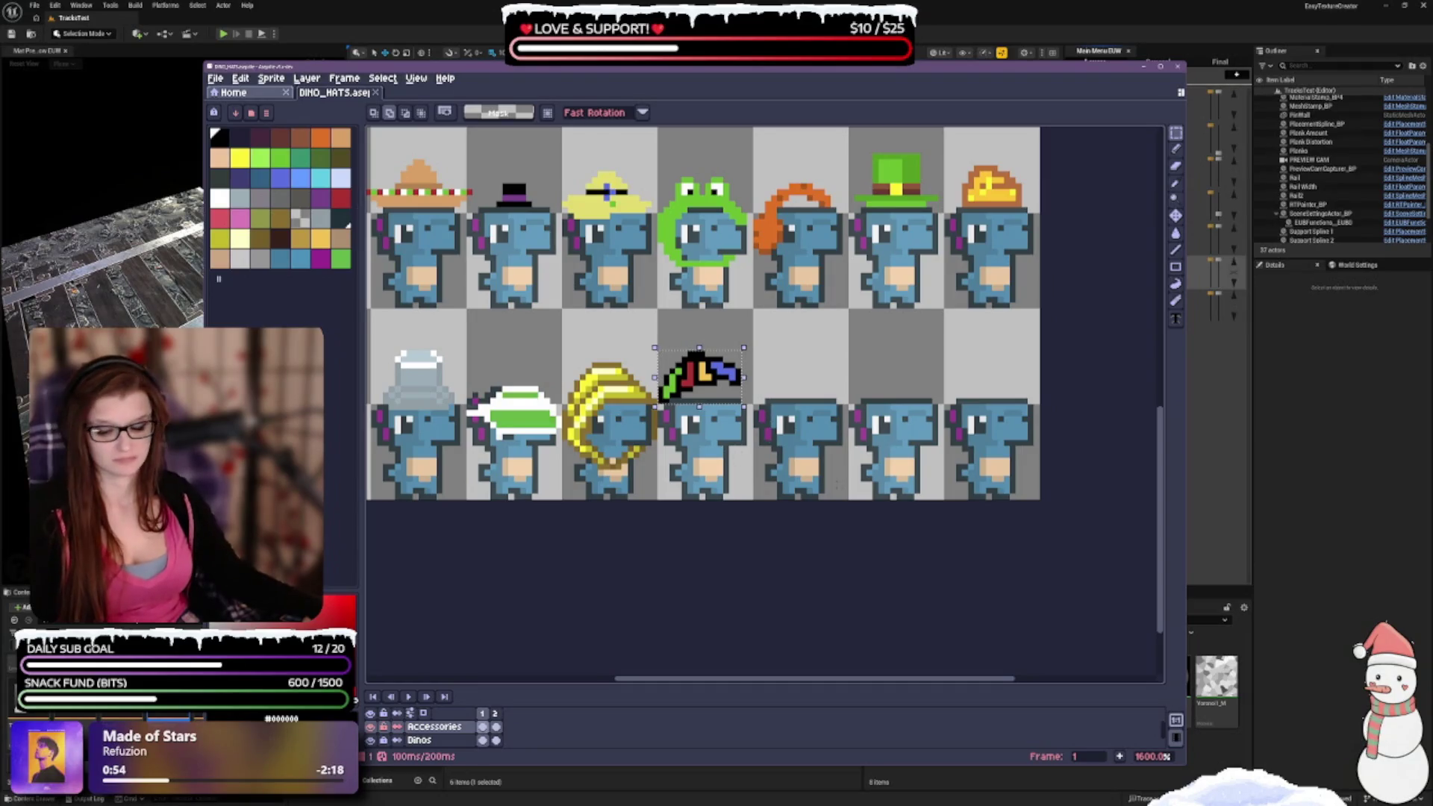
key("ctrl+d")
Make dark grey the drawing colour and return to the Pencil.
scroll(869, 382, "down", 3)
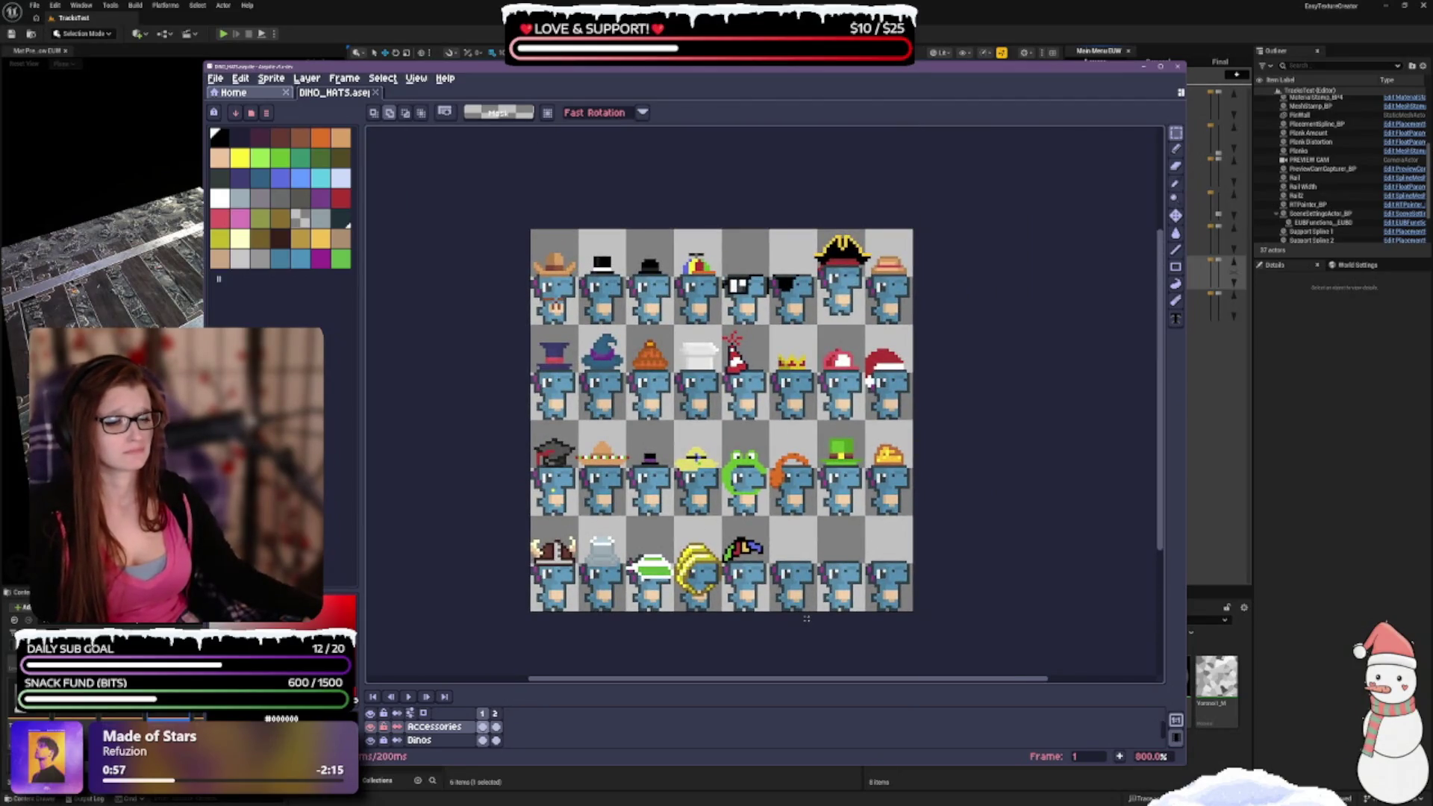
scroll(773, 623, "up", 4)
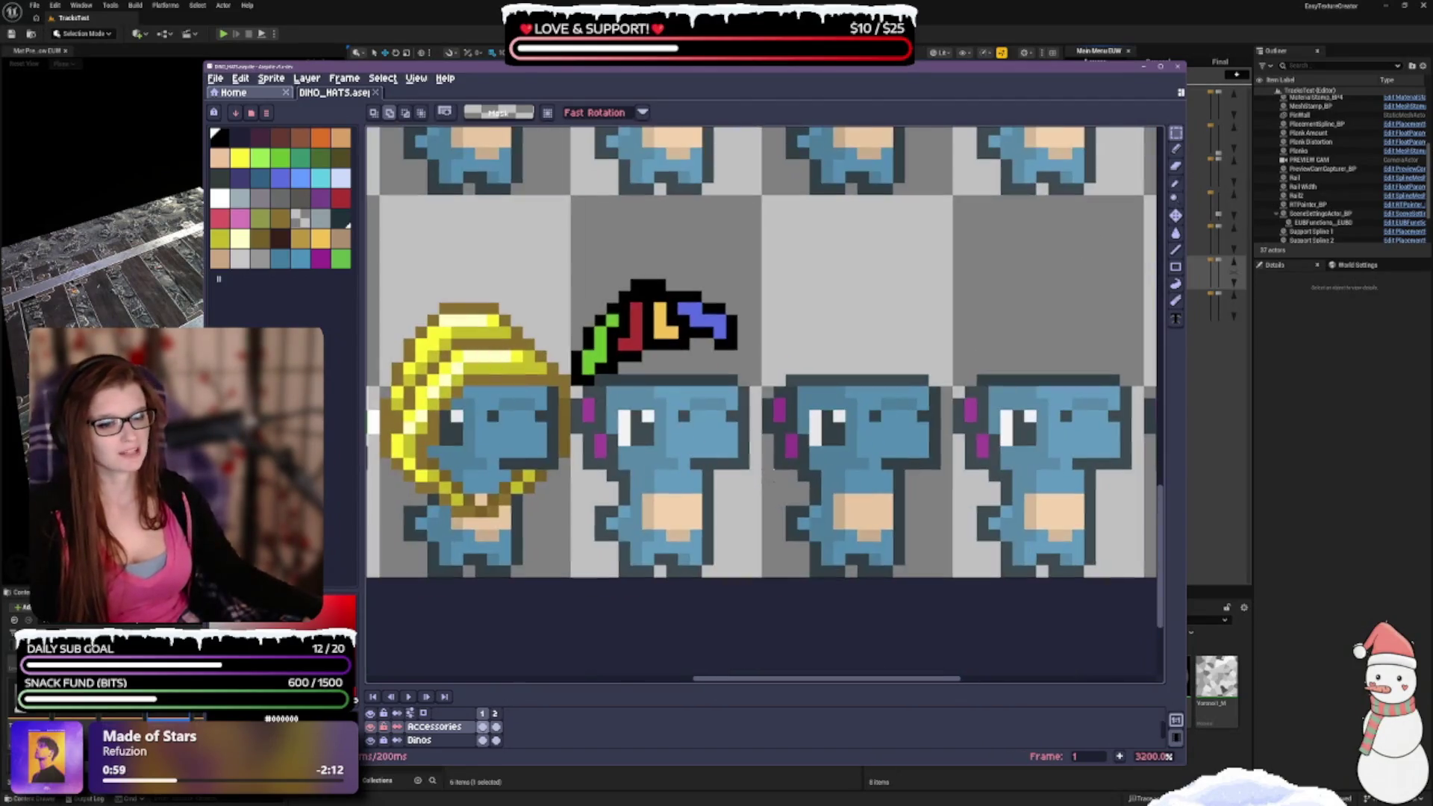
scroll(680, 382, "down", 1)
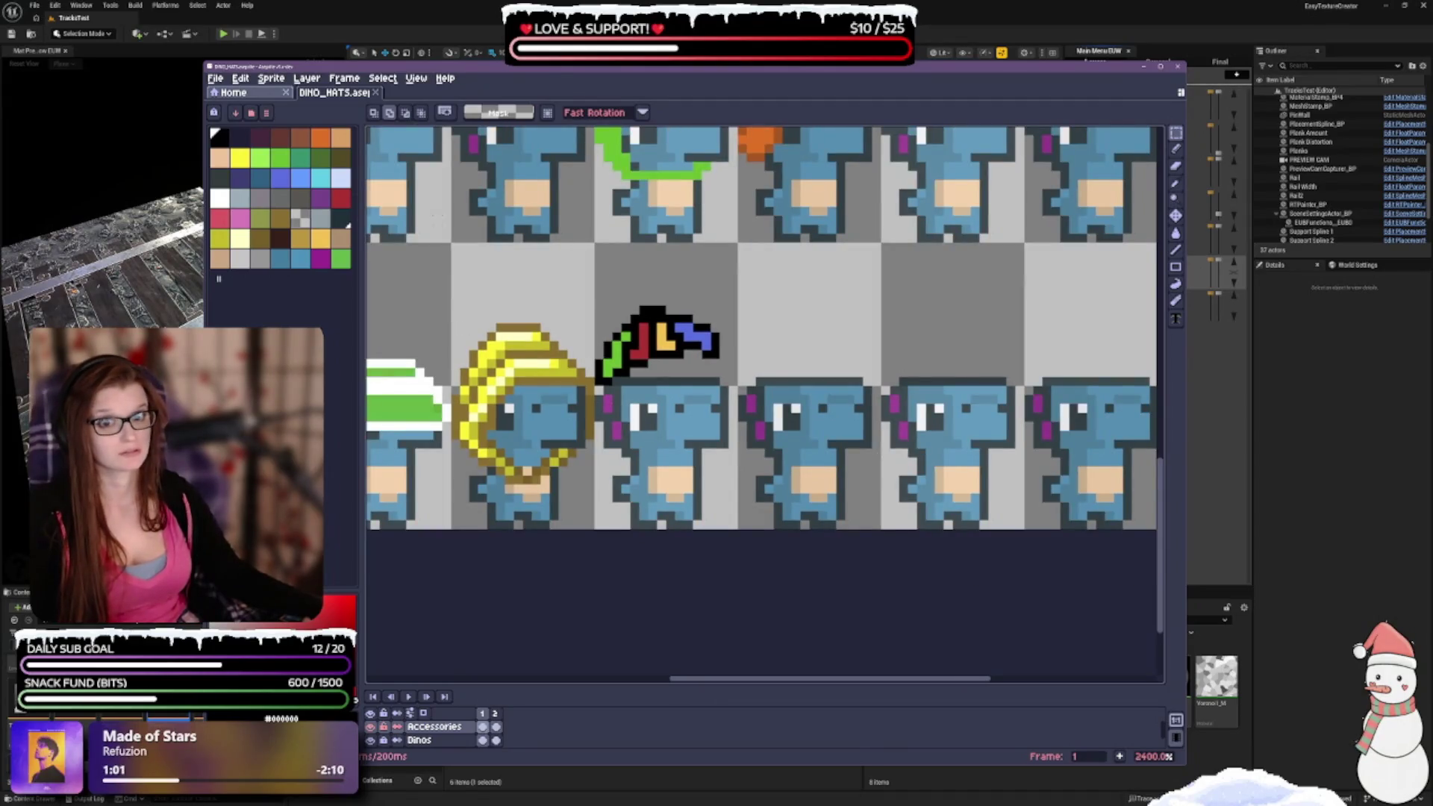
left_click(227, 182)
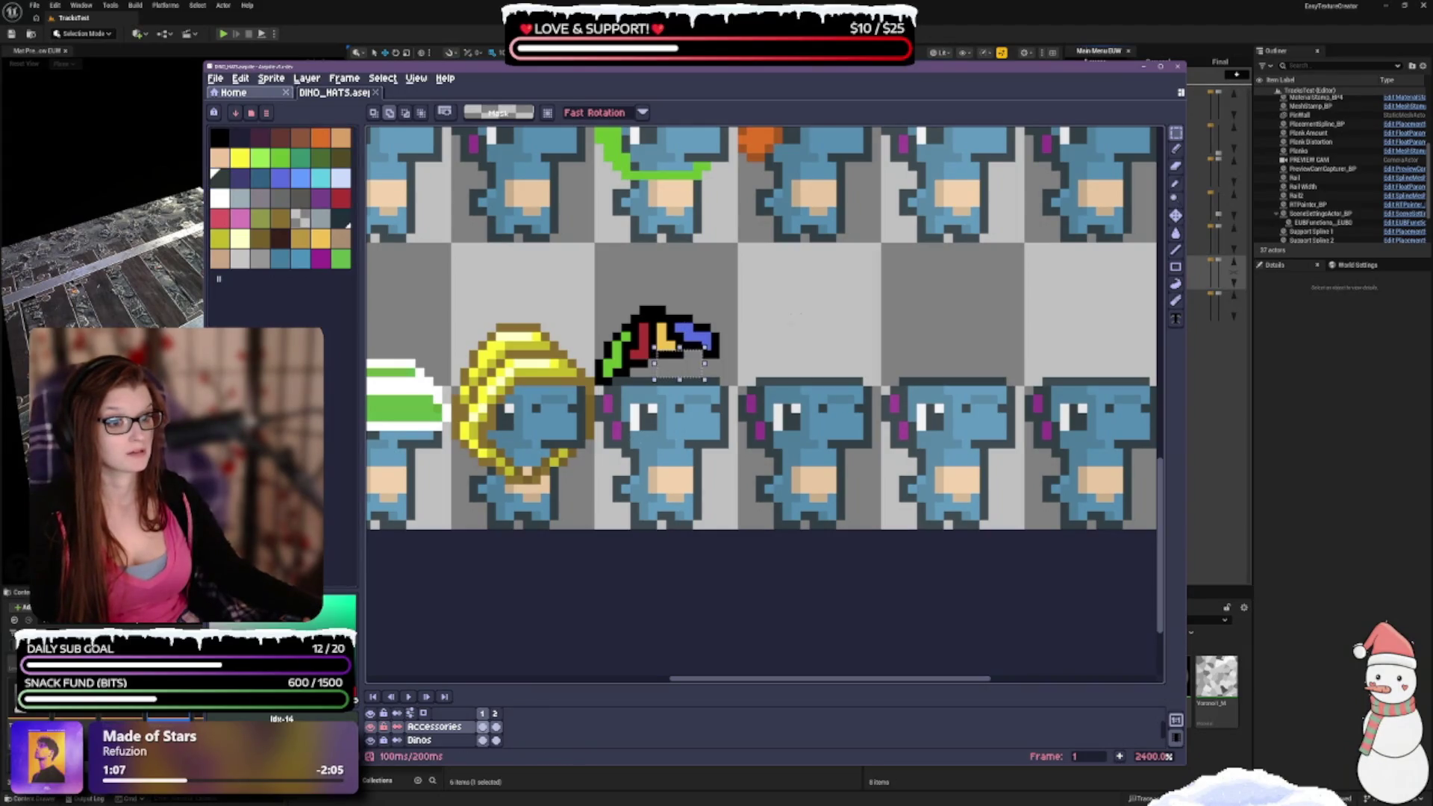
key("ctrl+z")
left_click(1176, 149)
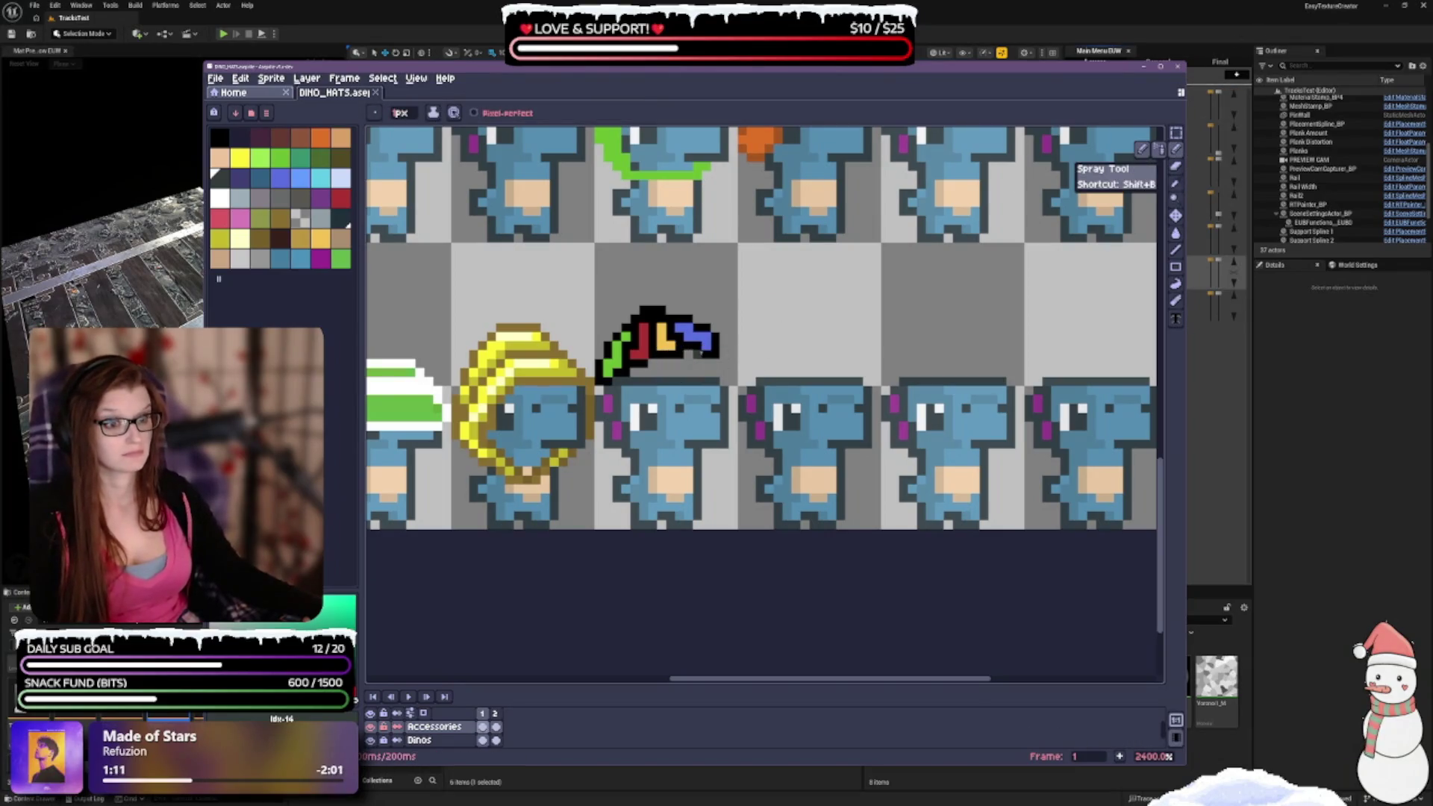
Try dark grey shading under the hat and undo it, then add bright green pixels beneath the brim.
mouse_move(694, 352)
left_mouse_down()
mouse_move(698, 365)
mouse_move(643, 372)
left_mouse_up()
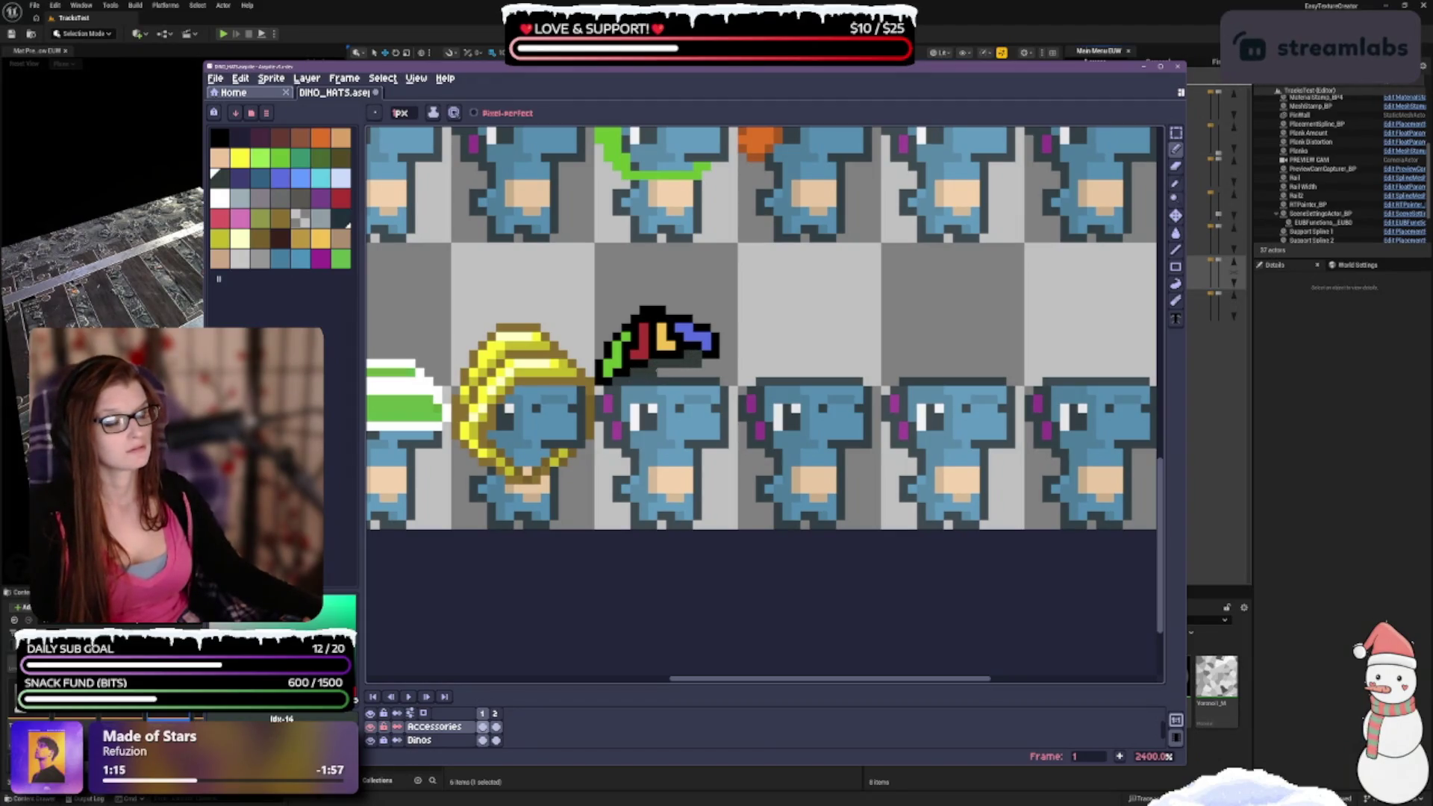
key("v")
key("ctrl+z")
key("b")
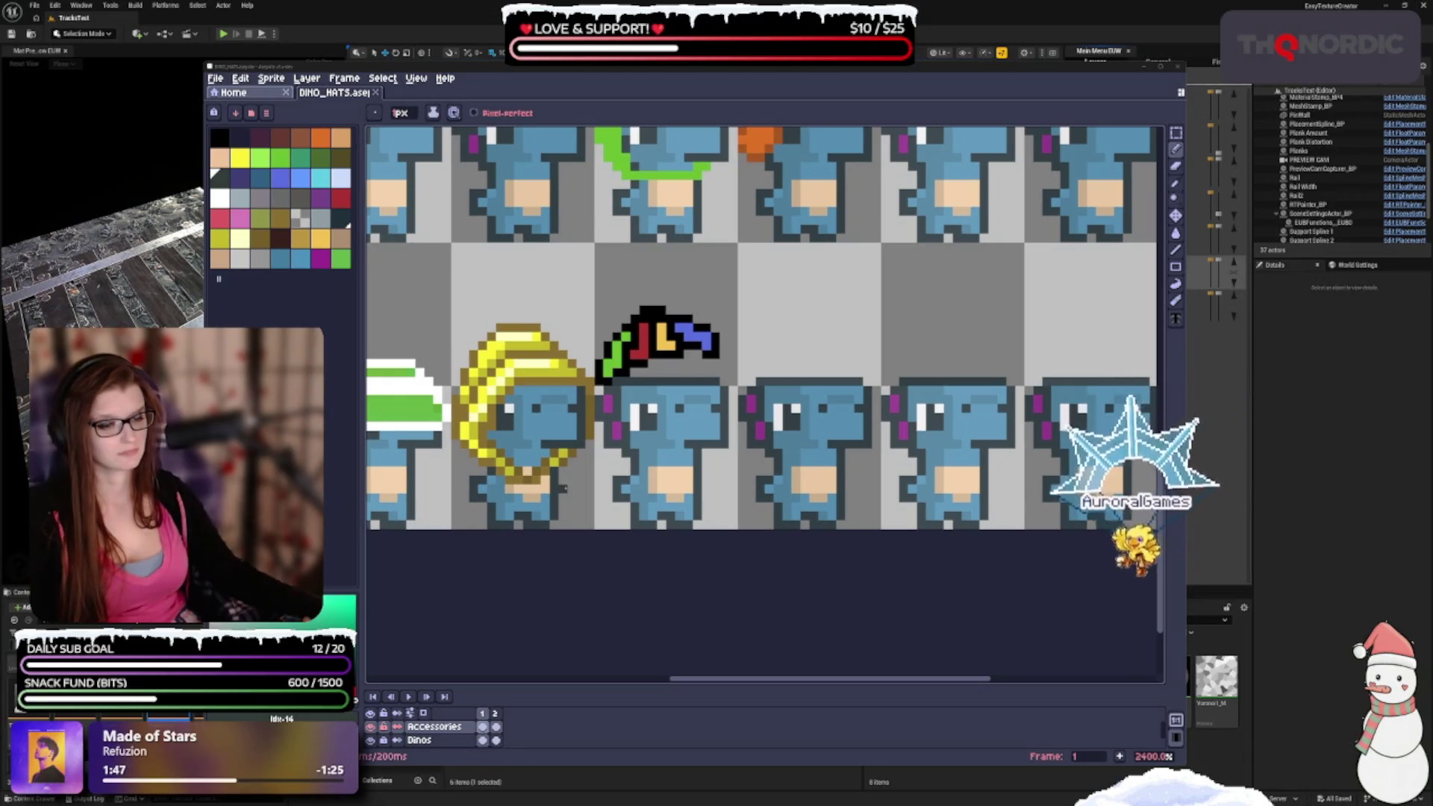
left_click(218, 140)
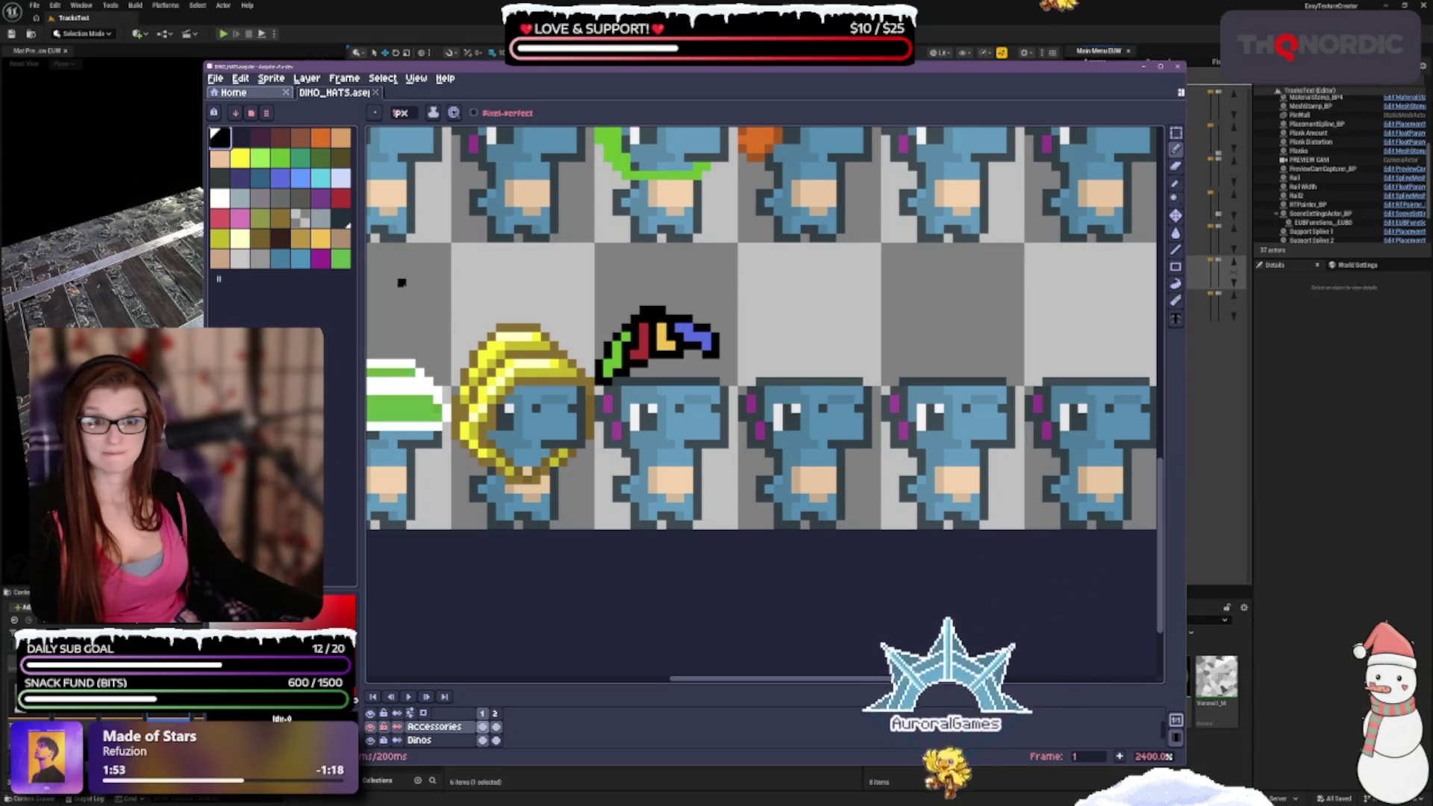
left_click(287, 161)
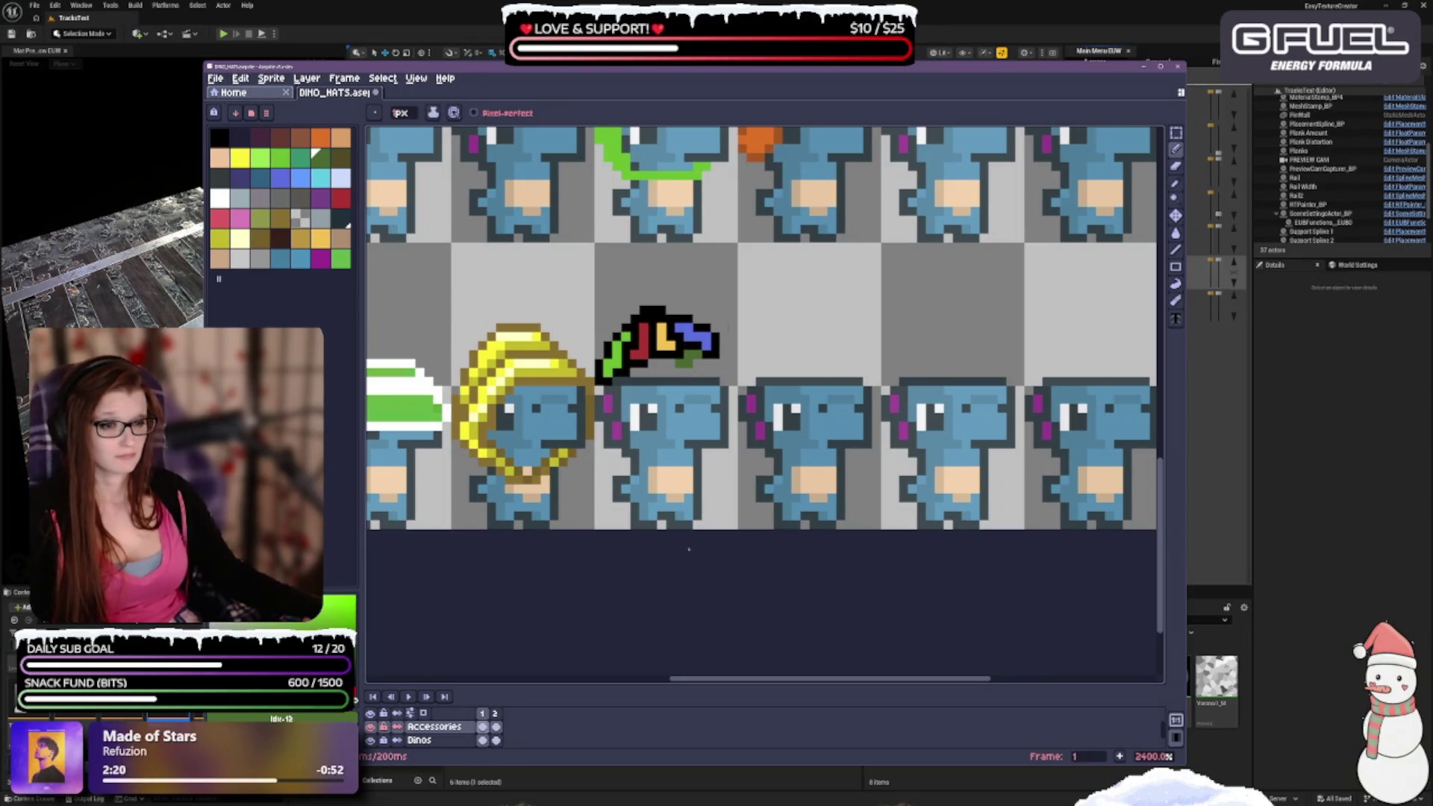
key("ctrl+z")
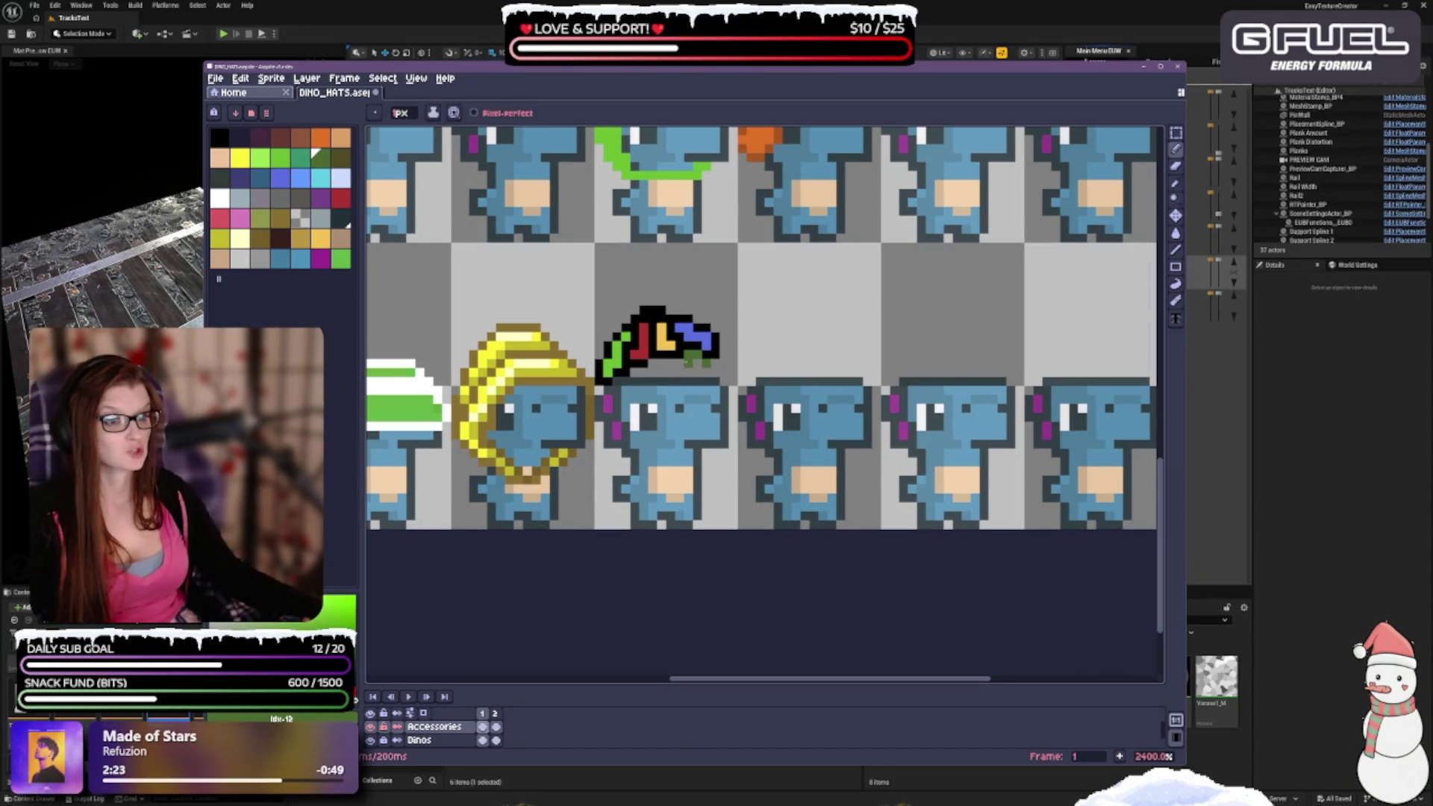
scroll(705, 363, "down", 3)
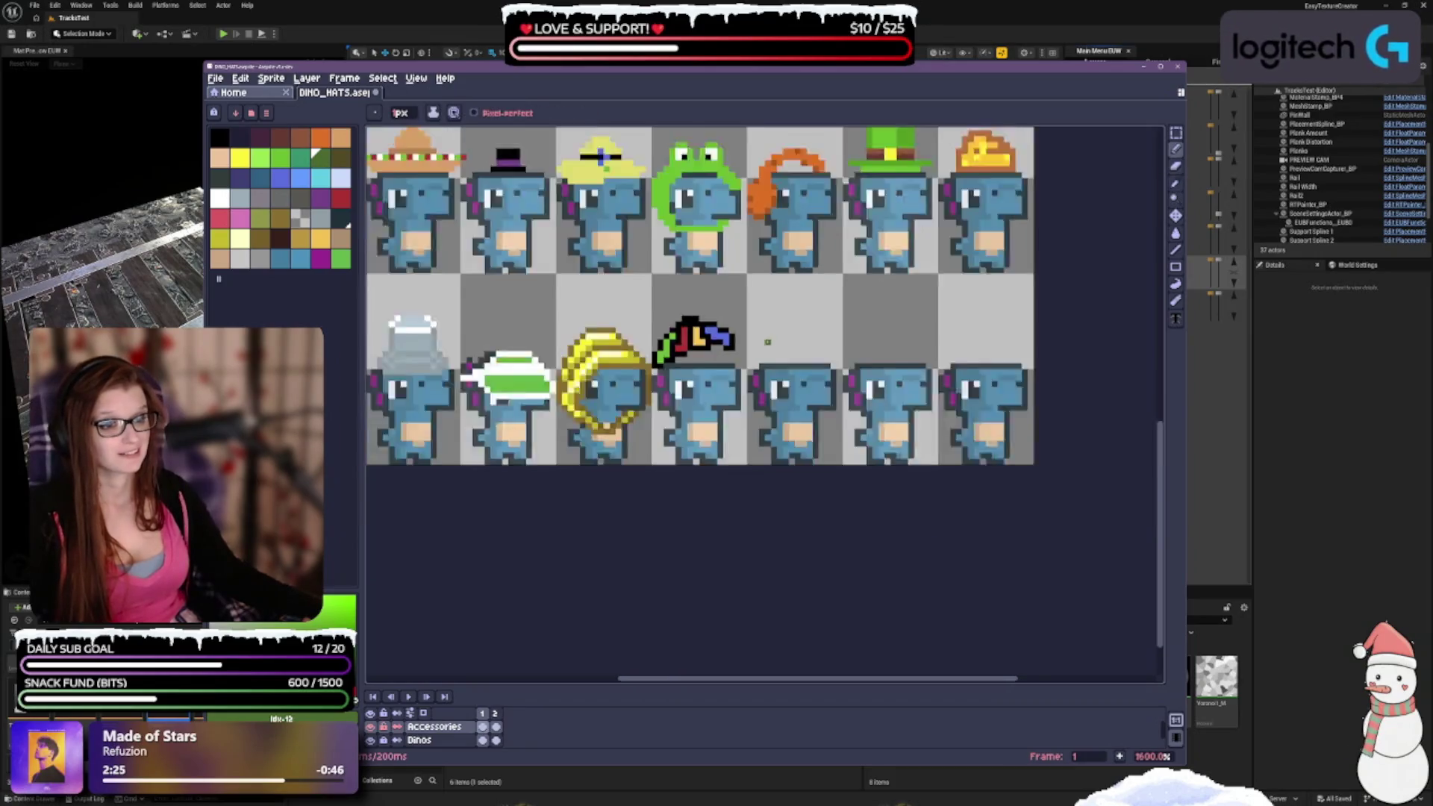
Undo five pencil and eraser strokes, then redo the red, yellow and blue fill on the hat.
scroll(481, 214, "up", 1)
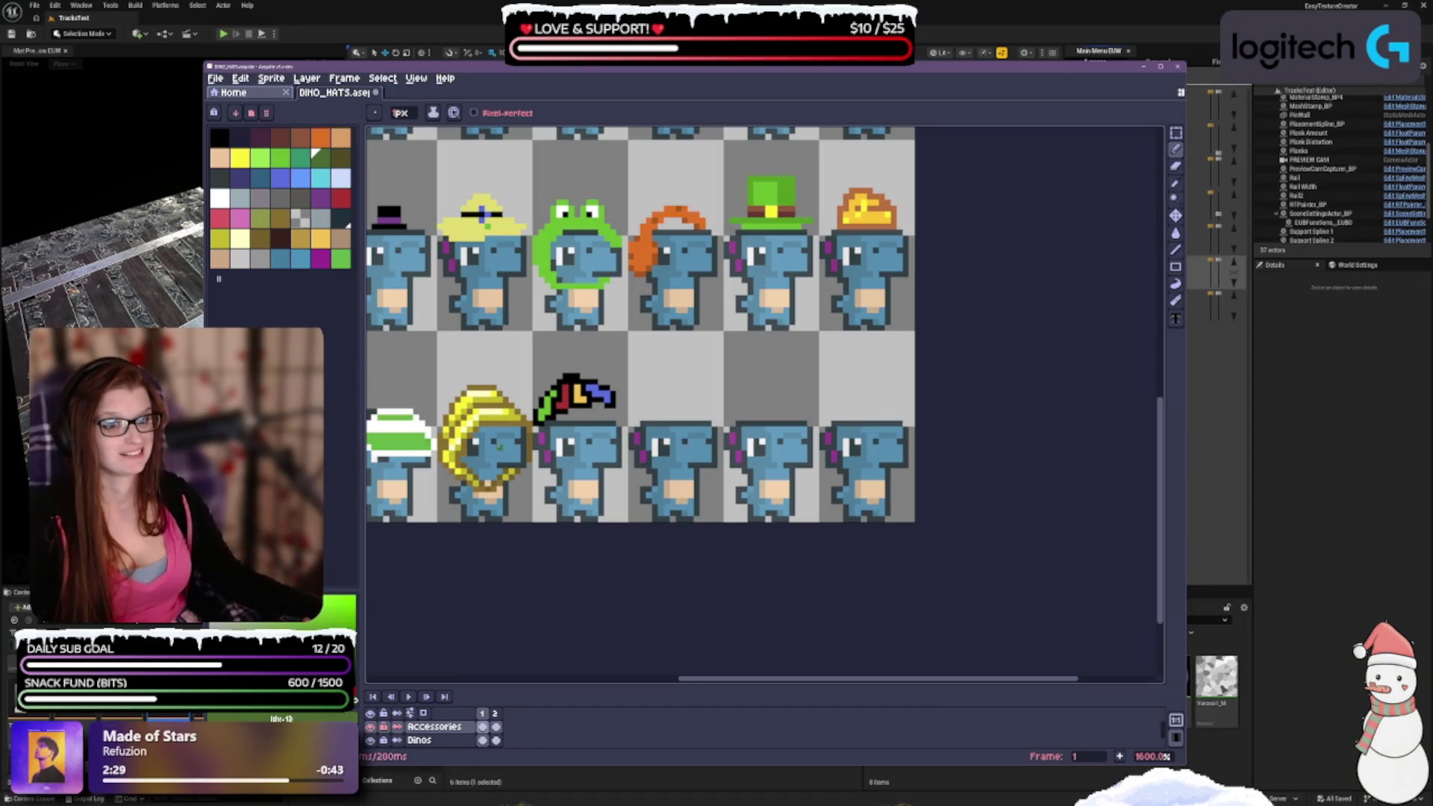
scroll(578, 489, "down", 3)
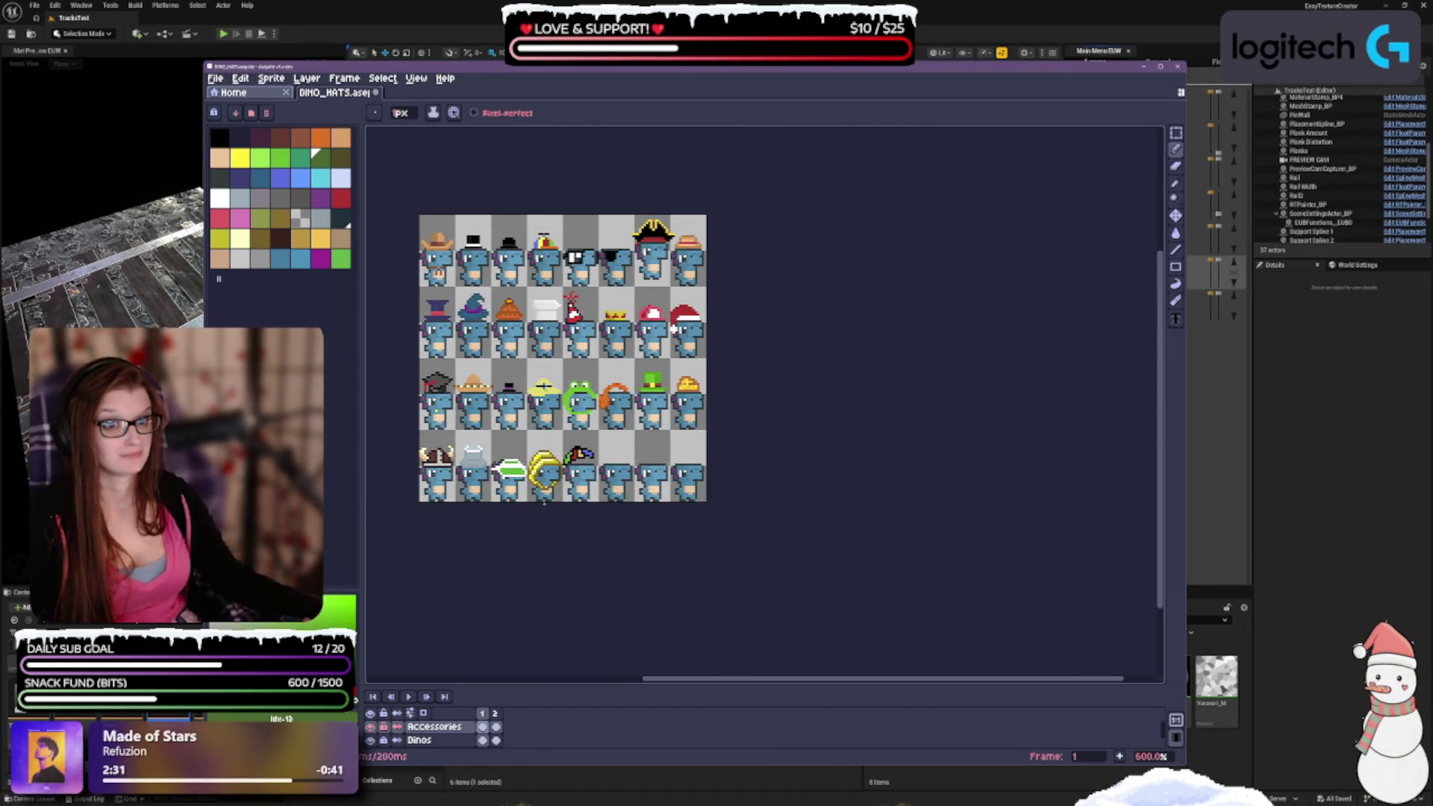
scroll(529, 473, "up", 3)
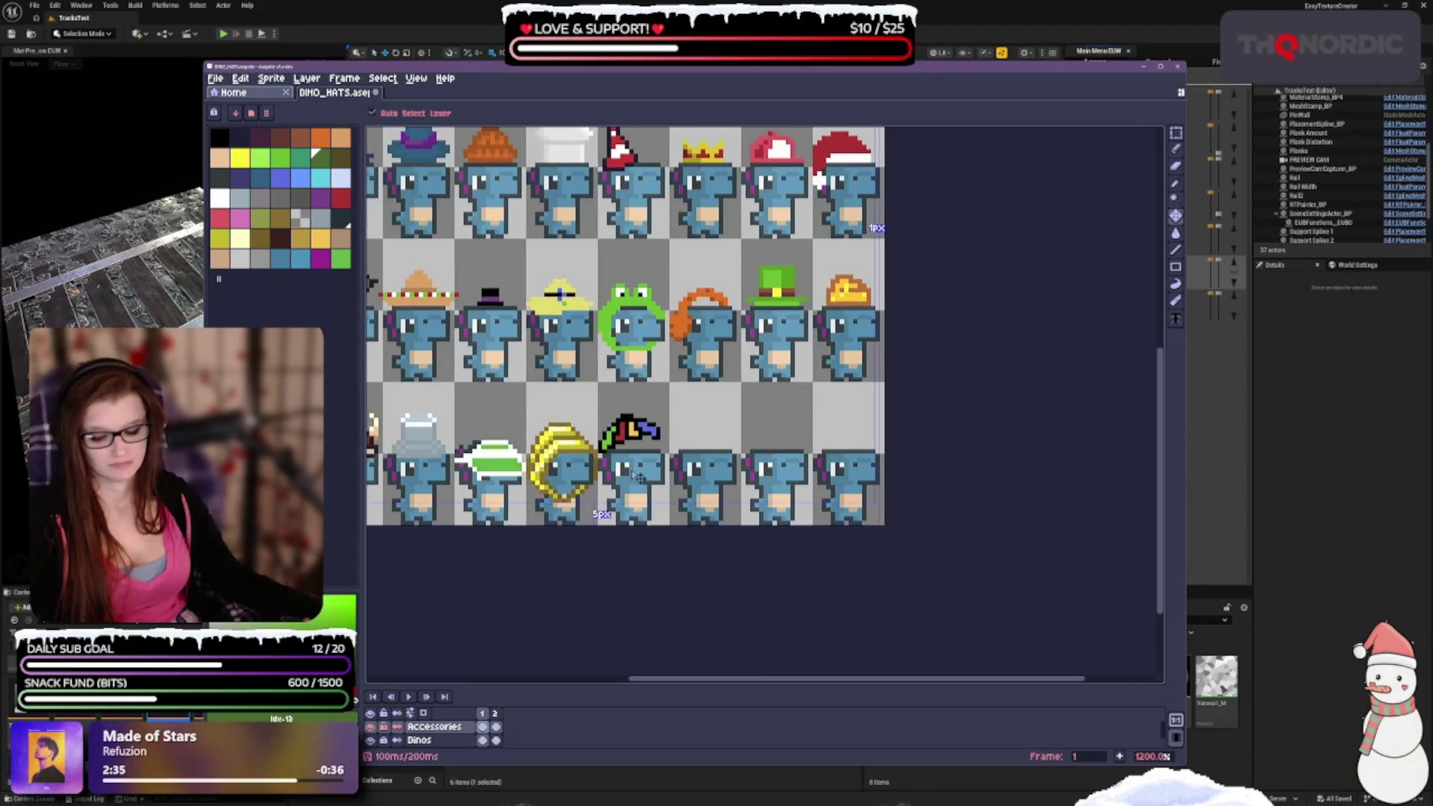
key("ctrl+z")
key("ctrl+z")
key("ctrl+z")
key("ctrl+z")
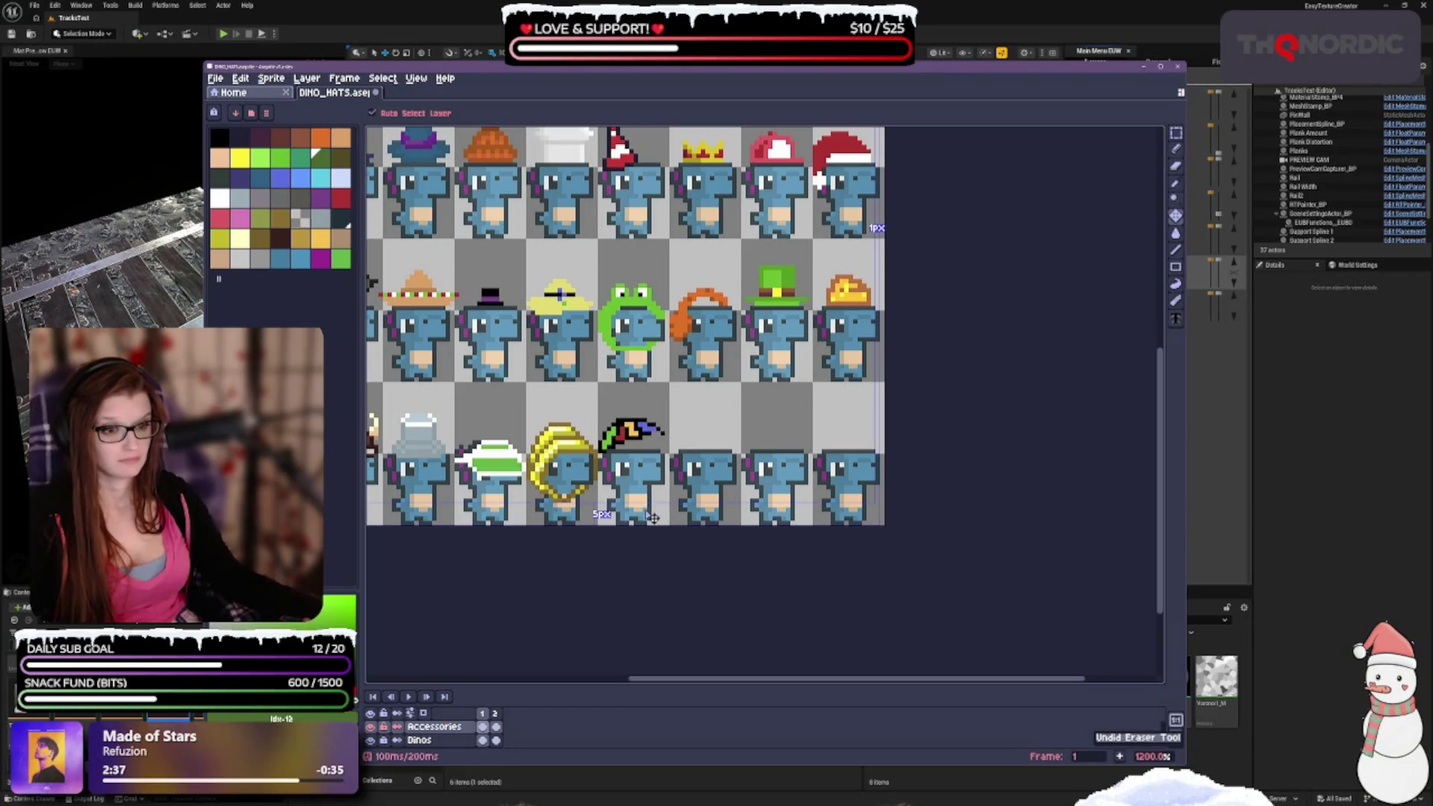
key("ctrl+z")
key("ctrl+z")
key("ctrl+z")
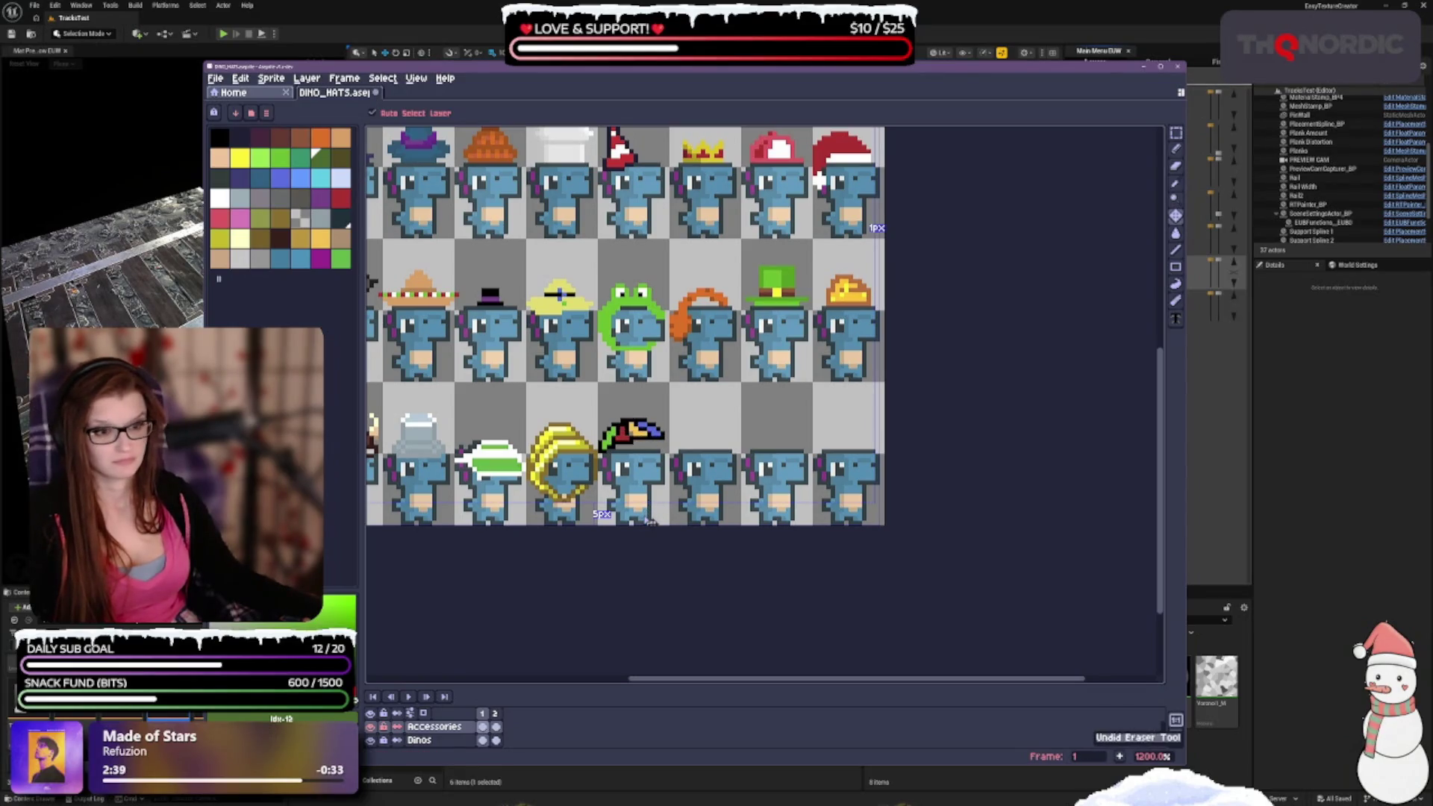
key("ctrl+z")
key("ctrl+z")
key("ctrl+z")
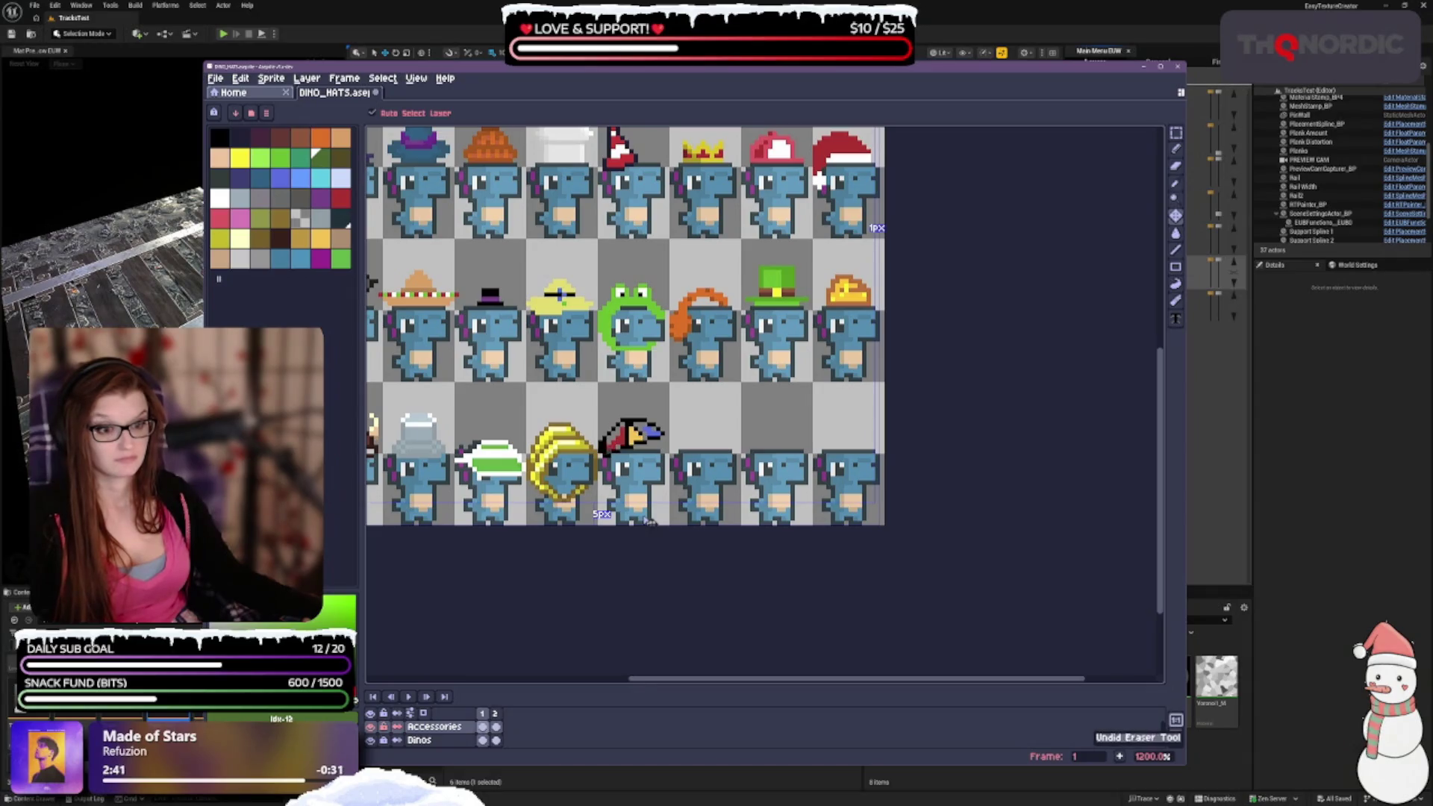
key("ctrl+z")
key("ctrl+z")
key("ctrl+z")
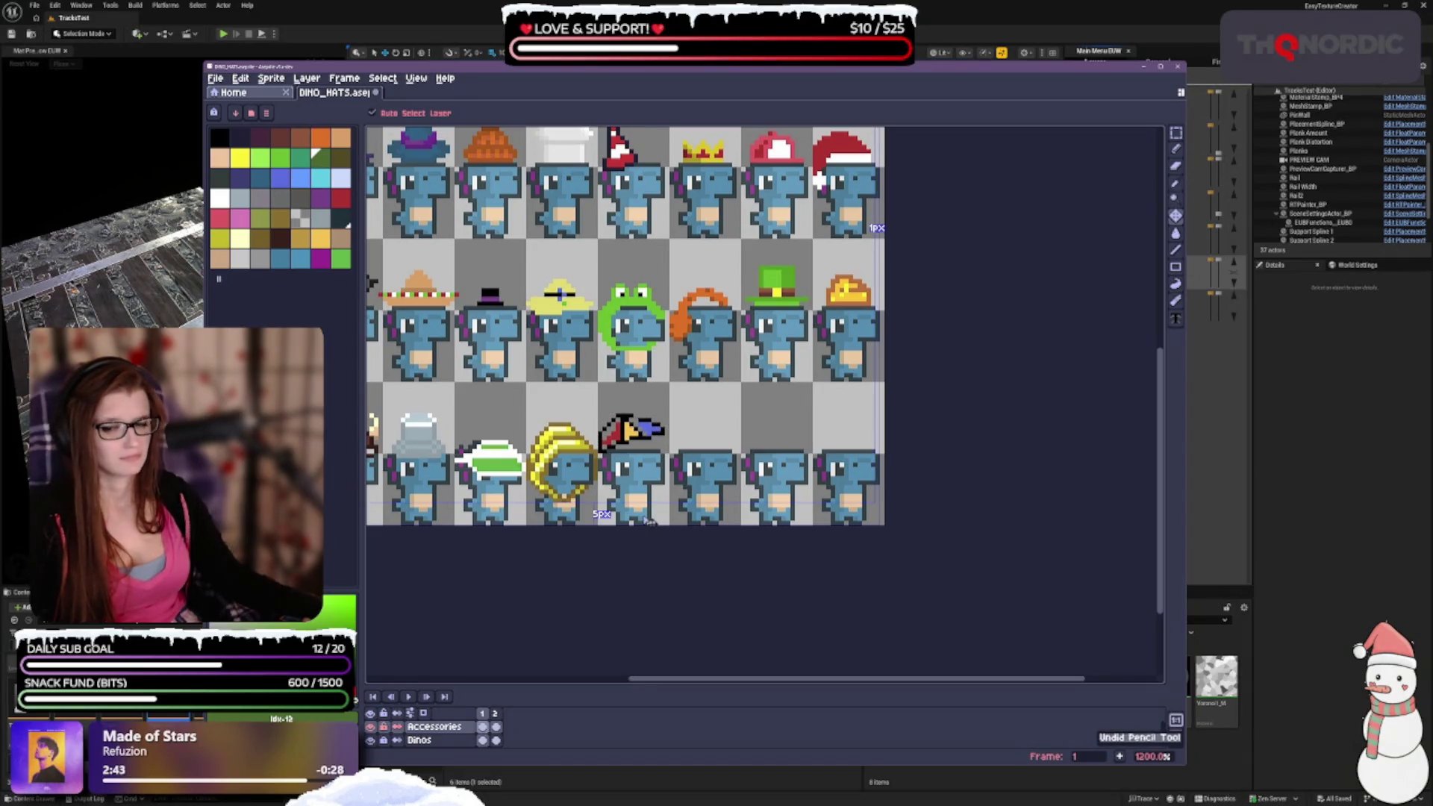
key("ctrl+z")
key("ctrl+z")
key("ctrl+z")
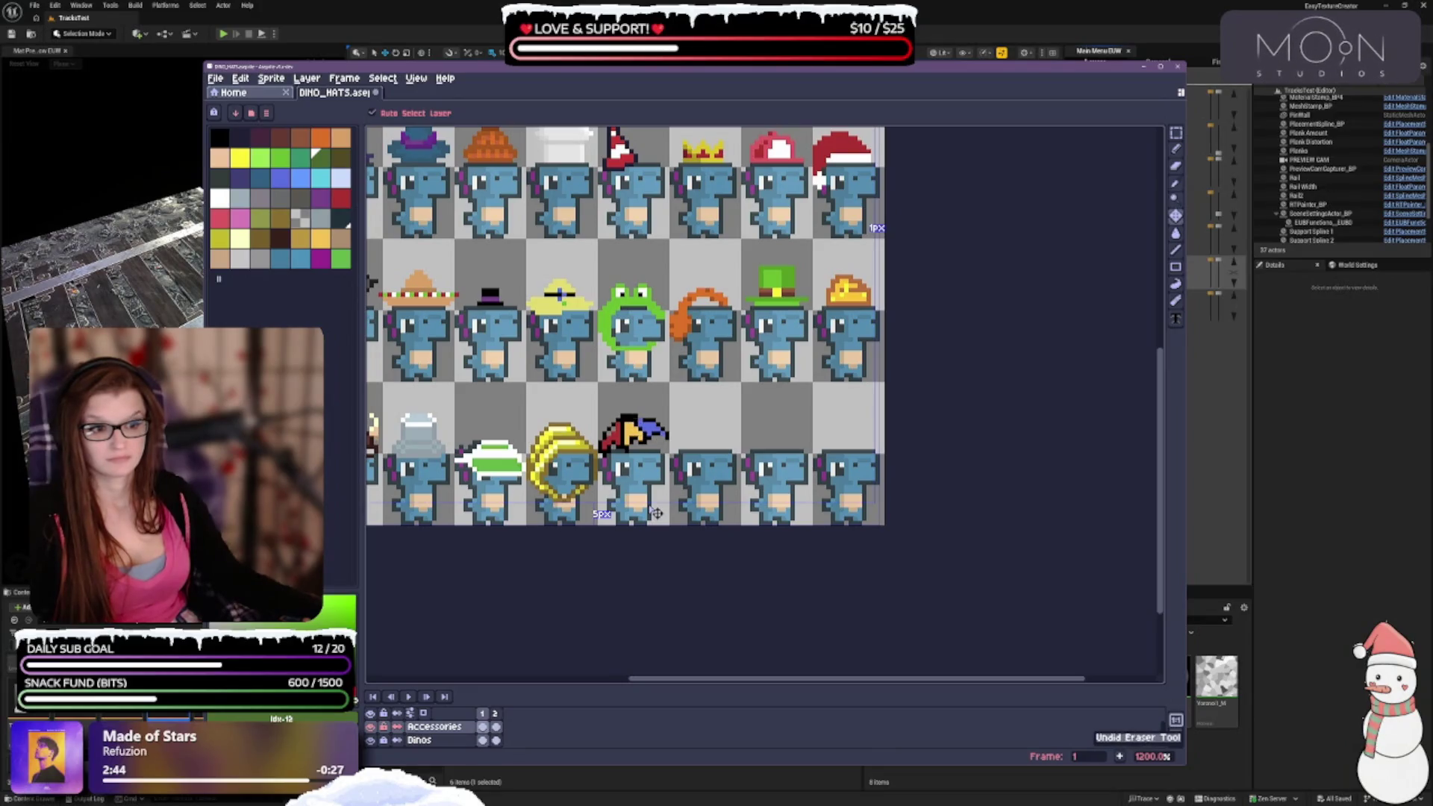
key("ctrl+y")
key("ctrl+y")
key("ctrl+y")
key("ctrl+y")
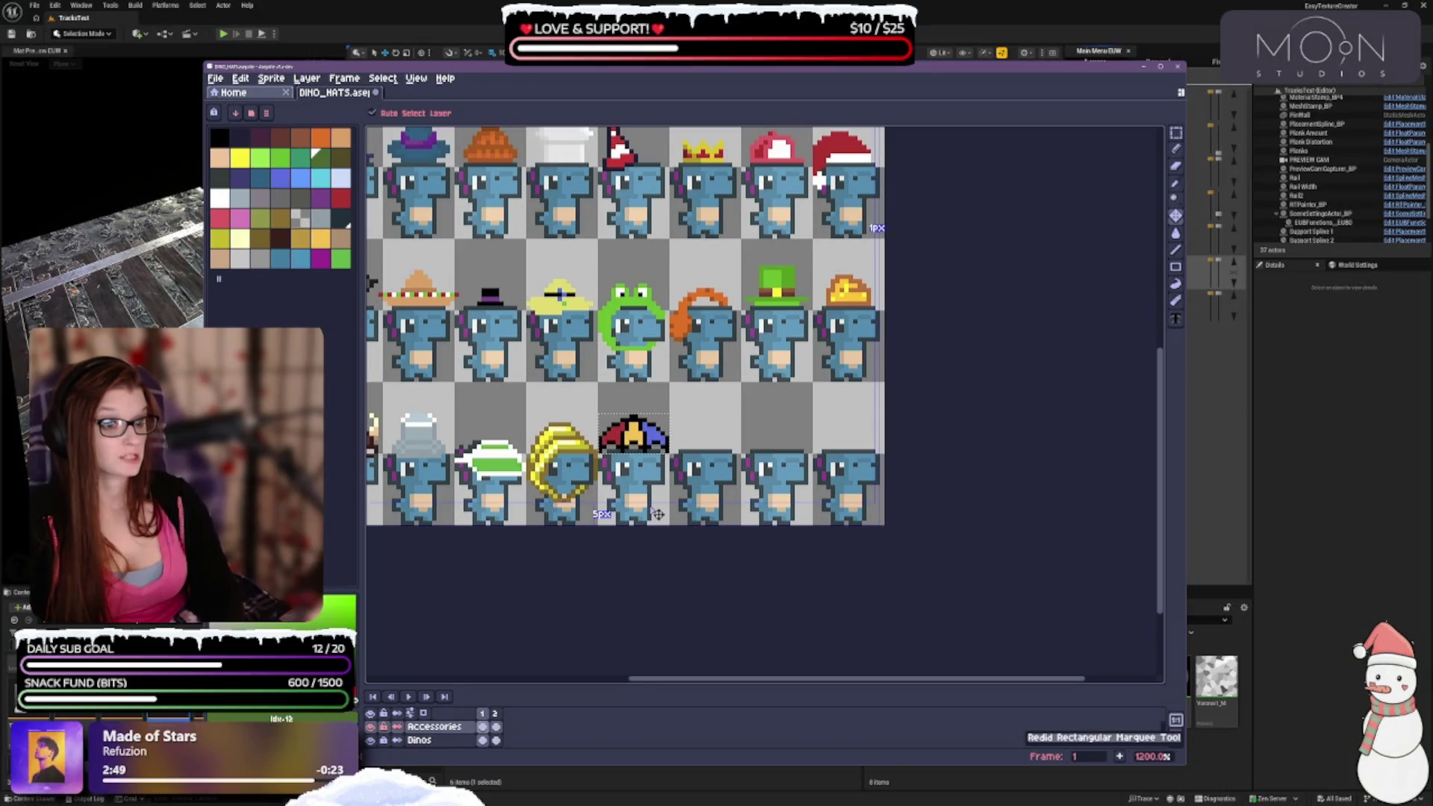
key("b")
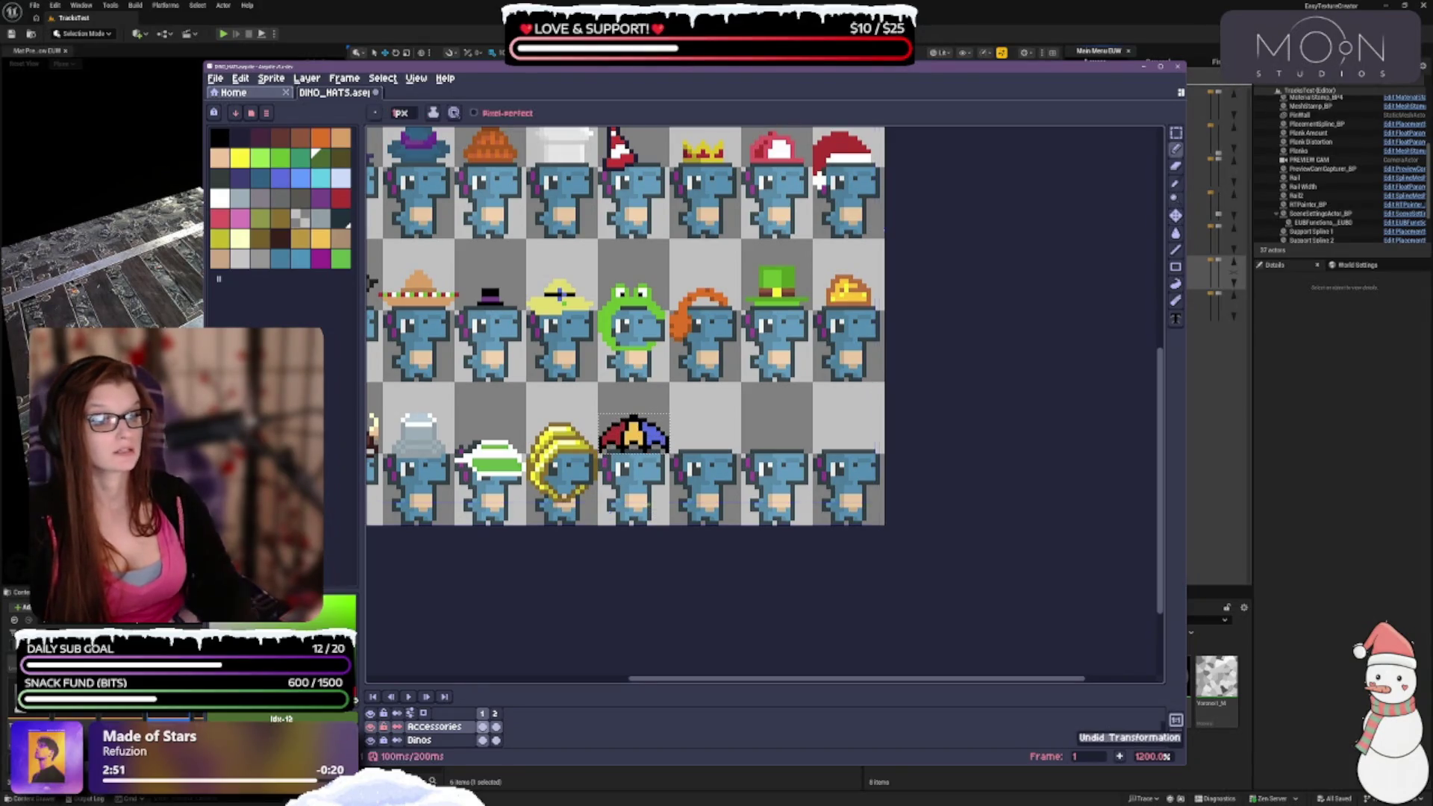
scroll(638, 450, "up", 3)
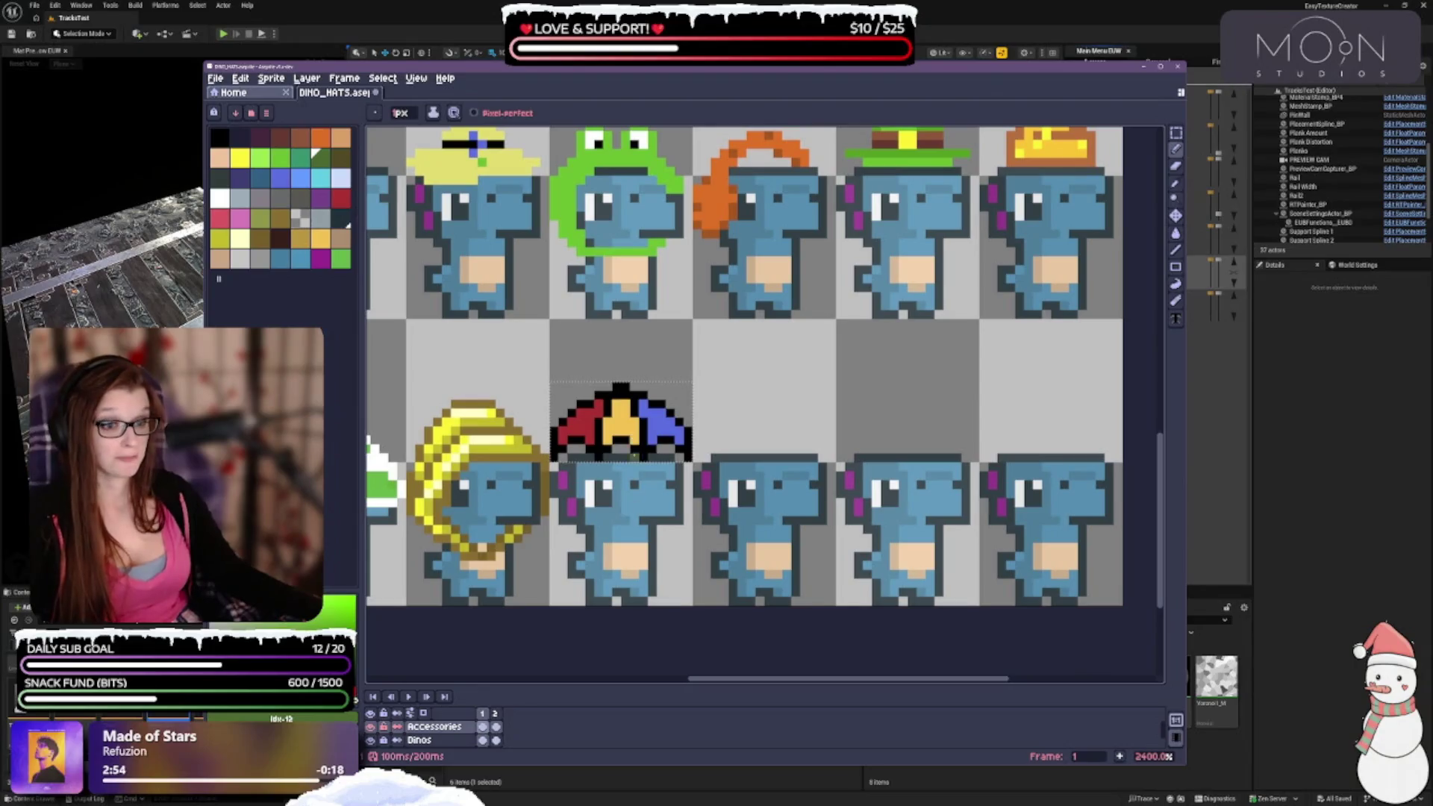
Draw black rib lines across the hat's red panel, undoing the last erase and pencil stroke.
scroll(780, 481, "down", 1)
left_click(280, 156)
scroll(681, 460, "down", 1)
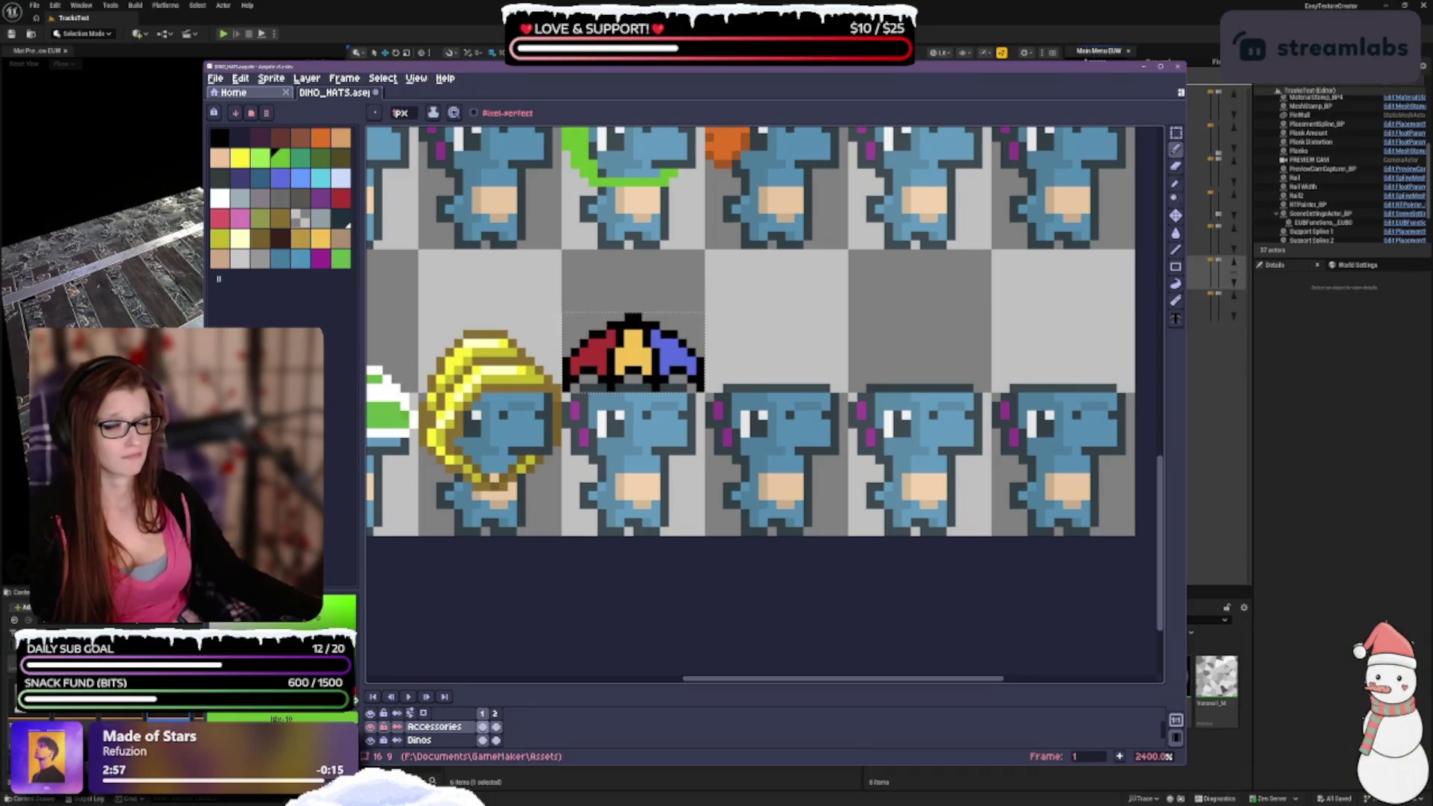
left_click(220, 137)
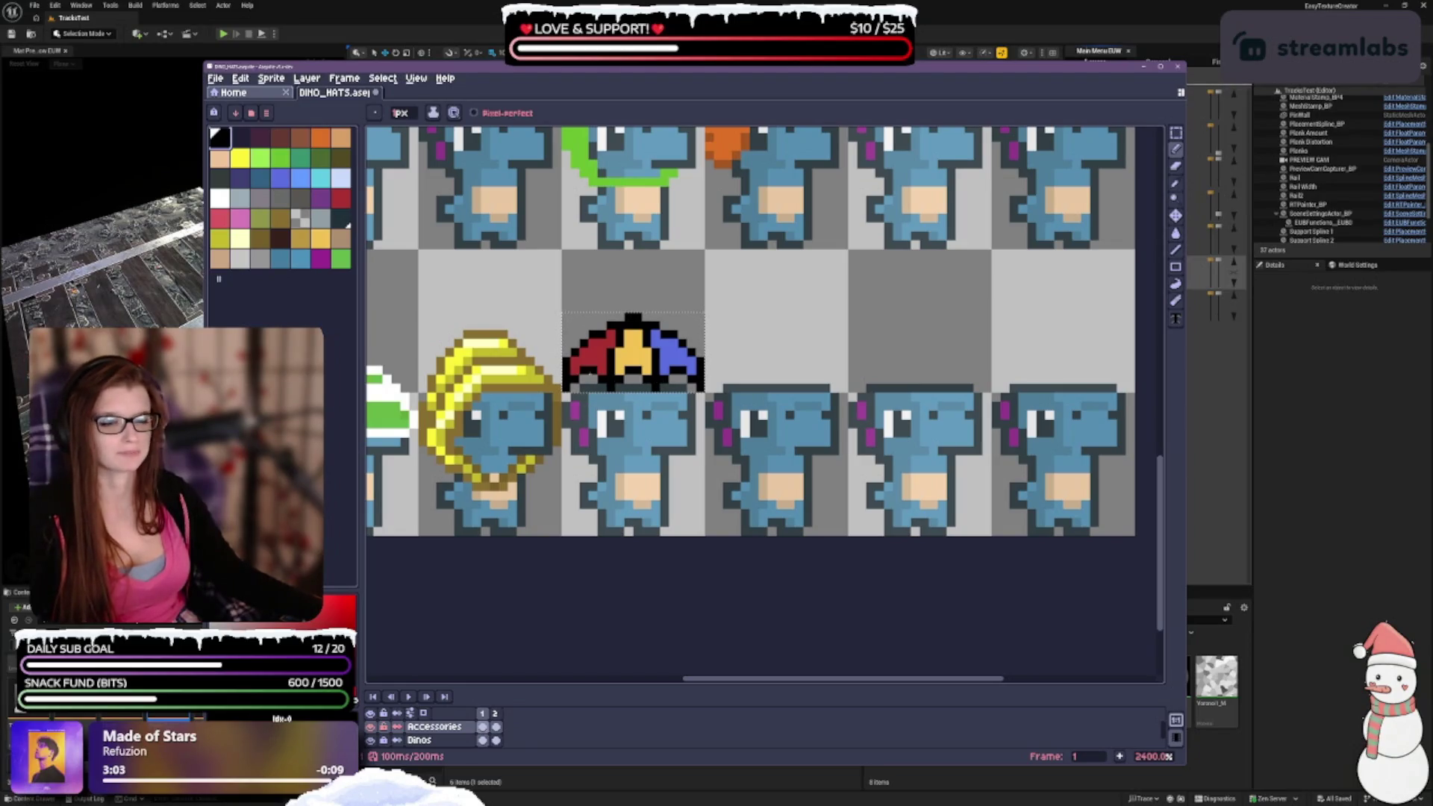
key("e")
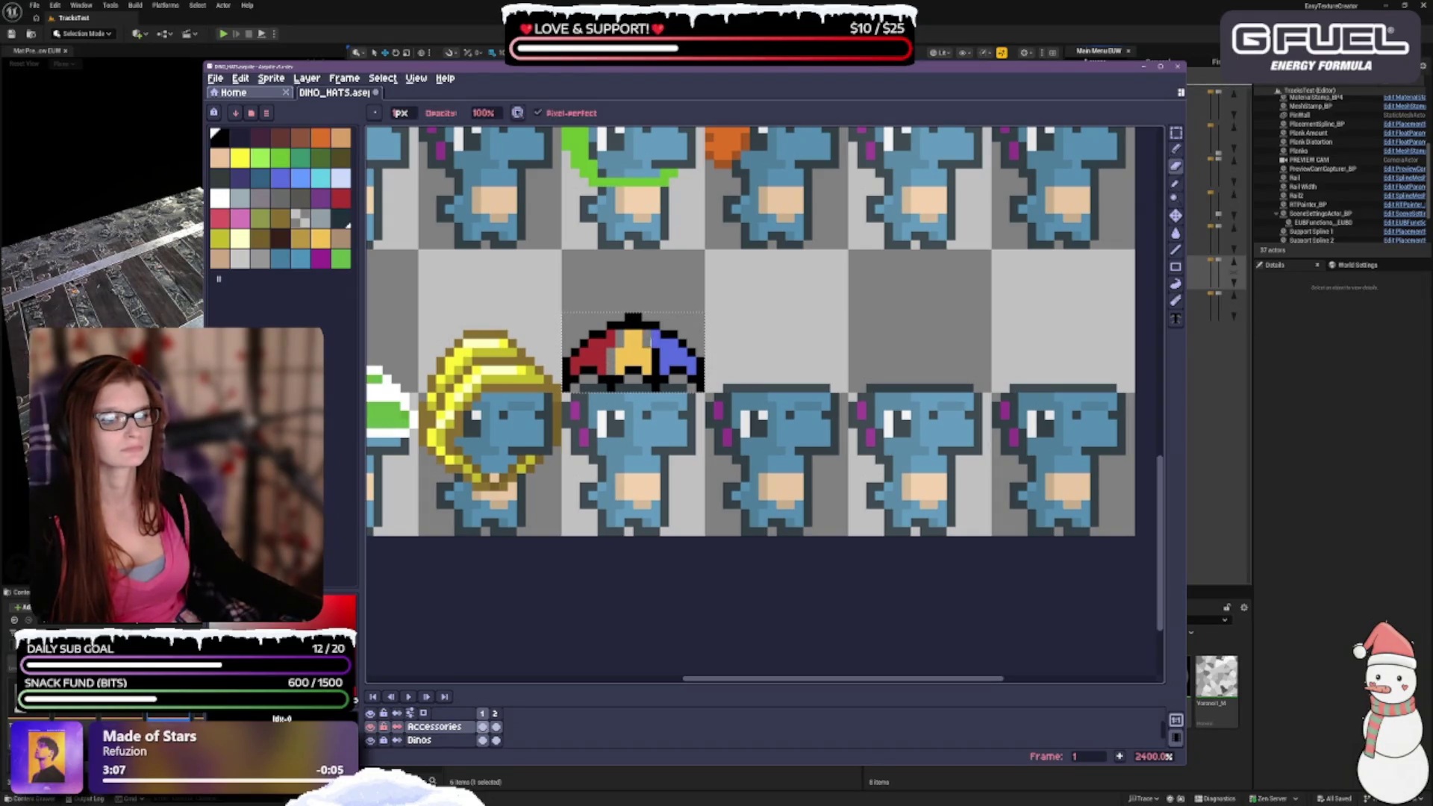
key("b")
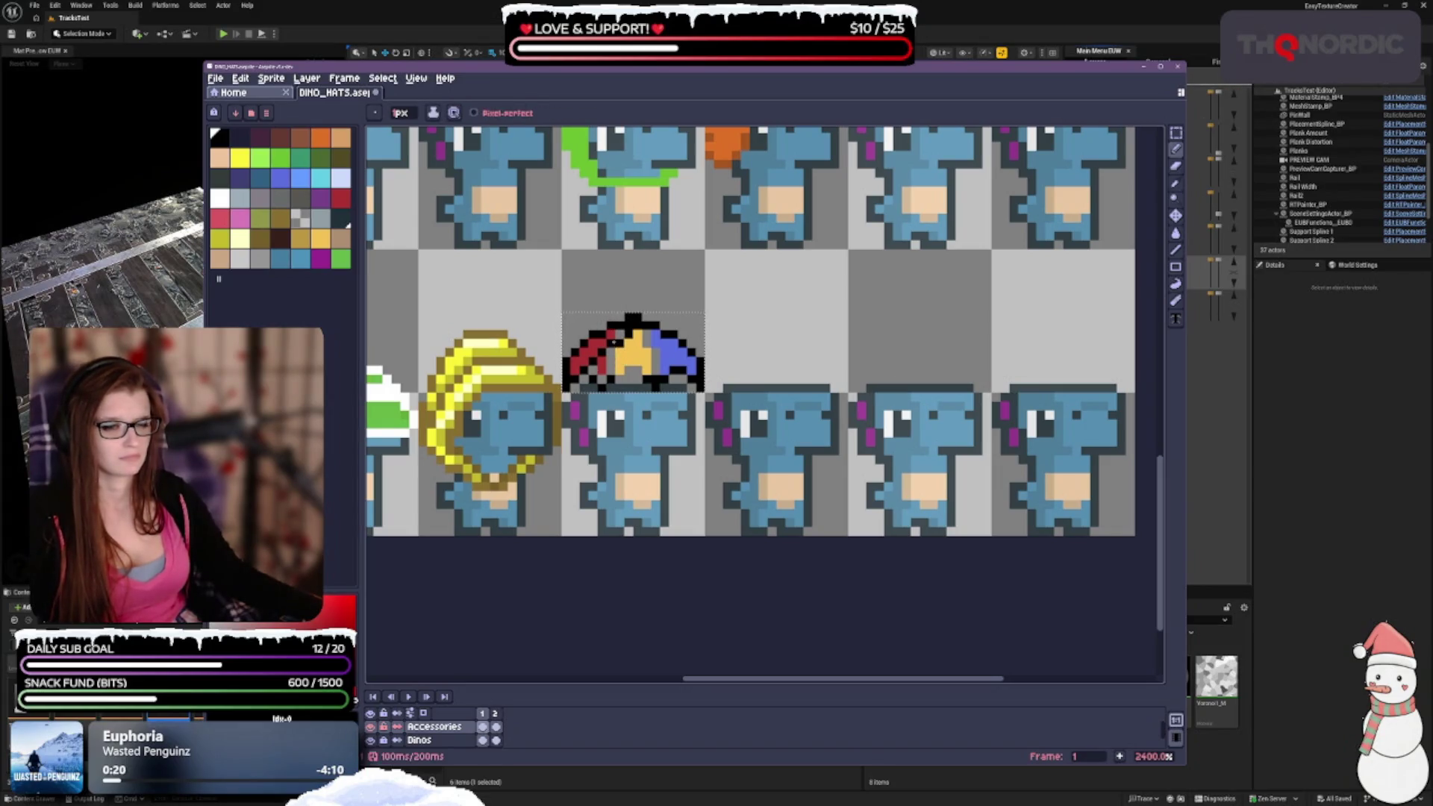
key("ctrl+z")
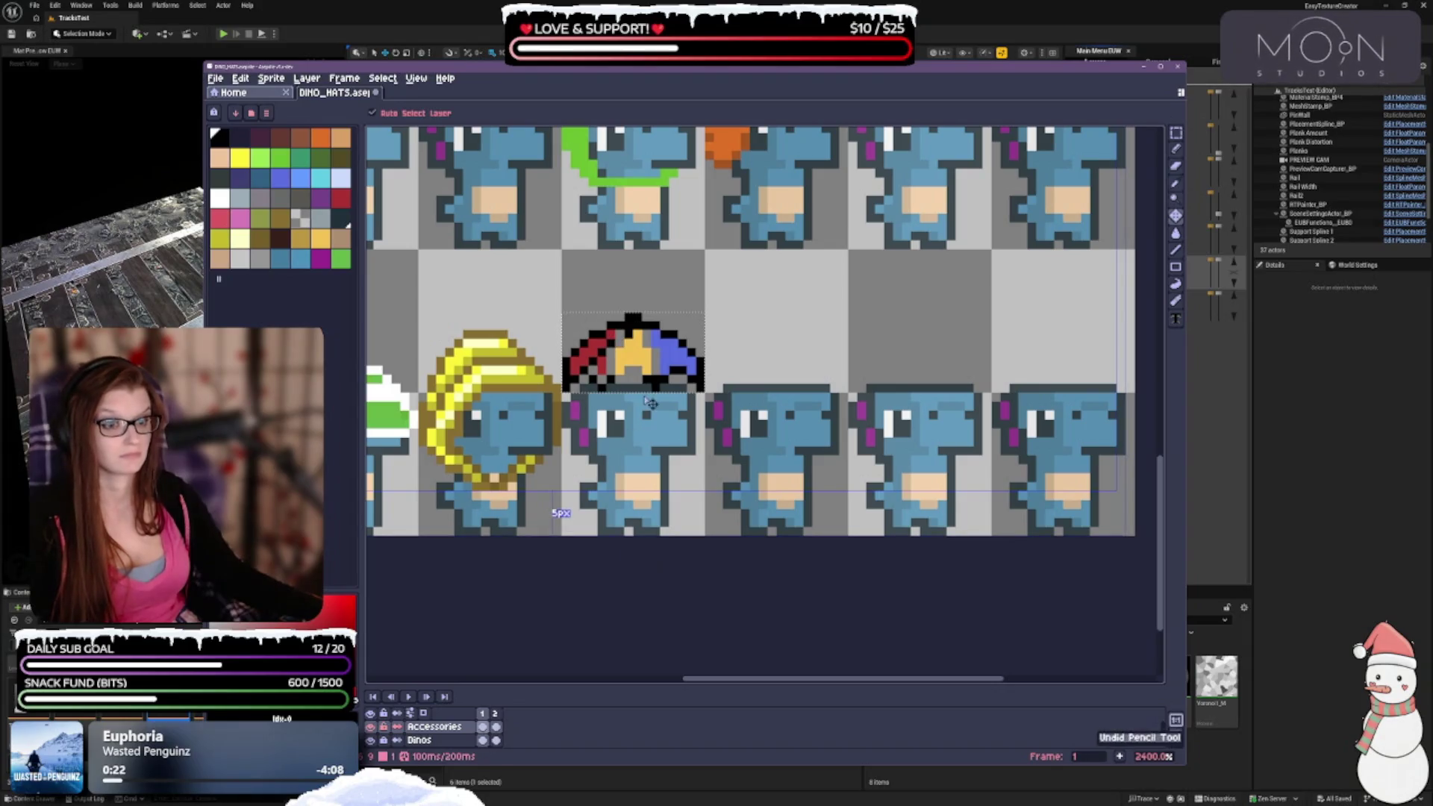
key("ctrl+z")
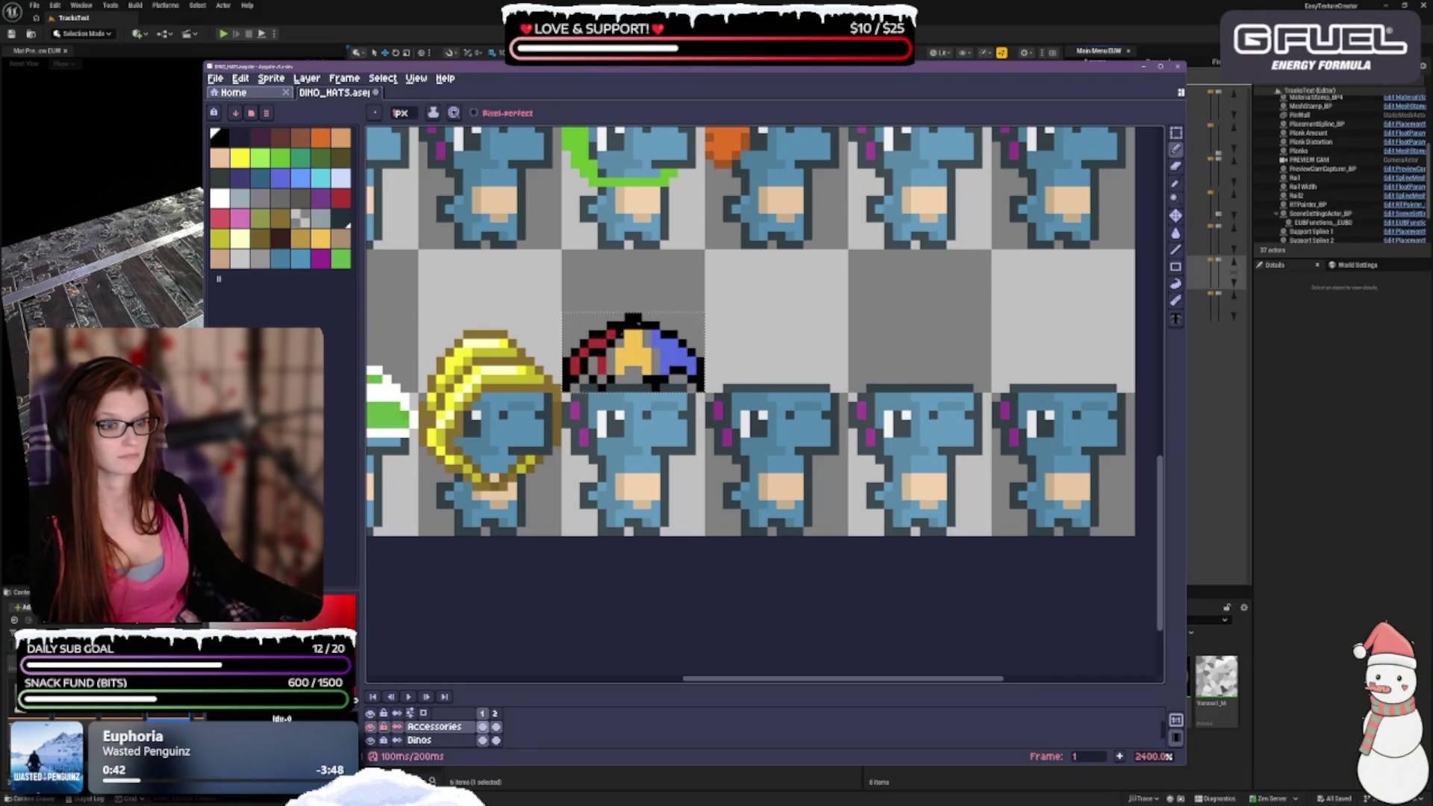
scroll(688, 326, "down", 3)
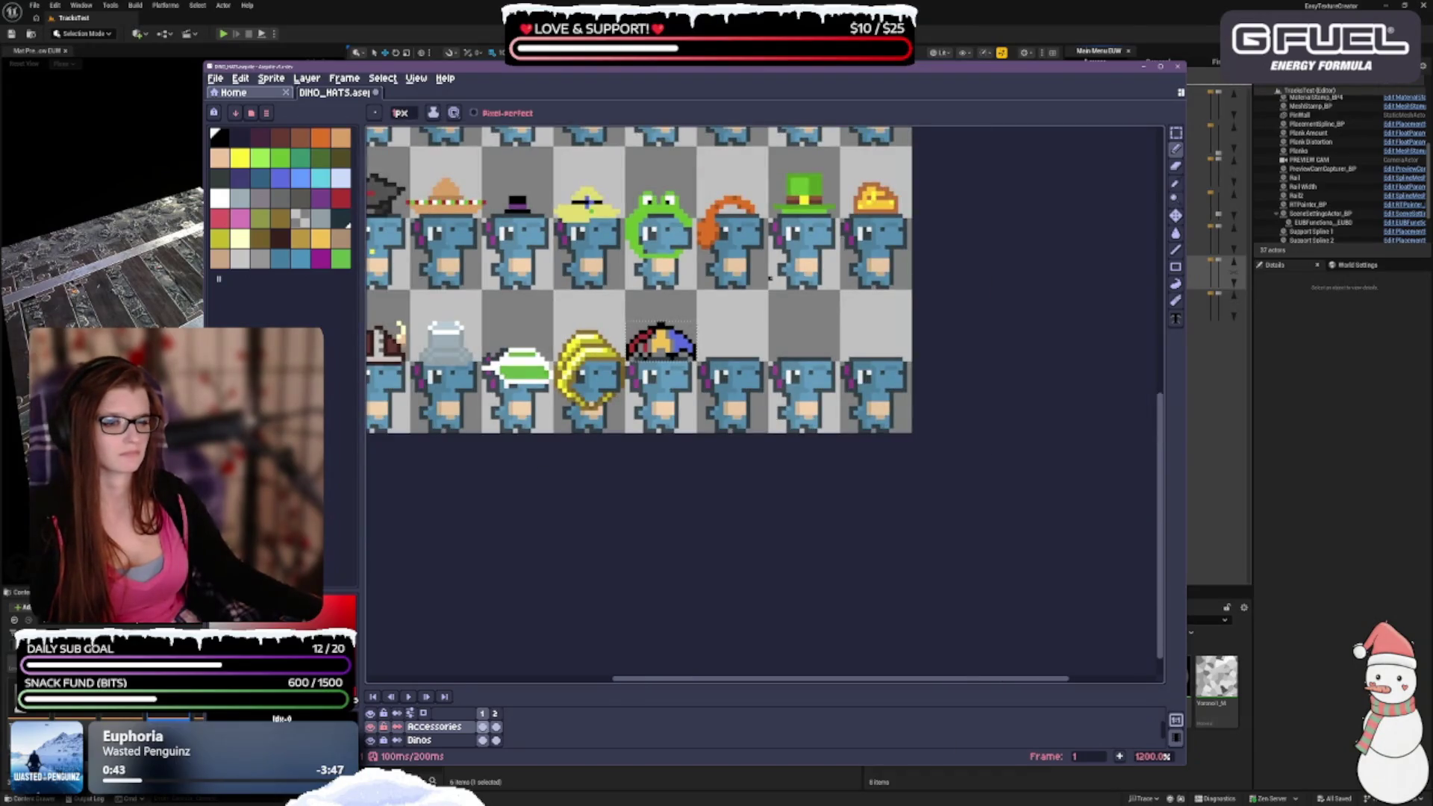
Paint dark pixels and a line up through the hat's yellow centre, keeping one yellow pixel.
scroll(664, 343, "up", 4)
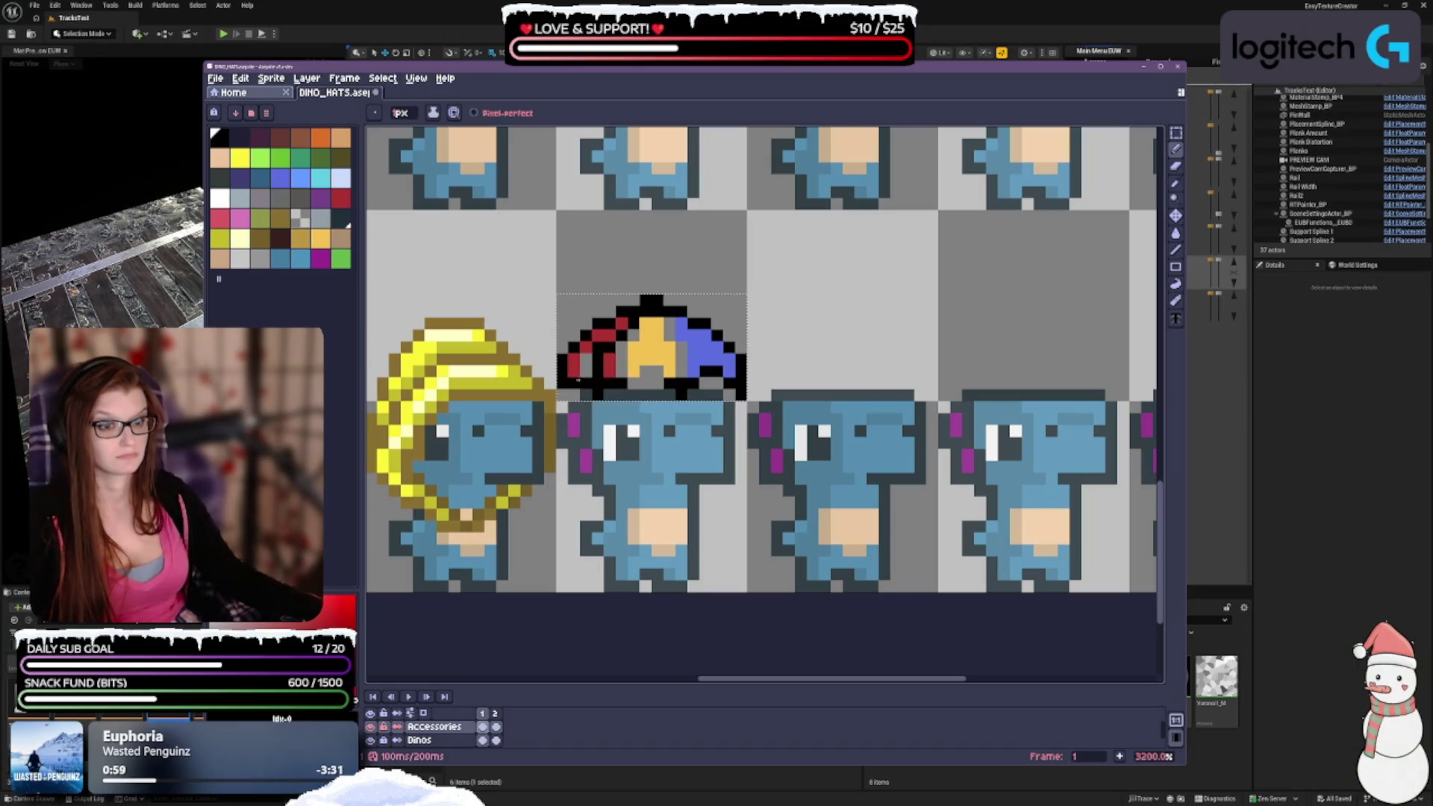
left_click(575, 375)
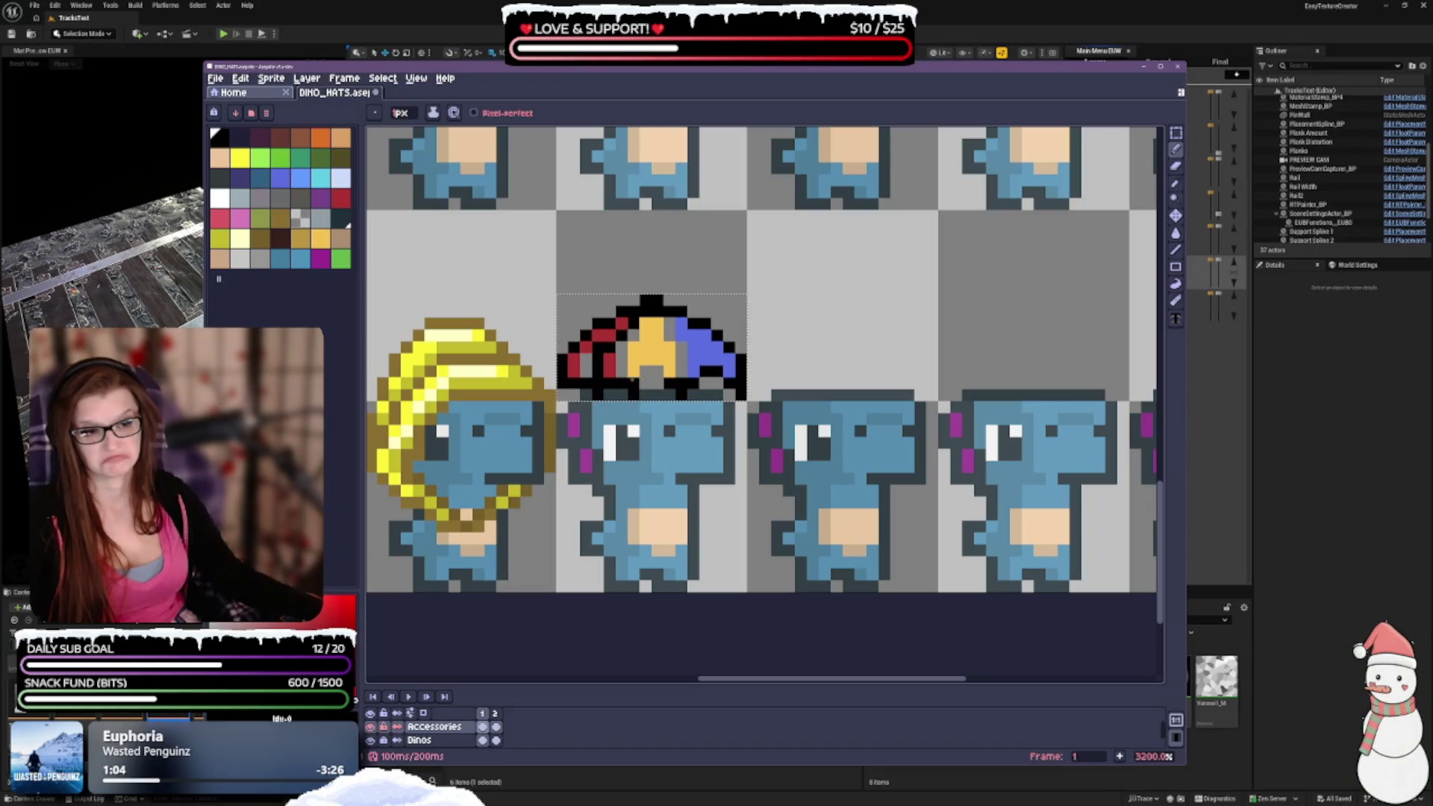
left_click_drag(645, 360, 645, 320)
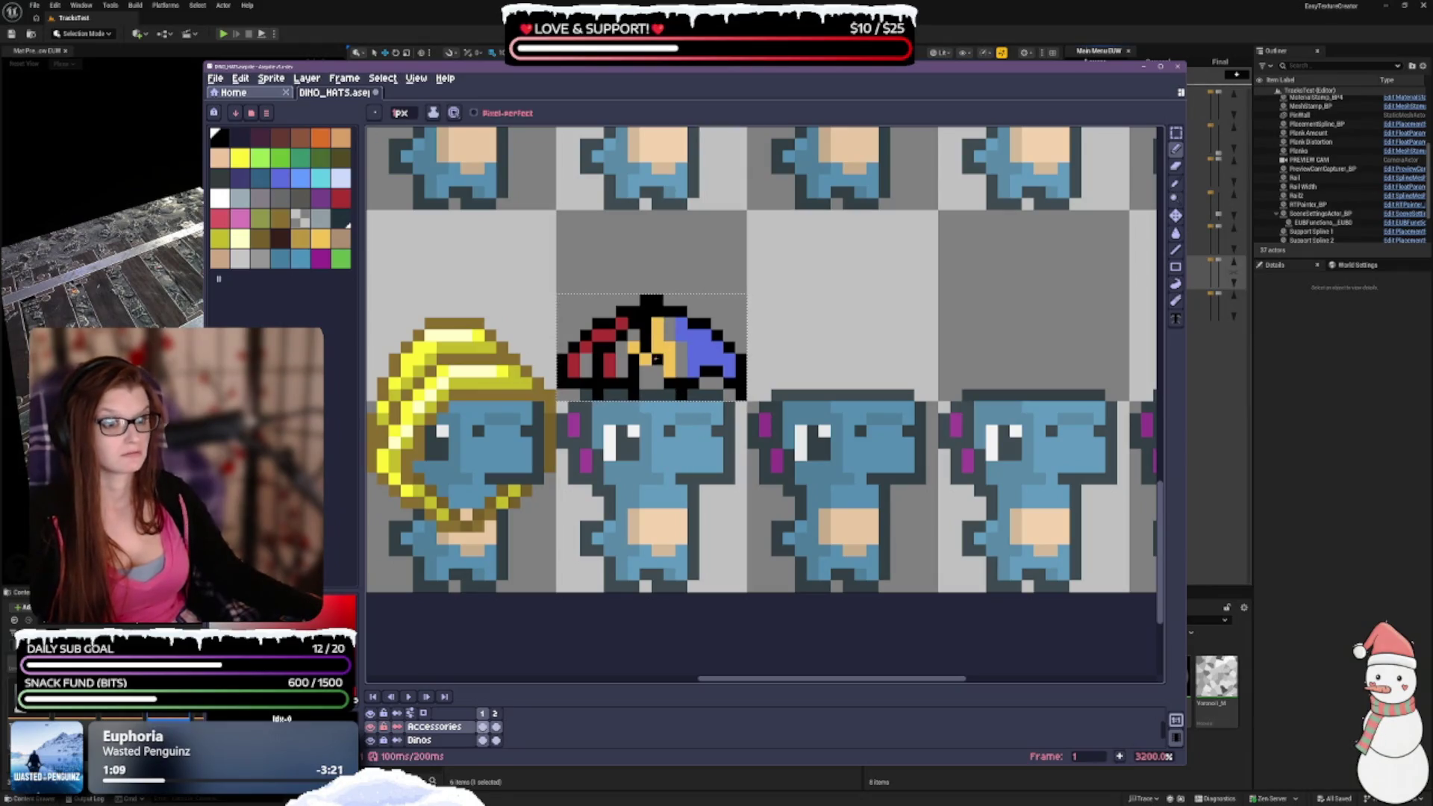
left_click_drag(659, 371, 657, 345)
left_click(668, 361)
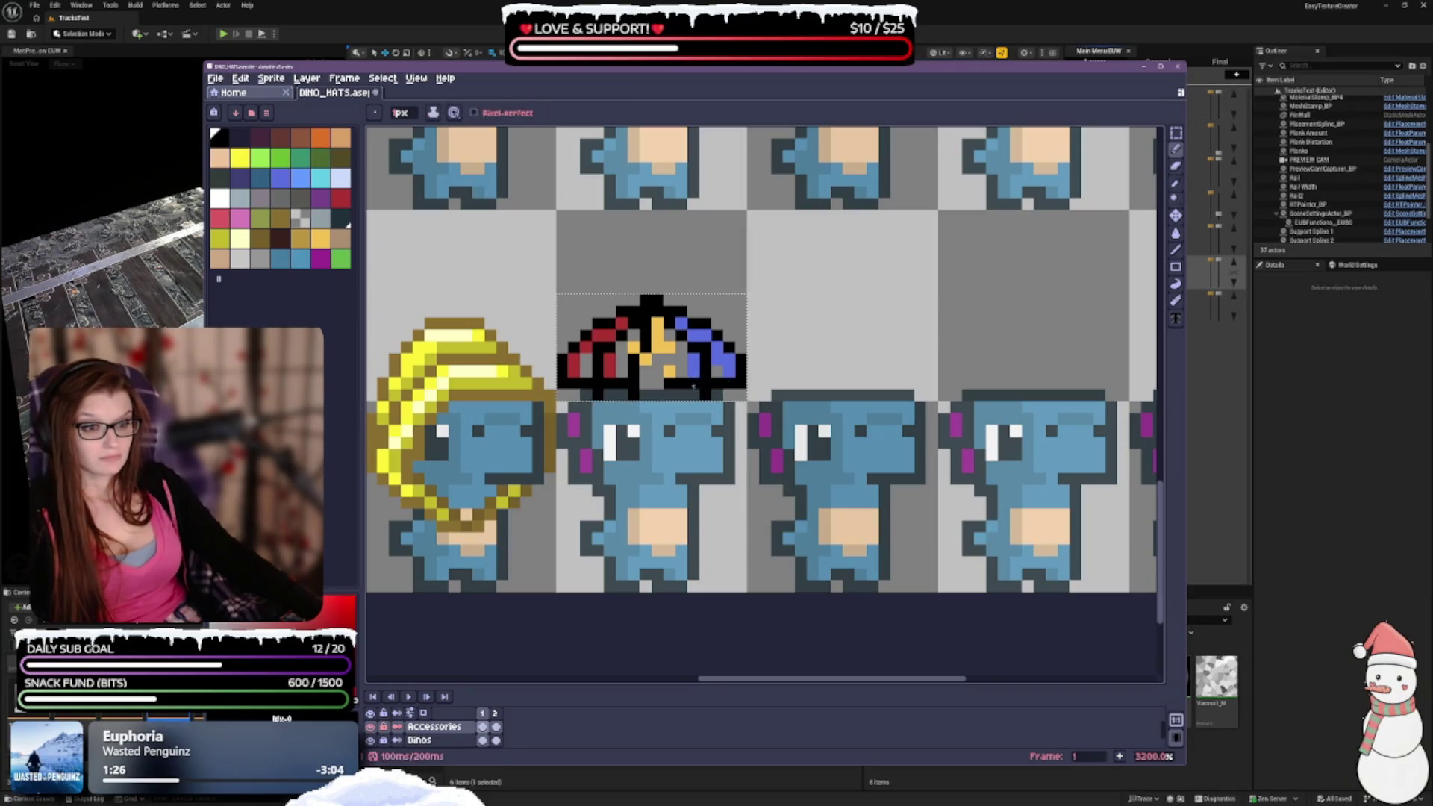
left_click(670, 371)
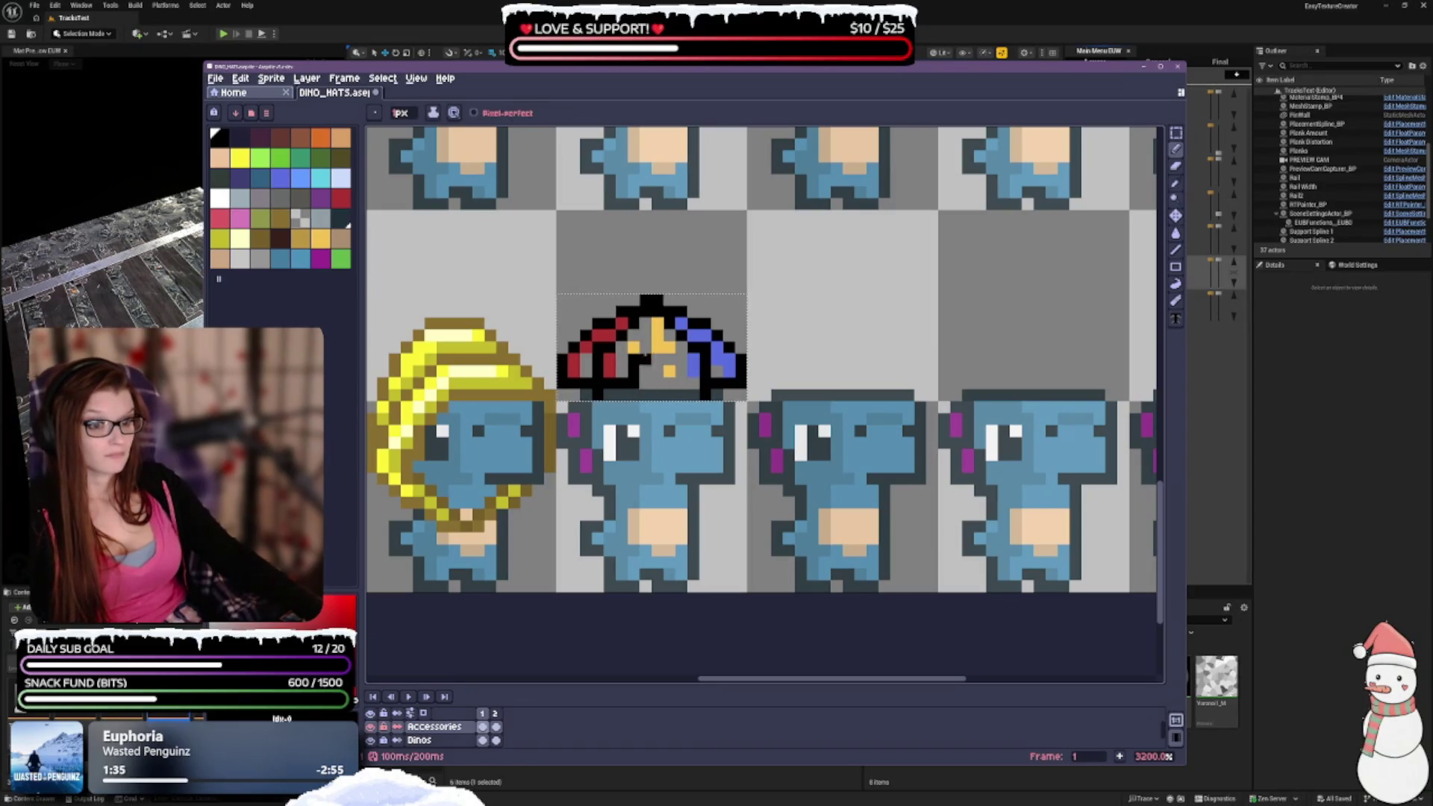
Try a black stroke and pixel through the hat's middle, then undo the stroke.
key("e")
key("b")
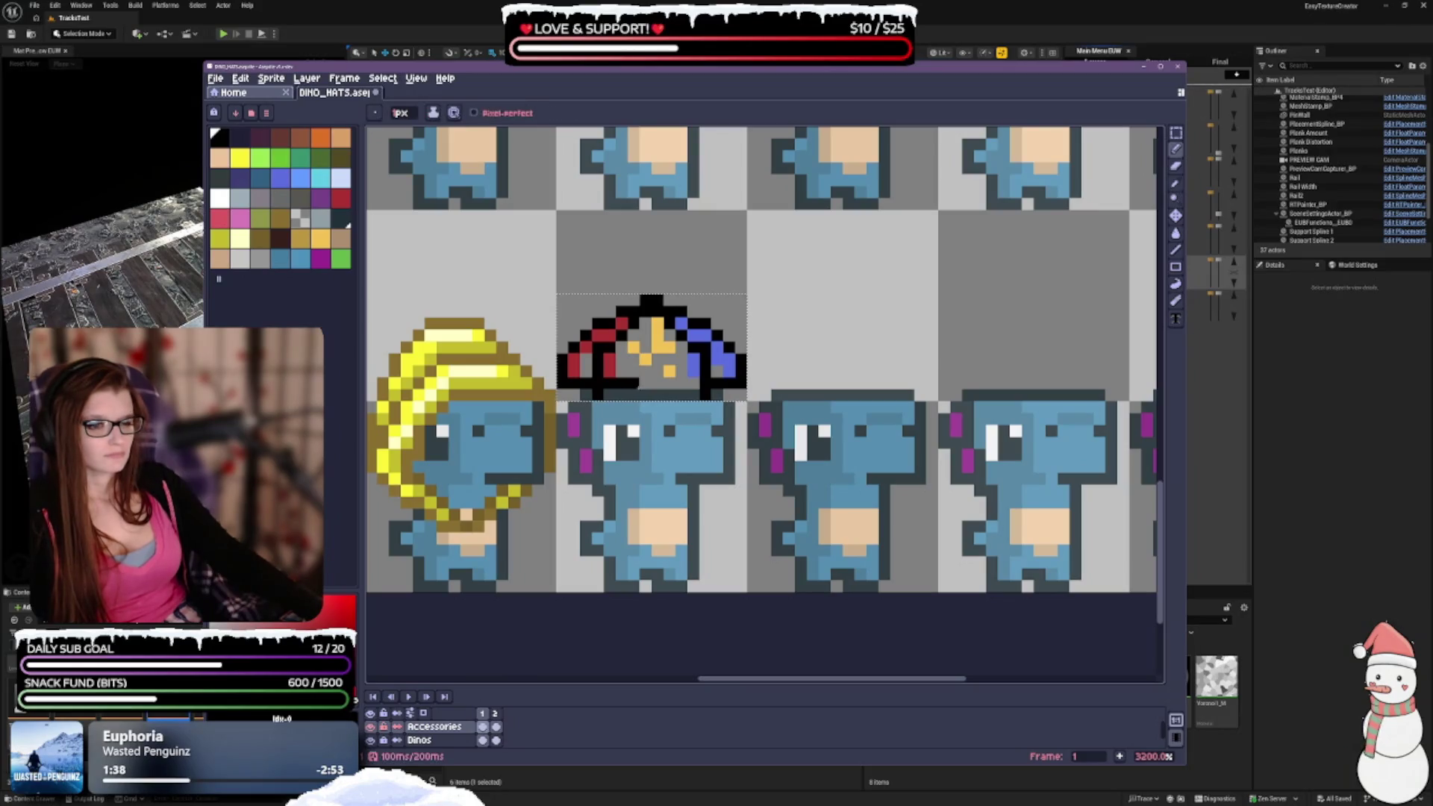
key("e")
key("b")
key("e")
key("b")
left_click_drag(639, 383, 658, 327)
left_click(681, 348)
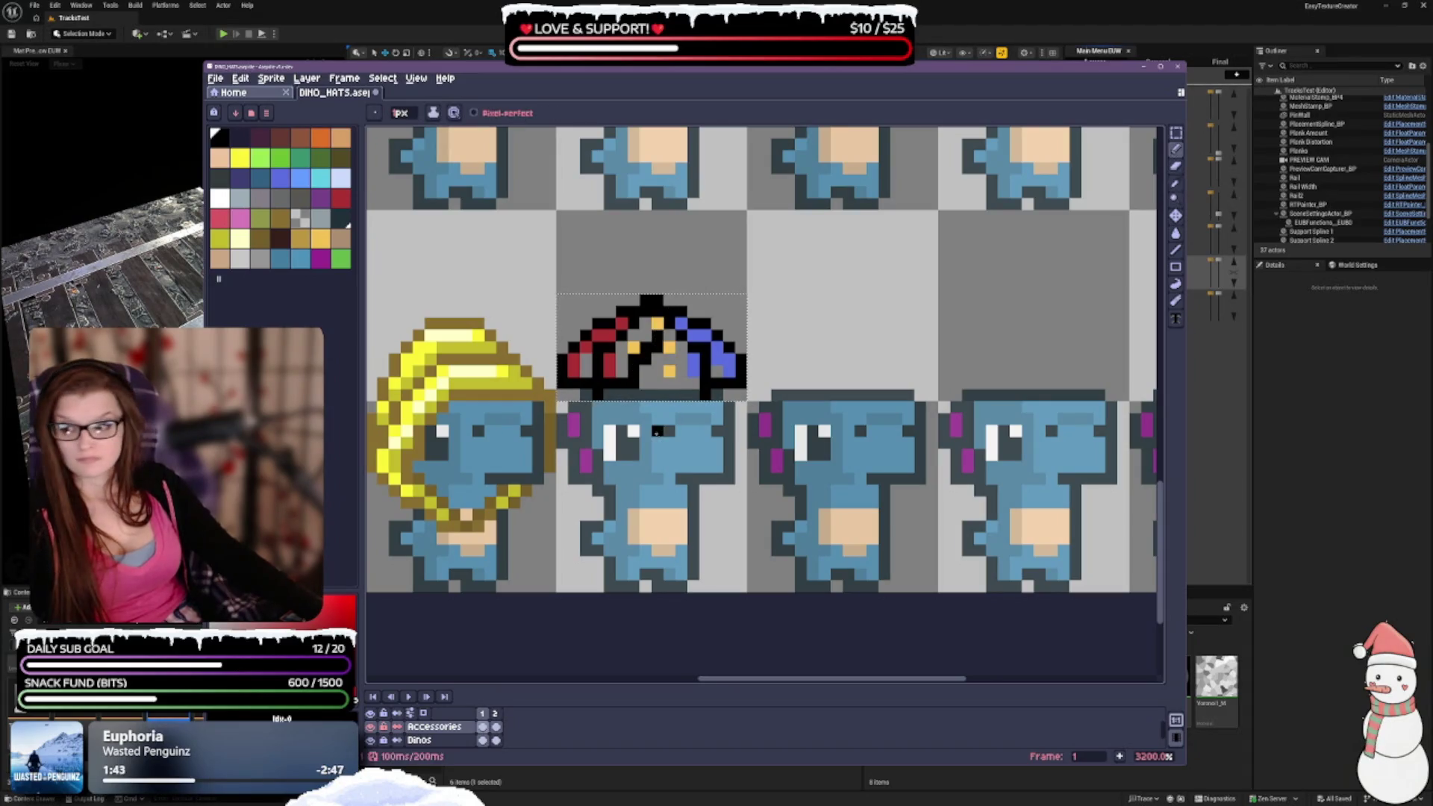
key("ctrl+z")
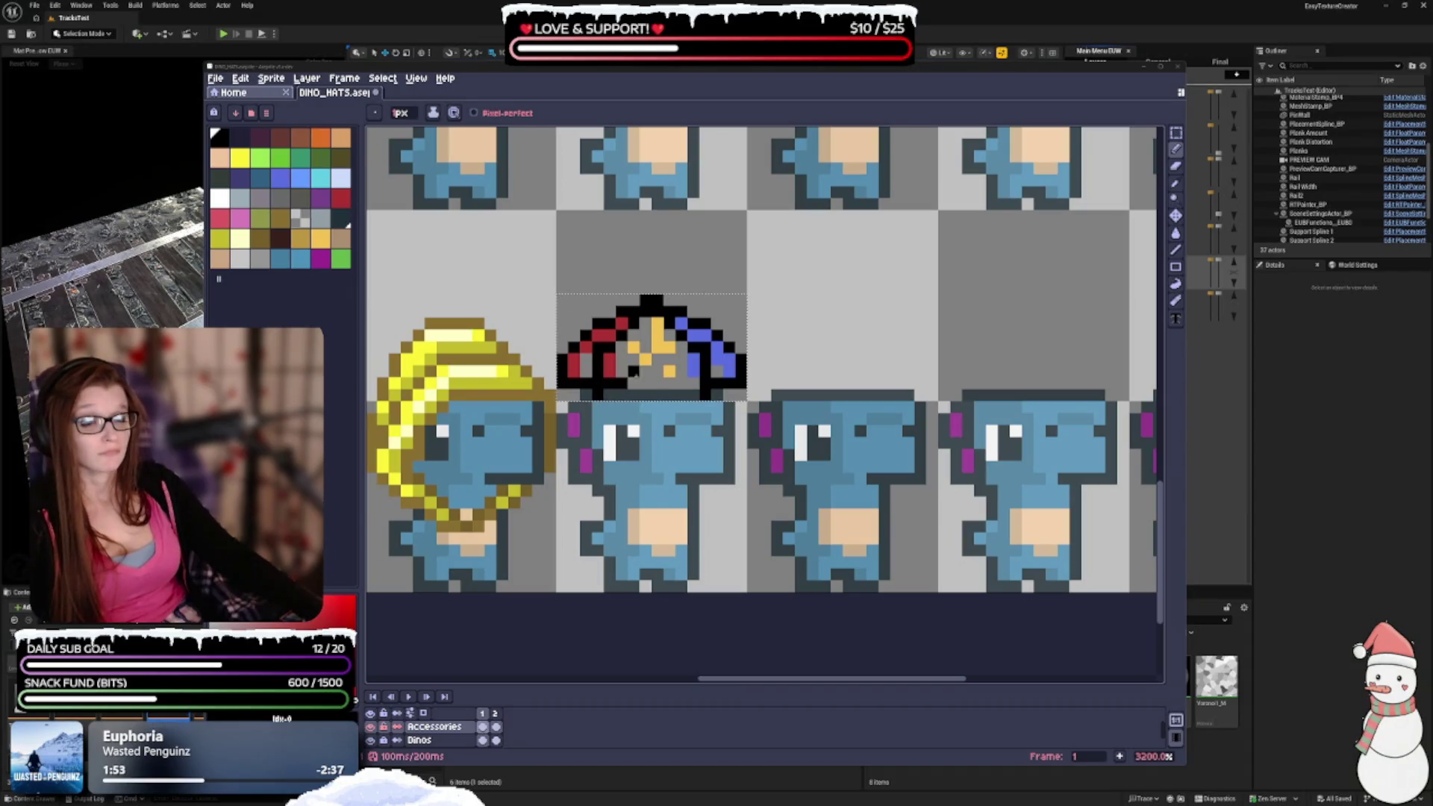
Paint the hat's middle grey with a dark column and an orange accent pixel.
left_click_drag(655, 324, 655, 353)
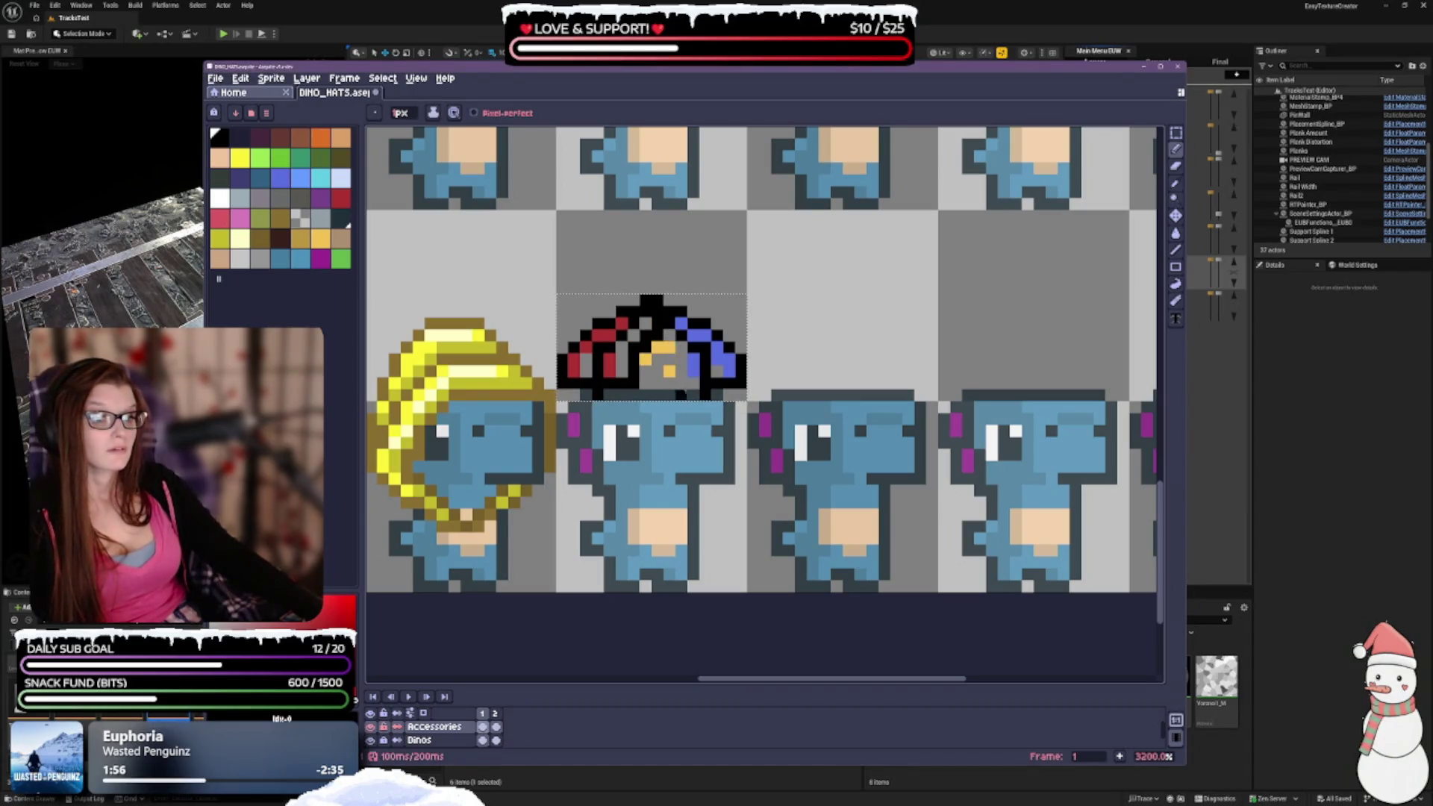
left_click_drag(645, 373, 644, 358)
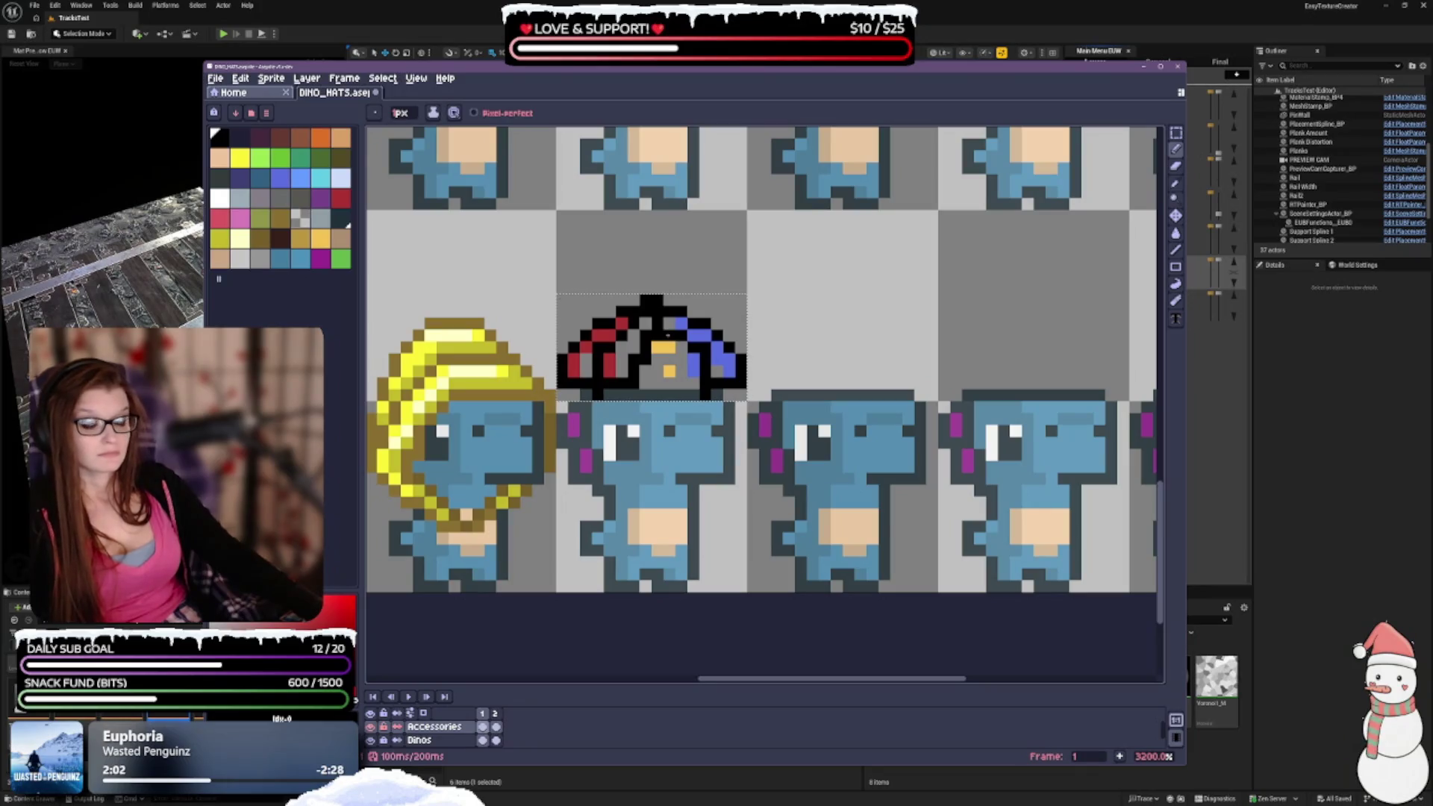
key("ctrl+z")
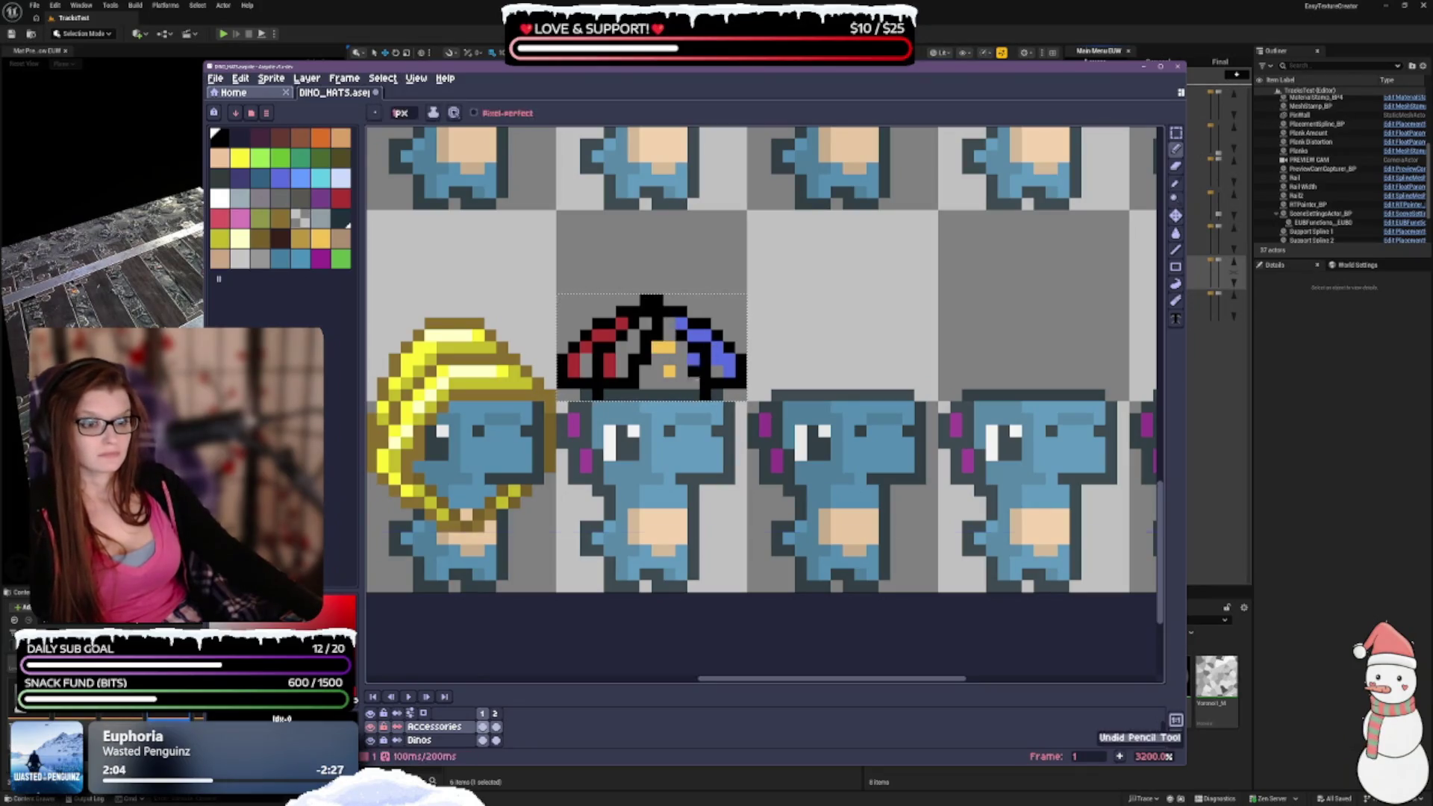
left_click(645, 359)
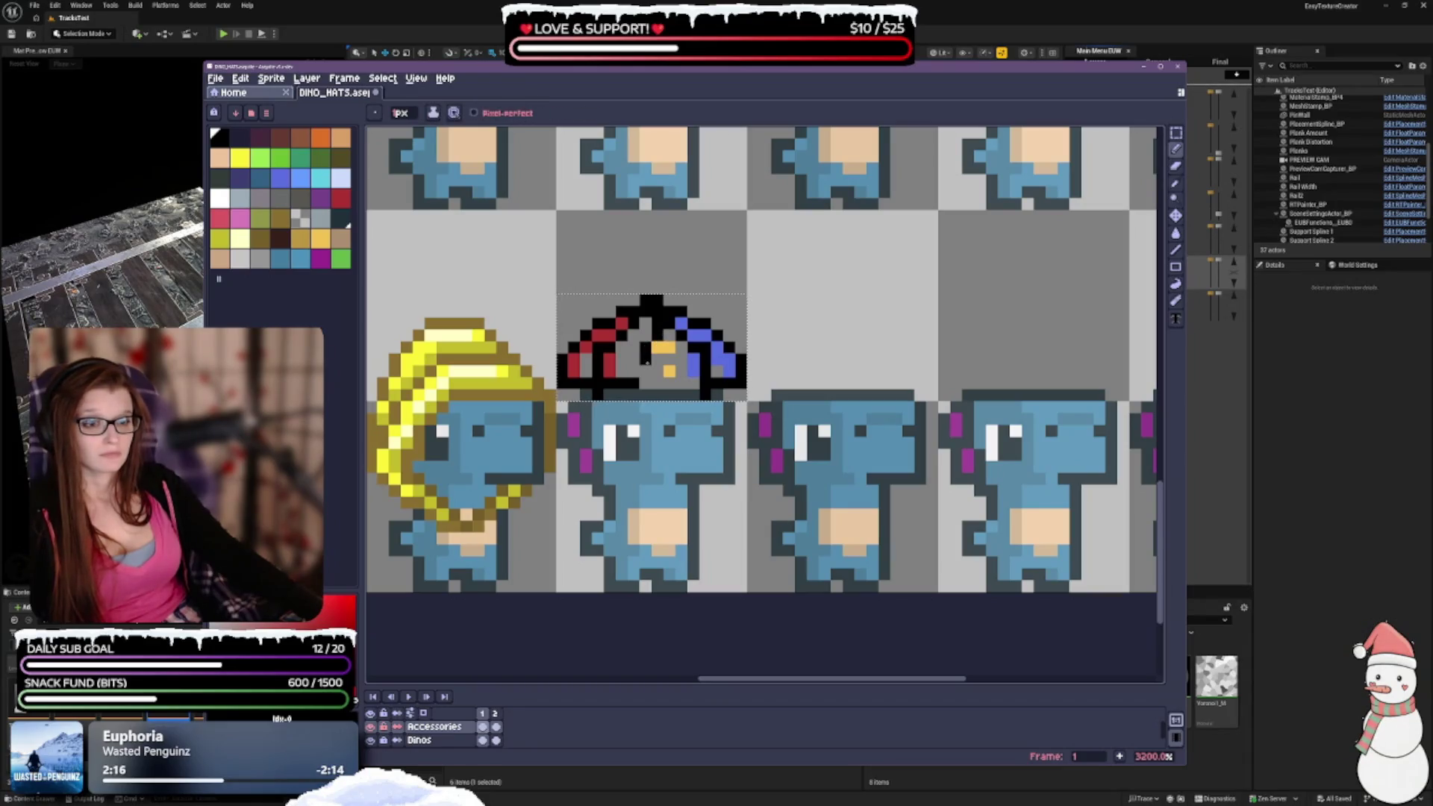
scroll(1067, 419, "down", 1)
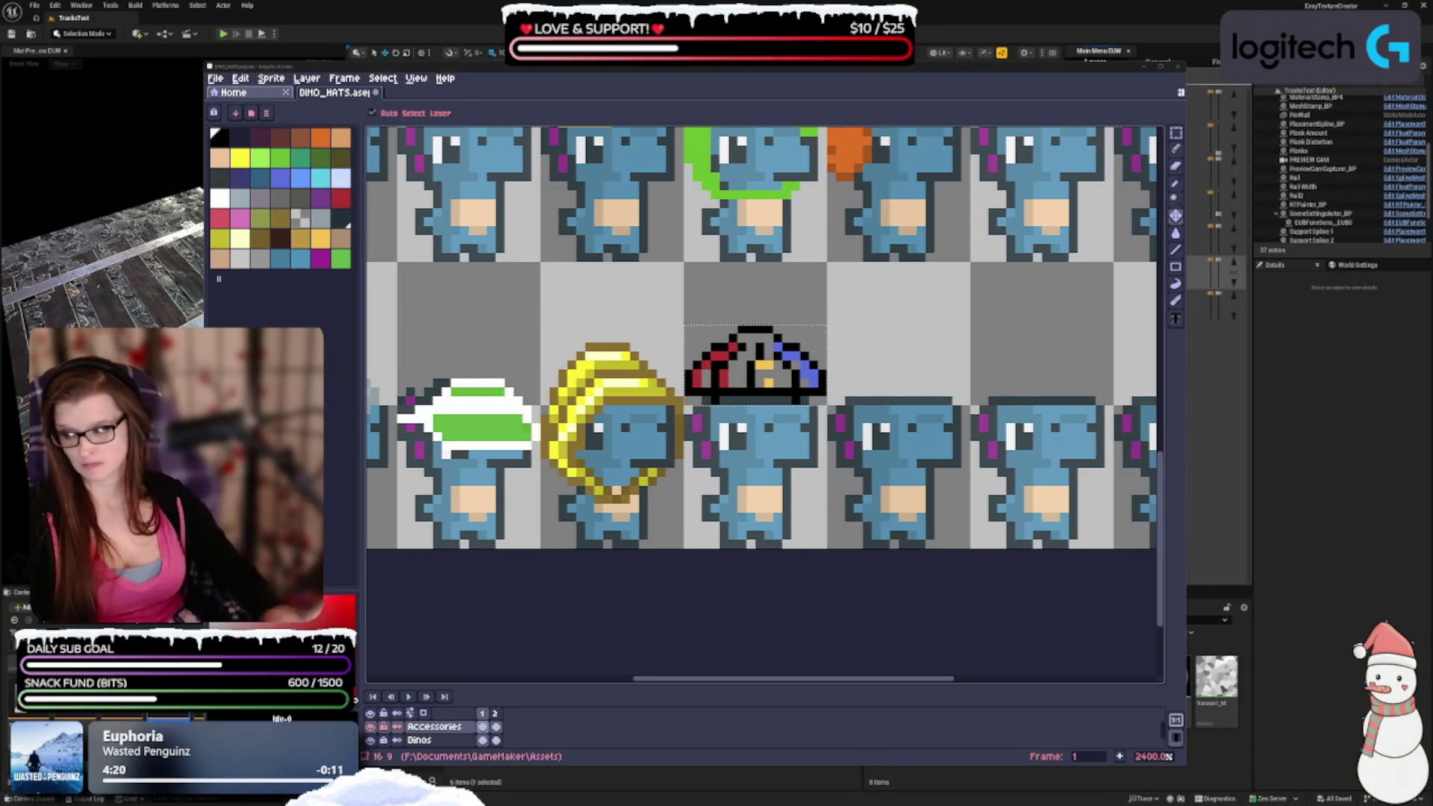
key("b")
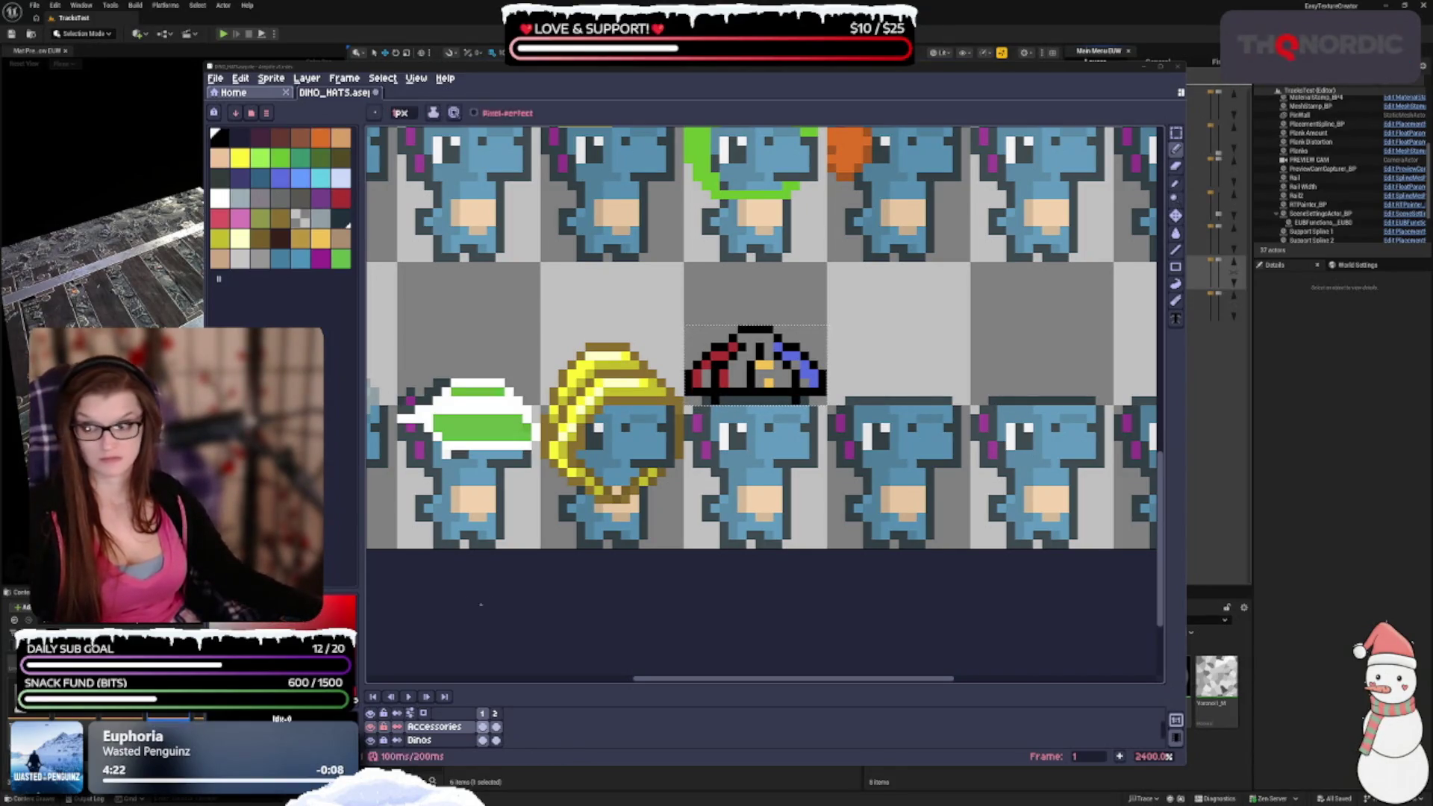
scroll(765, 336, "down", 2)
scroll(764, 336, "up", 2)
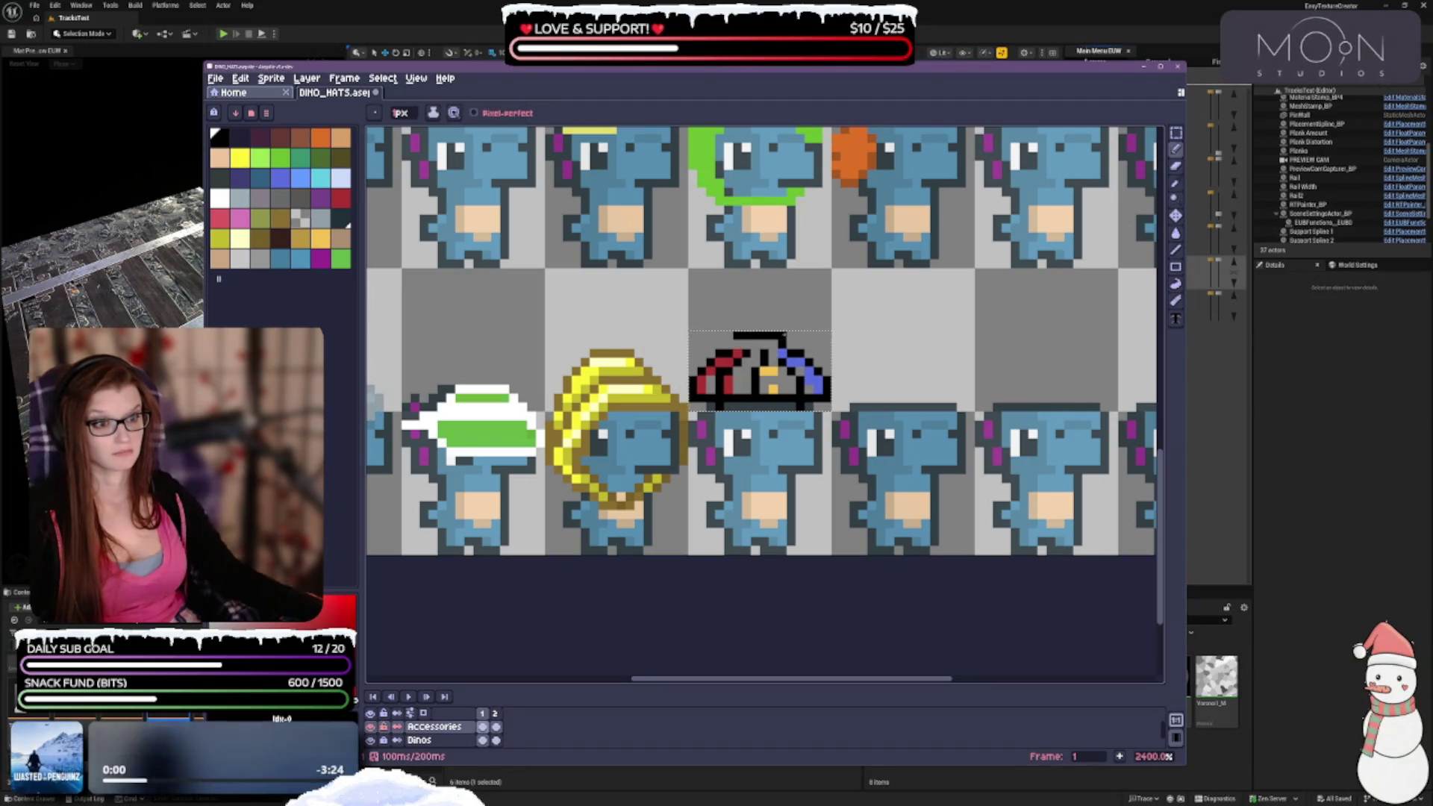
key("e")
key("b")
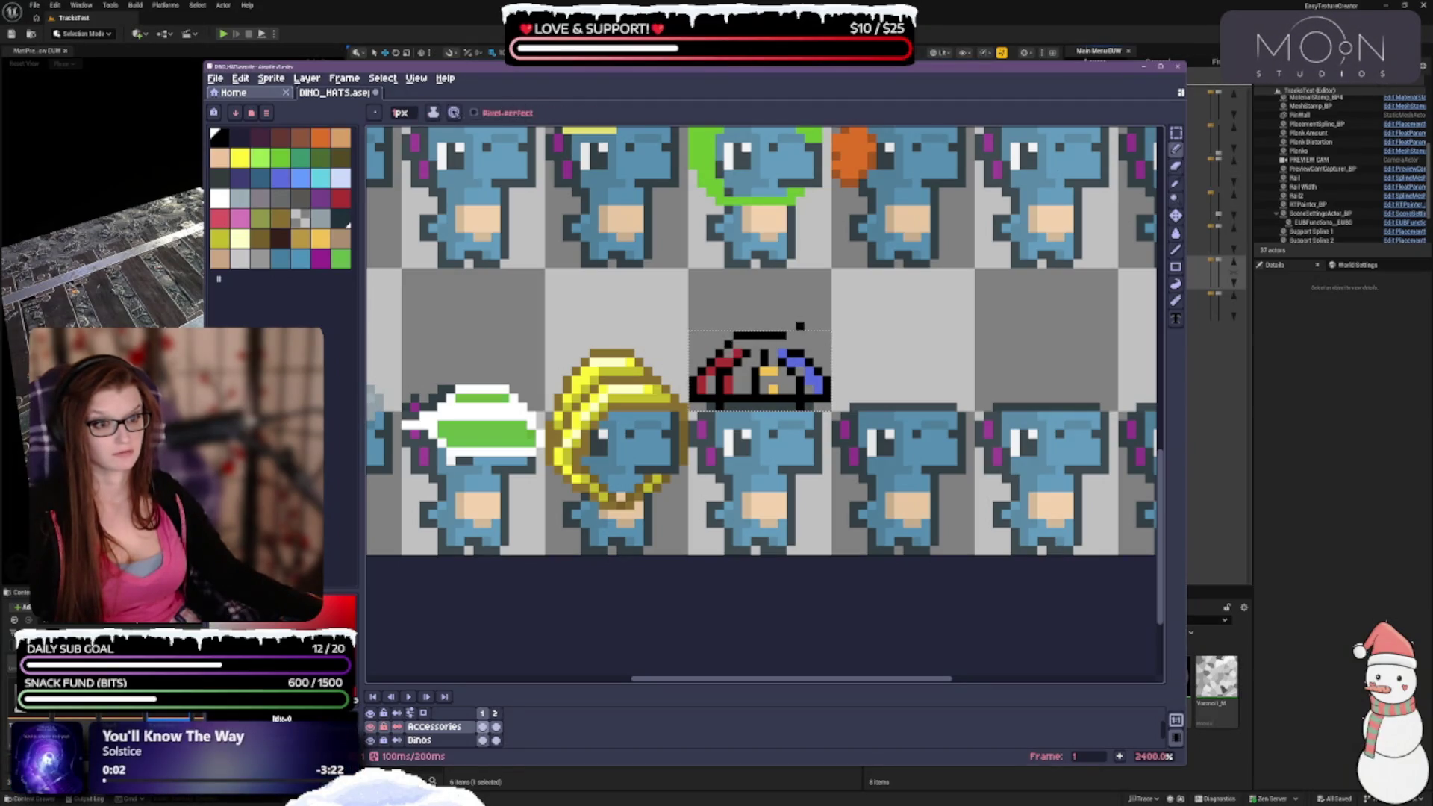
scroll(762, 366, "down", 5)
scroll(776, 388, "up", 5)
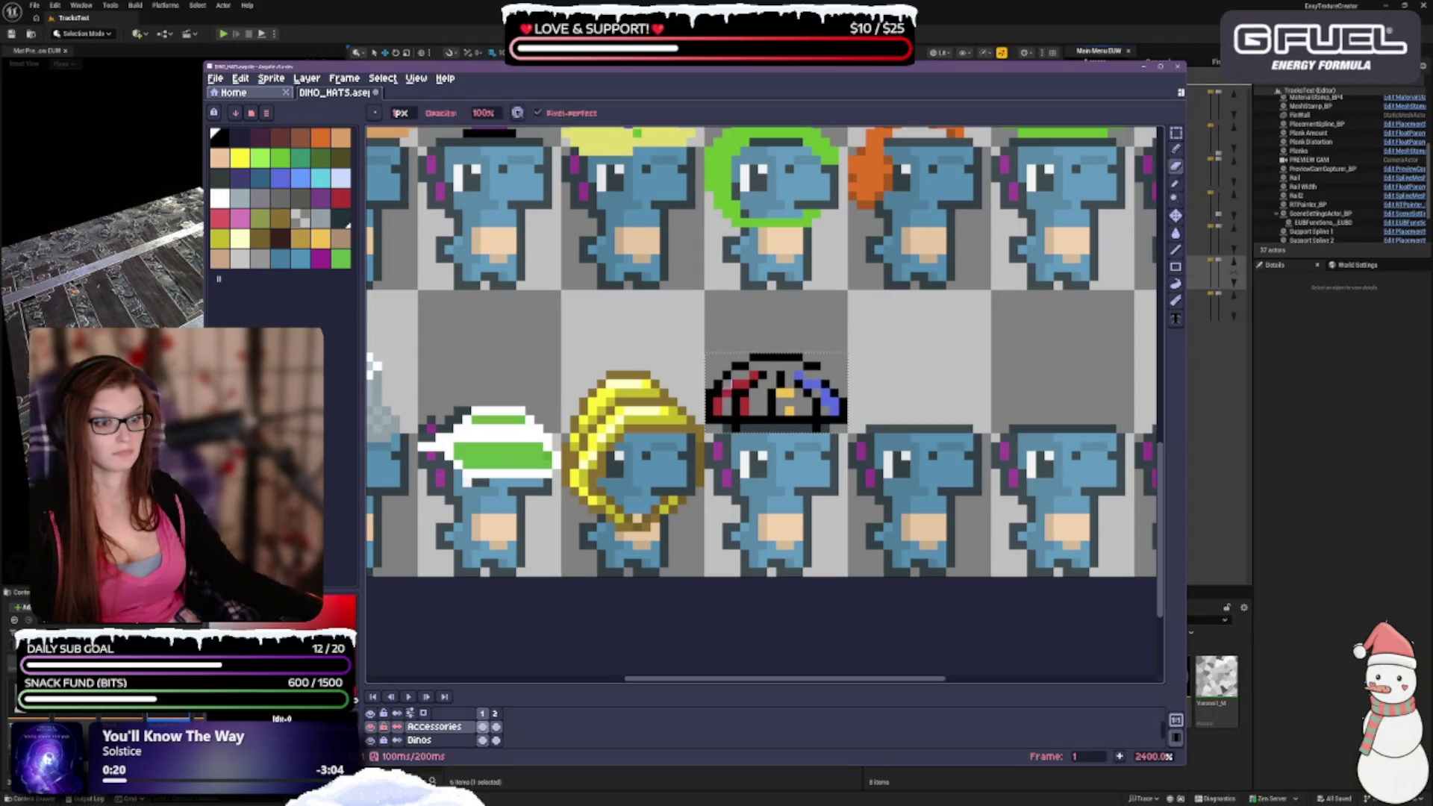
scroll(836, 332, "down", 2)
scroll(835, 334, "up", 2)
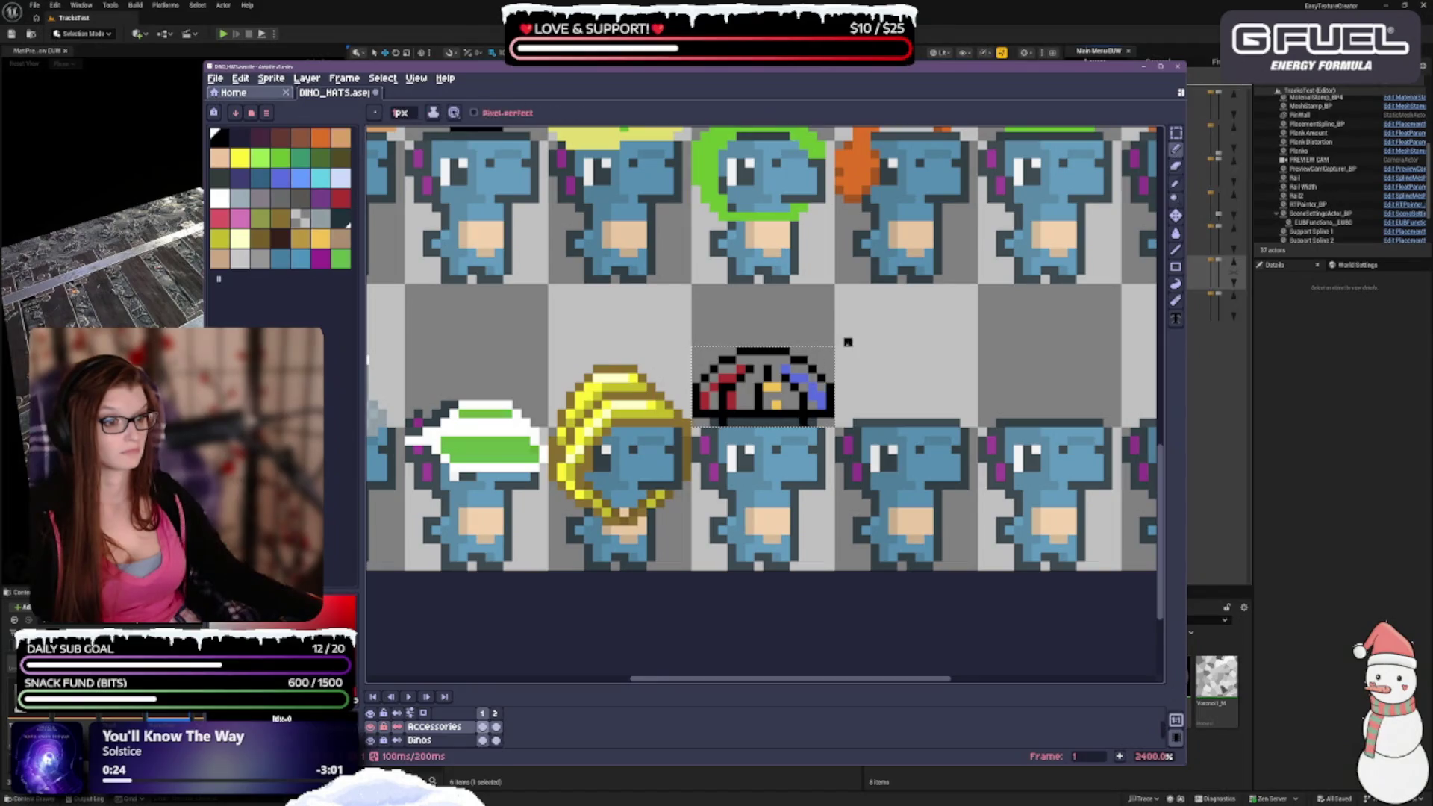
scroll(872, 328, "down", 1)
scroll(809, 318, "up", 2)
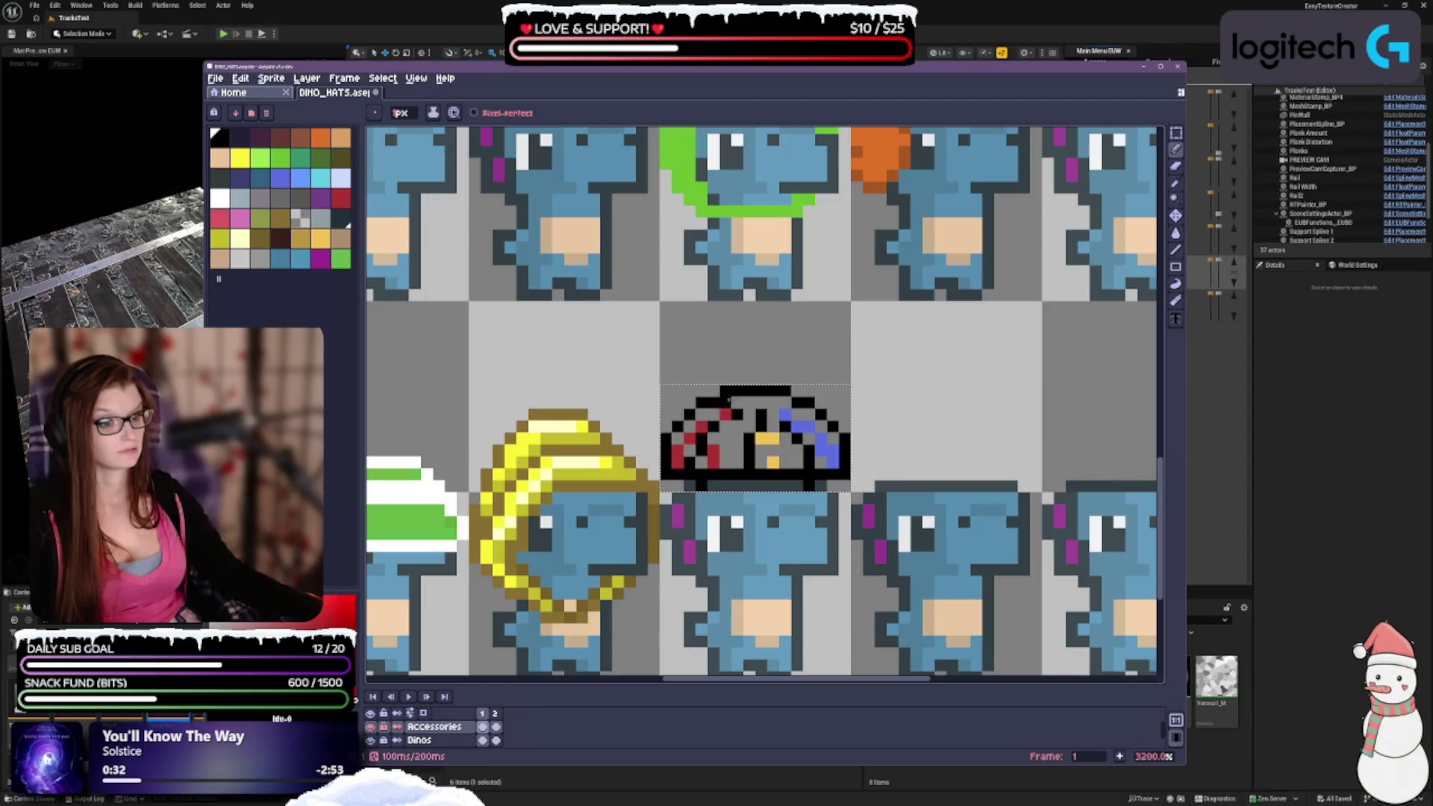
Undo the last eraser stroke to restore the hat's erased pixels.
key("v")
key("ctrl+z")
key("b")
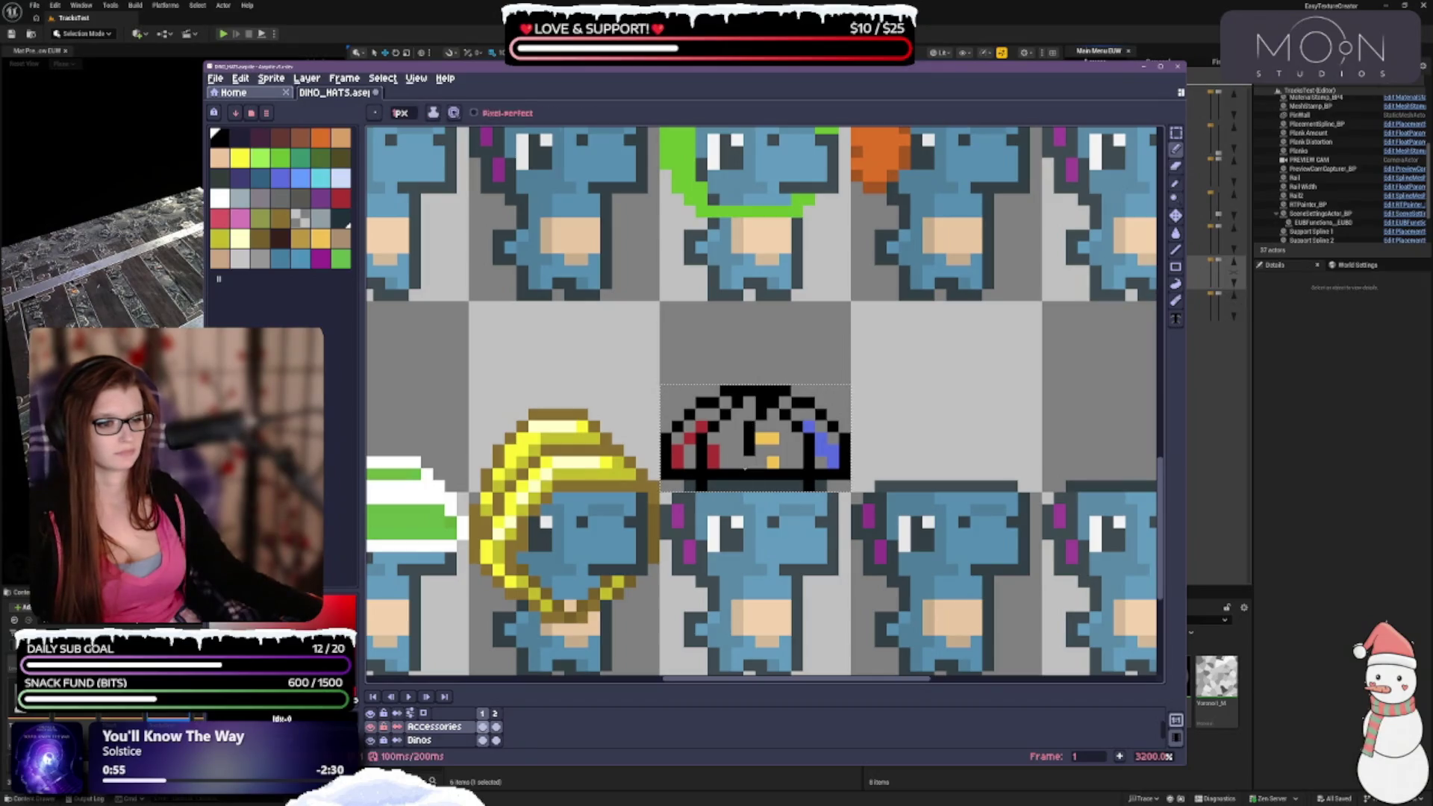
Turn one yellow hat pixel grey and draw black rib lines inside the umbrella.
scroll(775, 426, "down", 1)
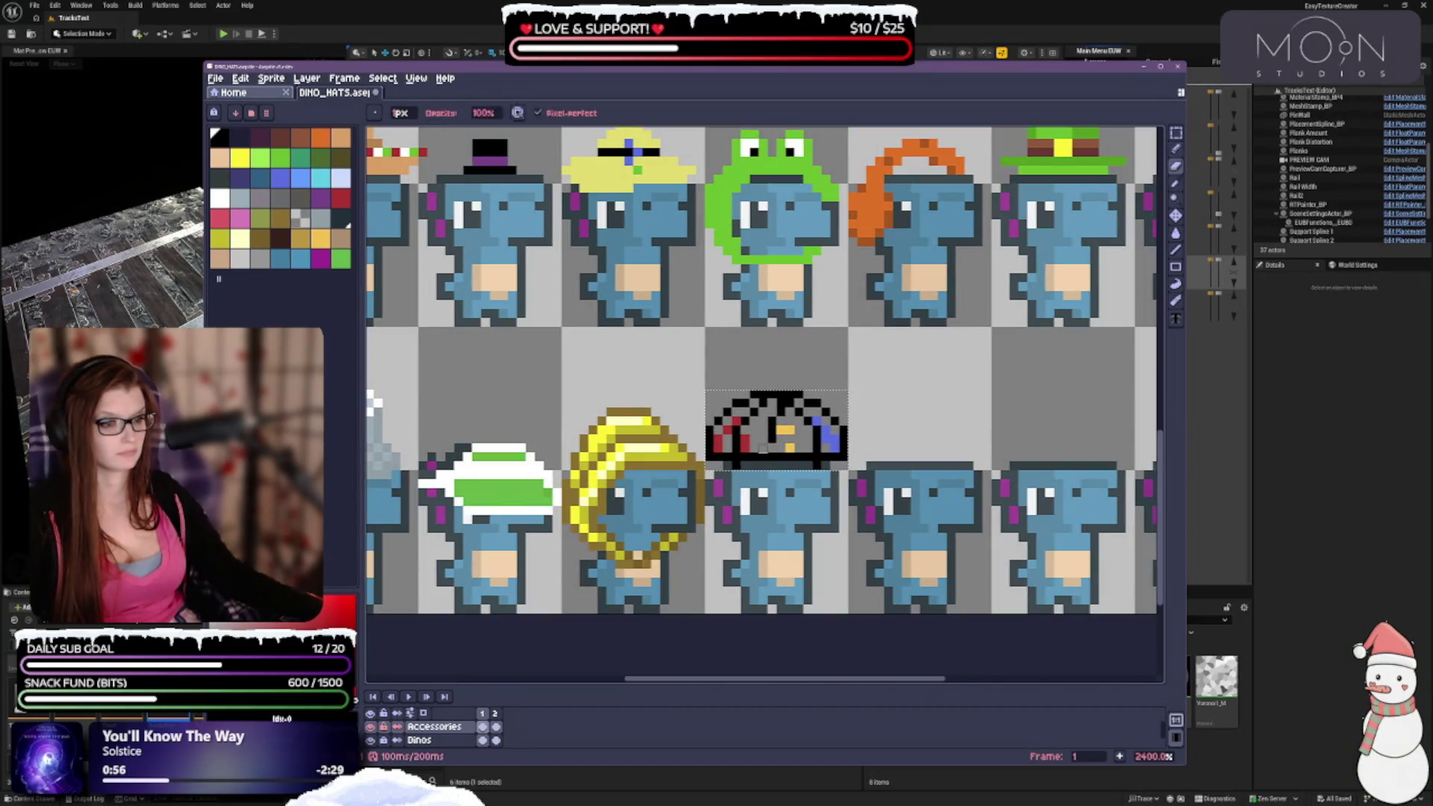
scroll(784, 433, "up", 1)
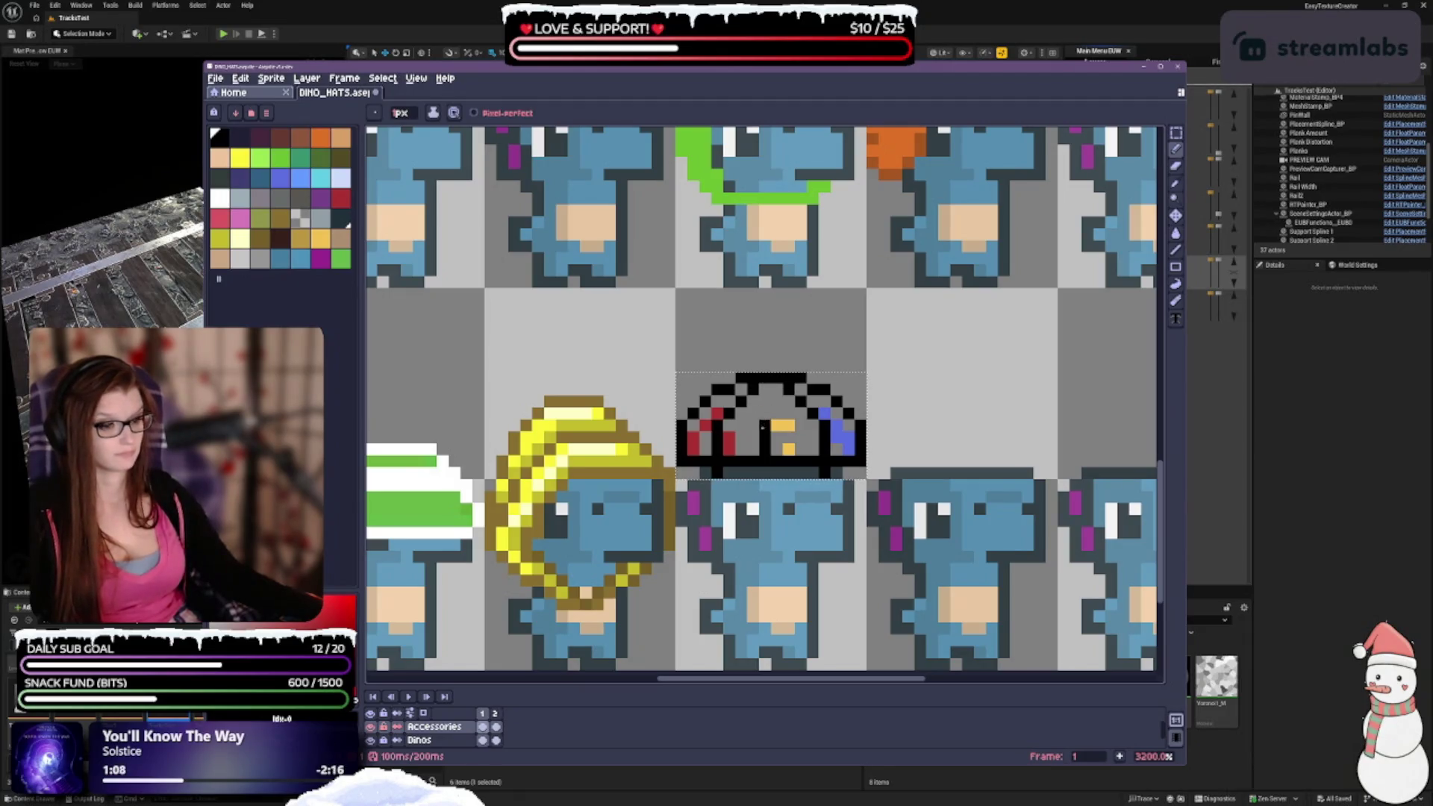
left_click(777, 426)
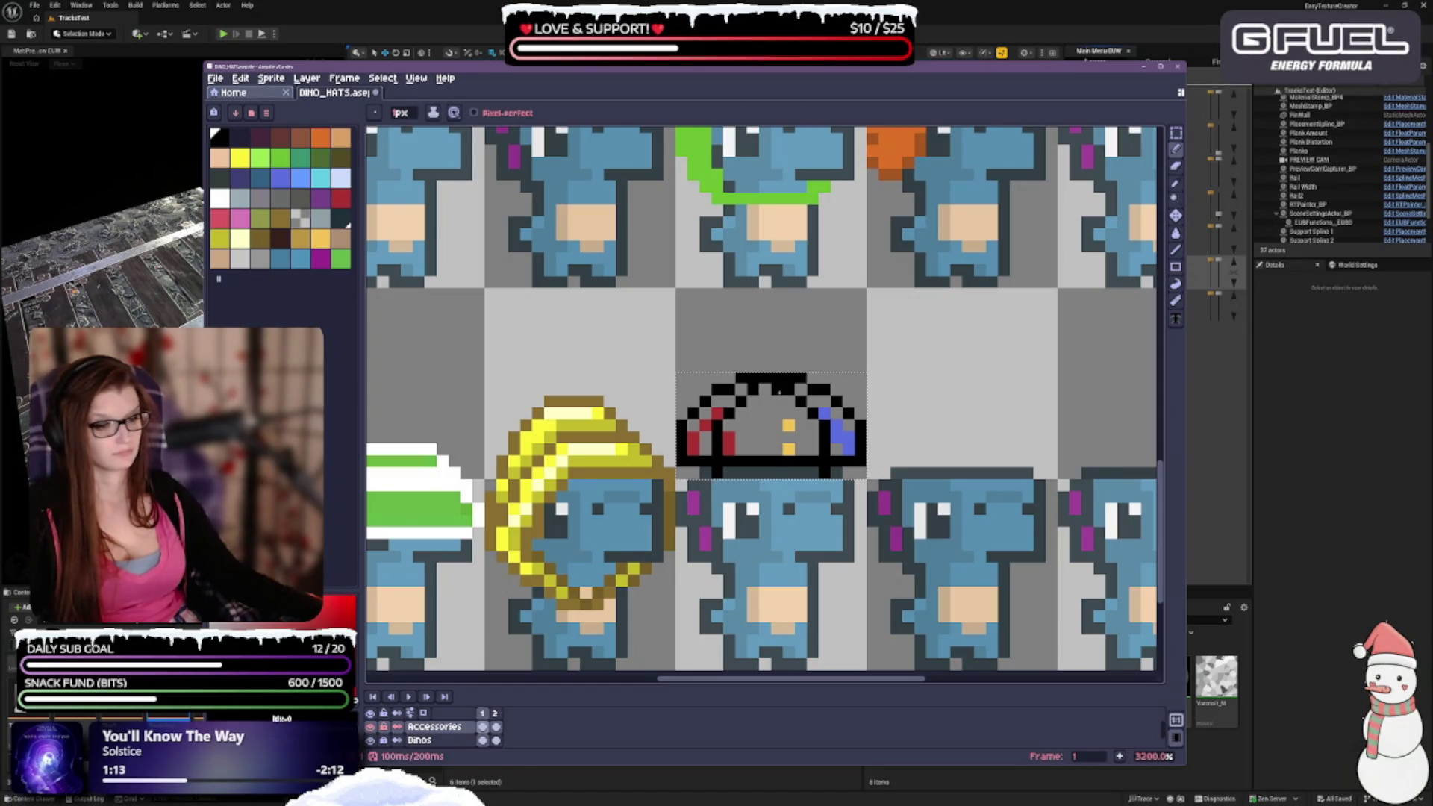
left_click_drag(776, 391, 753, 442)
scroll(849, 424, "down", 3)
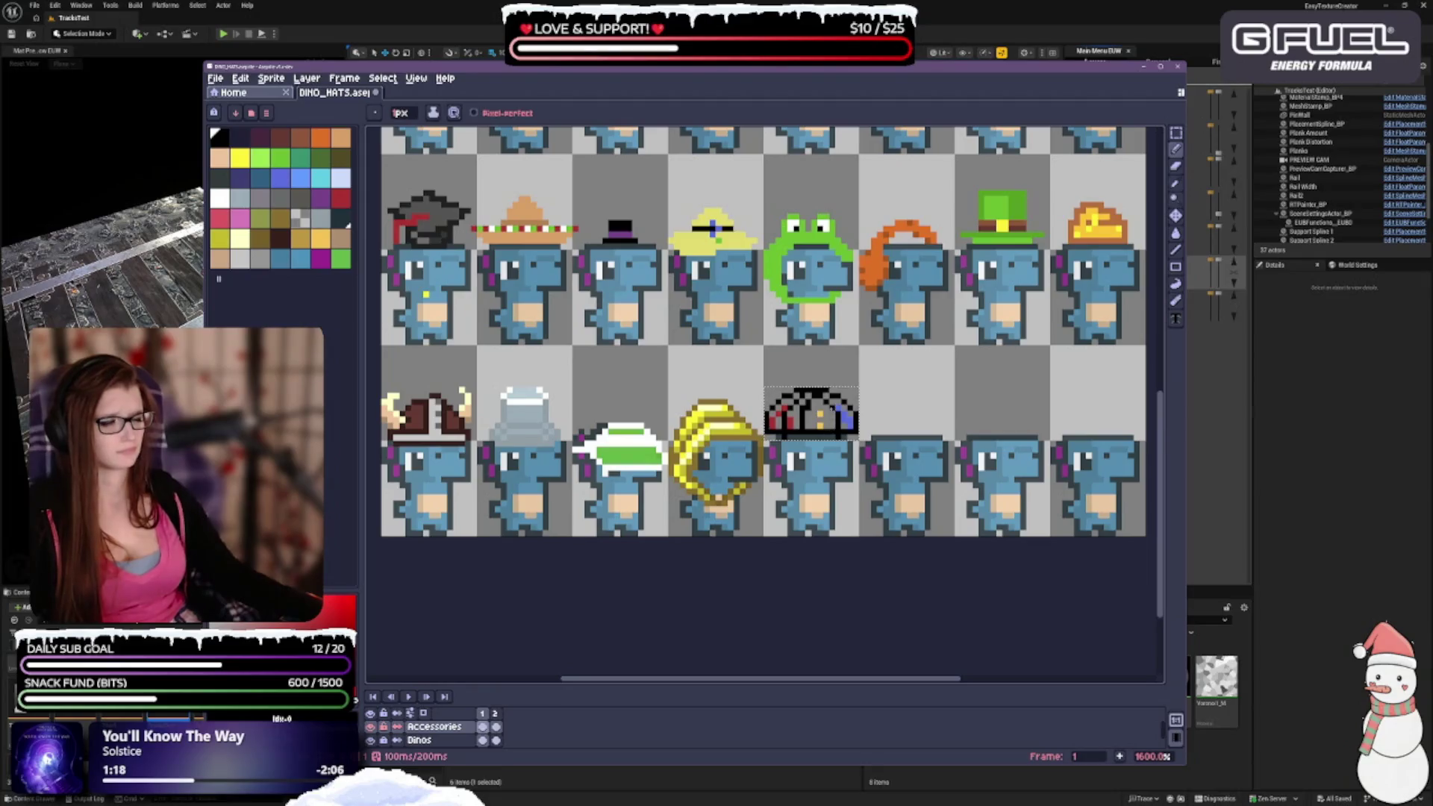
scroll(824, 407, "up", 1)
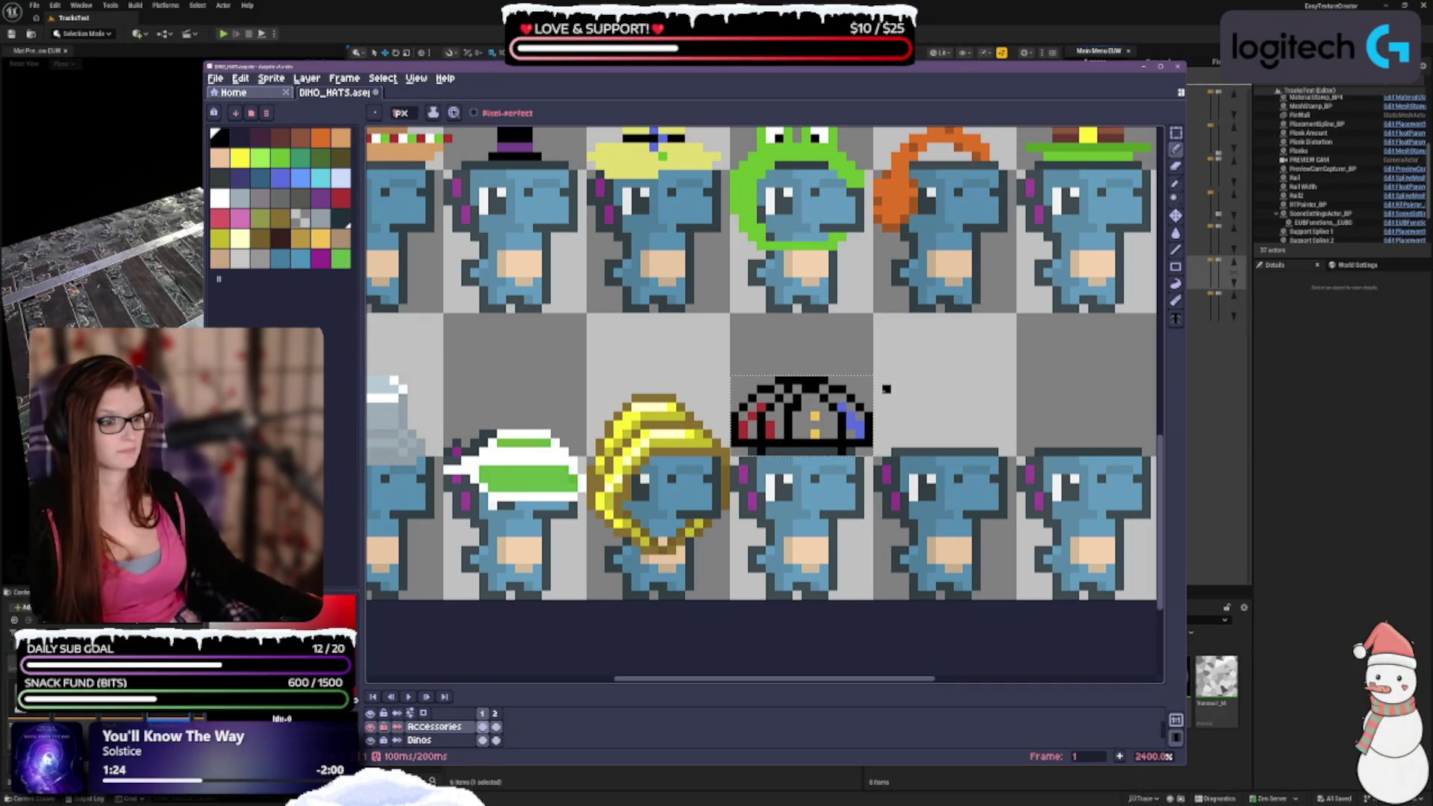
scroll(831, 374, "up", 1)
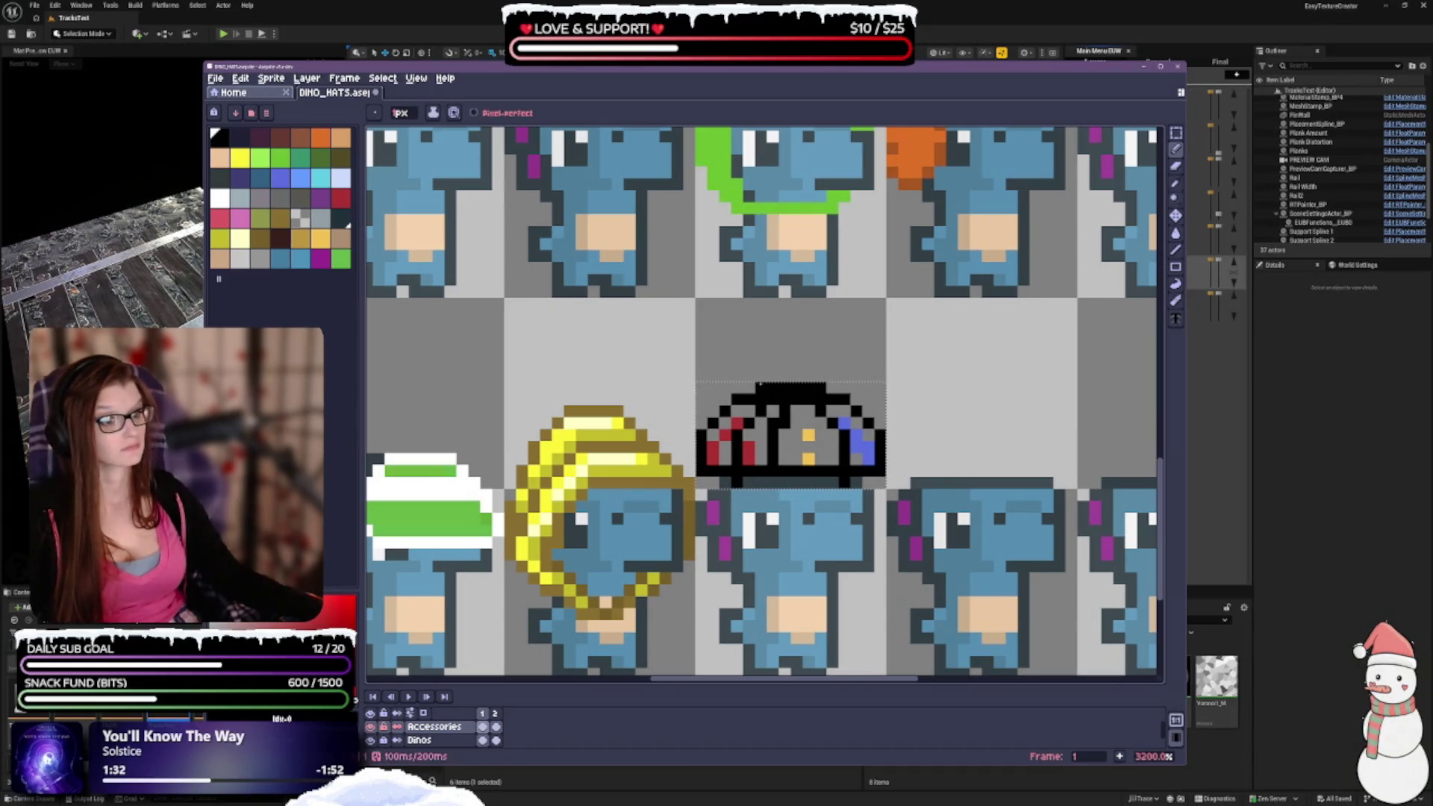
scroll(806, 313, "down", 2)
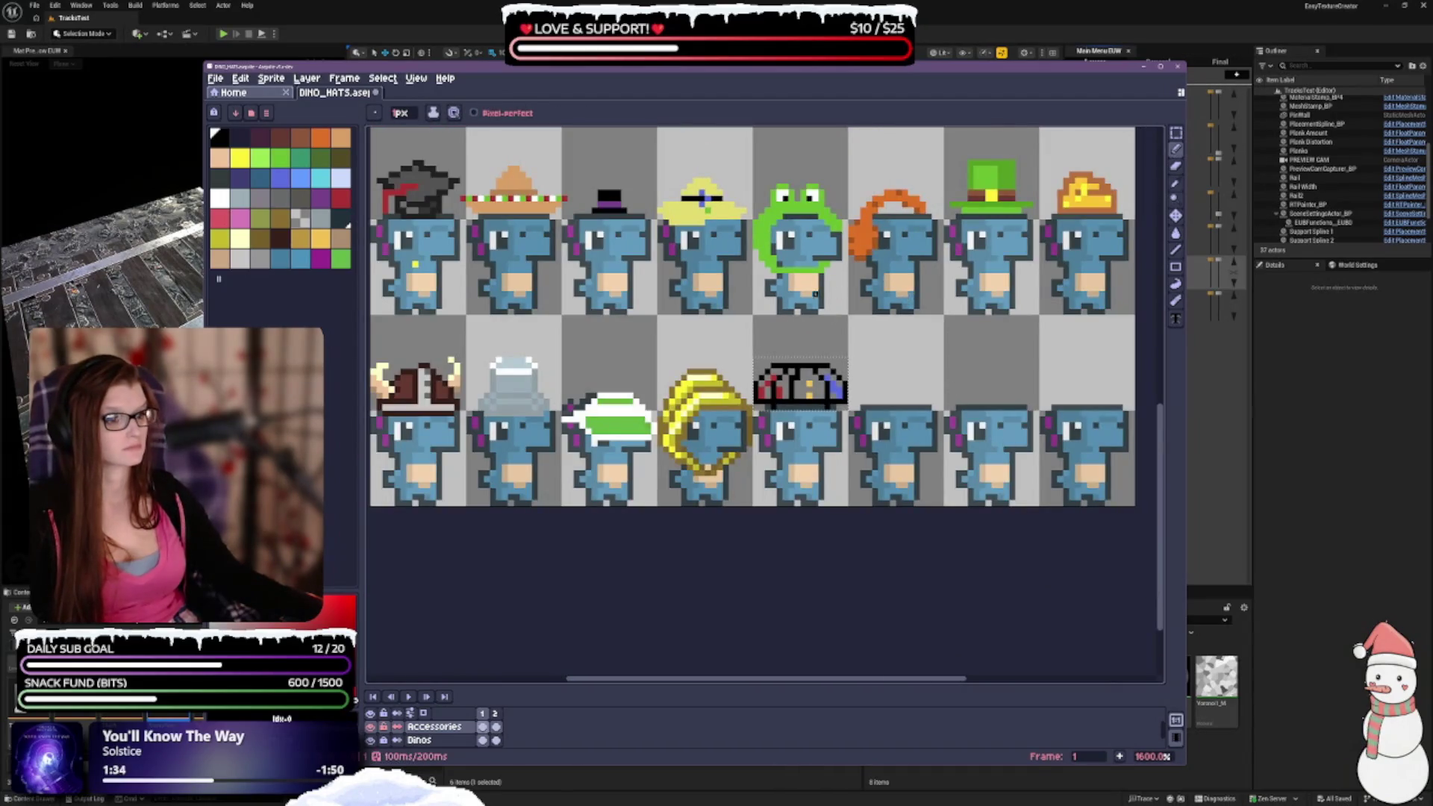
scroll(815, 294, "up", 1)
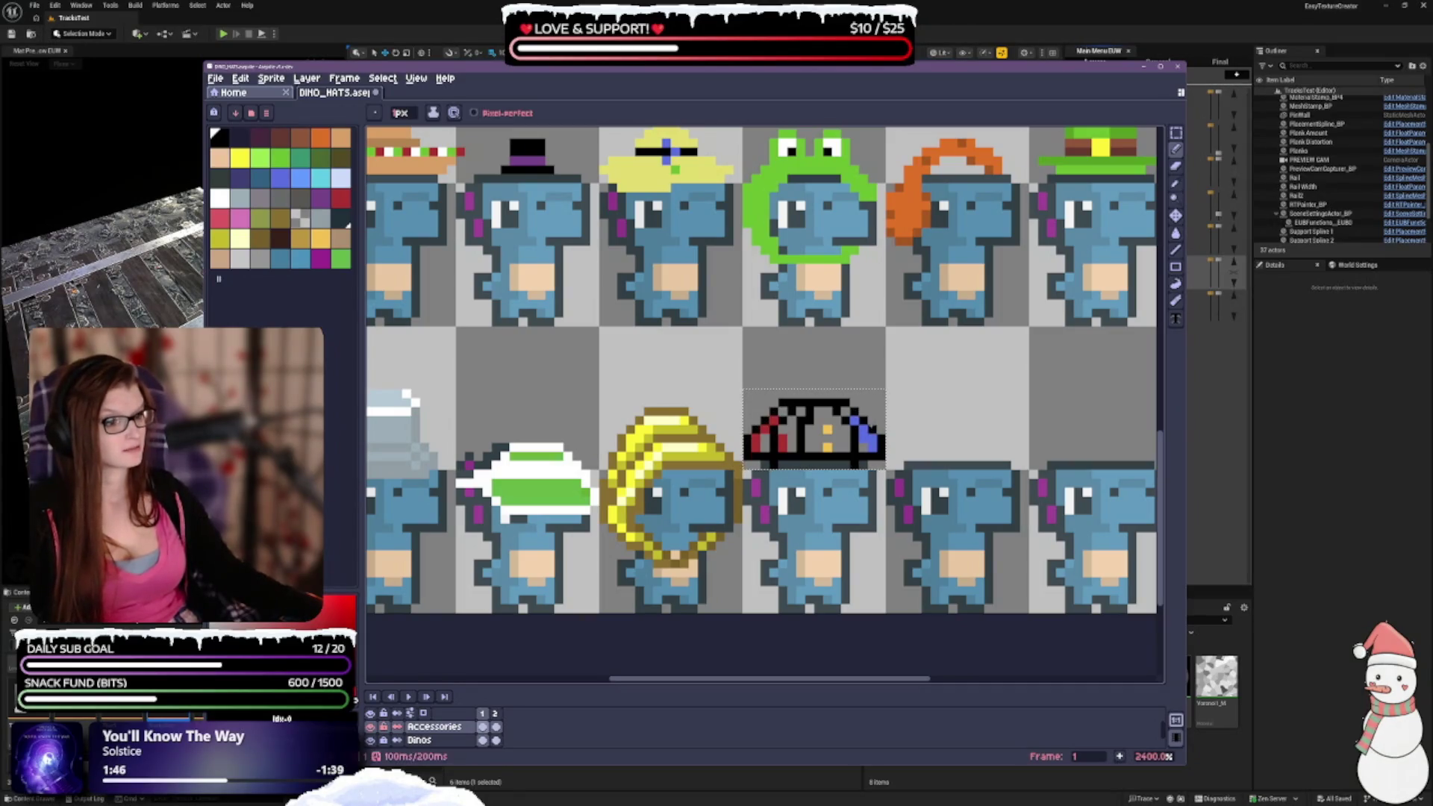
left_click(755, 445)
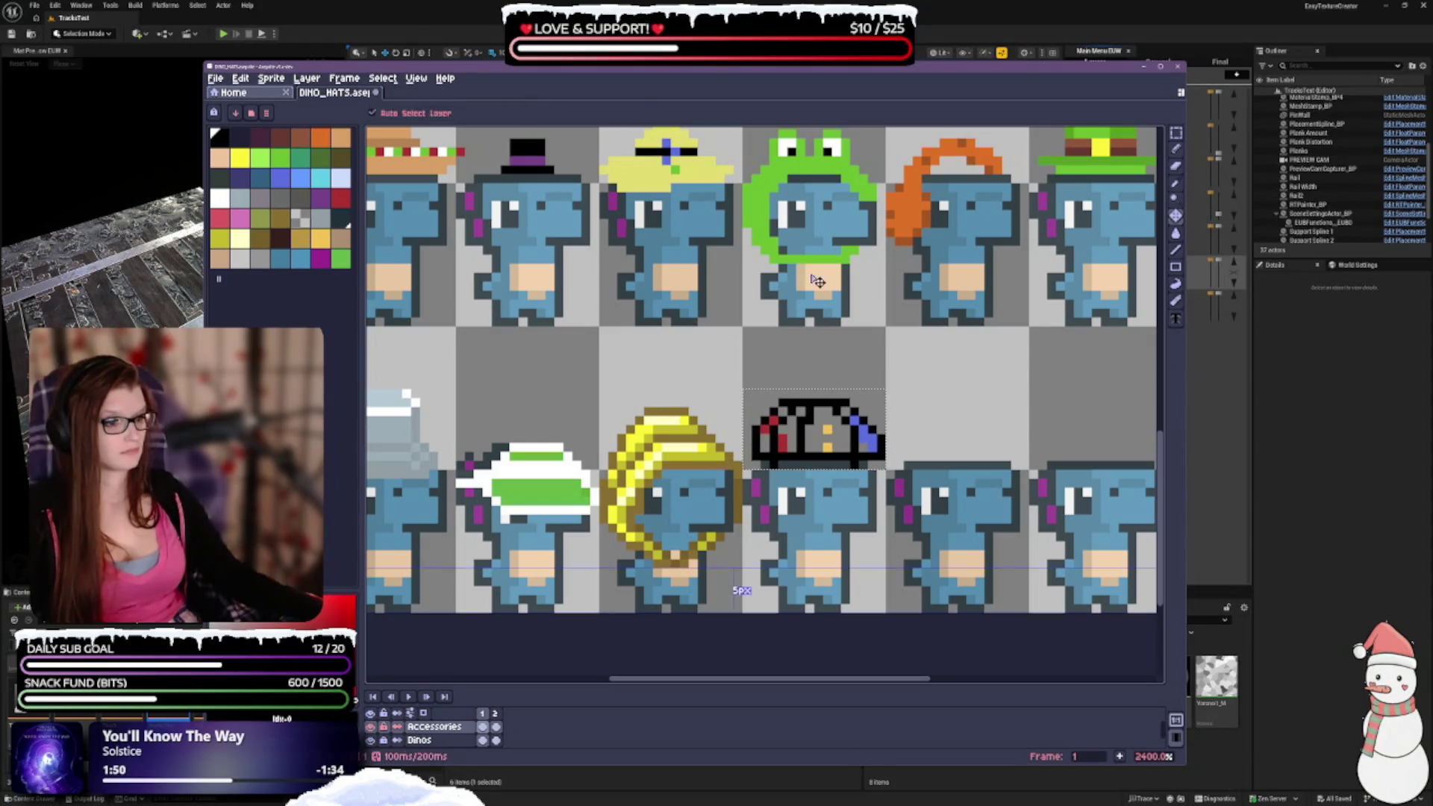
Undo the edge eraser stroke, then erase three stray dark pixels from the hat's lower left.
key("ctrl+z")
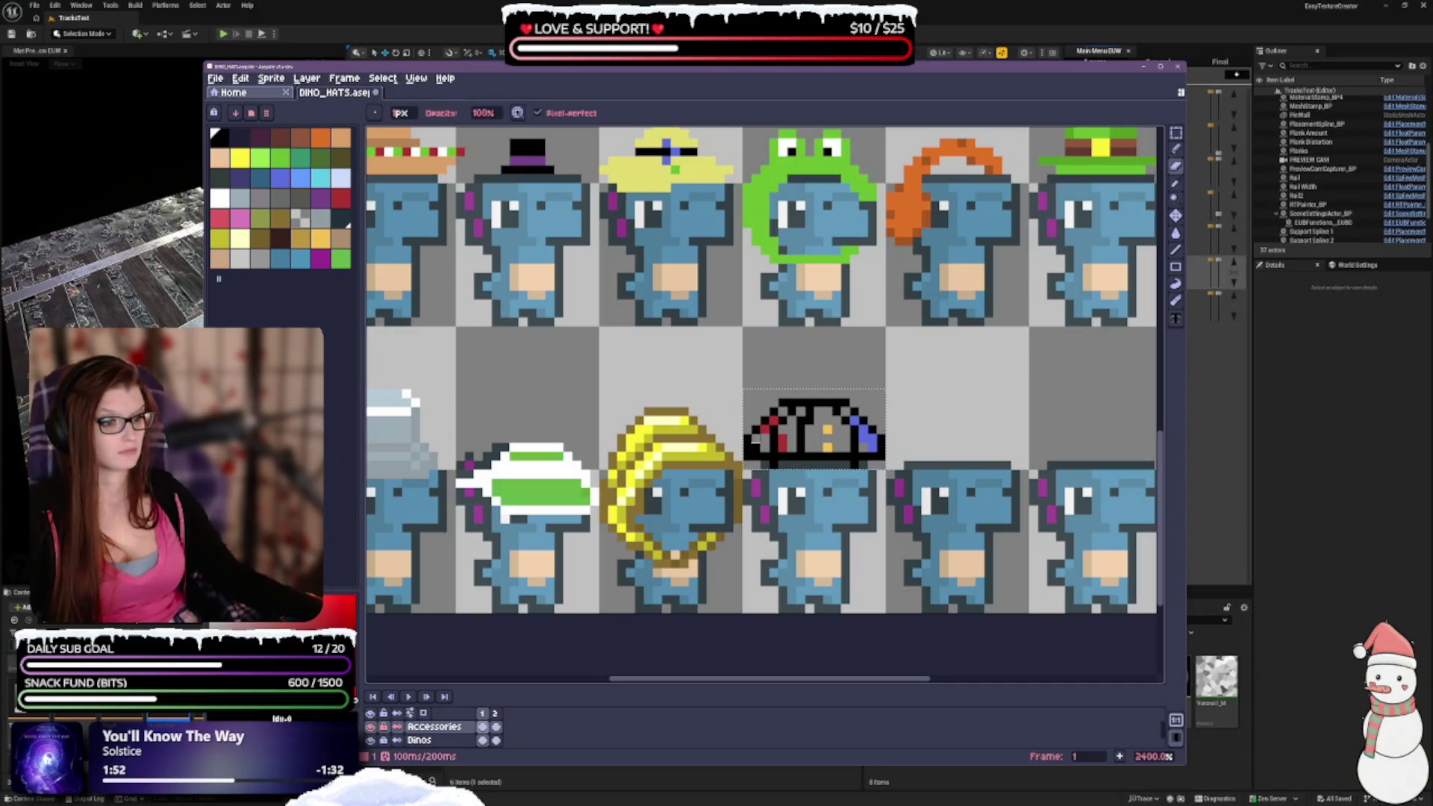
scroll(924, 409, "down", 2)
scroll(880, 374, "up", 3)
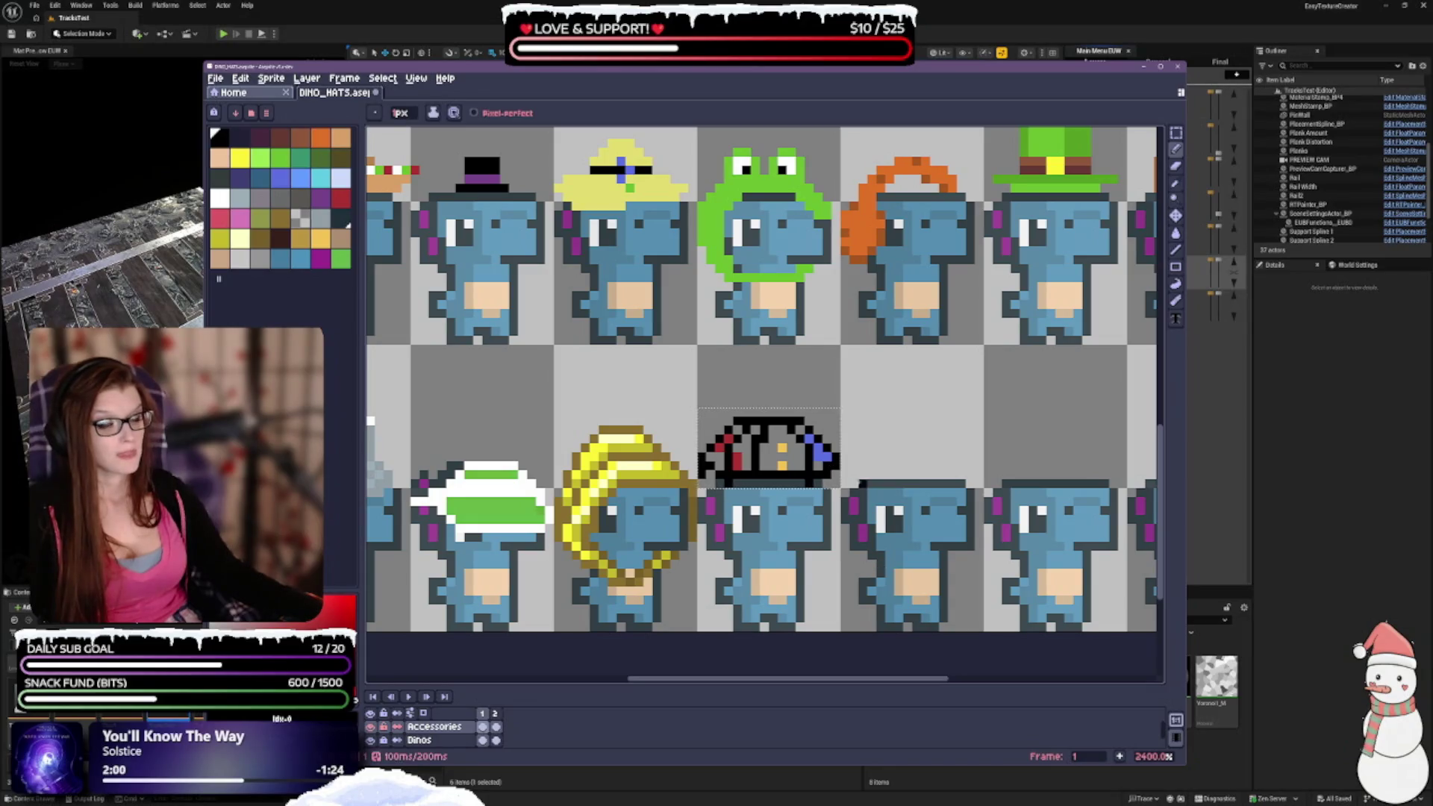
key("e")
key("b")
key("e")
left_click(756, 453)
left_click(757, 461)
key("b")
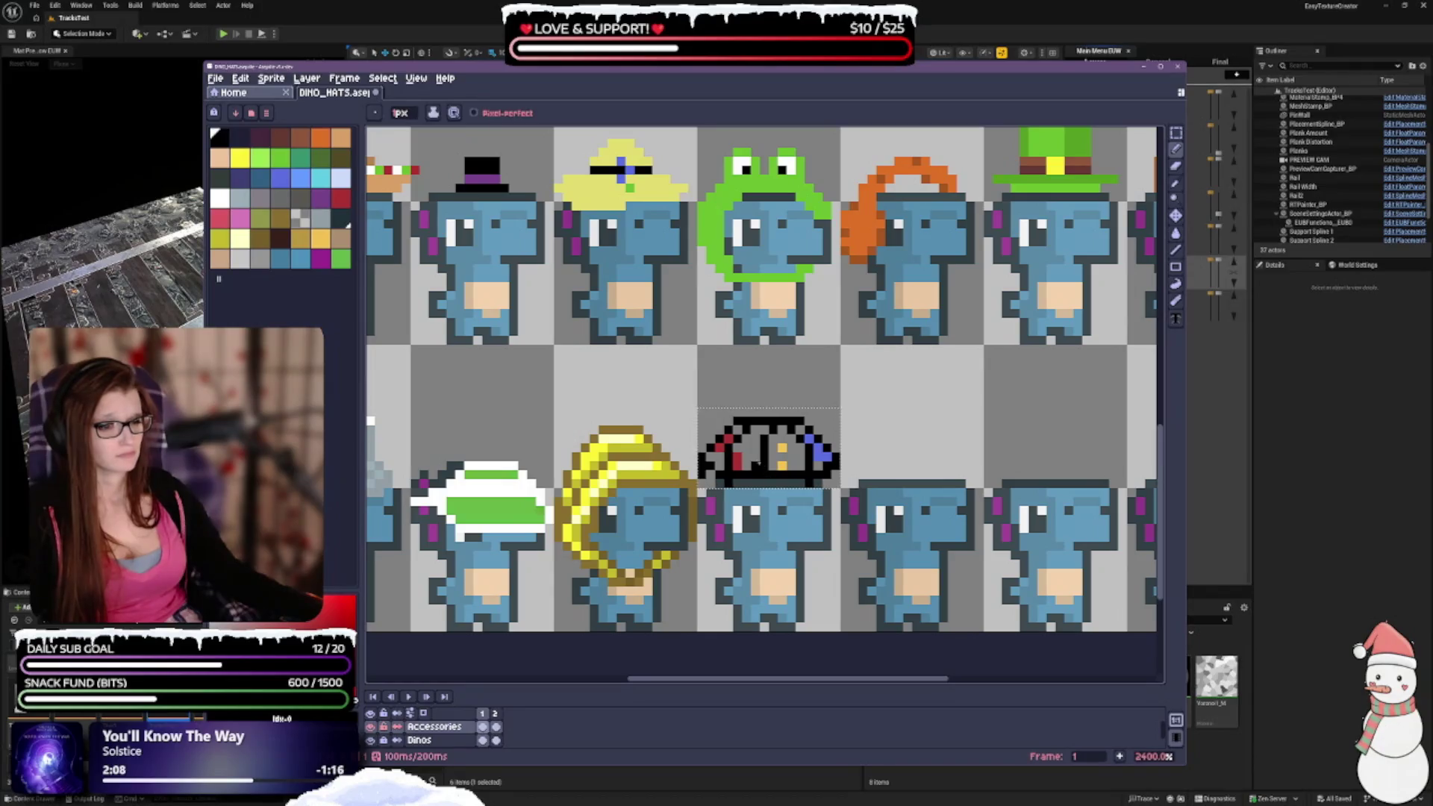
key("e")
left_click(756, 457)
key("b")
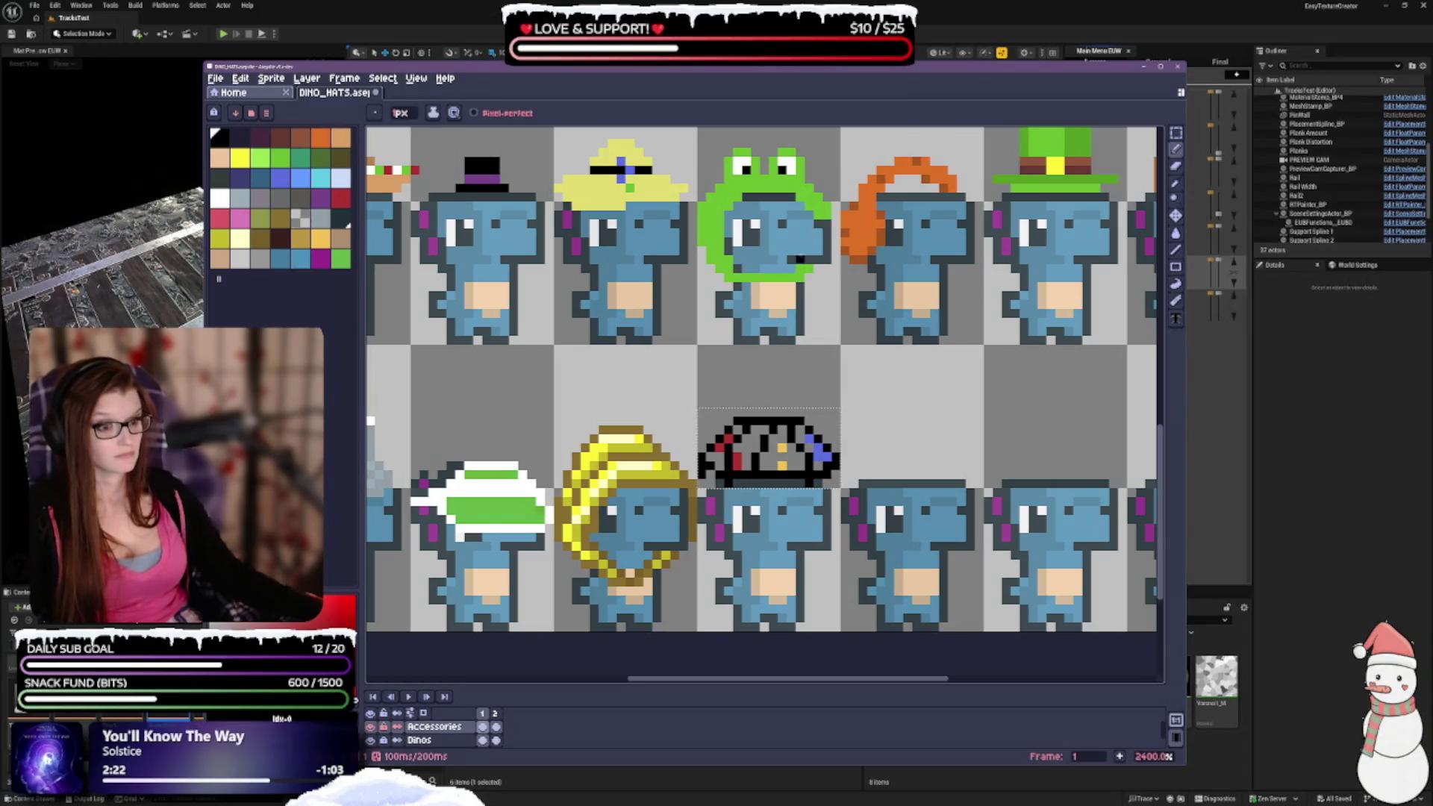
scroll(814, 461, "up", 1)
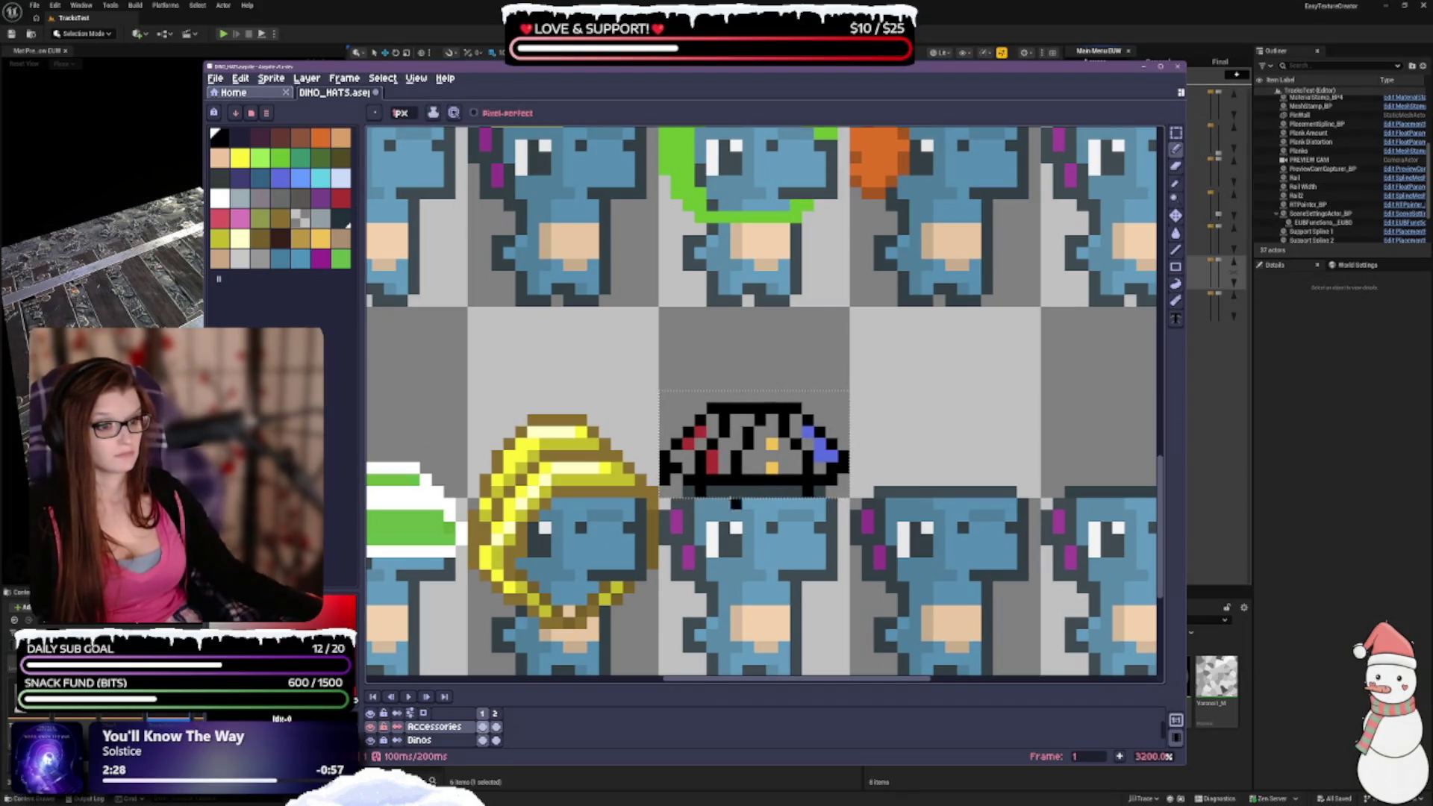
scroll(735, 504, "down", 3)
scroll(782, 440, "up", 2)
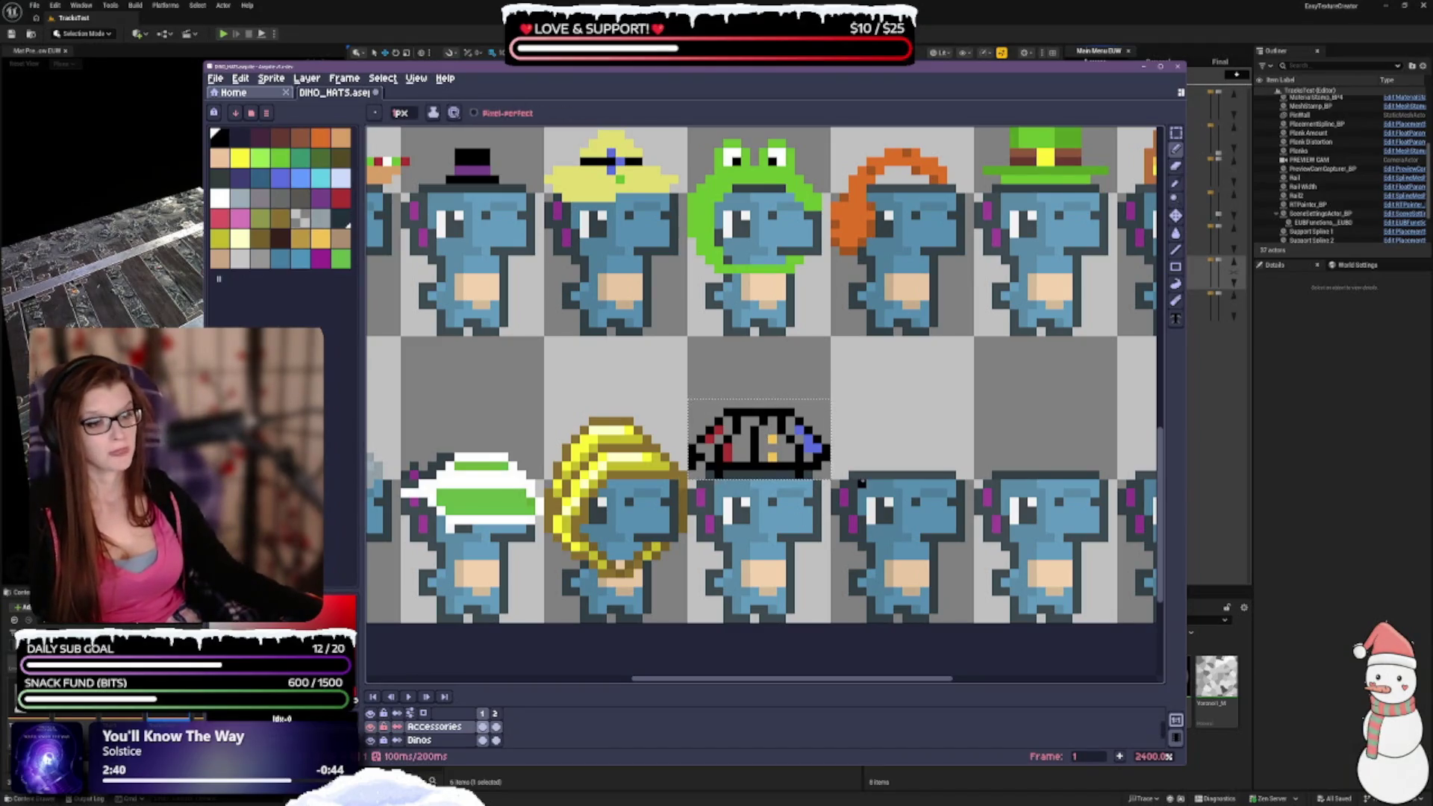
scroll(800, 520, "down", 3)
scroll(830, 556, "up", 3)
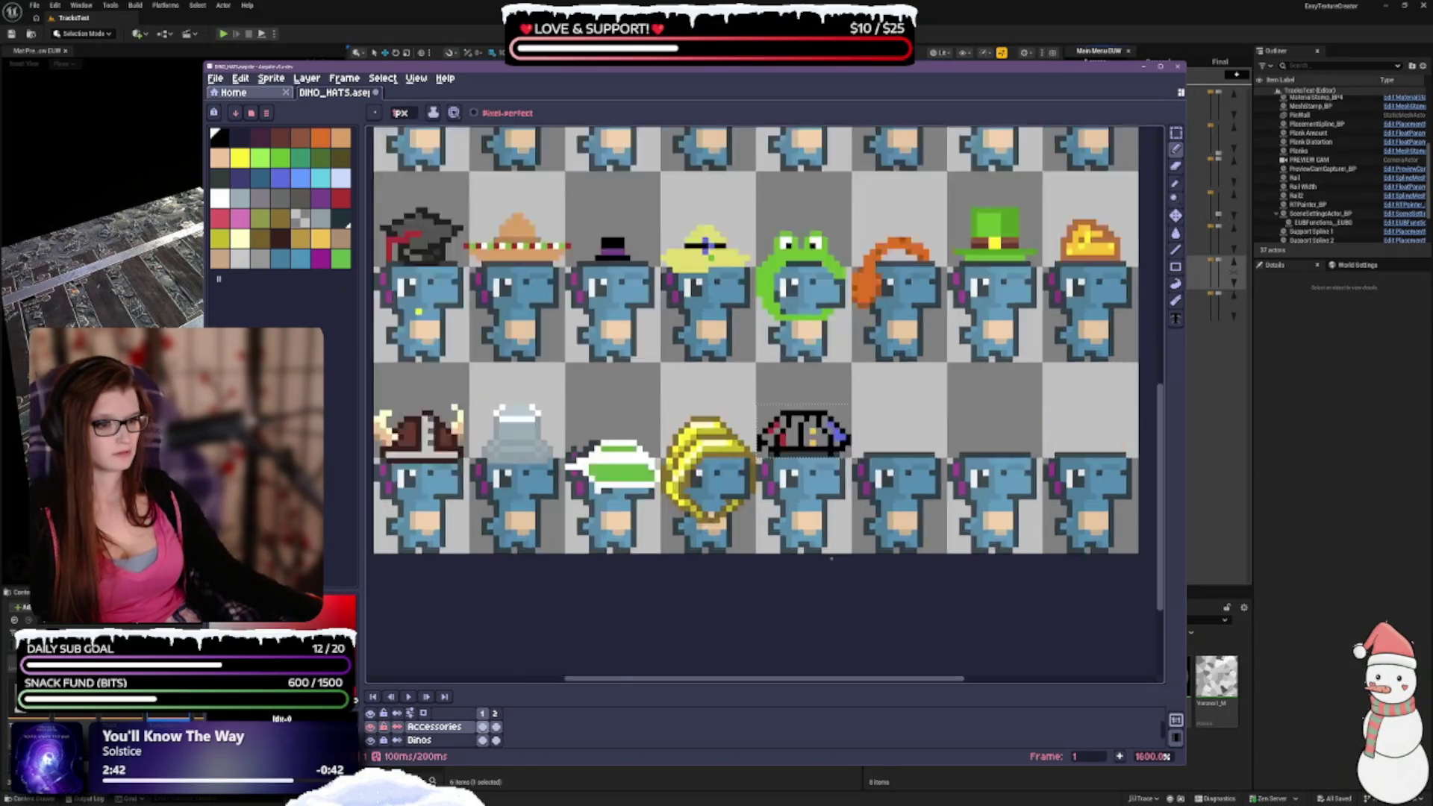
Undo the latest pencil pixels on the hat while keeping the redone eraser change.
key("ctrl+z")
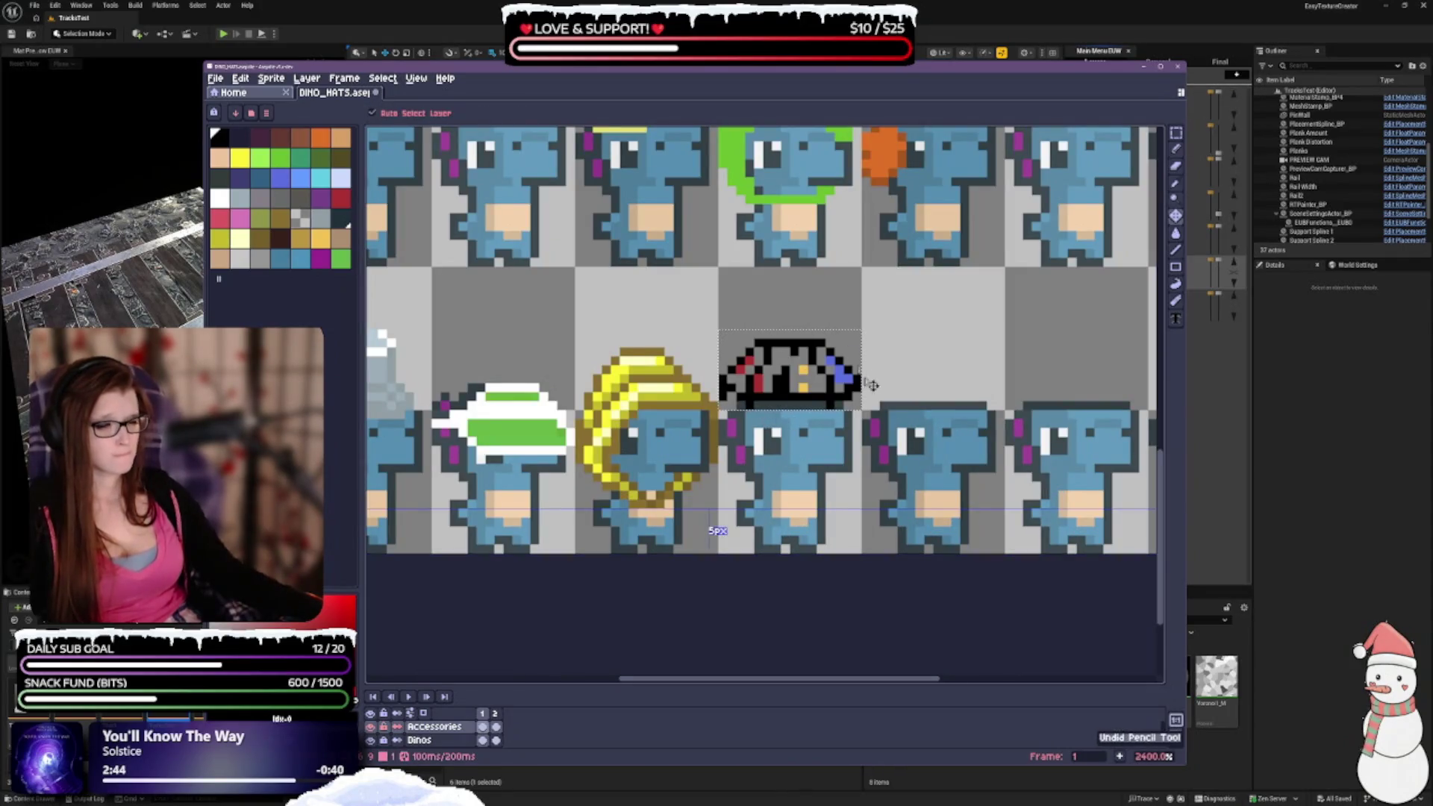
key("ctrl+z")
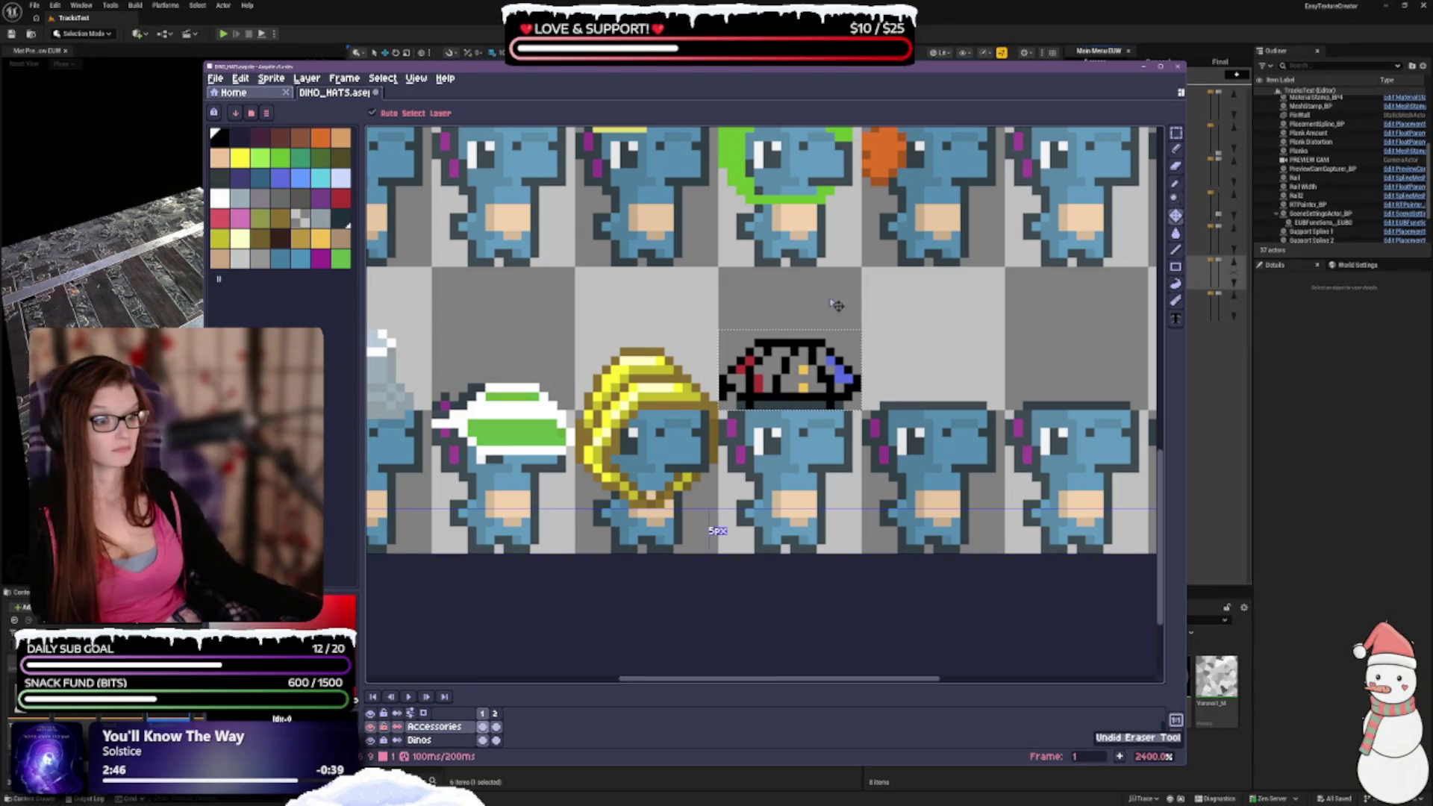
key("ctrl+y")
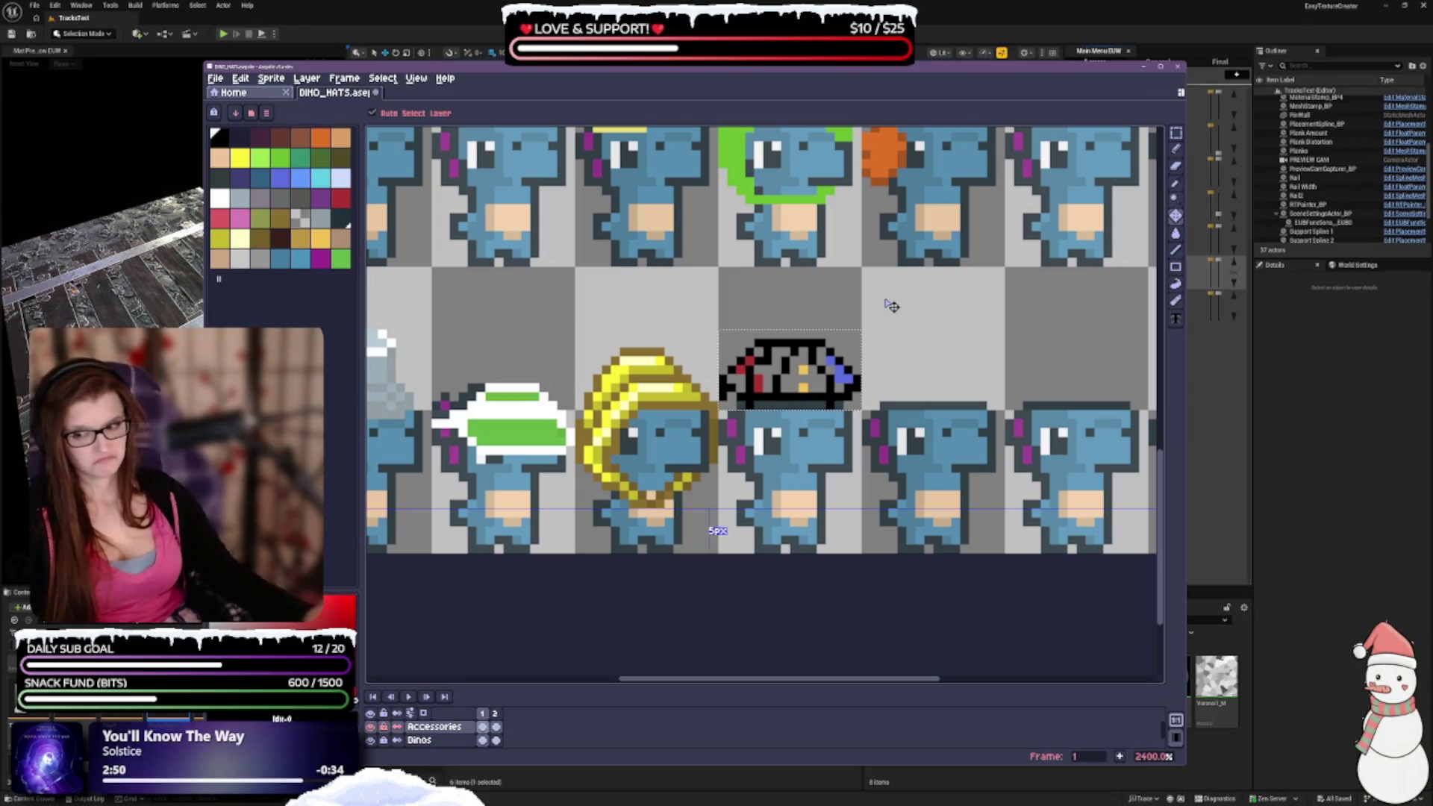
key("ctrl+z")
key("b")
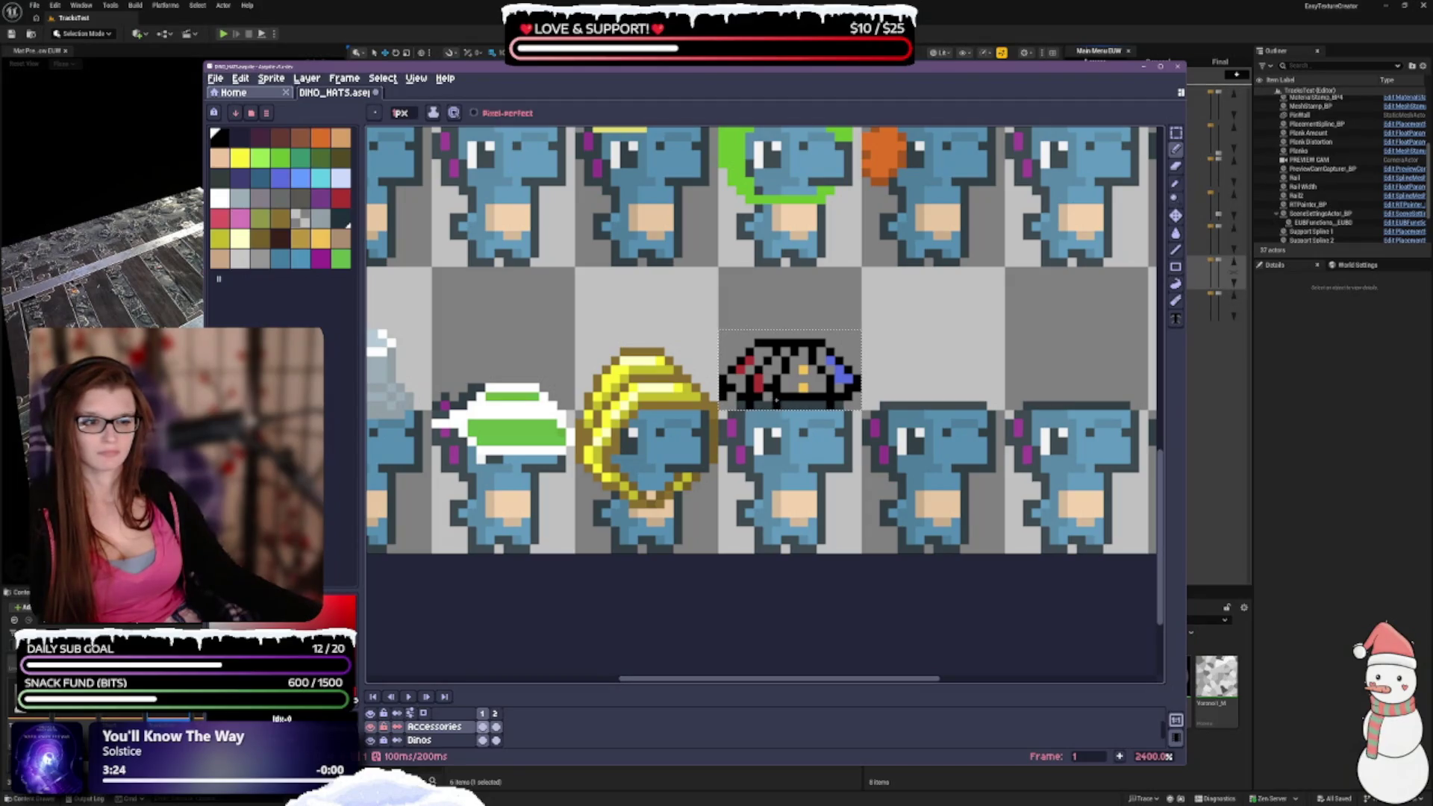
scroll(769, 389, "up", 1)
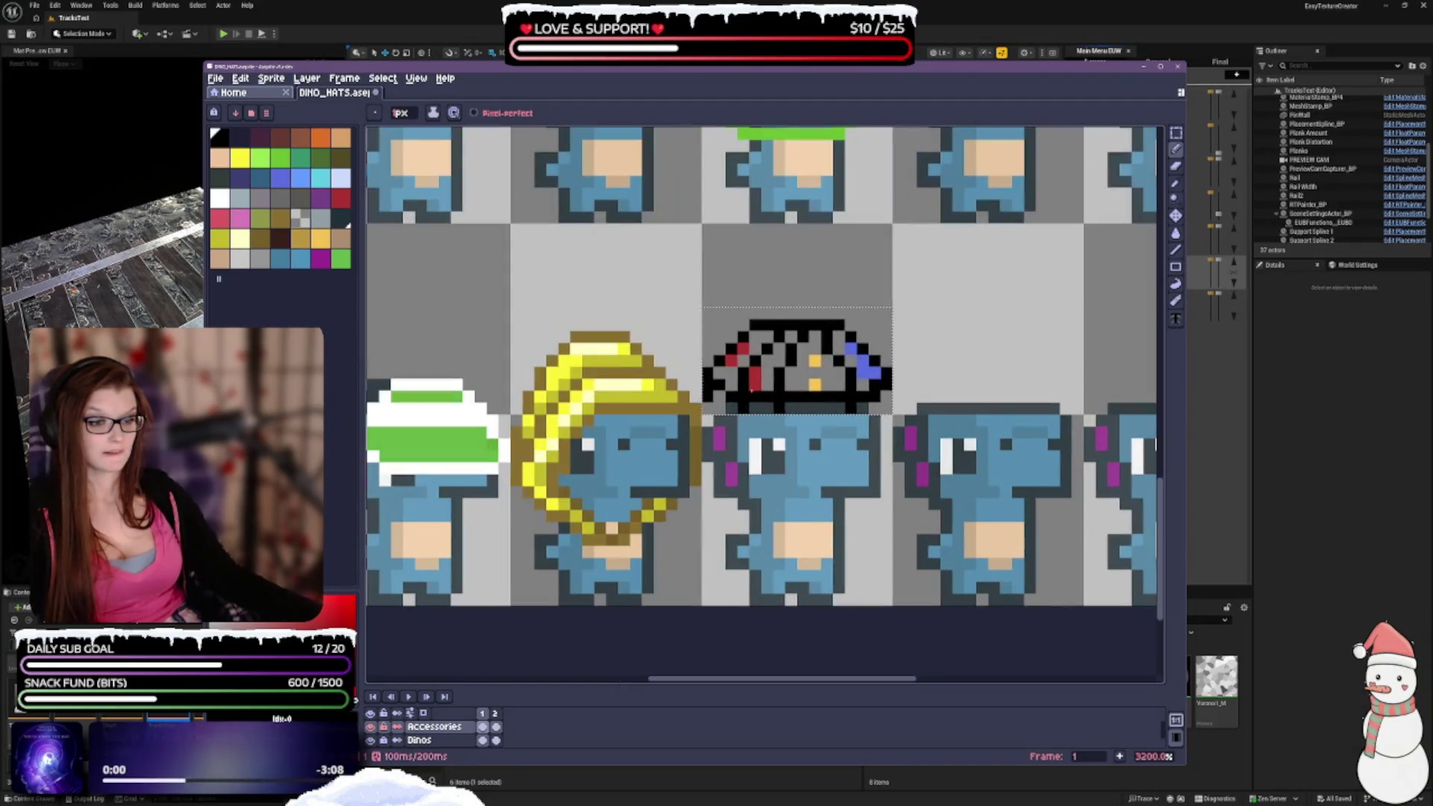
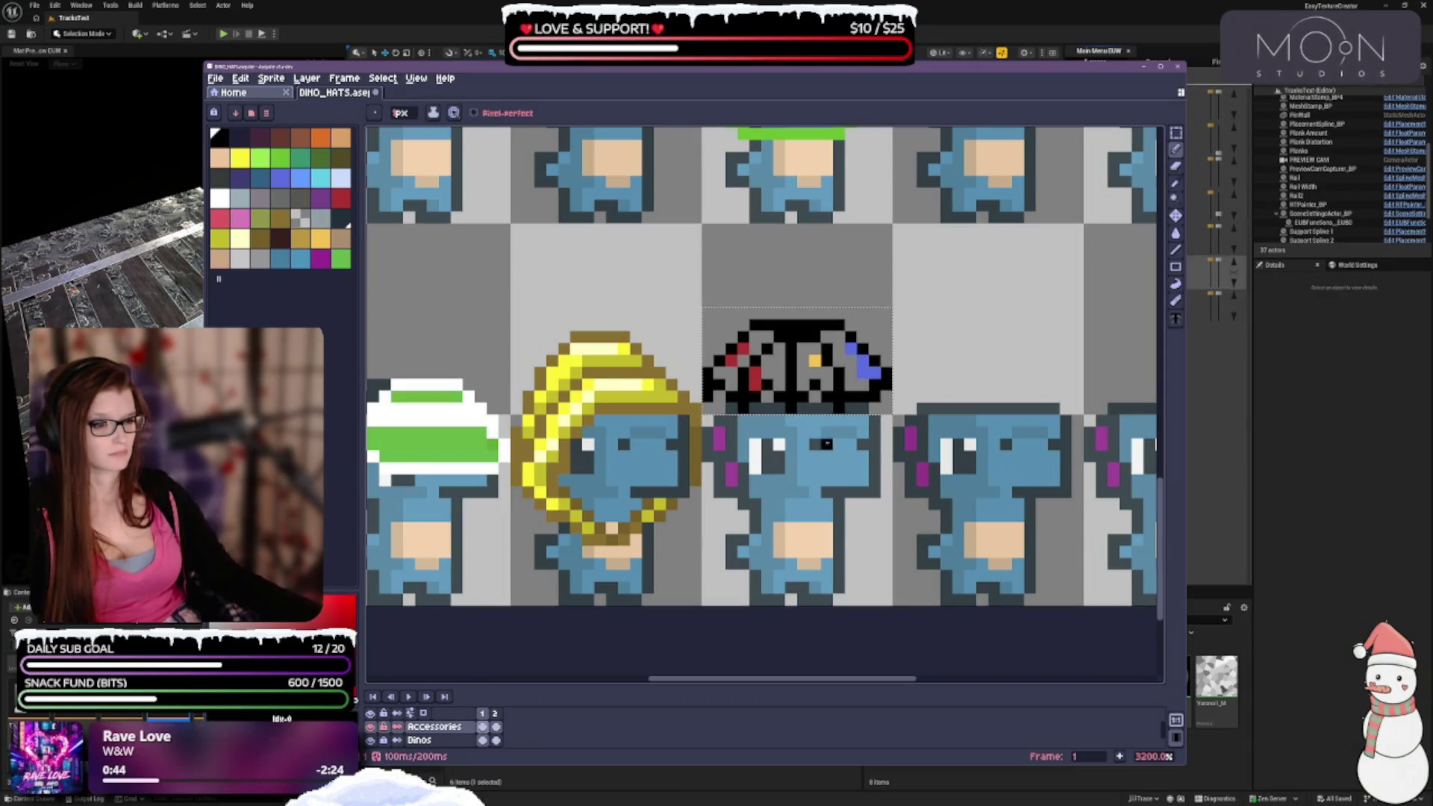
Switch to the Pencil and paint a dark pixel on the umbrella hat.
scroll(800, 397, "down", 3)
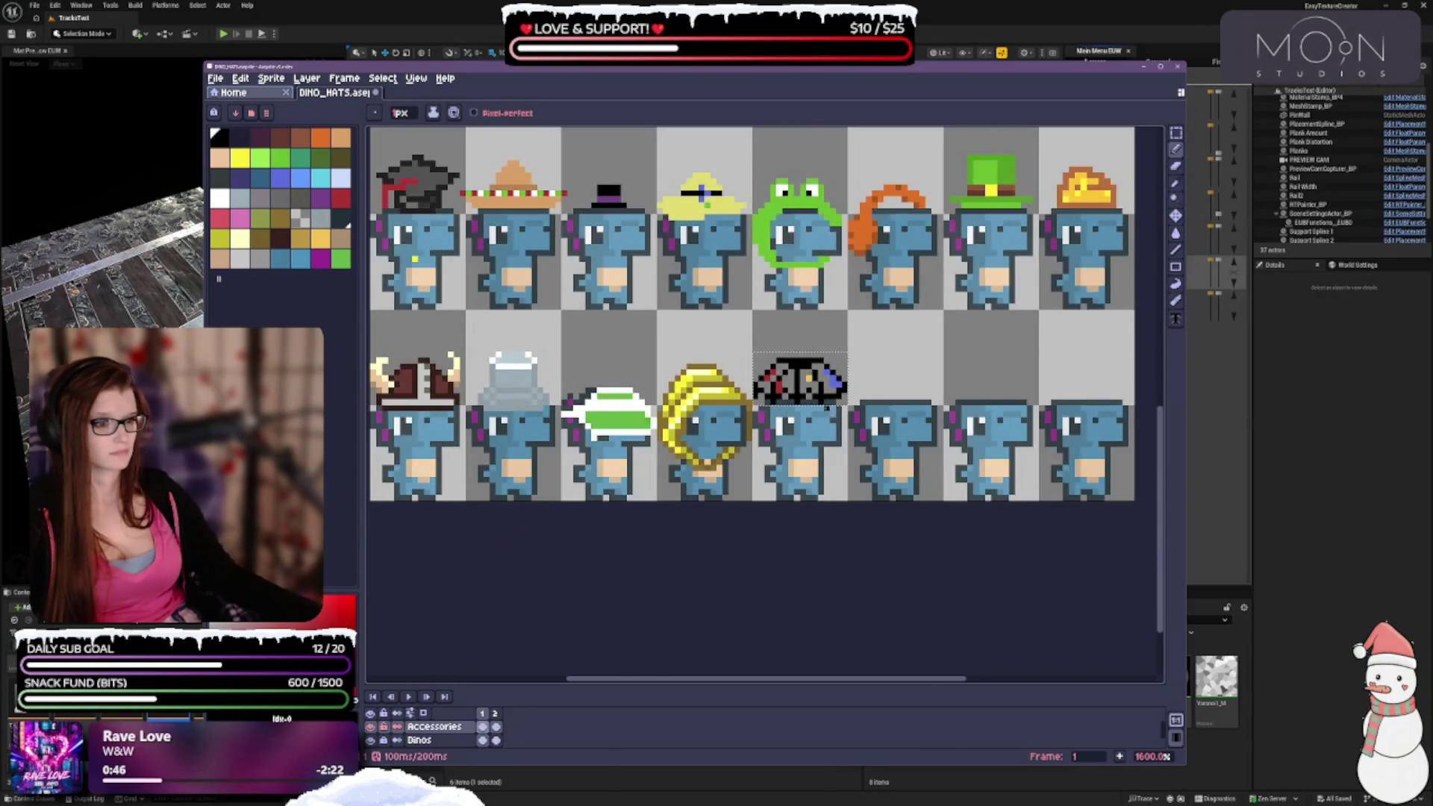
scroll(801, 396, "up", 3)
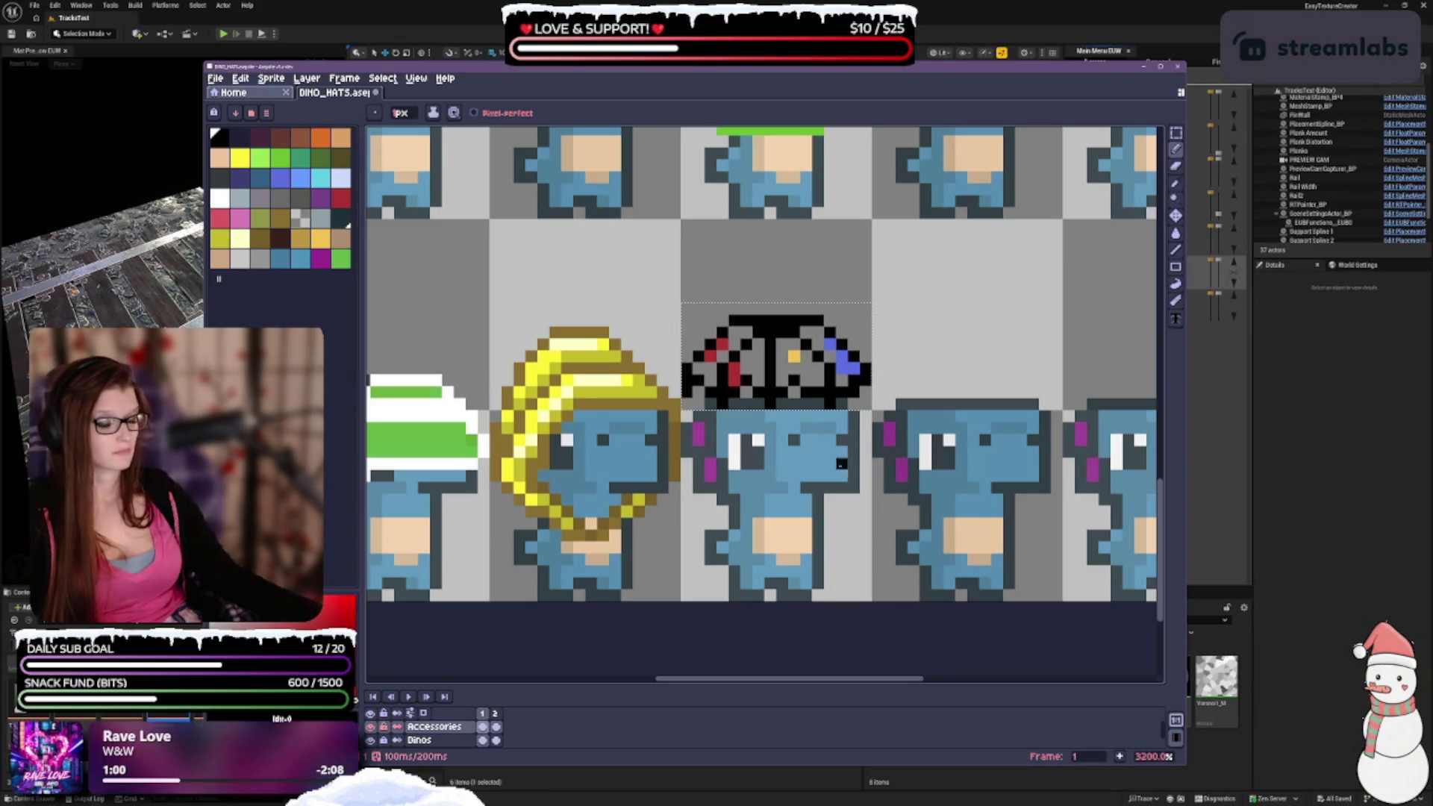
scroll(841, 464, "down", 2)
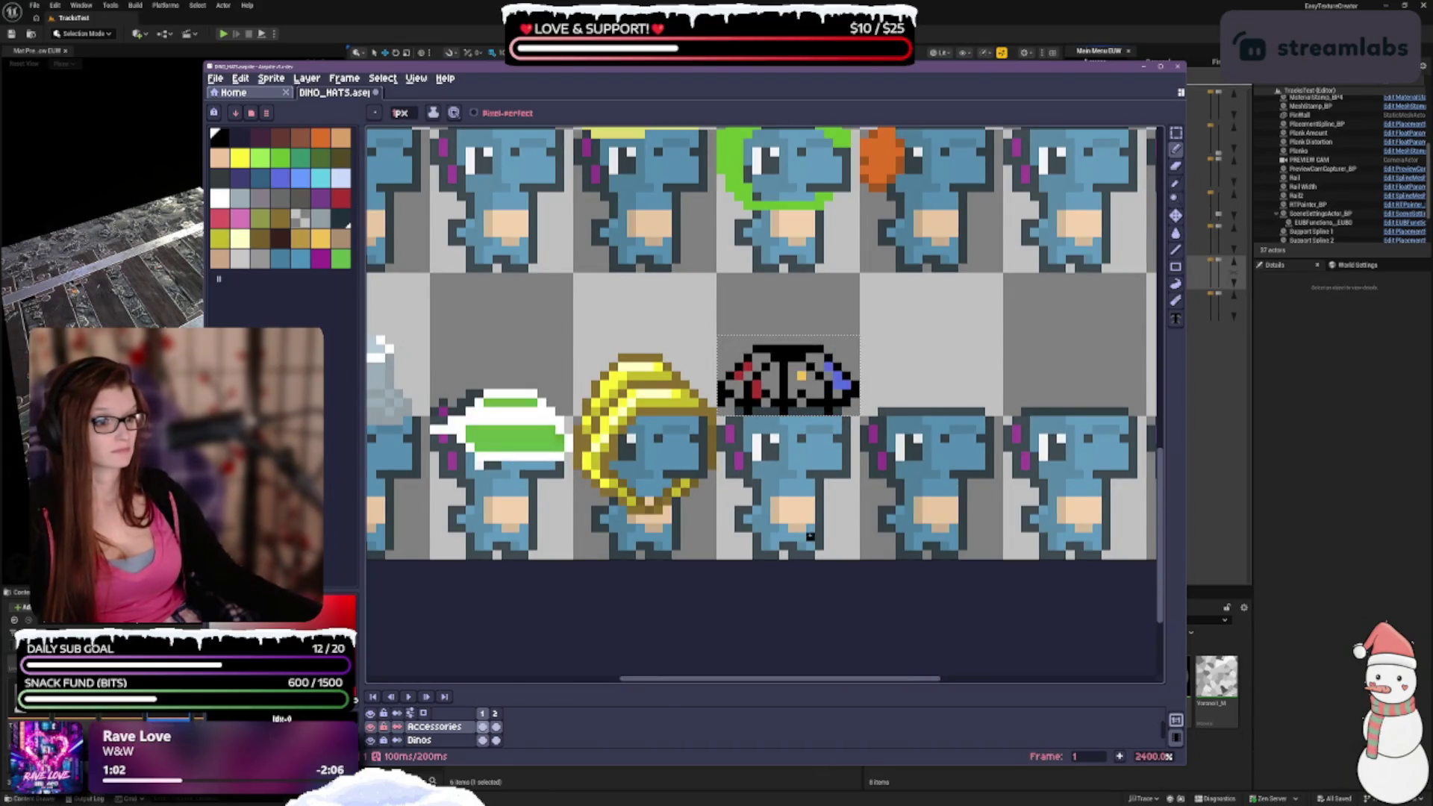
scroll(810, 536, "up", 3)
key("b")
scroll(746, 321, "down", 2)
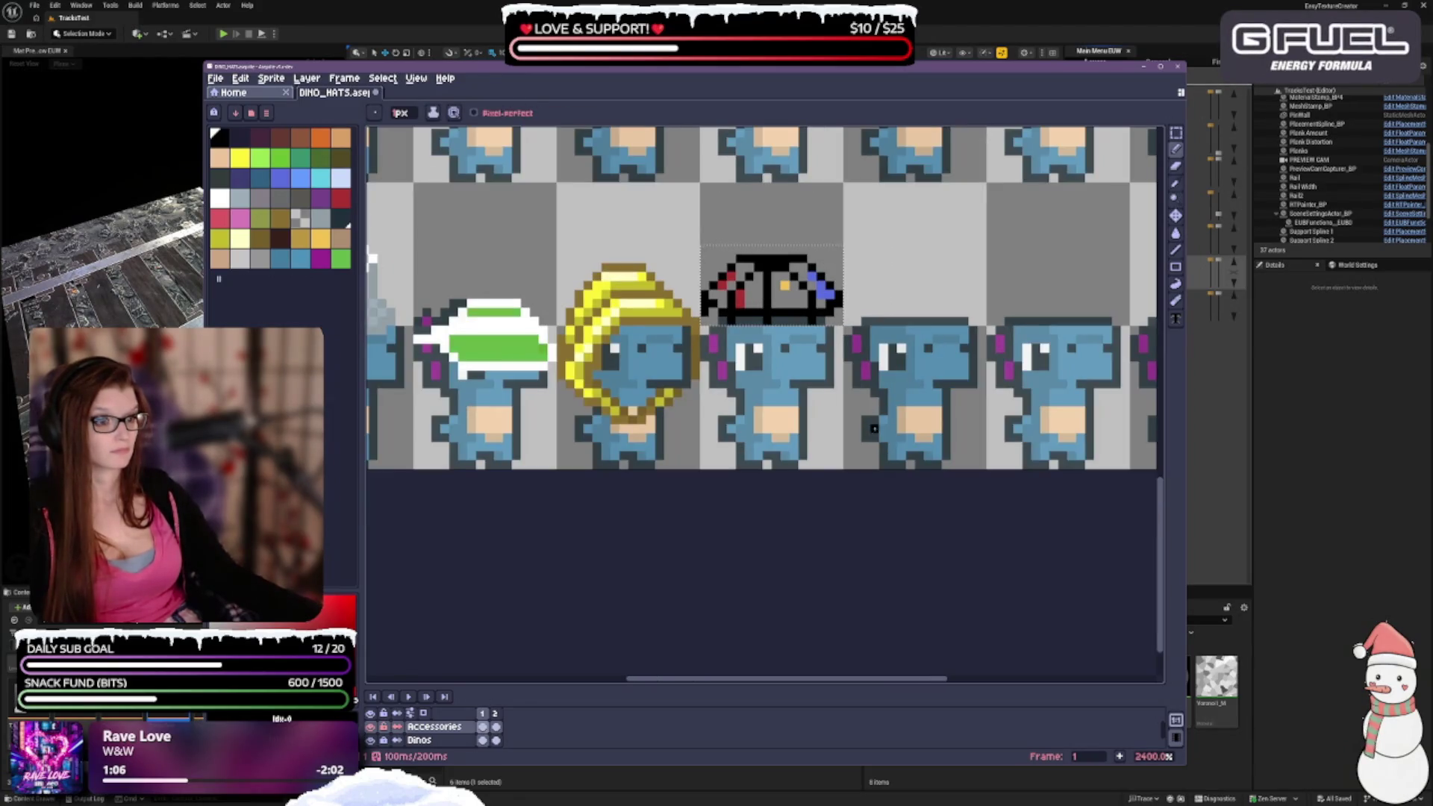
scroll(873, 428, "up", 1)
left_click(715, 399)
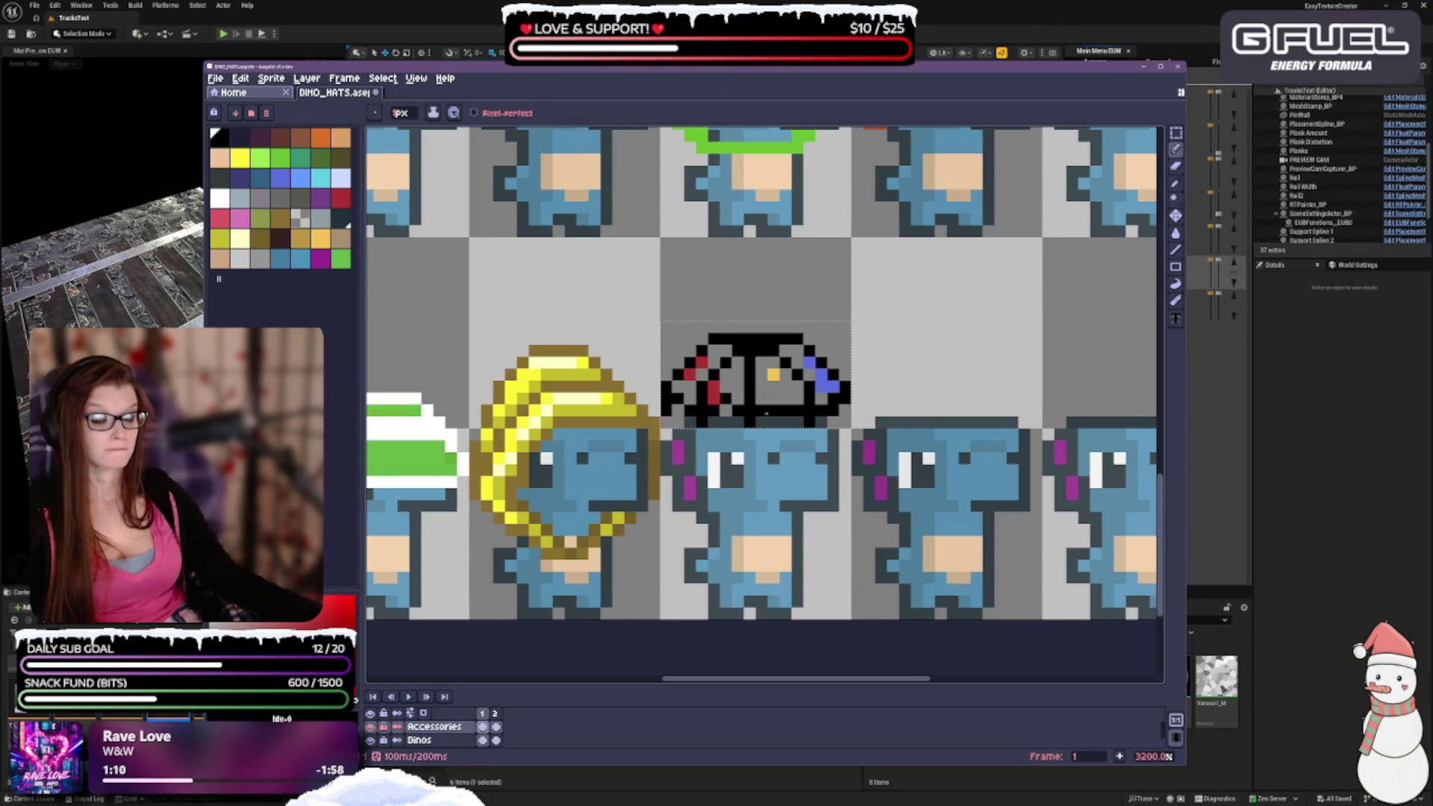
Recolour pixels along the umbrella hat's blue right edge.
scroll(750, 506, "down", 3)
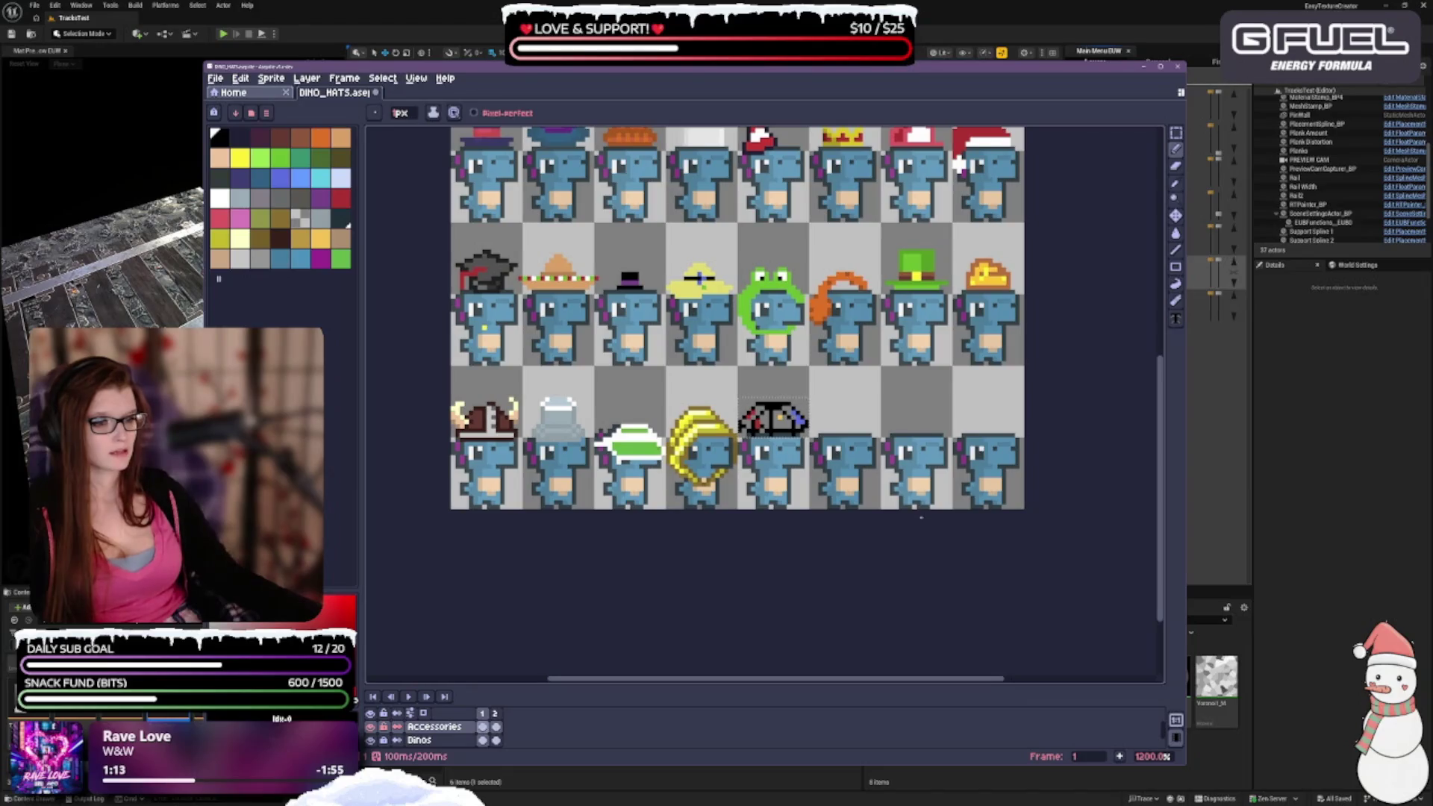
scroll(832, 496, "up", 3)
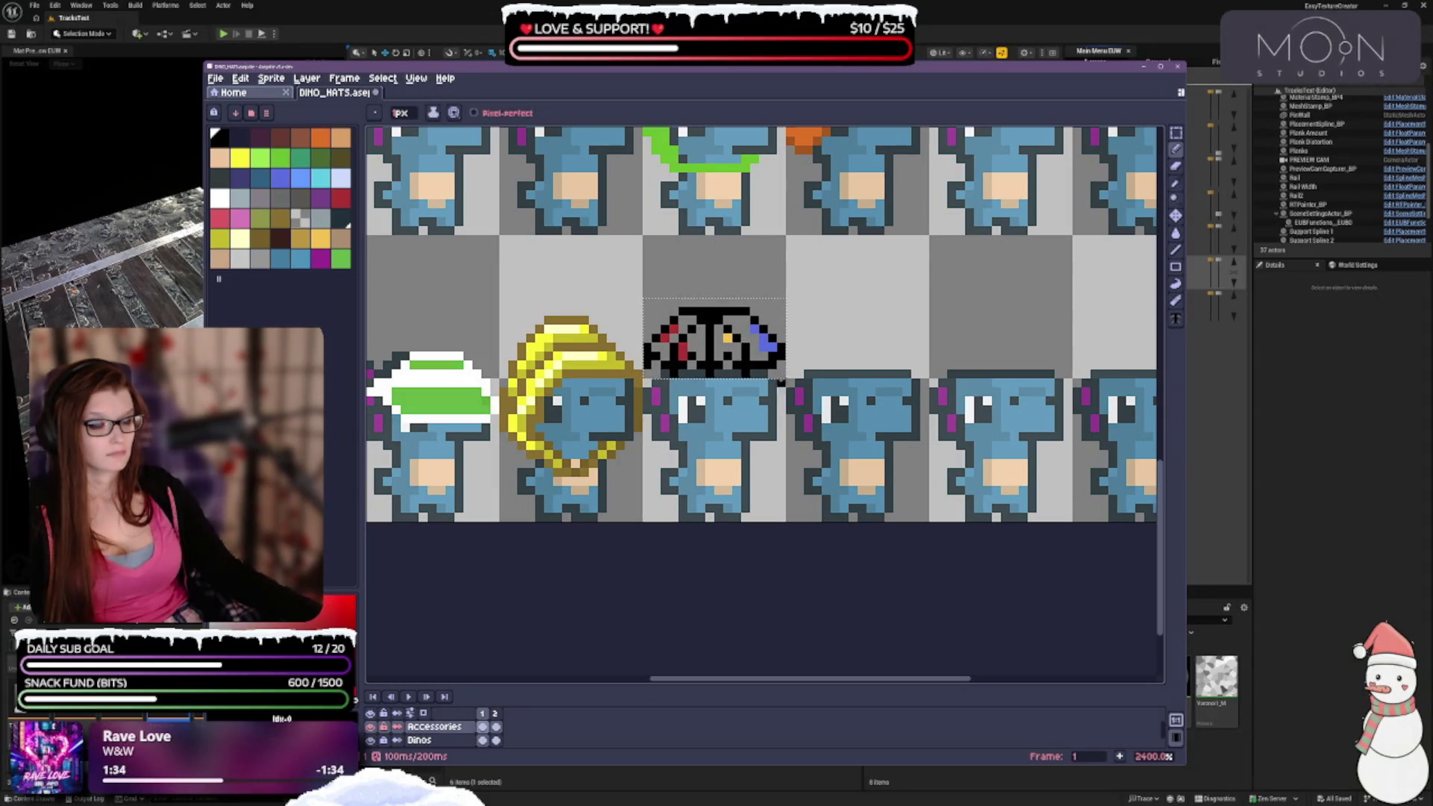
scroll(688, 318, "up", 1)
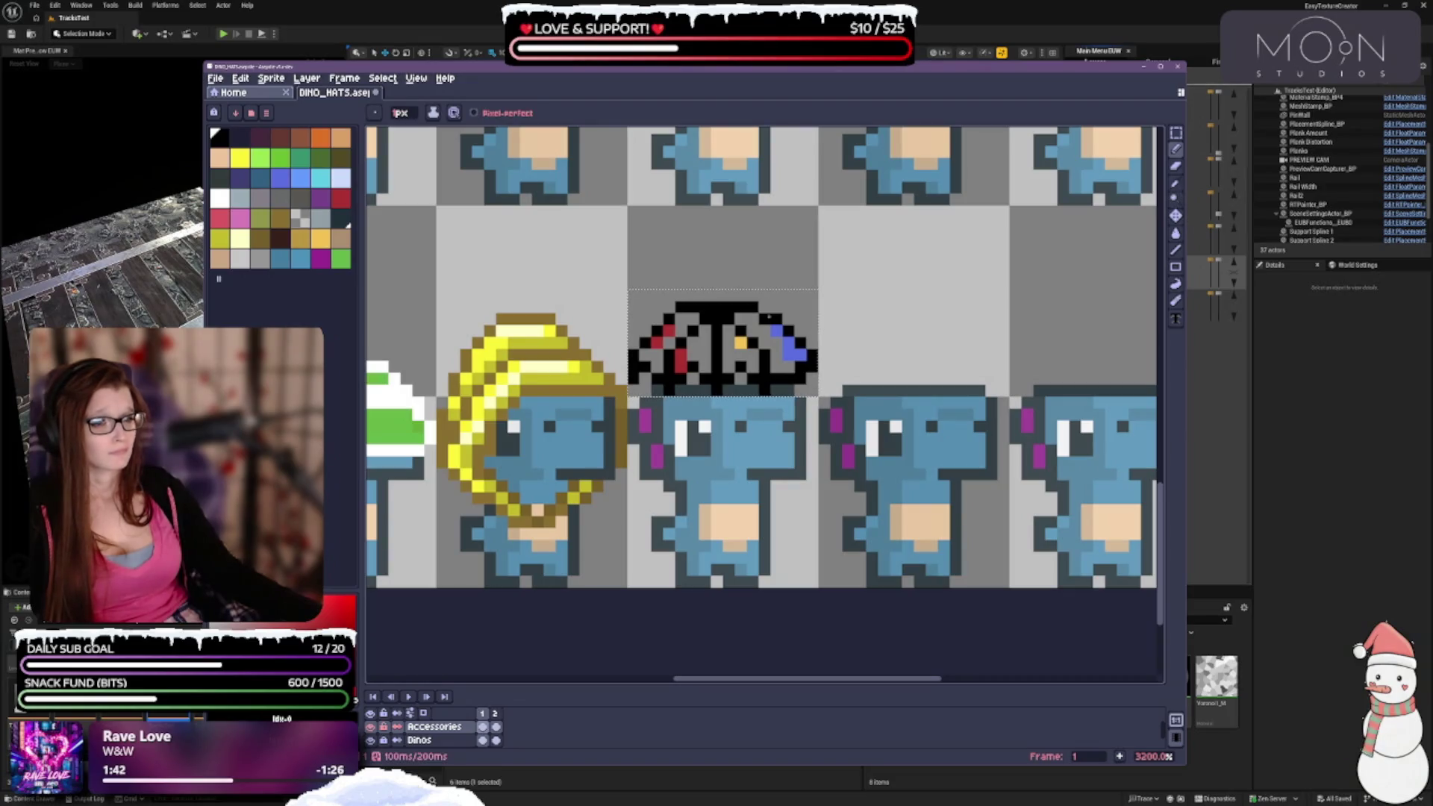
left_click(777, 328)
Repaint a few pixels on the hat's edge, then undo that Pencil stroke.
left_click(788, 342)
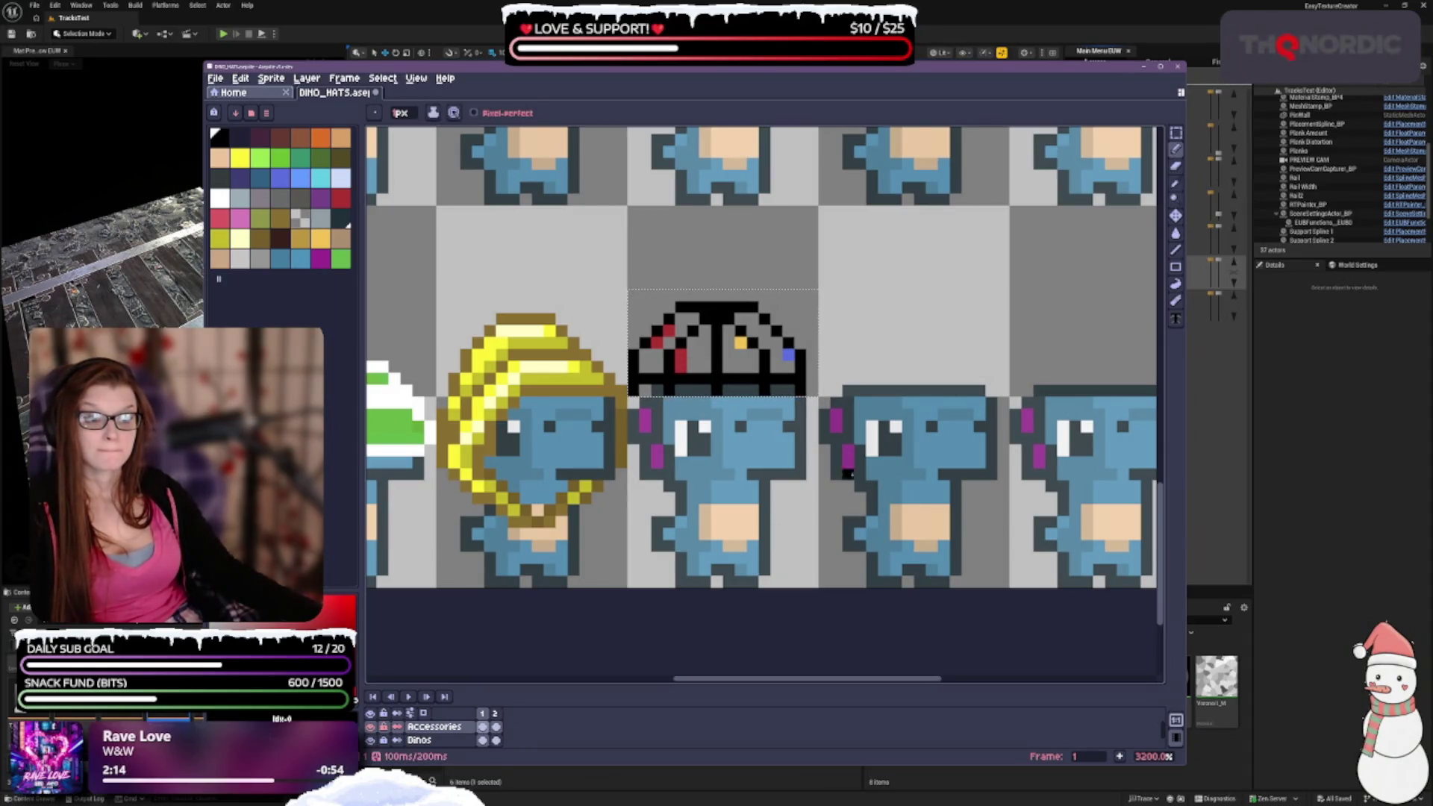
scroll(848, 473, "down", 6)
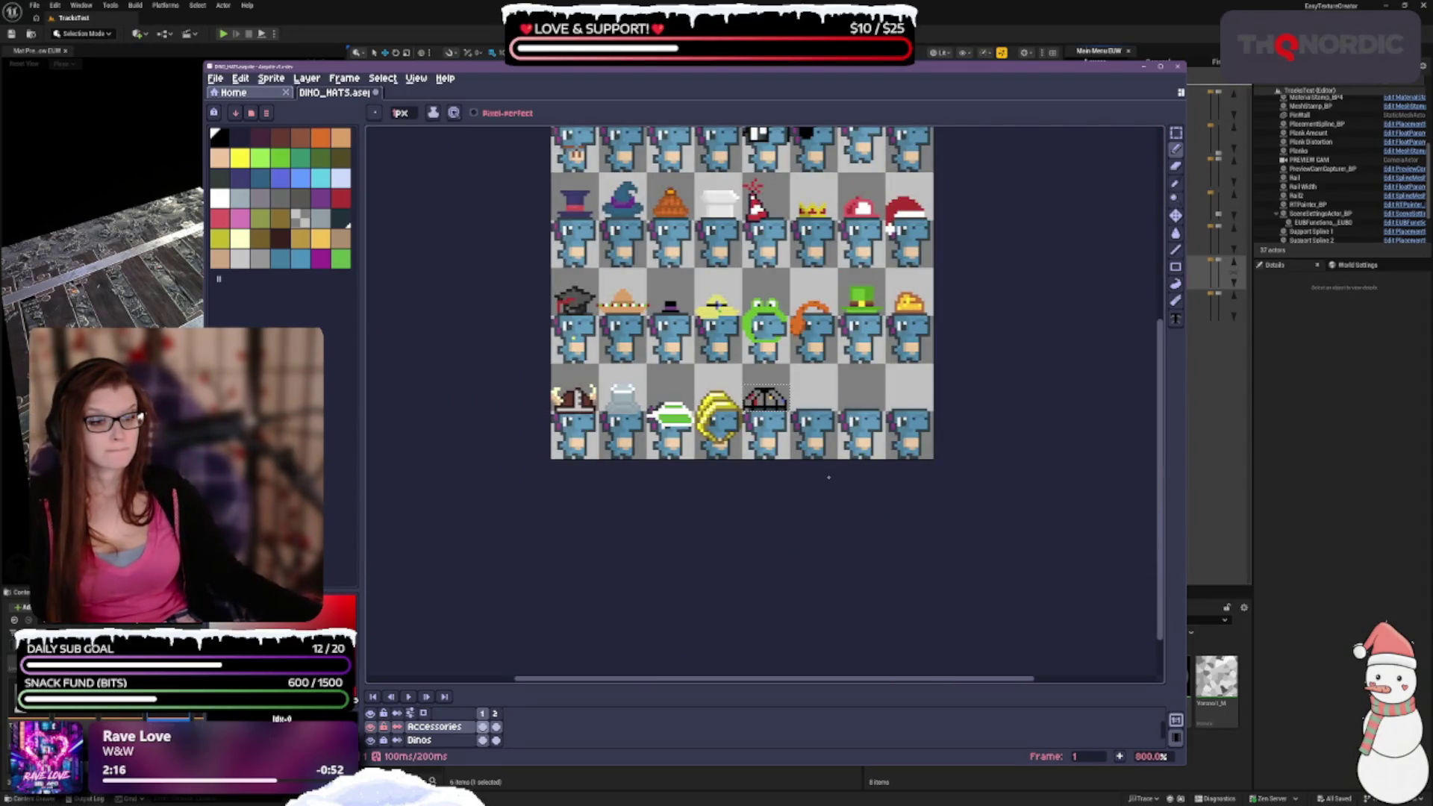
scroll(828, 476, "up", 3)
key("ctrl+z")
key("ctrl+z")
key("ctrl+z")
key("ctrl+z")
key("ctrl+z")
key("ctrl+z")
key("ctrl+z")
Undo the previous eraser stroke on the hat, then alternate between Pencil and Eraser.
key("ctrl+z")
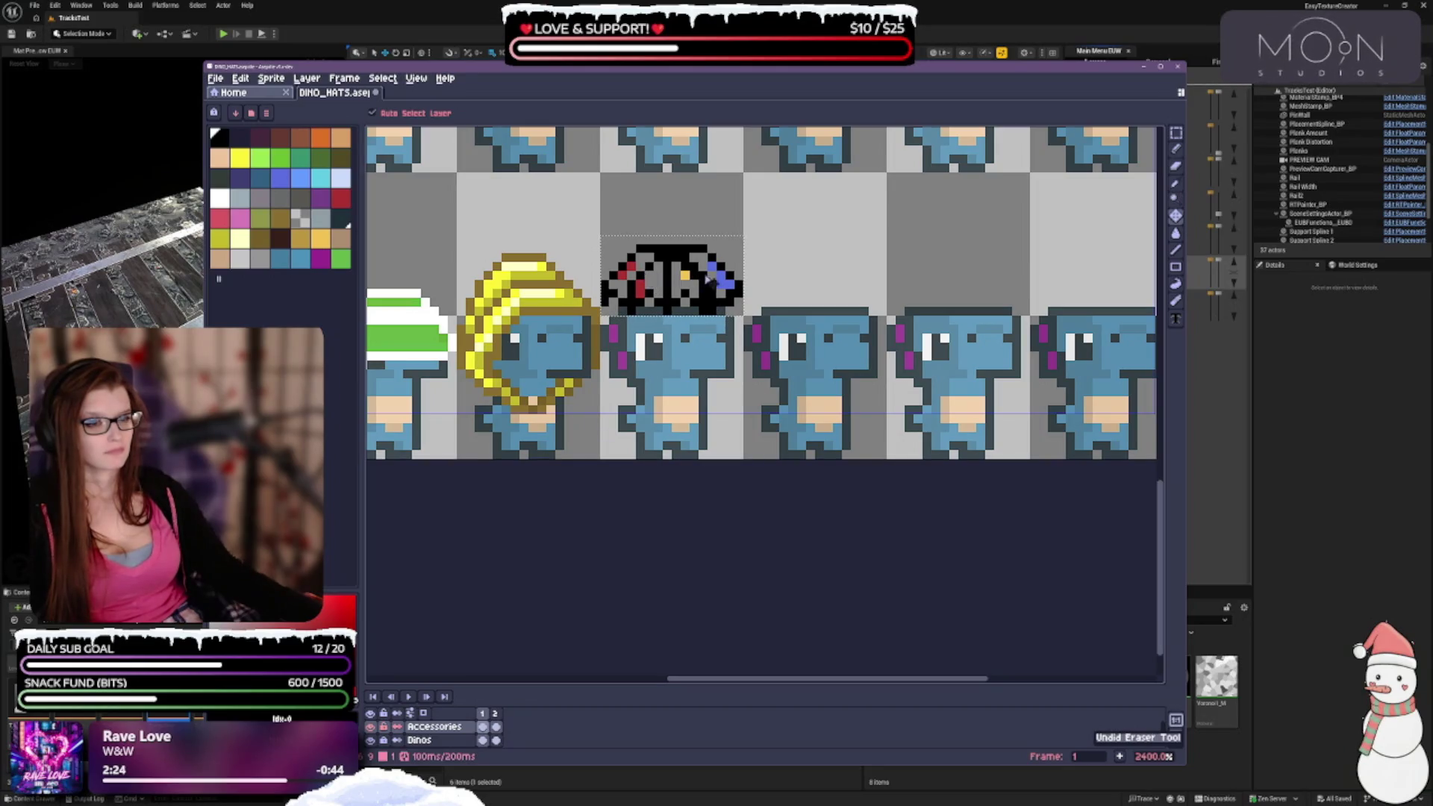
scroll(705, 279, "up", 1)
key("ctrl+z")
key("ctrl+z")
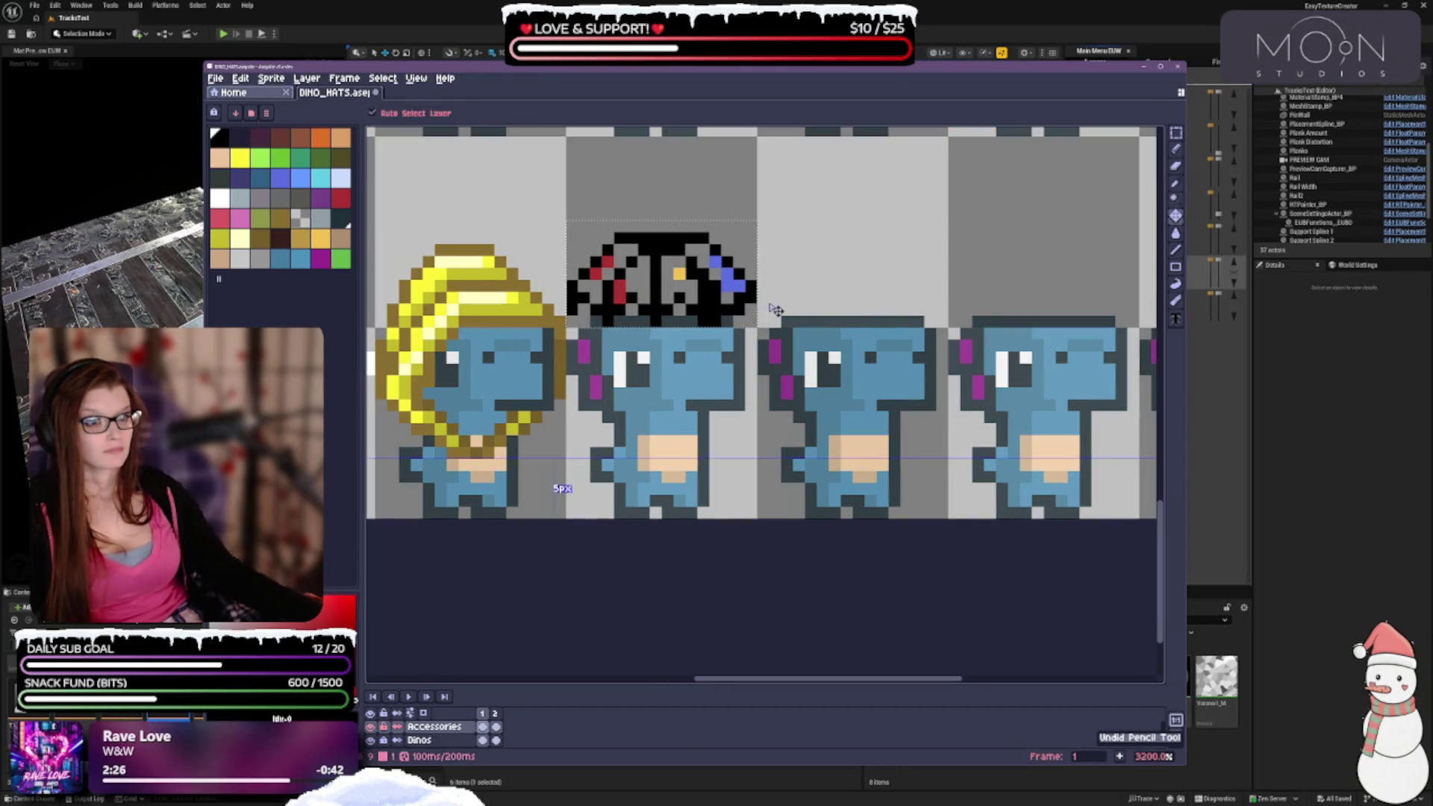
key("b")
scroll(776, 310, "down", 2)
scroll(756, 312, "up", 1)
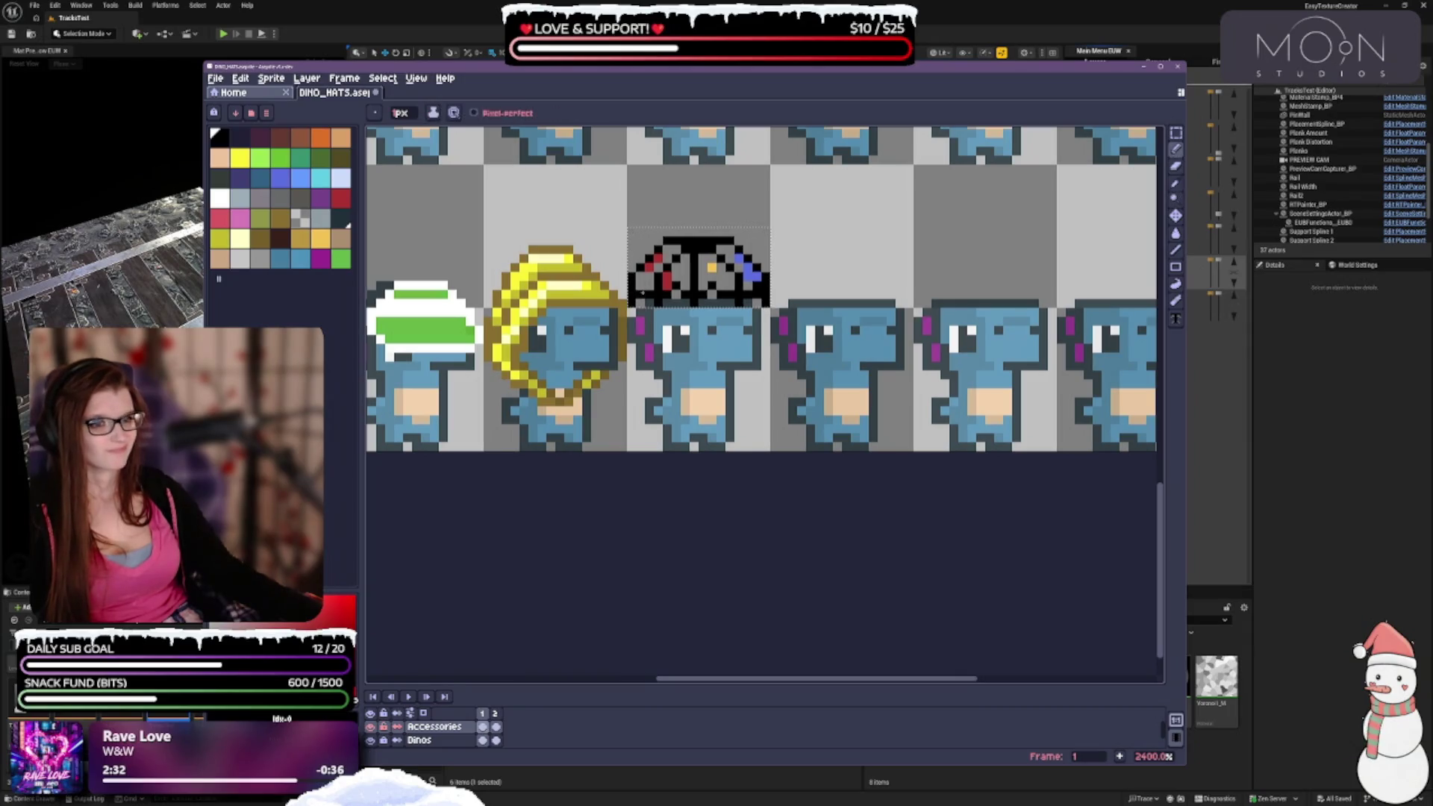
scroll(729, 321, "down", 2)
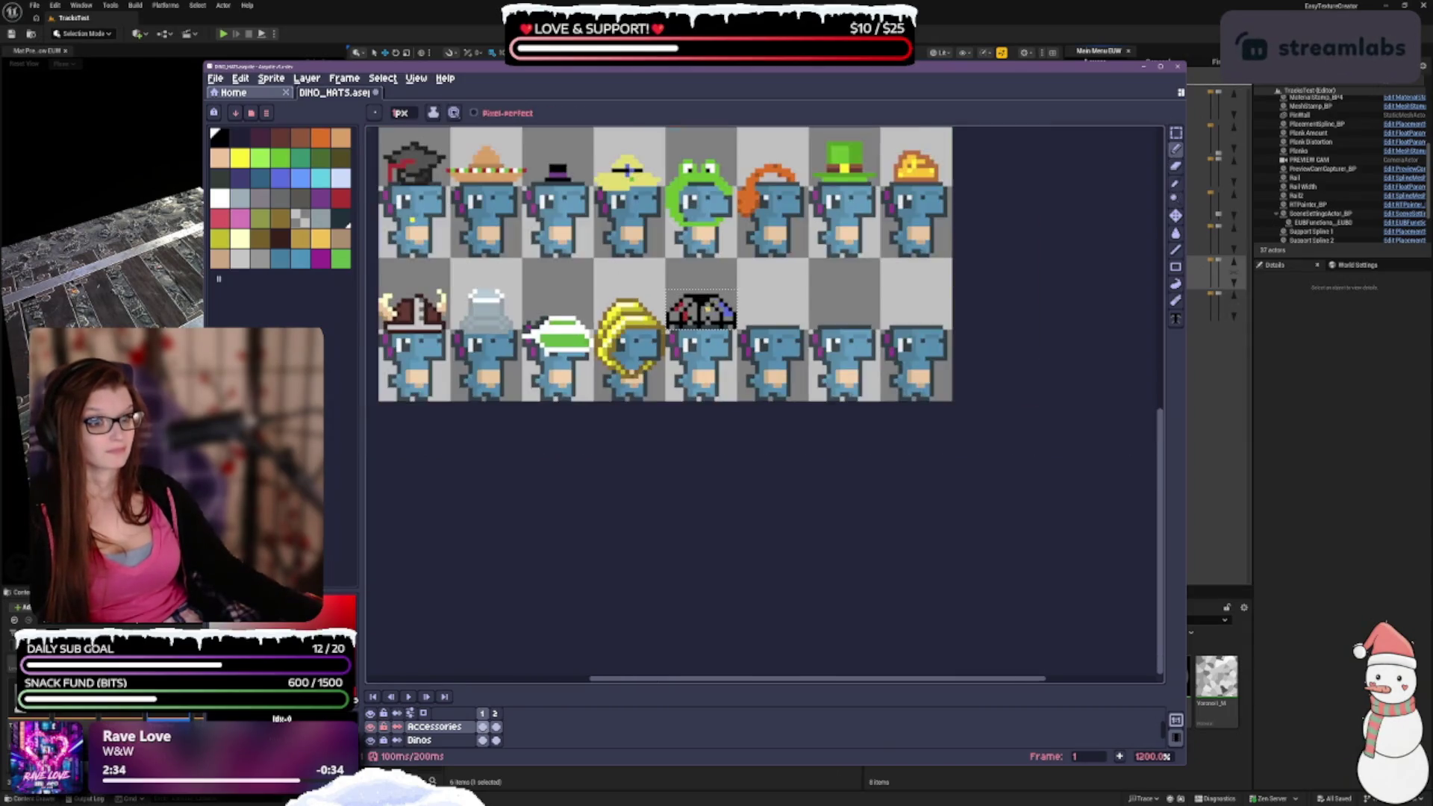
scroll(701, 321, "up", 2)
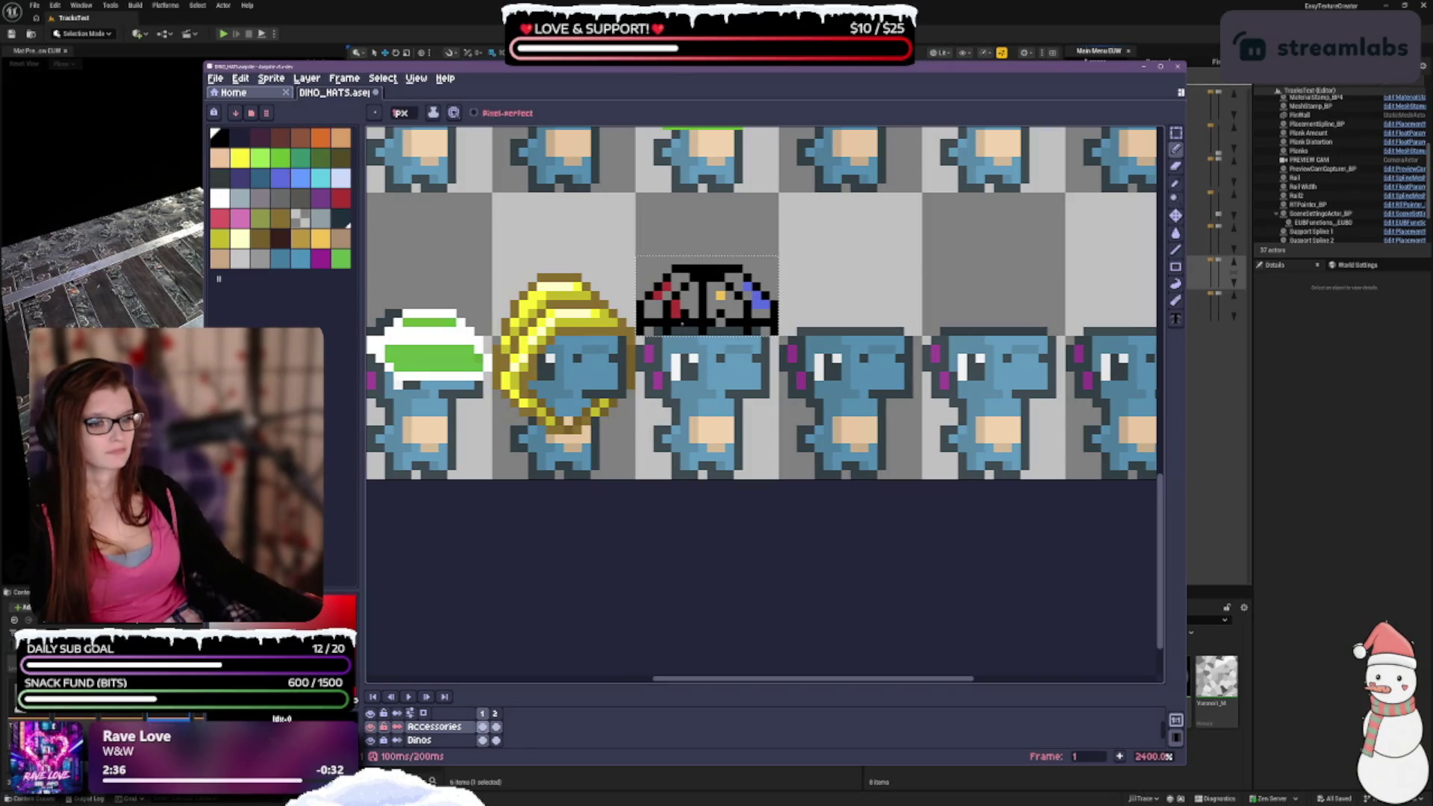
key("e")
key("b")
scroll(782, 392, "down", 1)
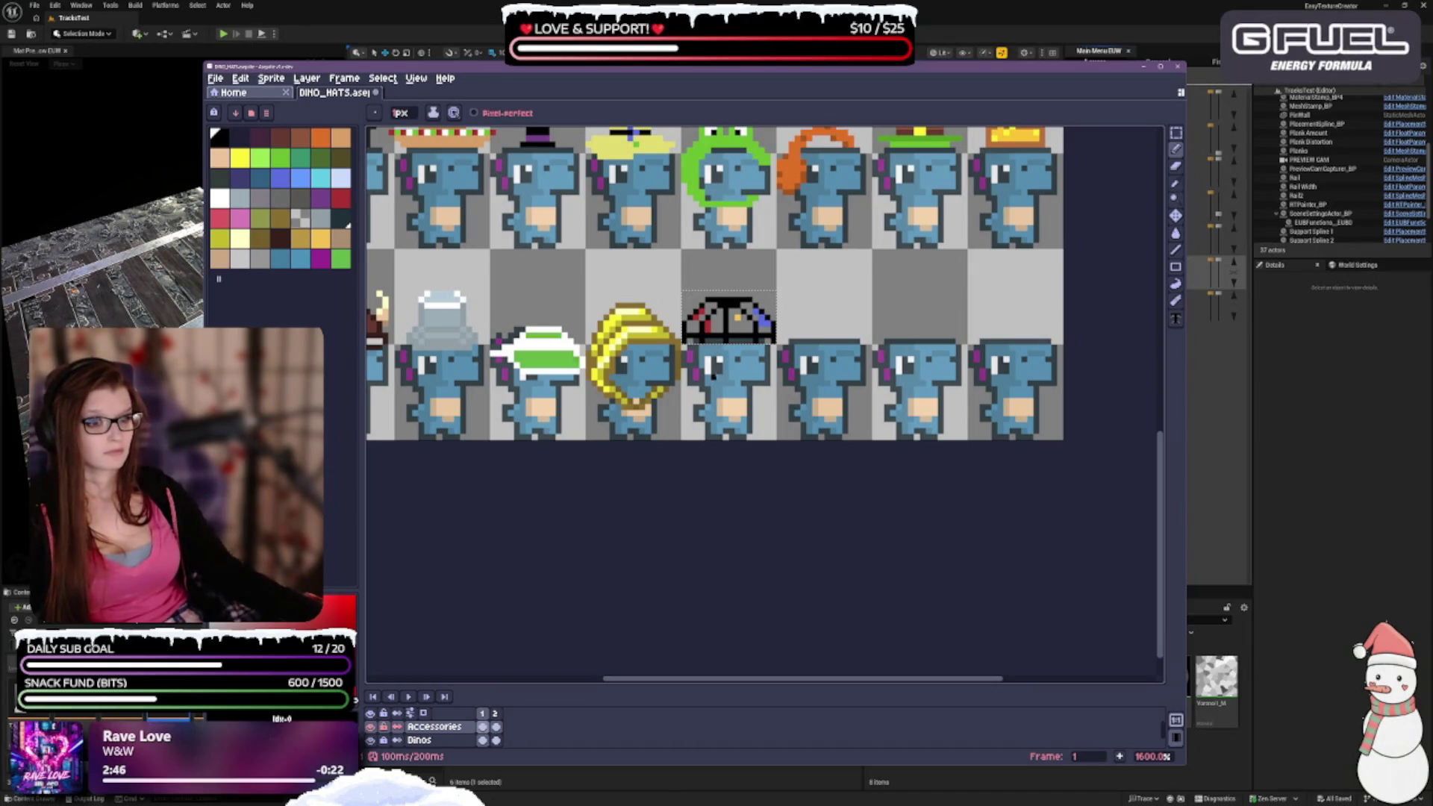
scroll(716, 377, "up", 1)
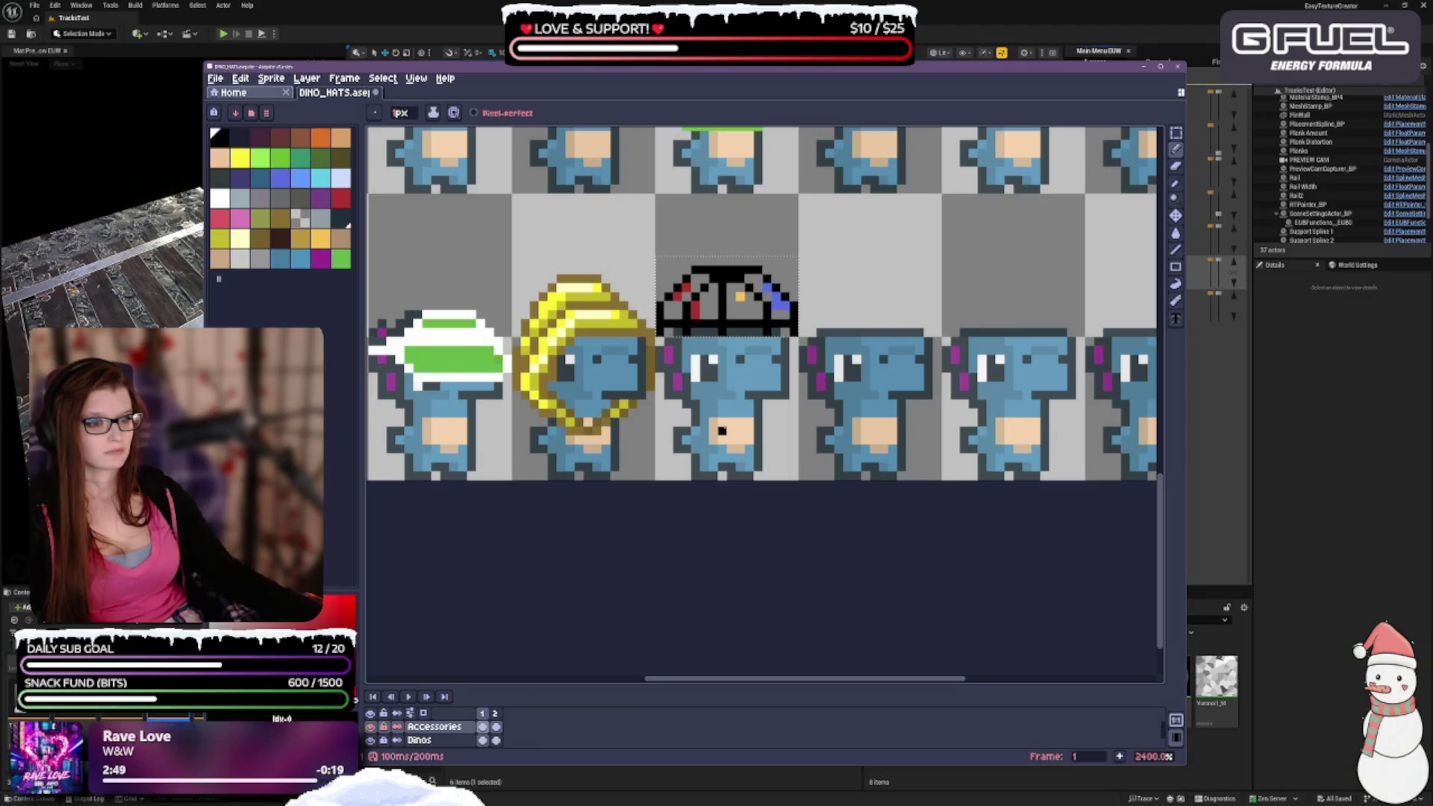
key("e")
key("e")
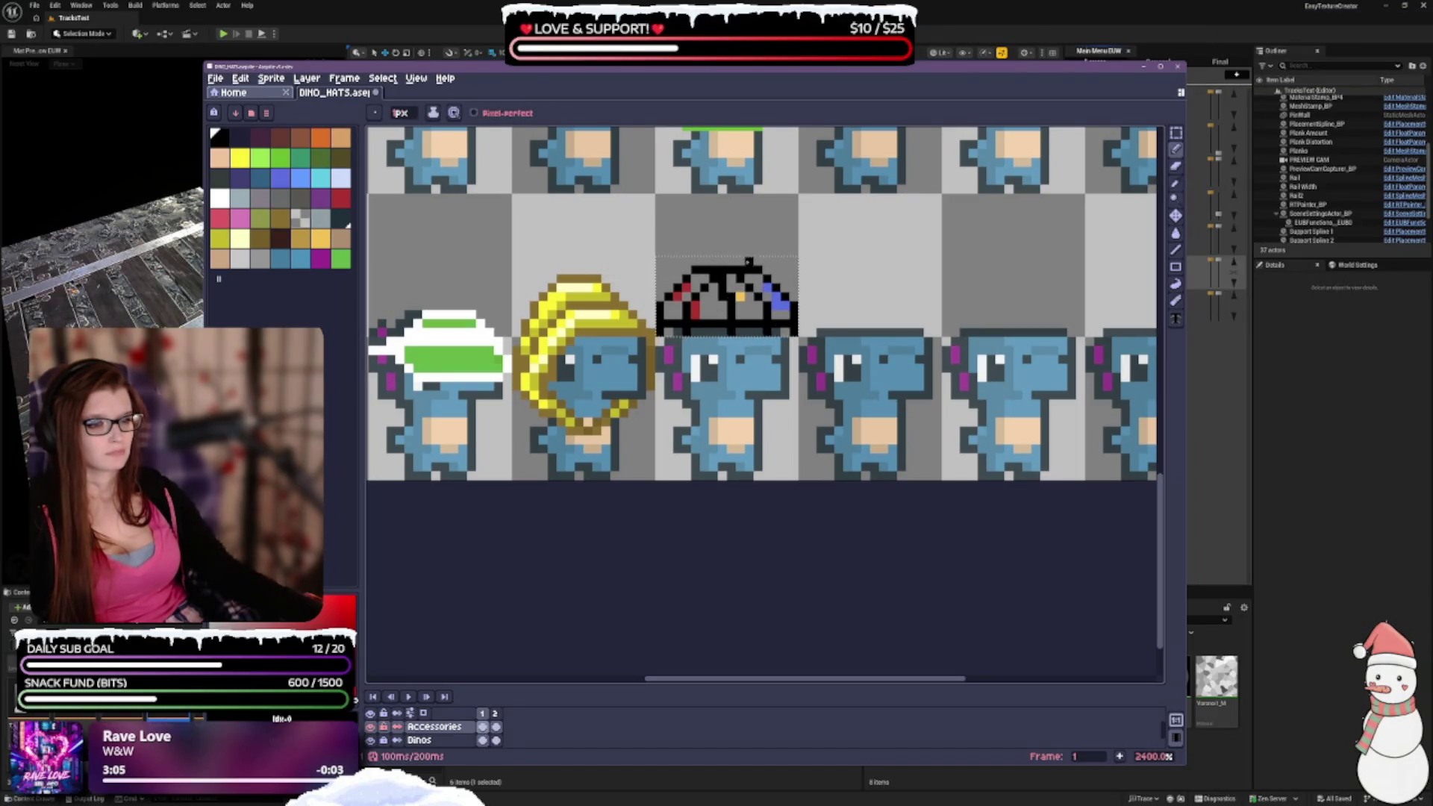
Zoom in and out around the umbrella hat to review its top tip and tilt.
scroll(748, 262, "down", 2)
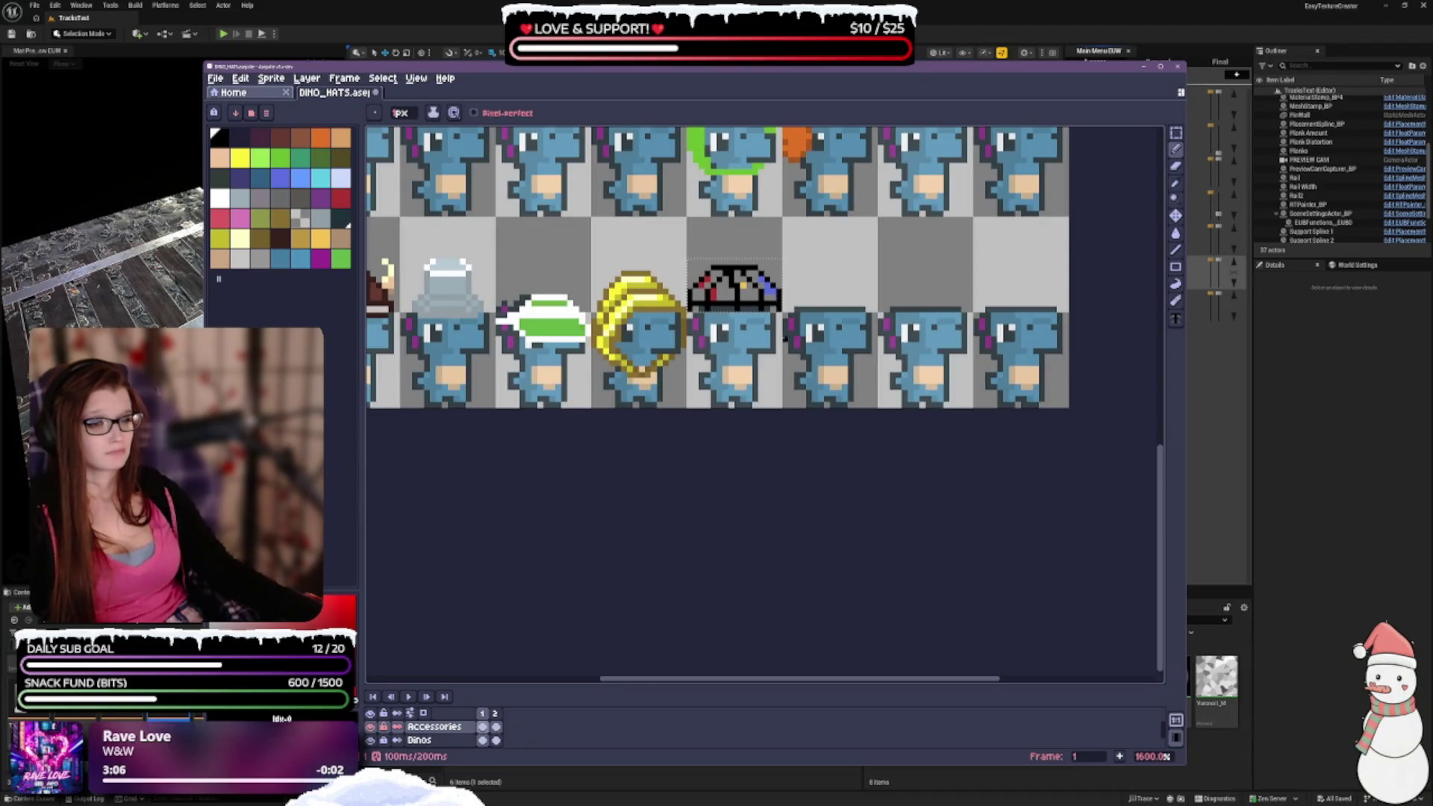
scroll(797, 375, "up", 2)
scroll(821, 404, "up", 2)
scroll(938, 477, "down", 4)
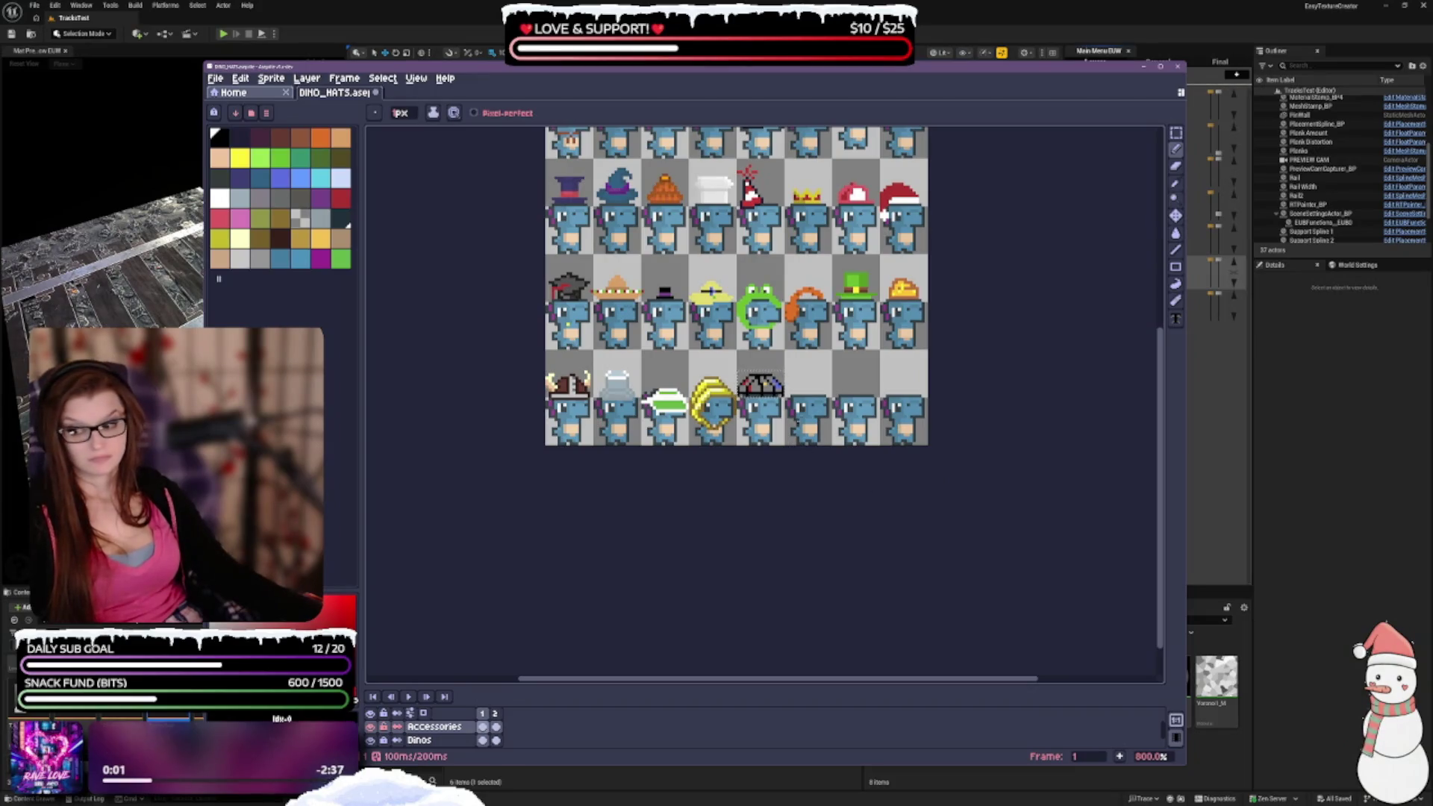
scroll(760, 411, "up", 2)
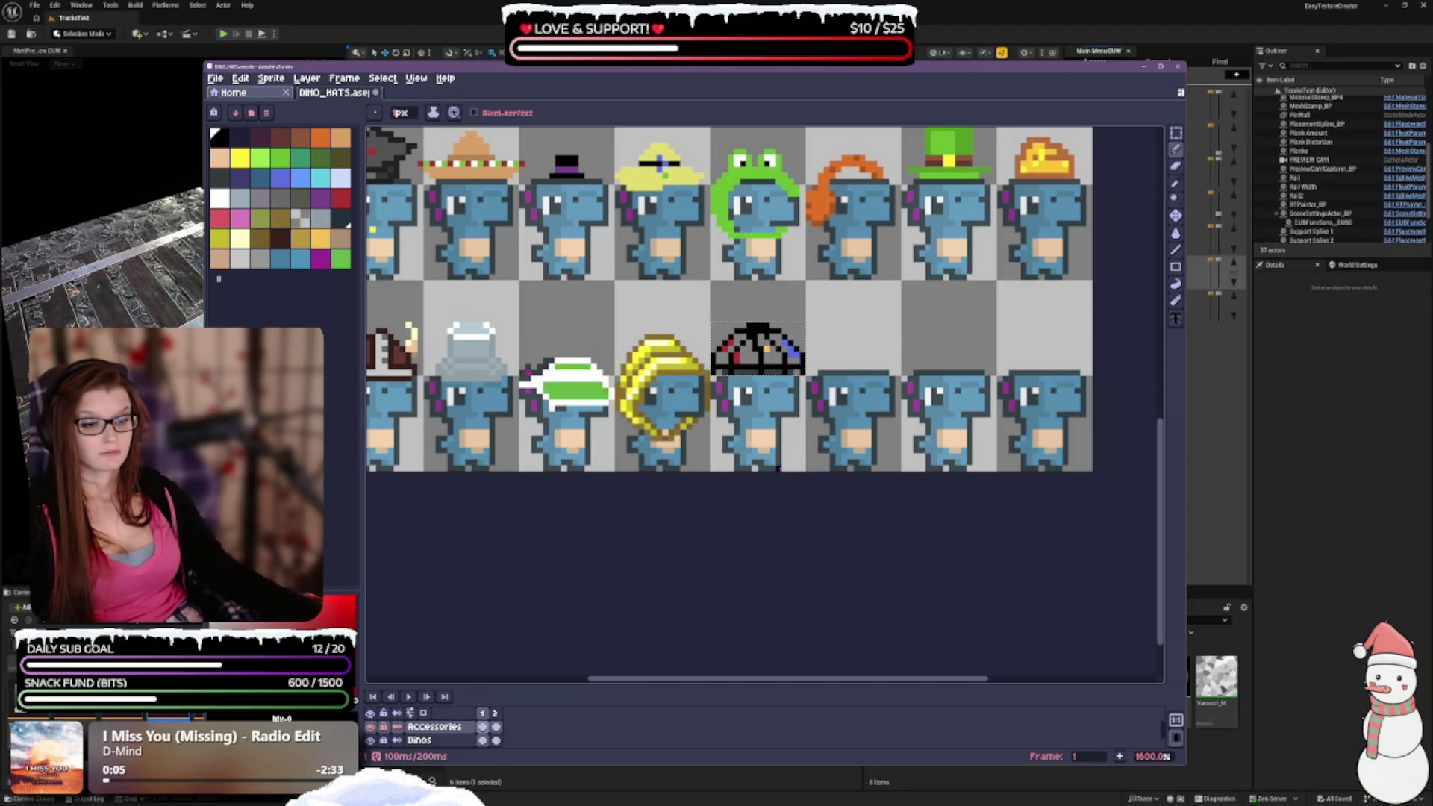
scroll(773, 390, "down", 3)
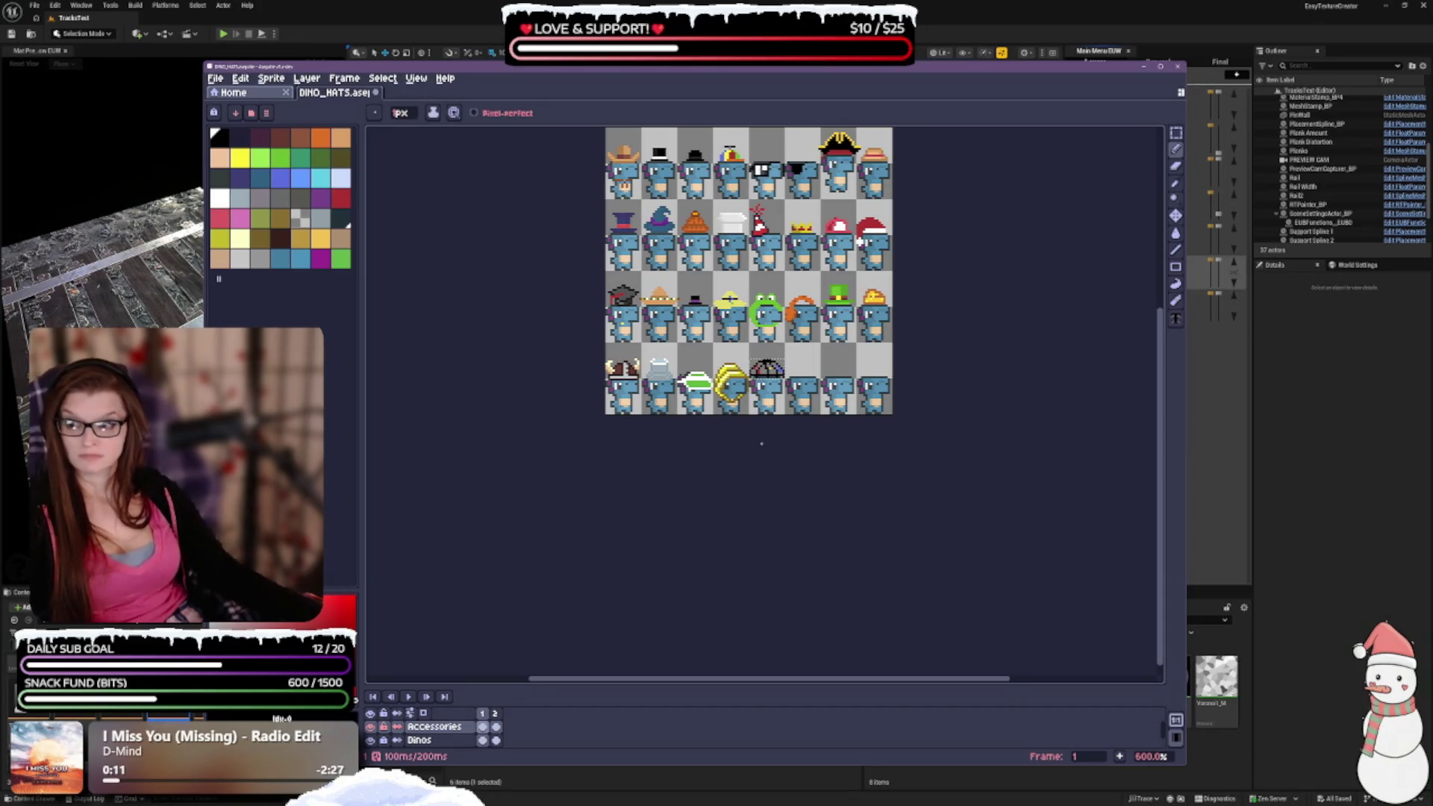
scroll(817, 354, "up", 1)
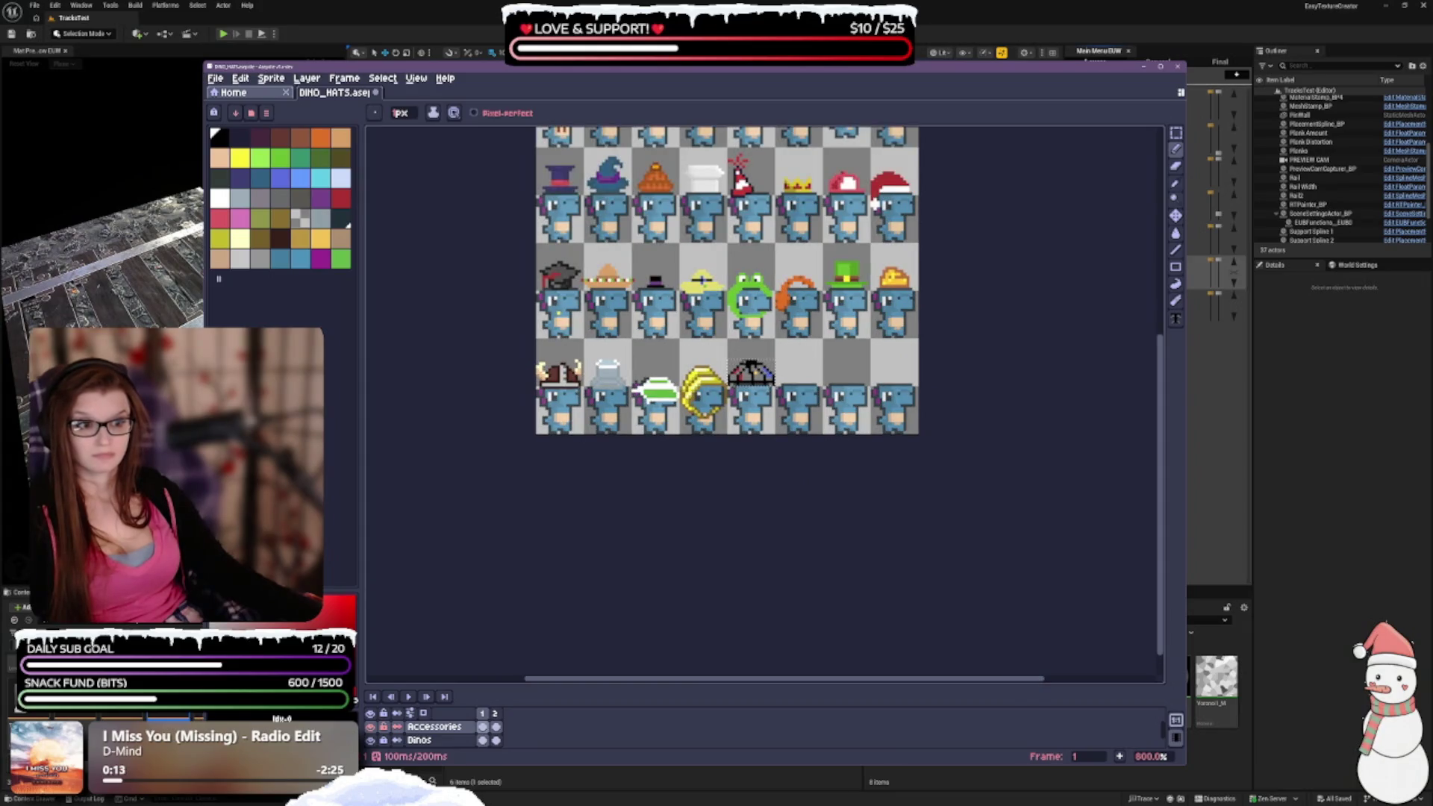
scroll(773, 351, "up", 2)
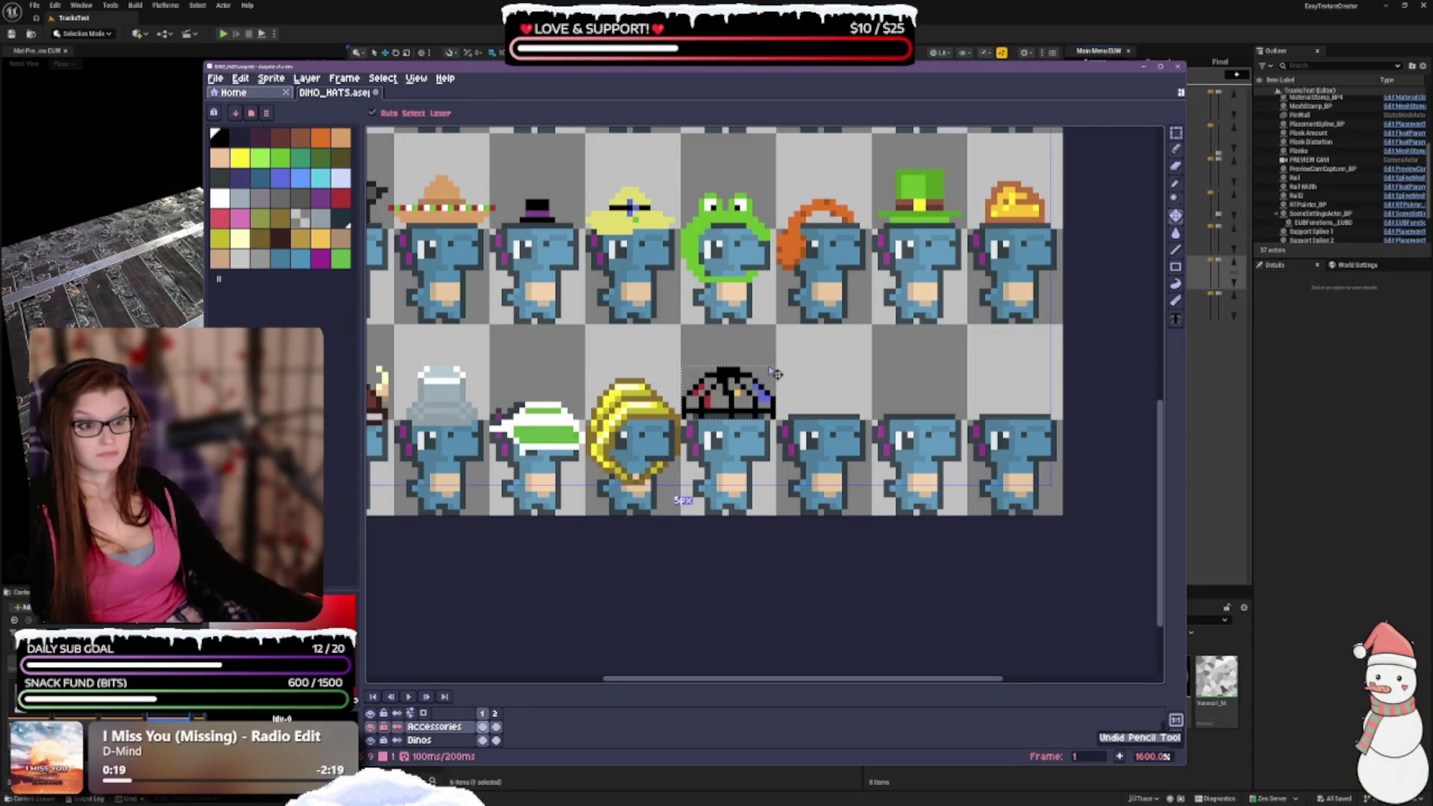
scroll(815, 366, "down", 1)
scroll(815, 366, "down", 1)
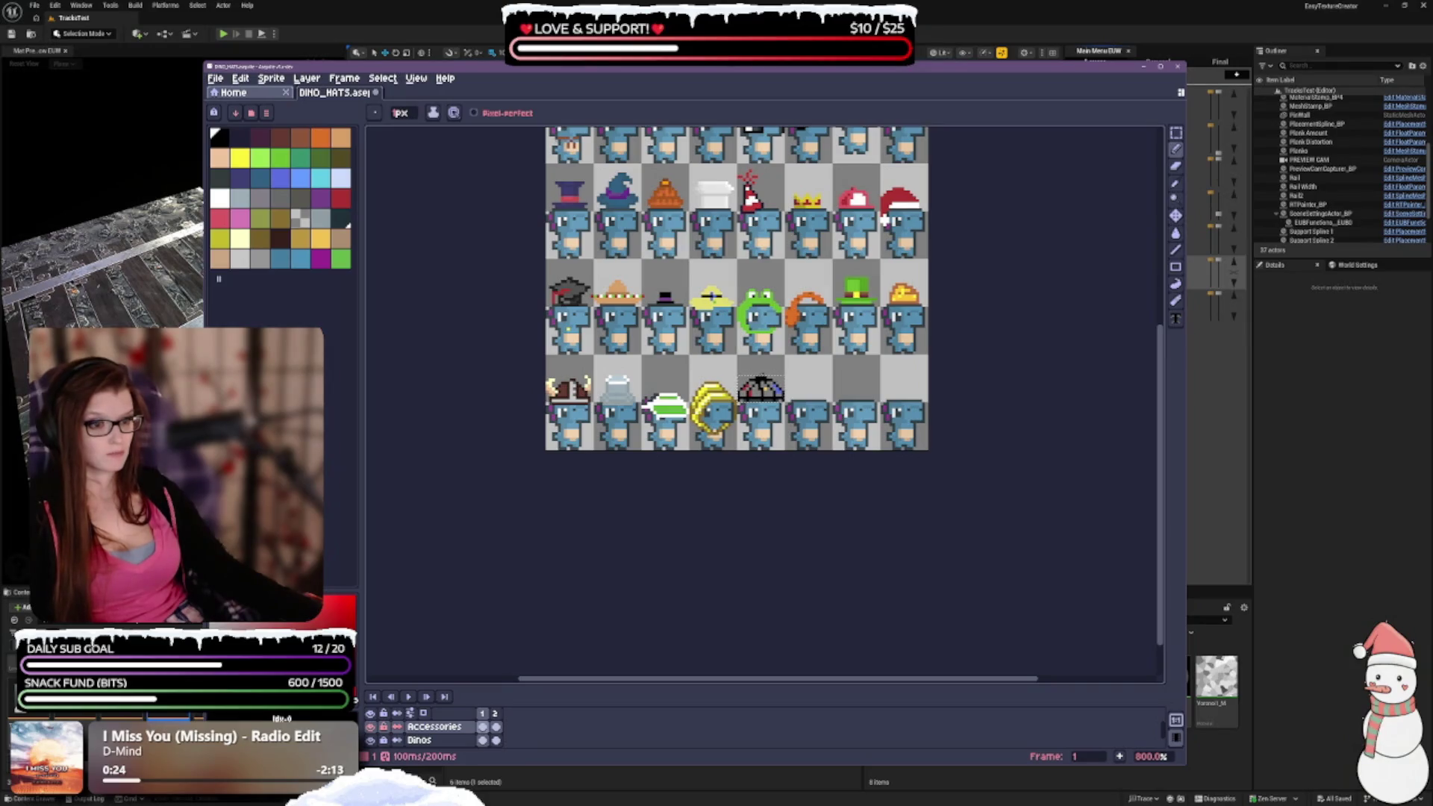
scroll(759, 368, "up", 2)
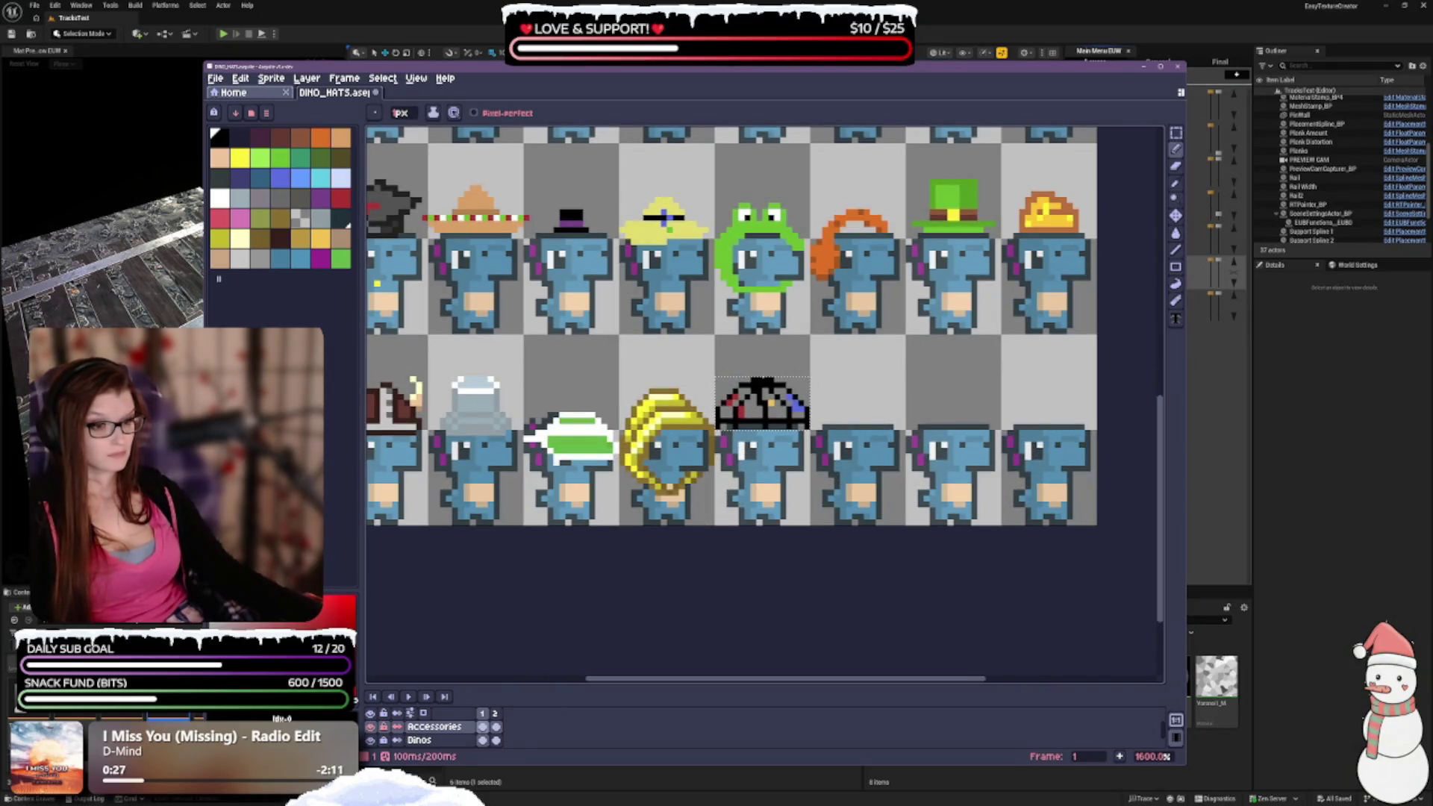
scroll(821, 366, "down", 1)
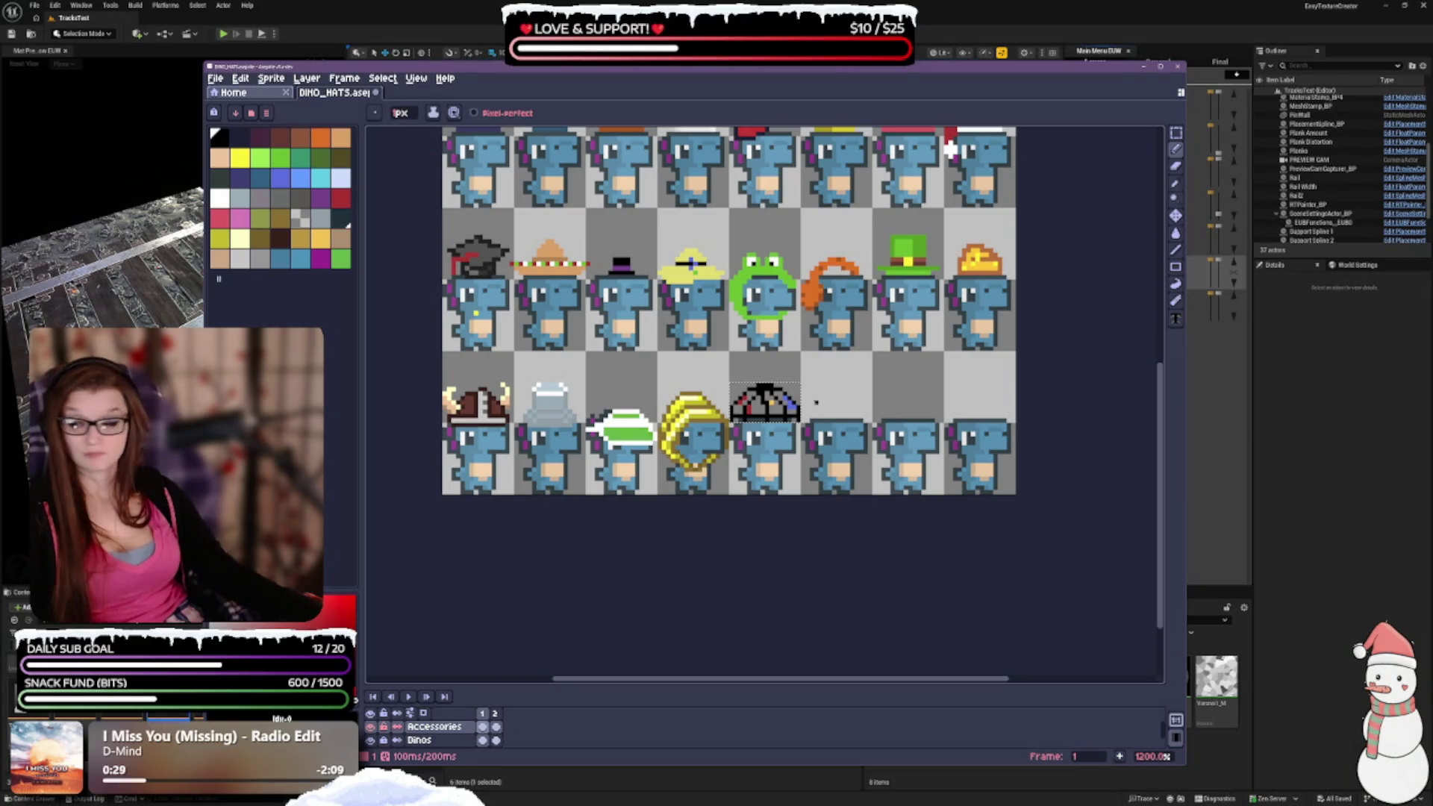
scroll(776, 381, "up", 1)
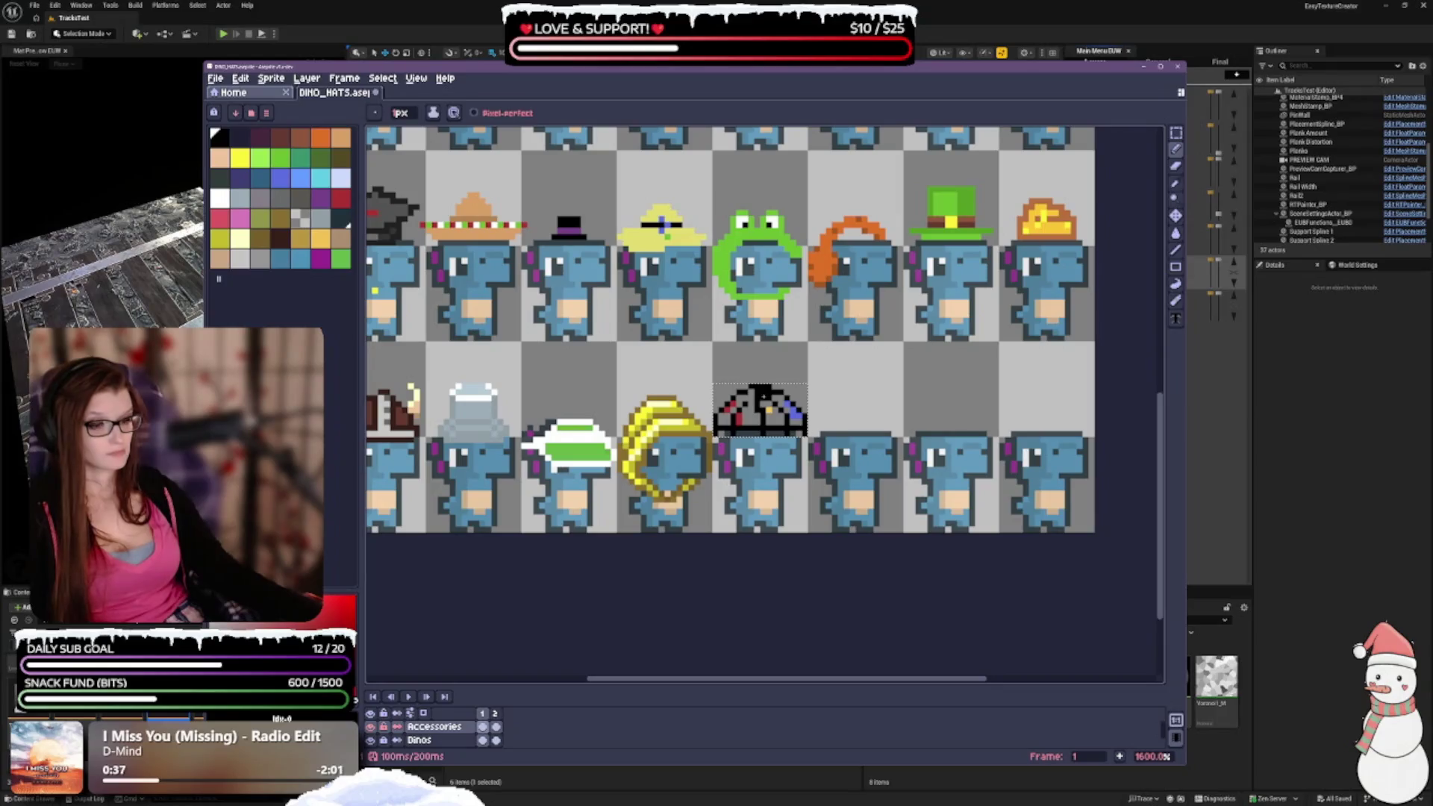
scroll(786, 470, "down", 3)
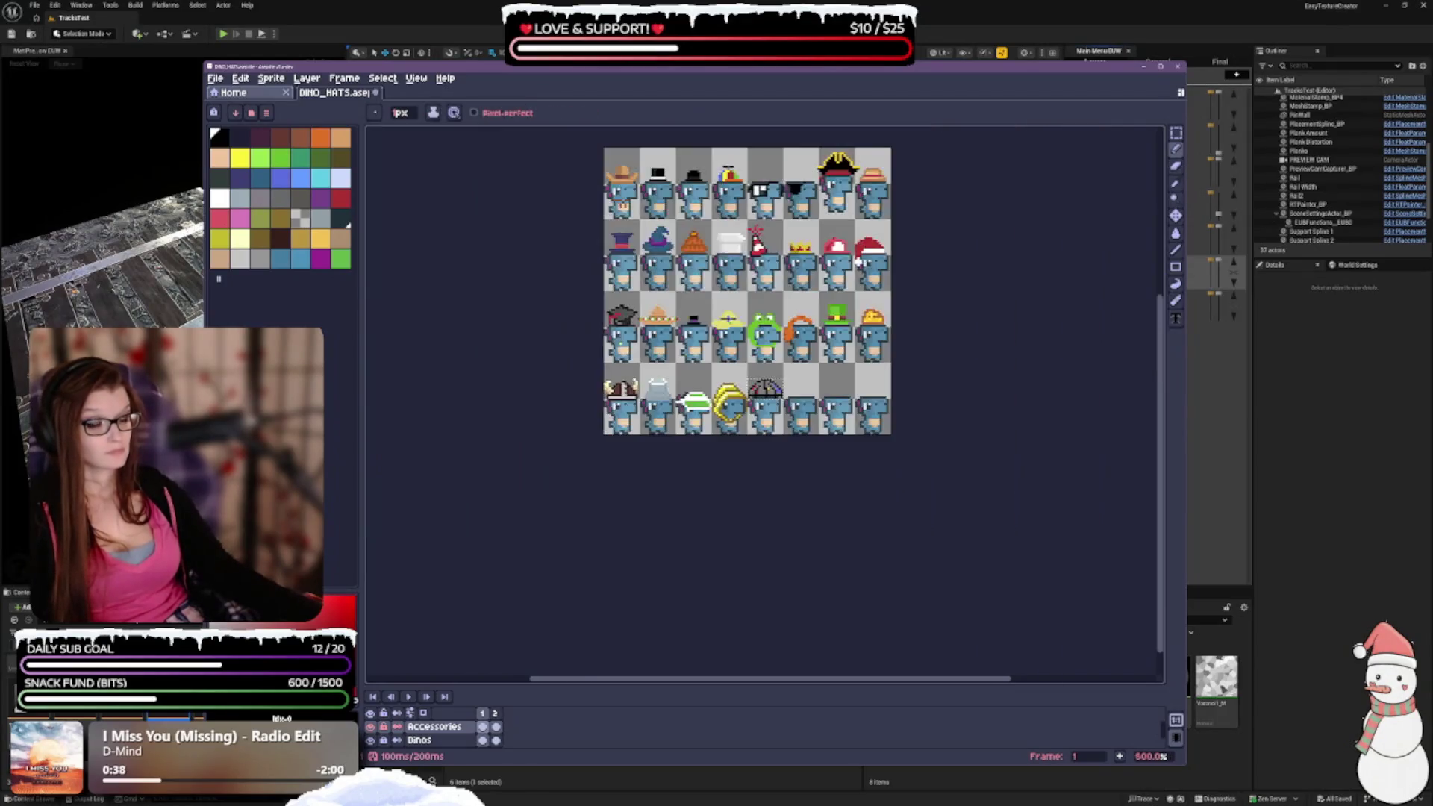
scroll(787, 458, "up", 3)
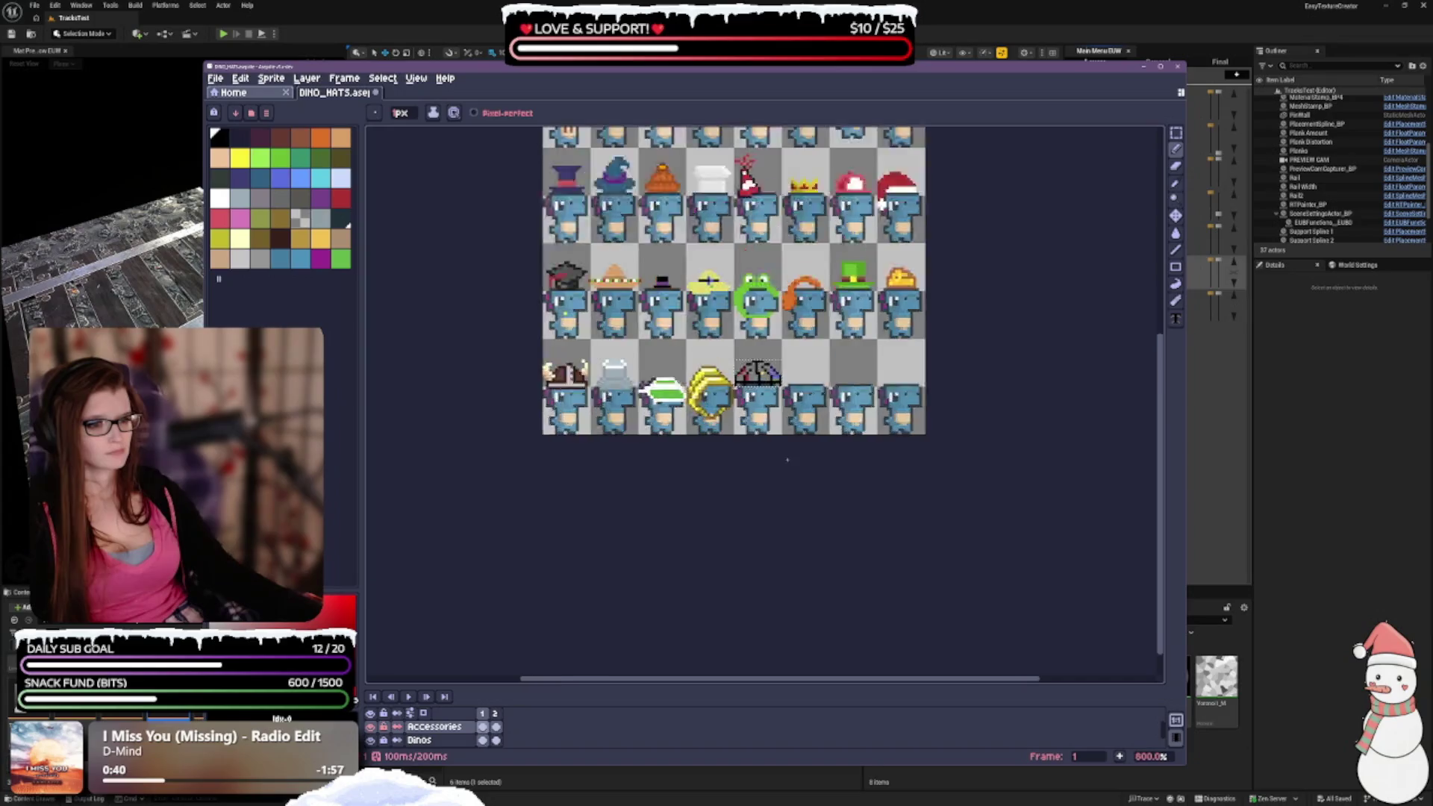
scroll(787, 458, "up", 1)
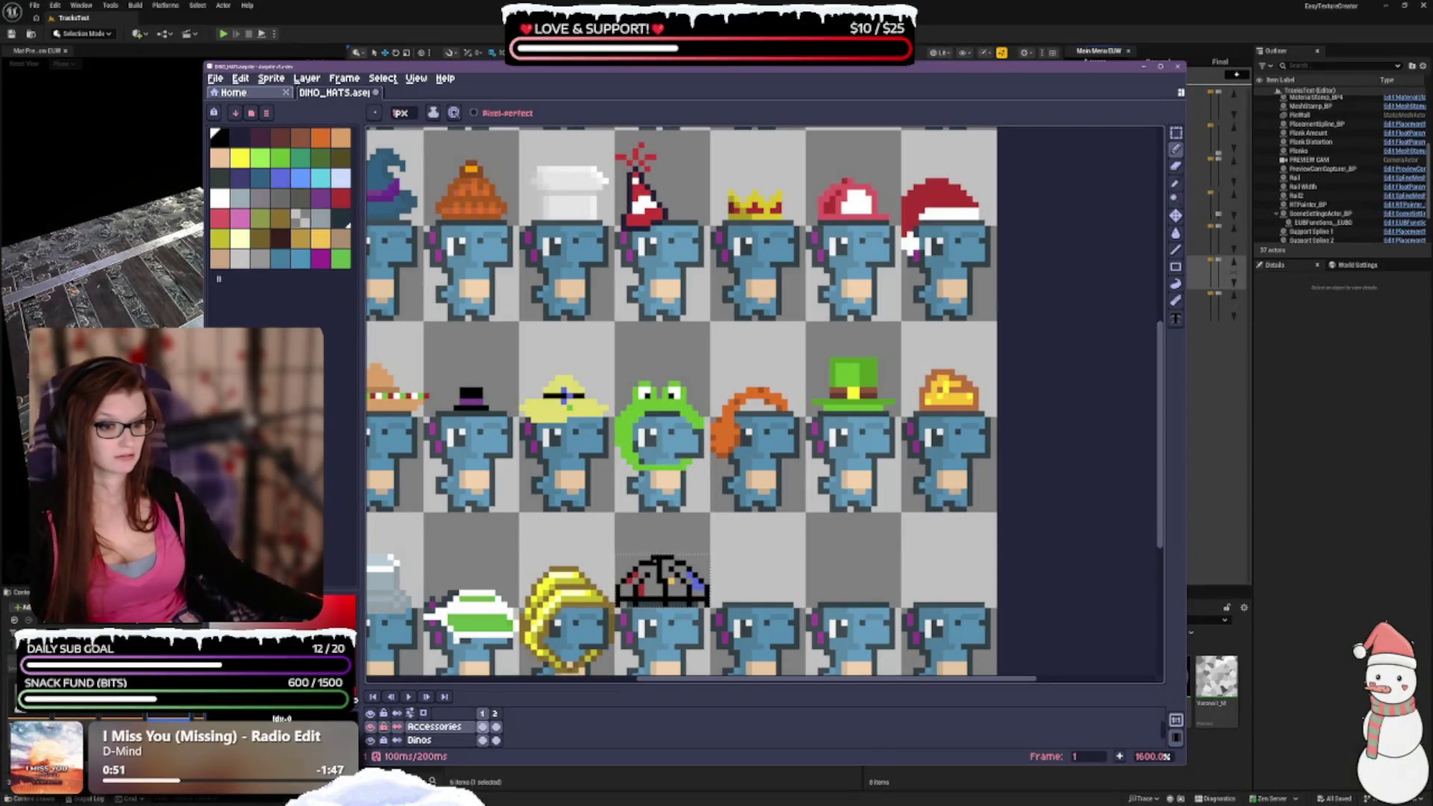
Alternate between Eraser and Pencil while zooming around the umbrella hat sprite.
key("e")
key("b")
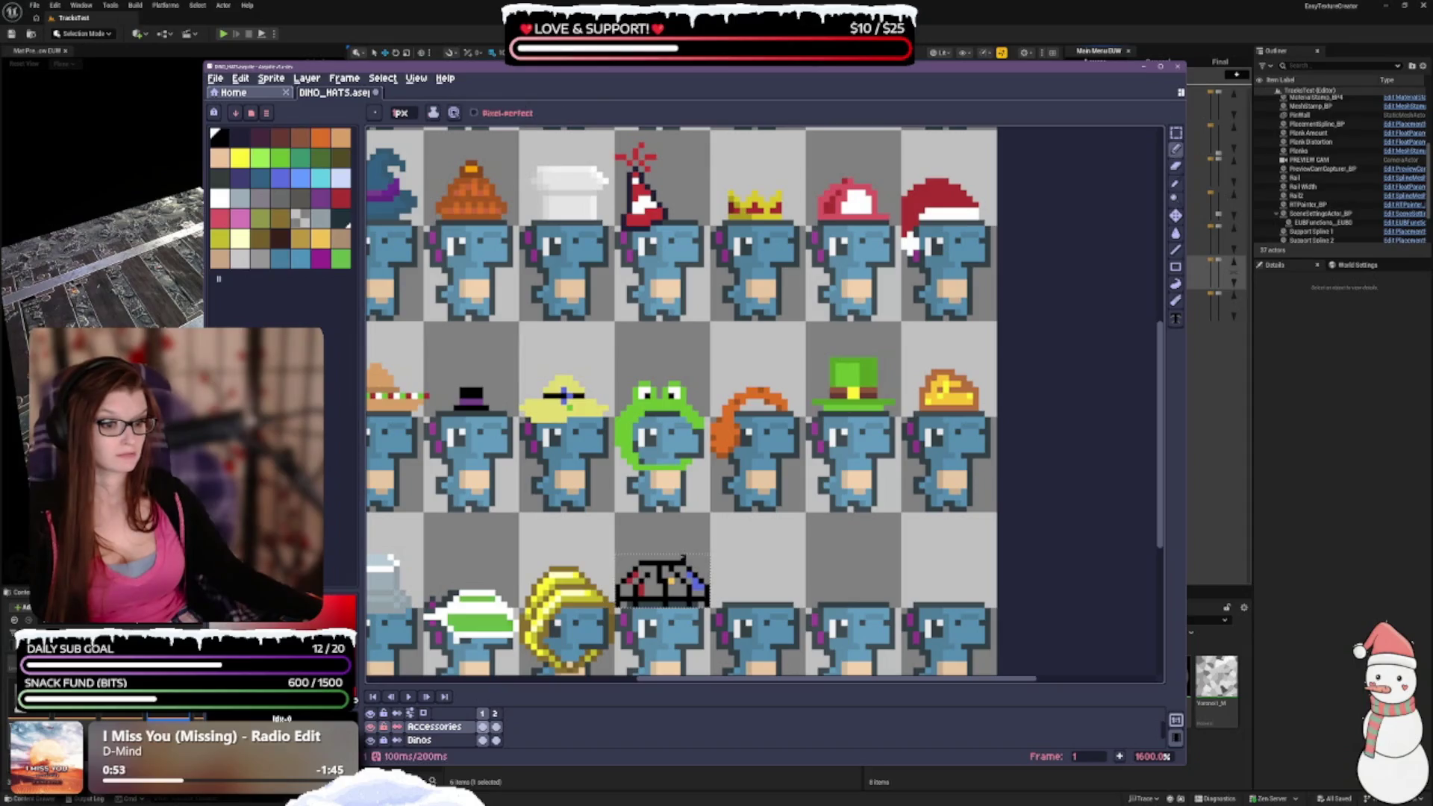
scroll(682, 514, "down", 1)
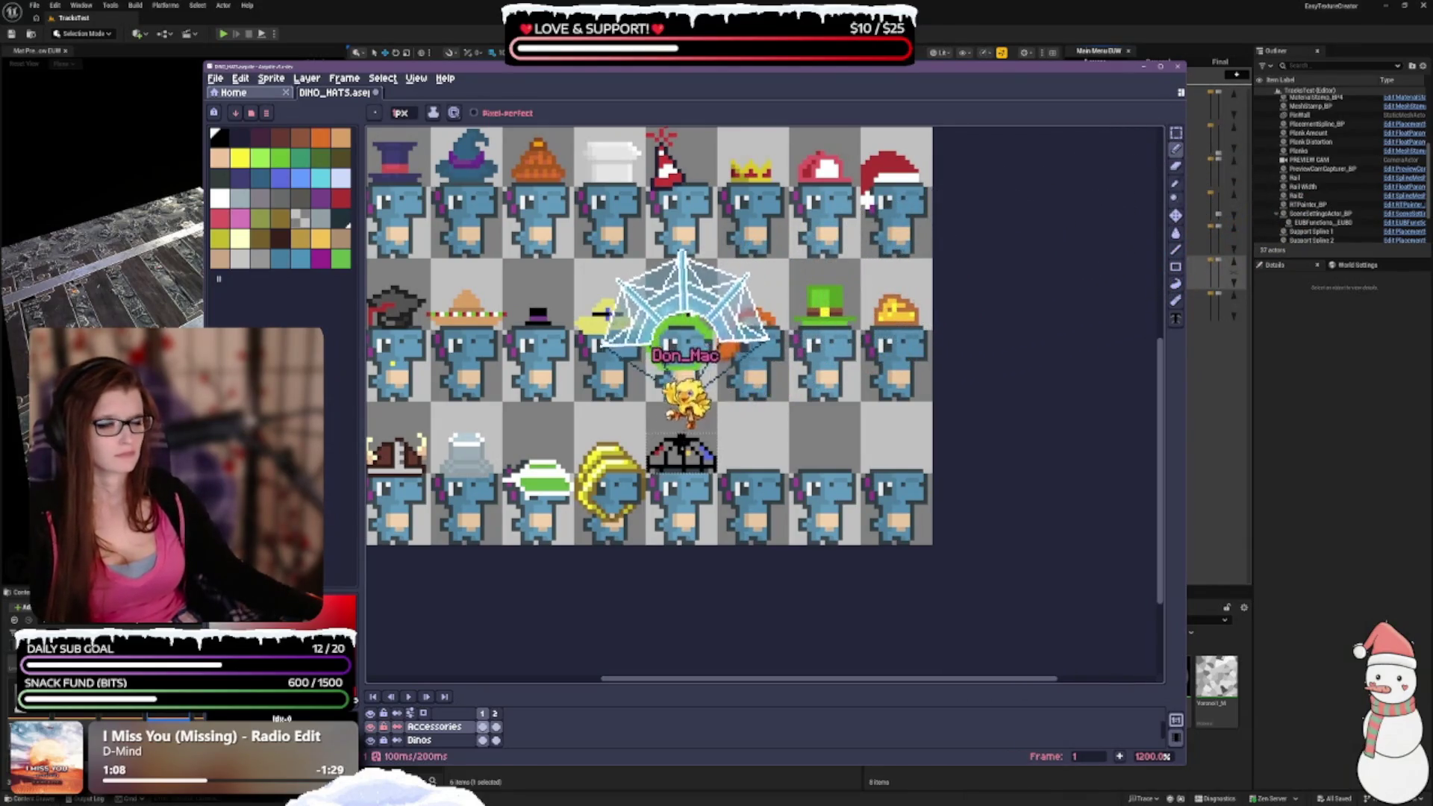
scroll(681, 448, "up", 1)
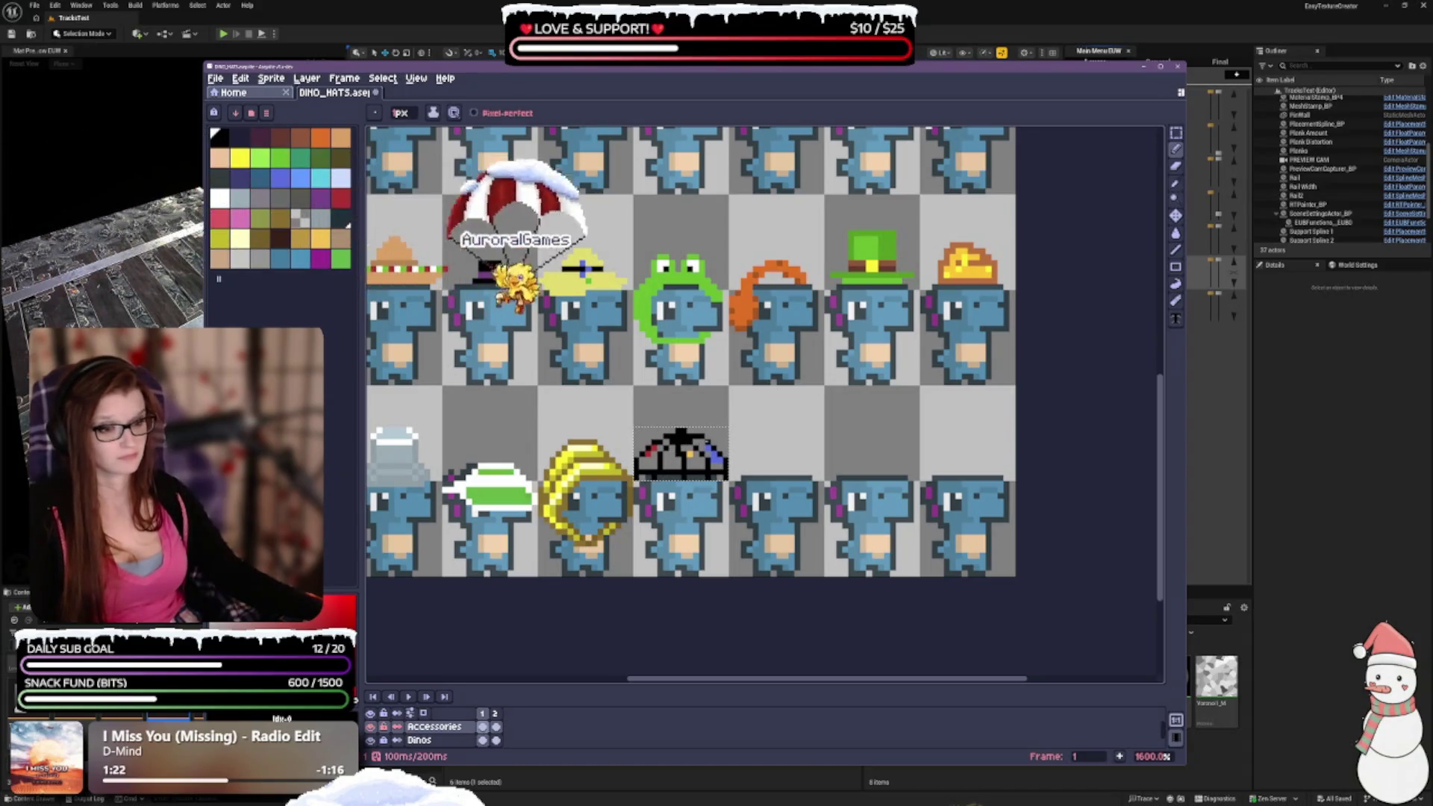
scroll(763, 407, "down", 3)
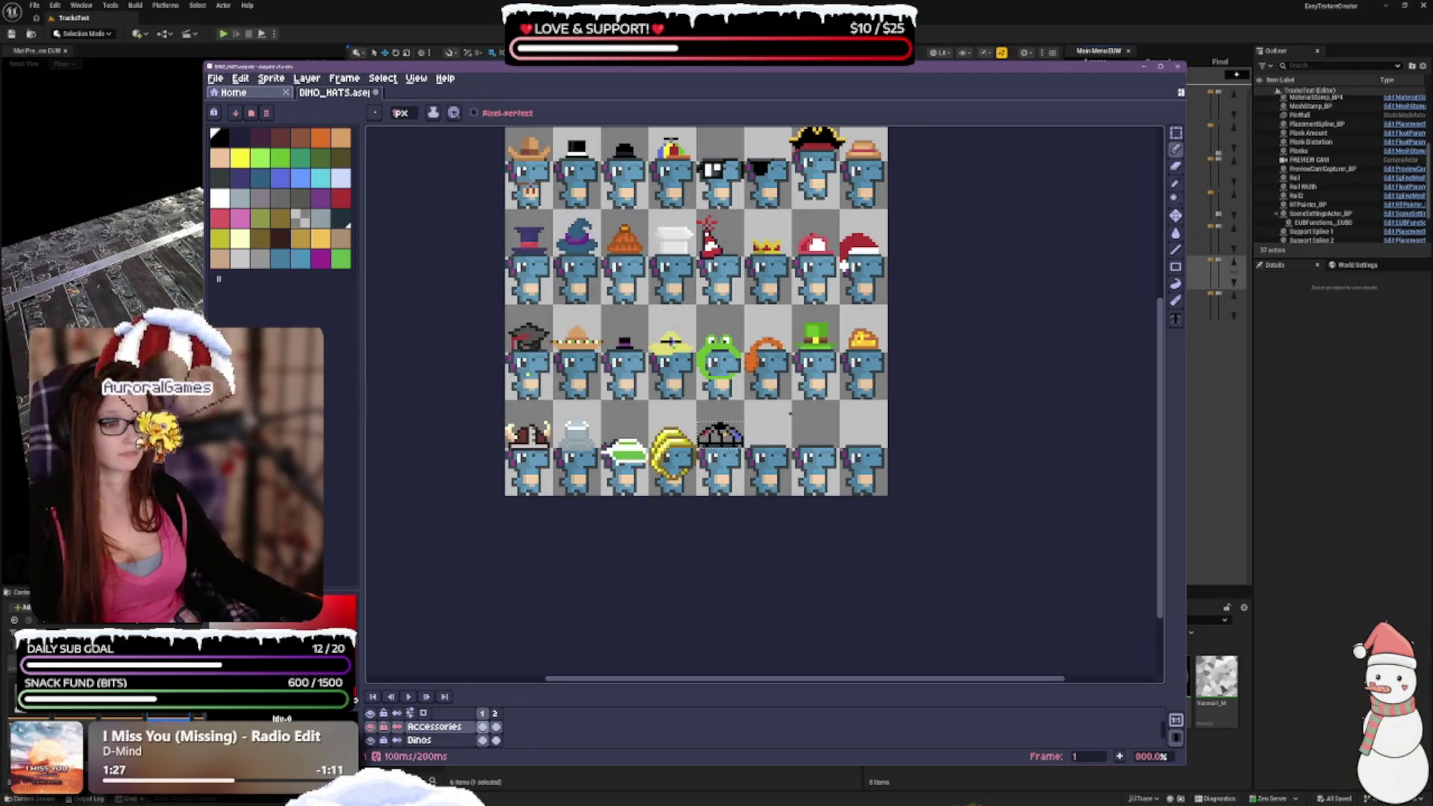
scroll(779, 389, "down", 2)
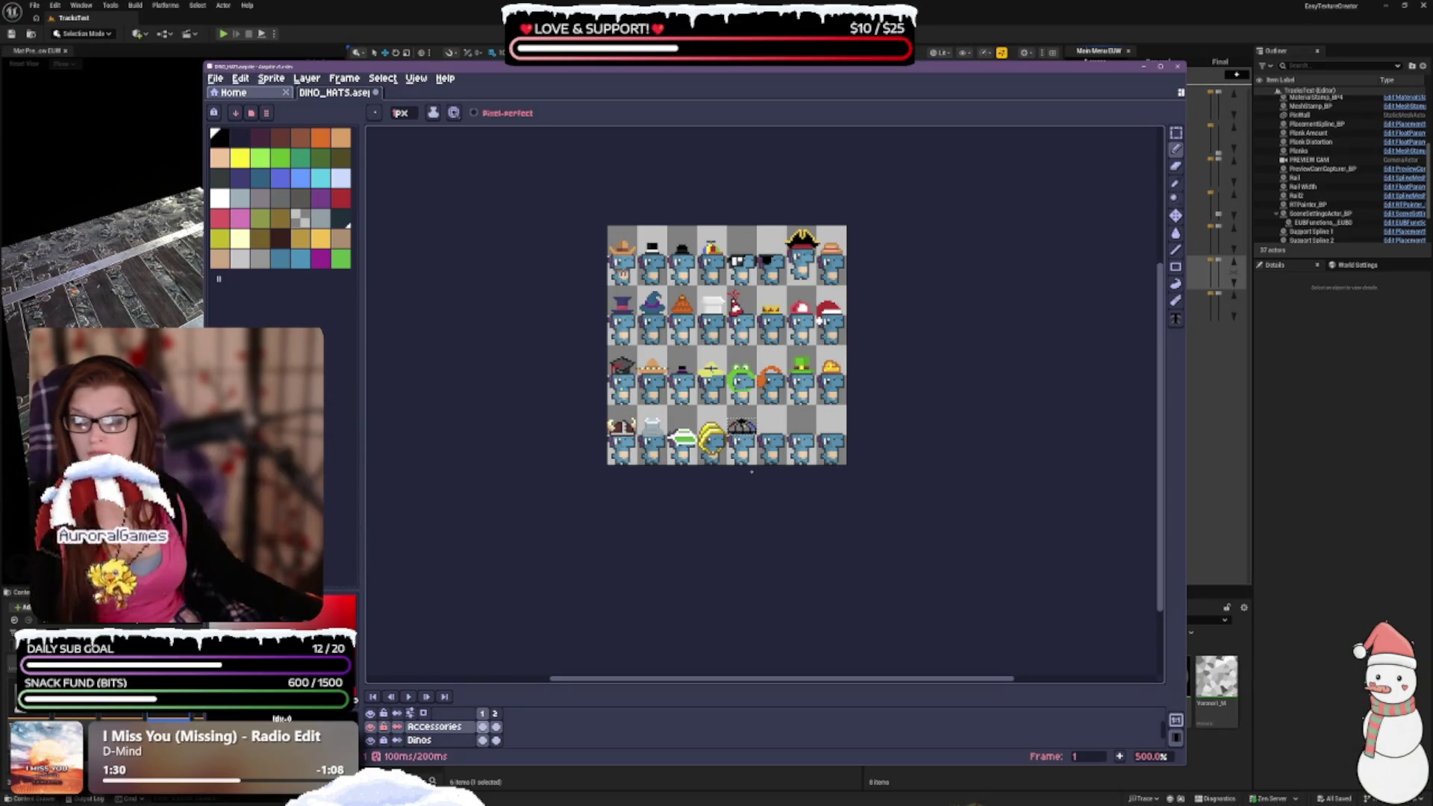
scroll(752, 468, "up", 5)
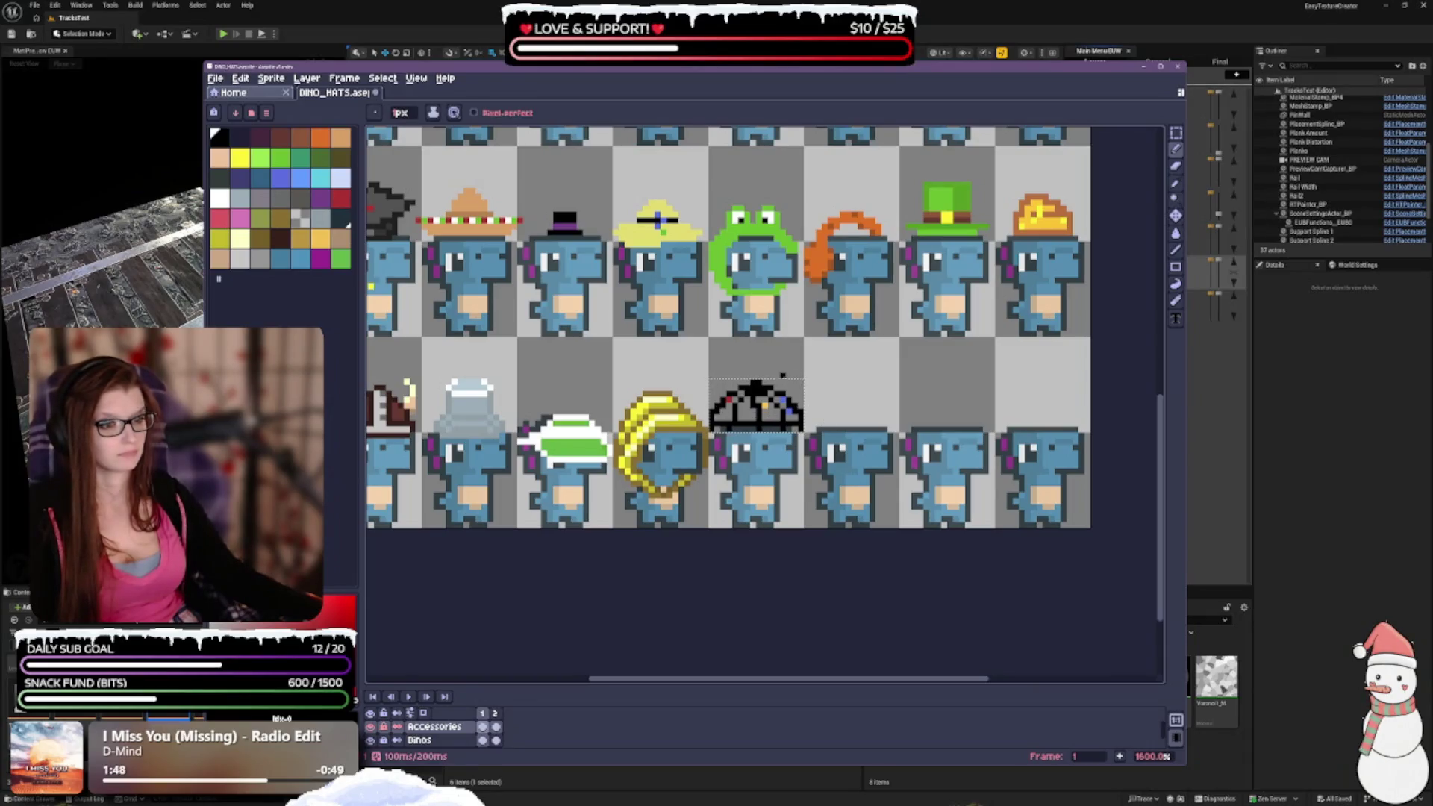
scroll(812, 436, "up", 1)
scroll(785, 432, "down", 1)
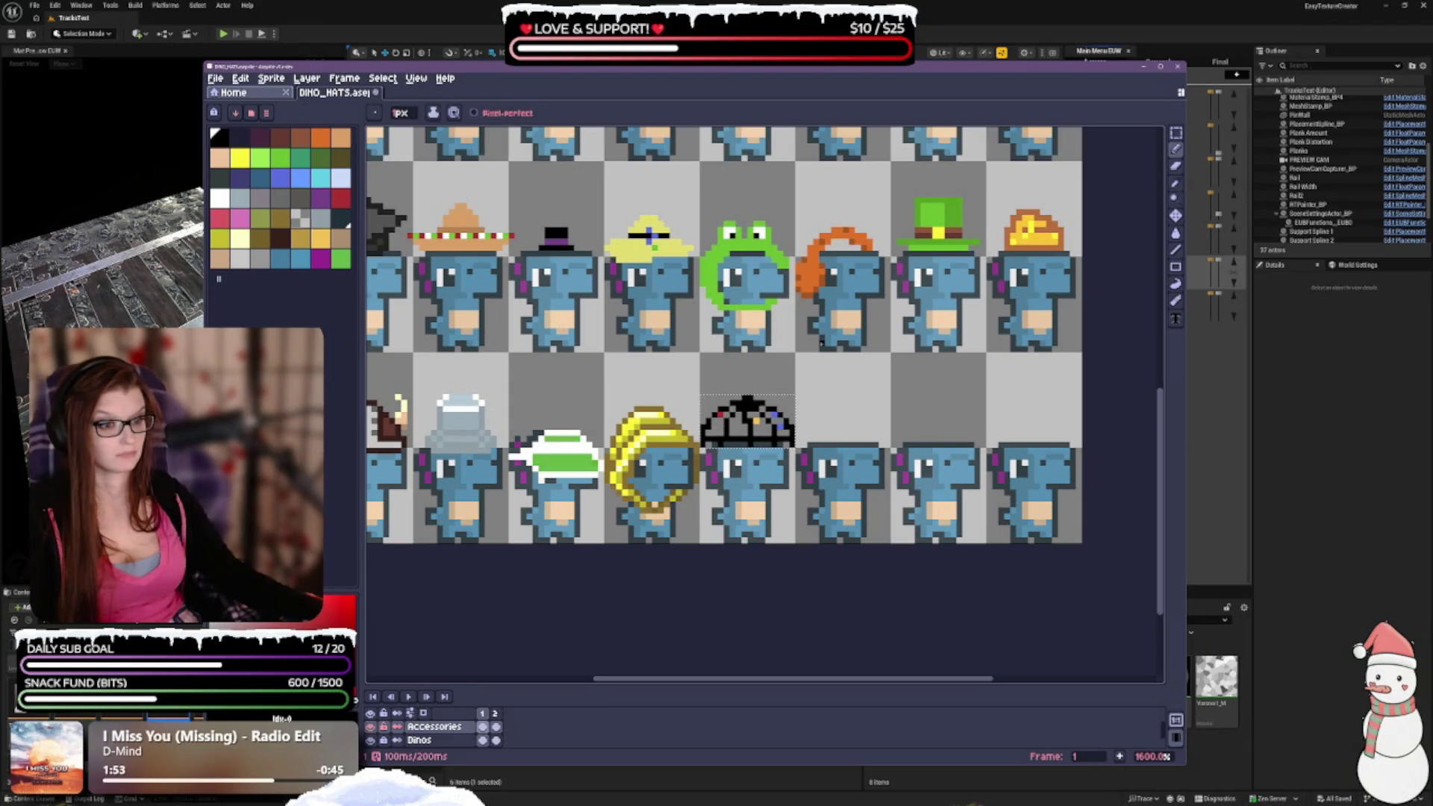
scroll(821, 343, "down", 1)
scroll(803, 387, "down", 1)
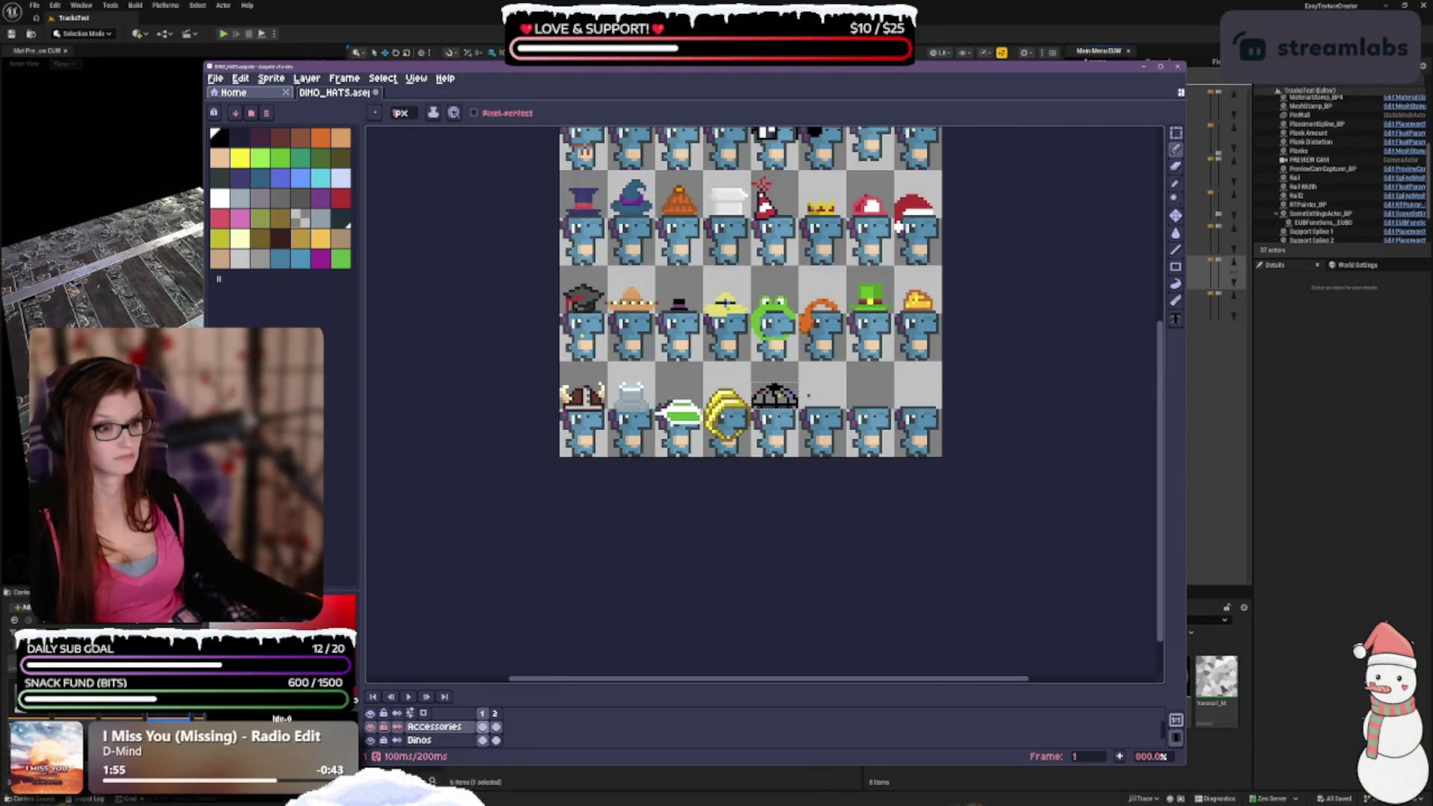
scroll(784, 369, "up", 2)
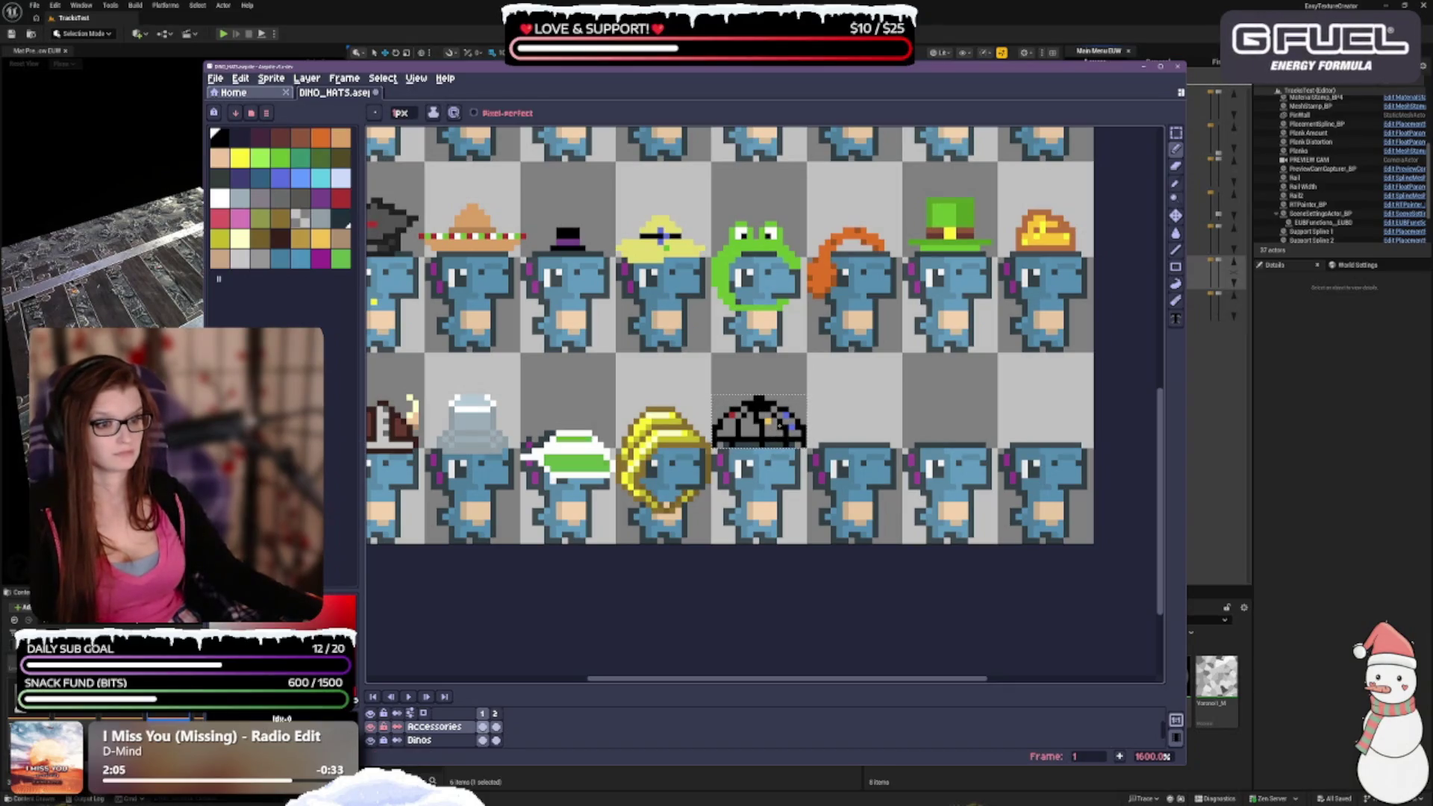
key("e")
key("b")
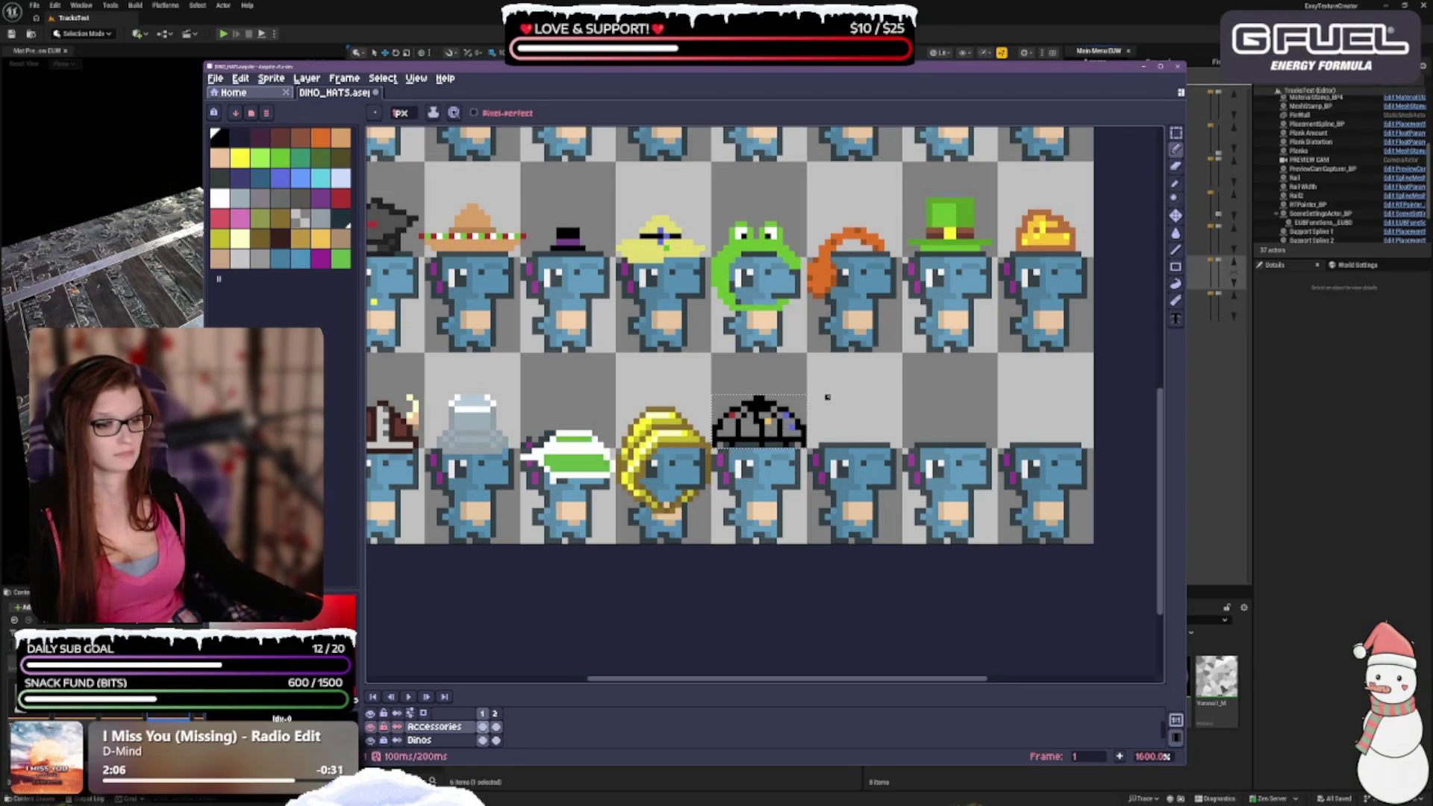
scroll(863, 427, "down", 1)
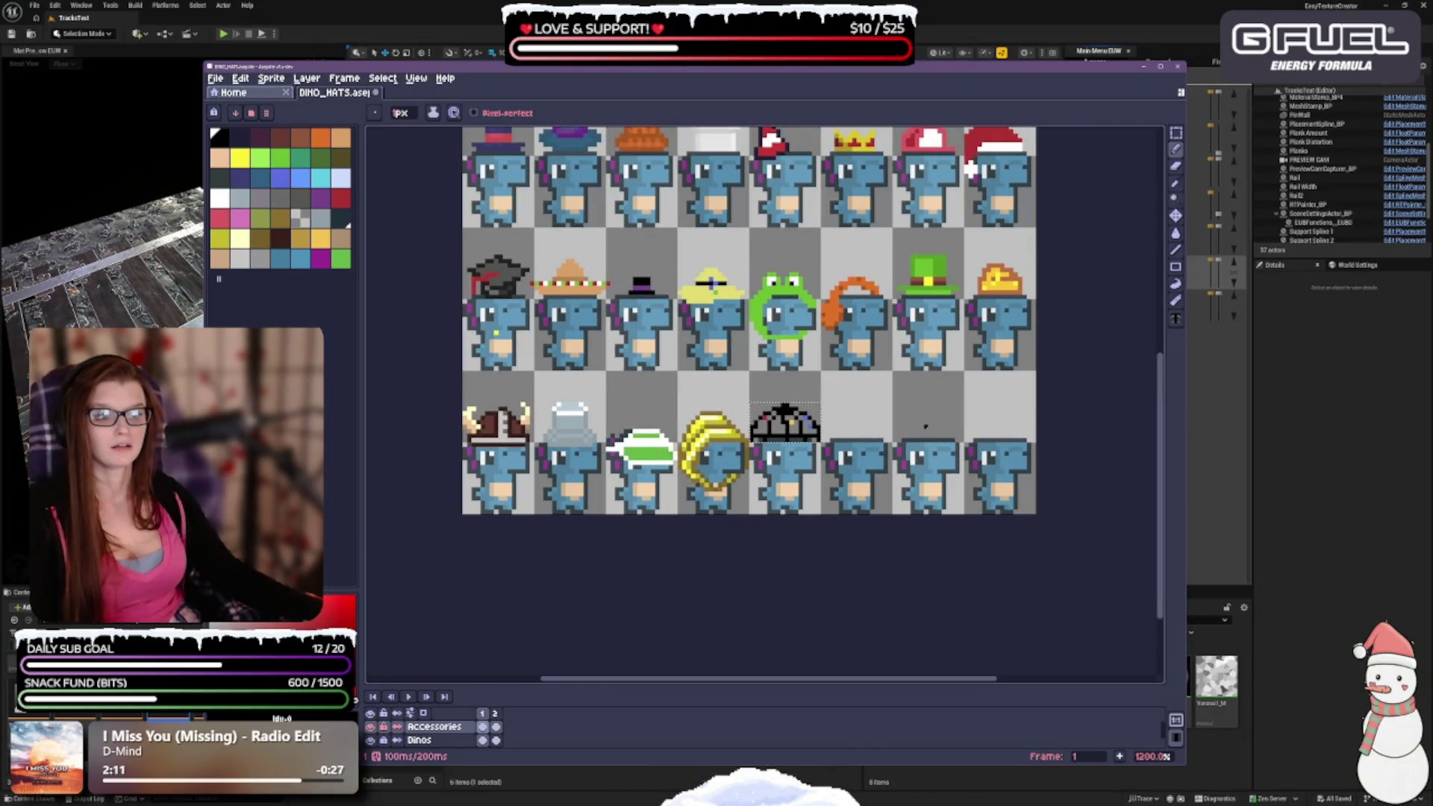
scroll(891, 404, "up", 1)
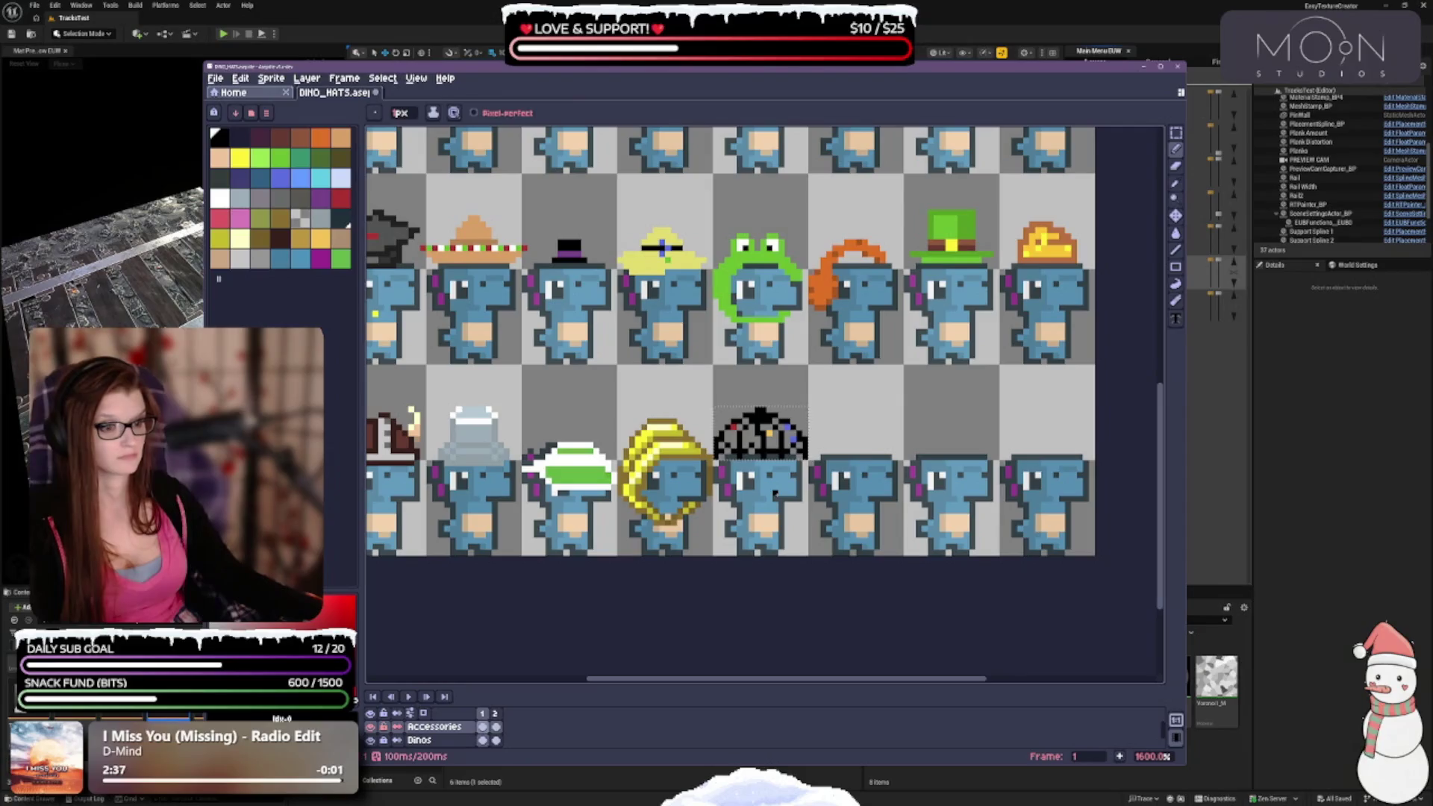
scroll(813, 504, "down", 3)
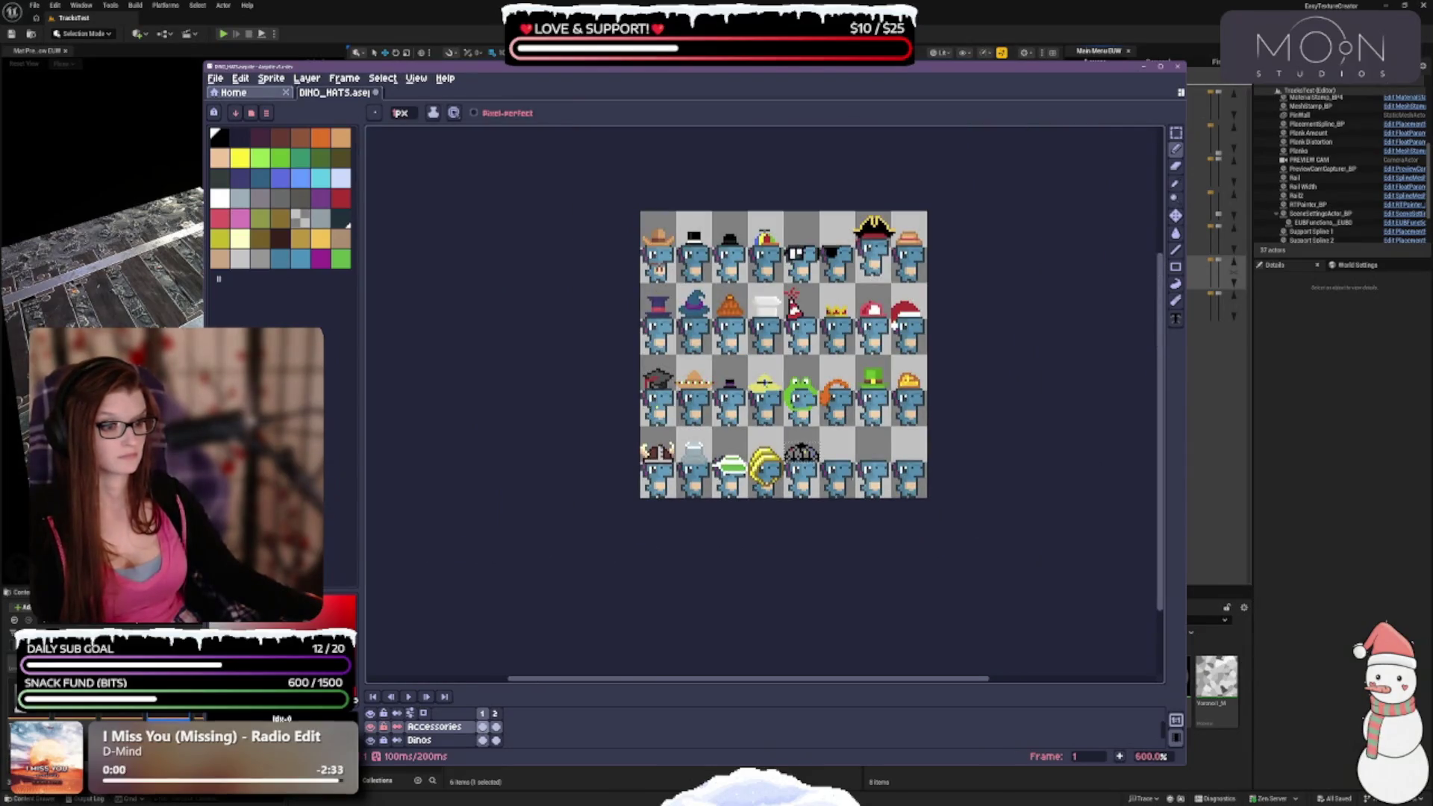
scroll(823, 270, "up", 2)
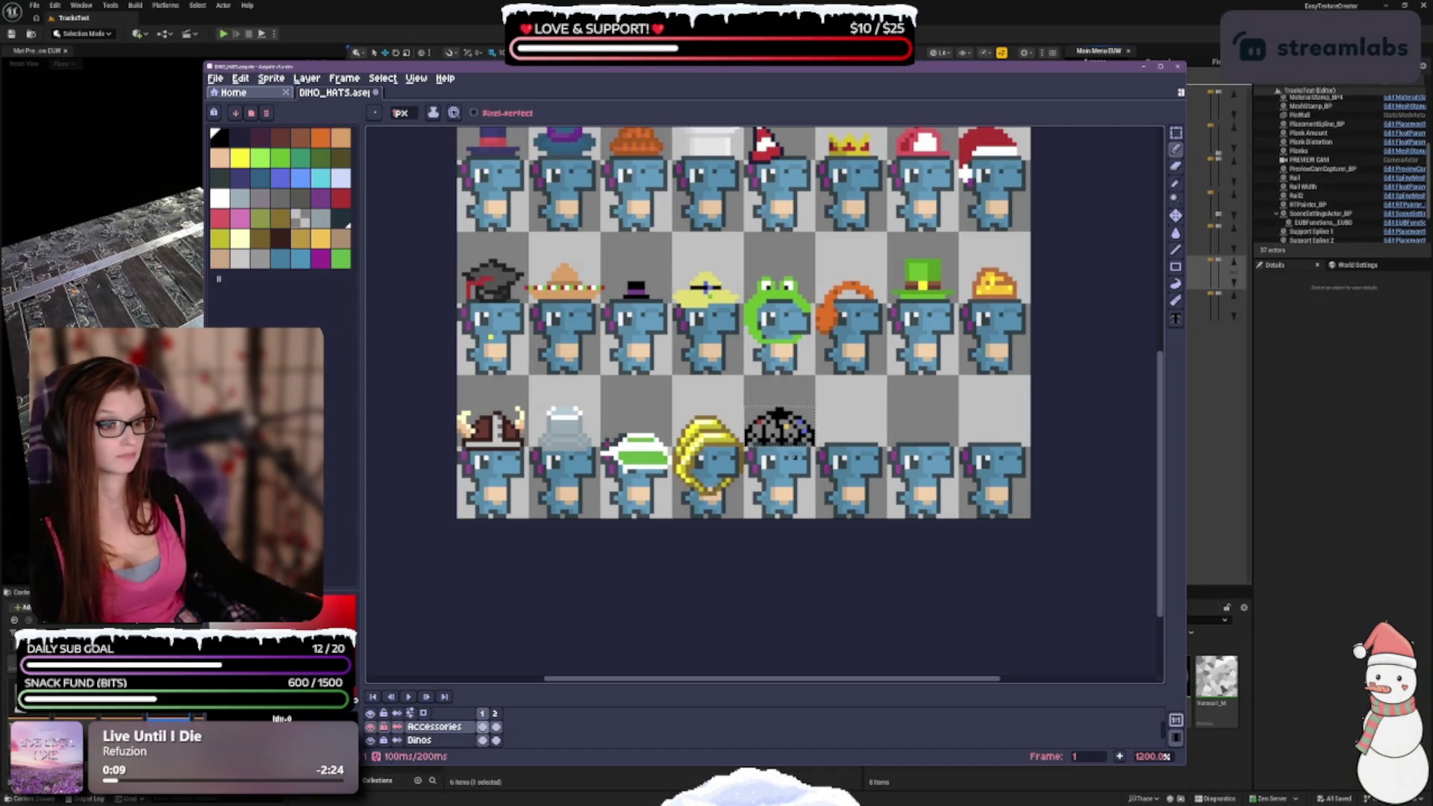
scroll(795, 483, "up", 1)
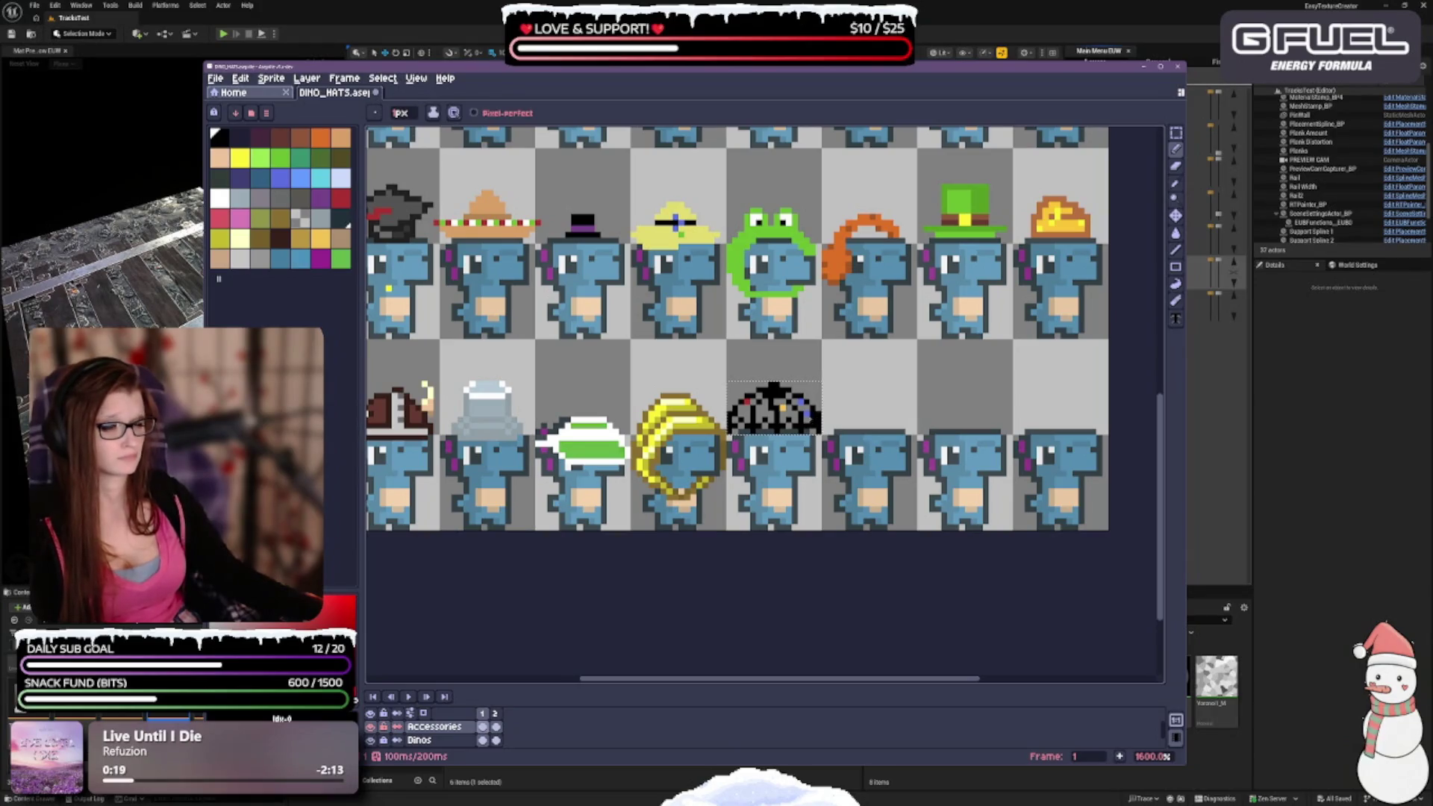
scroll(817, 466, "down", 2)
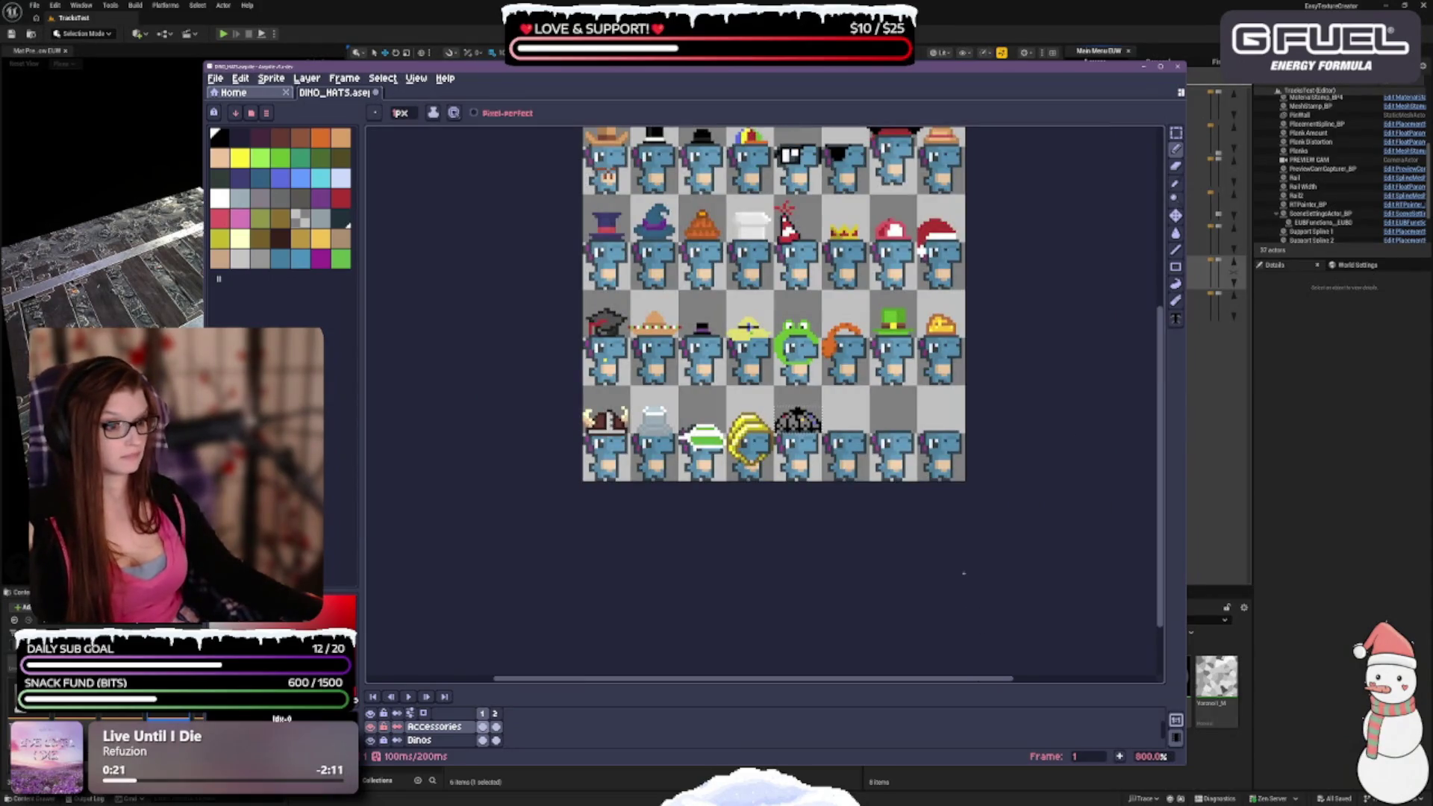
Undo the last three strokes, leaving the hat a plain black dome with a tip.
key("ctrl+z")
key("ctrl+z")
key("ctrl+z")
key("ctrl+z")
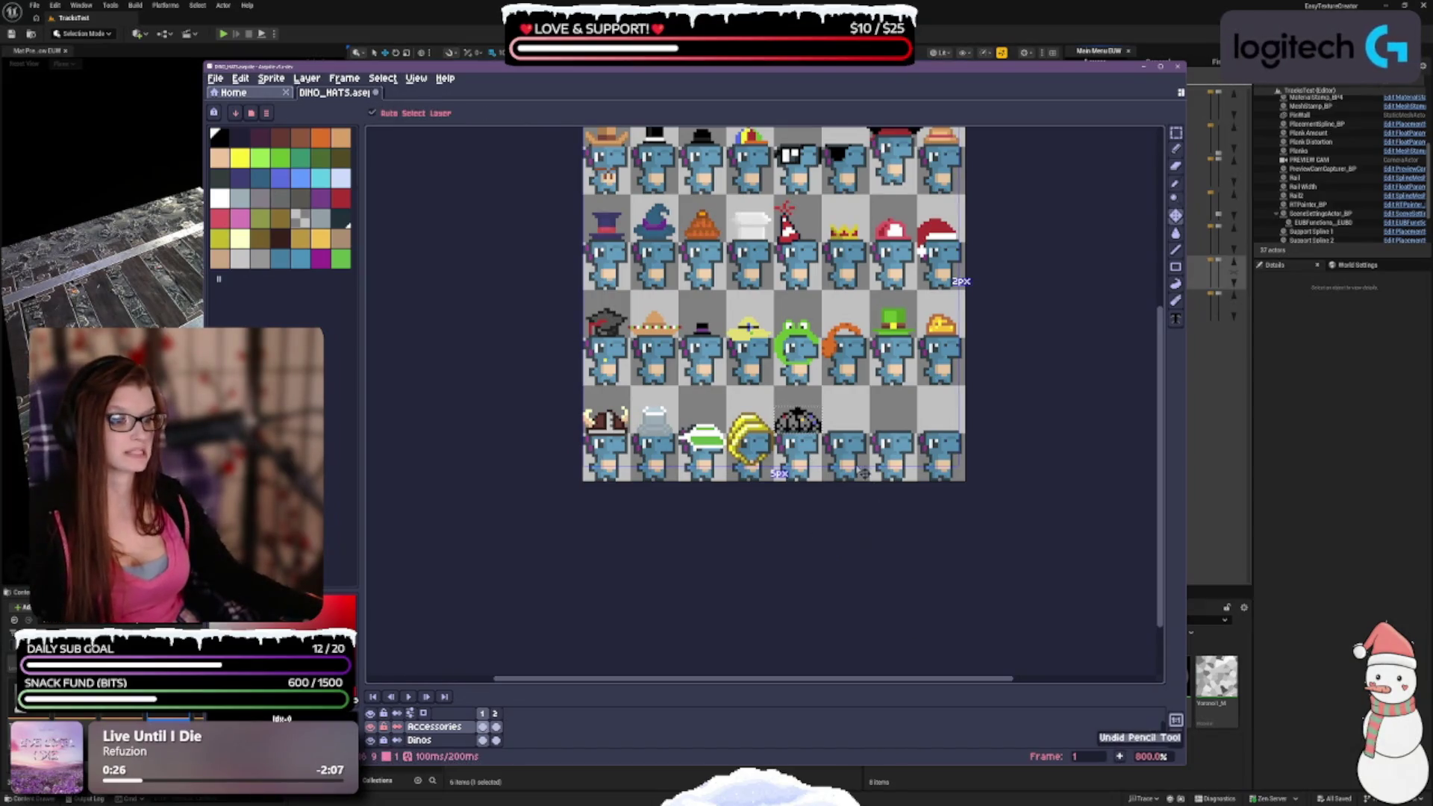
key("ctrl+z")
key("ctrl+z")
key("ctrl+z")
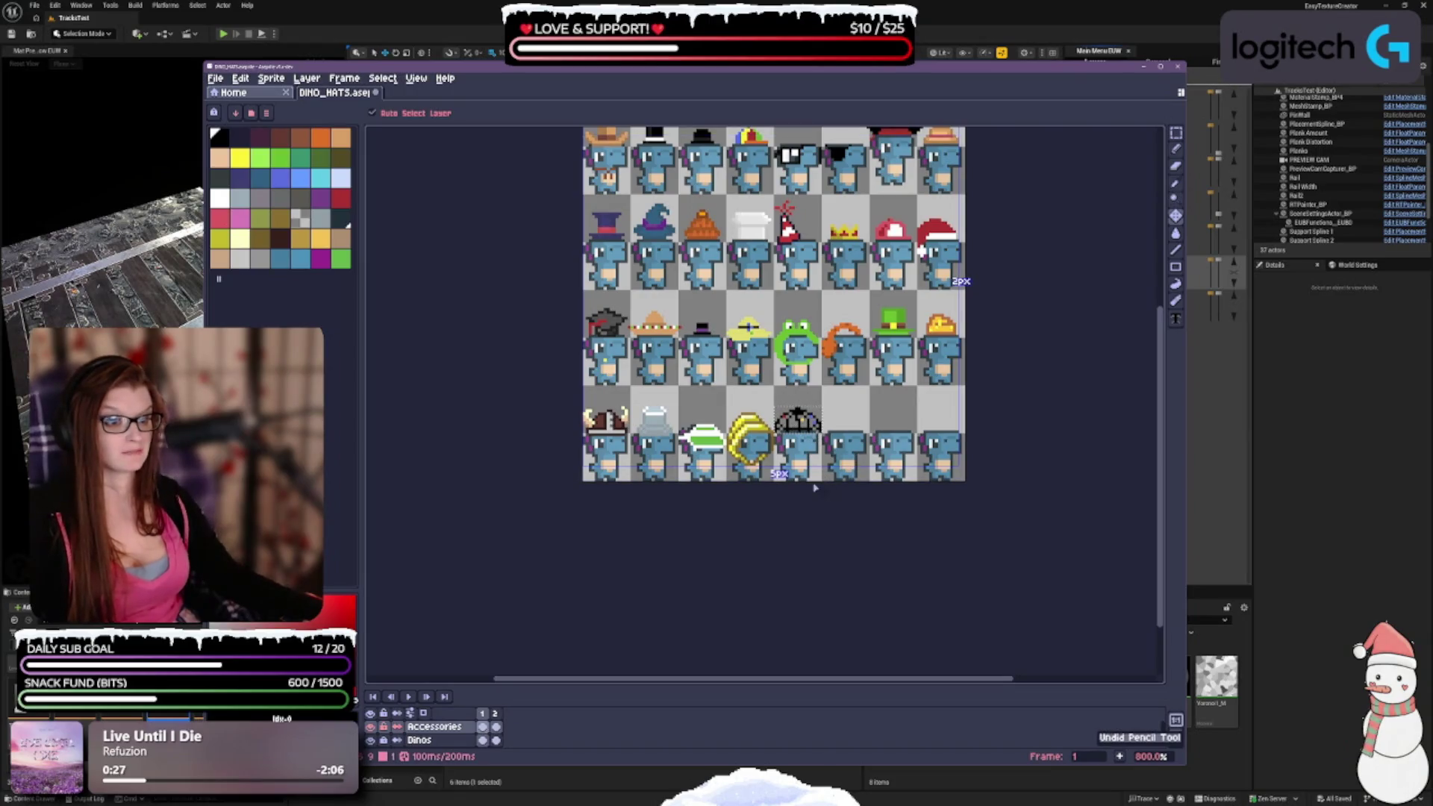
key("ctrl+z")
key("ctrl+z")
key("ctrl+z")
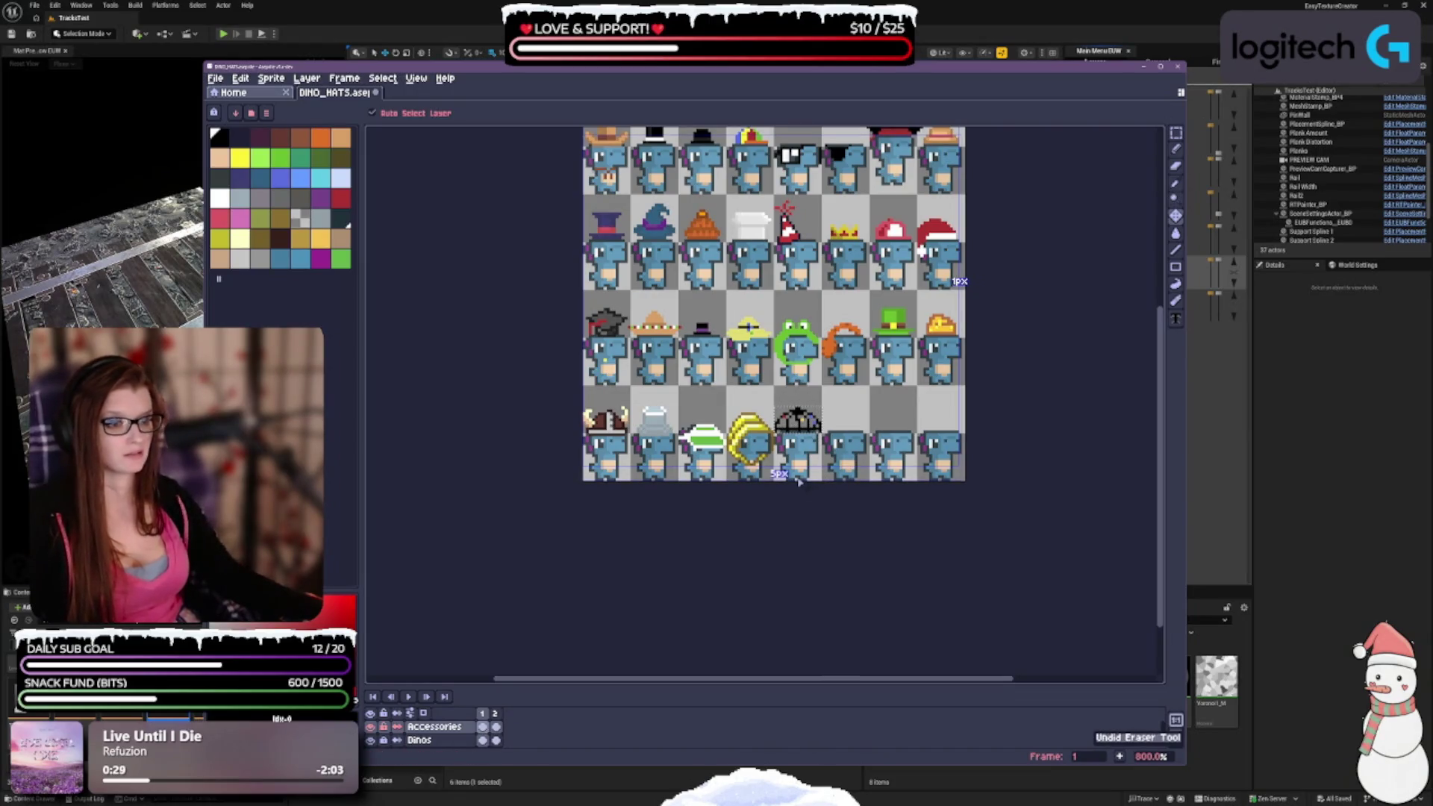
scroll(825, 388, "up", 2)
scroll(826, 389, "up", 1)
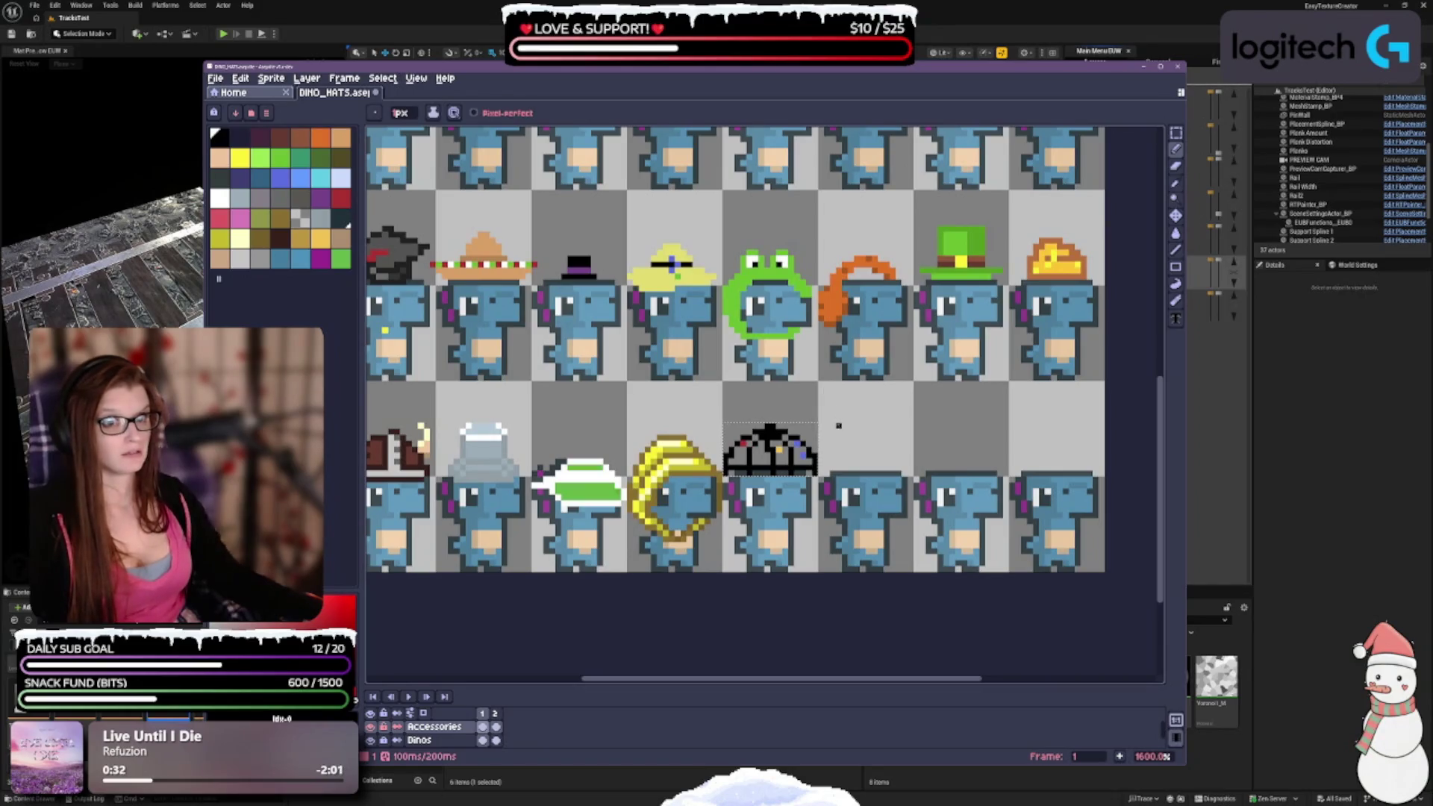
With the Paint Bucket, fill the umbrella's left panel red, the next orange, the right blue.
left_click(1175, 232)
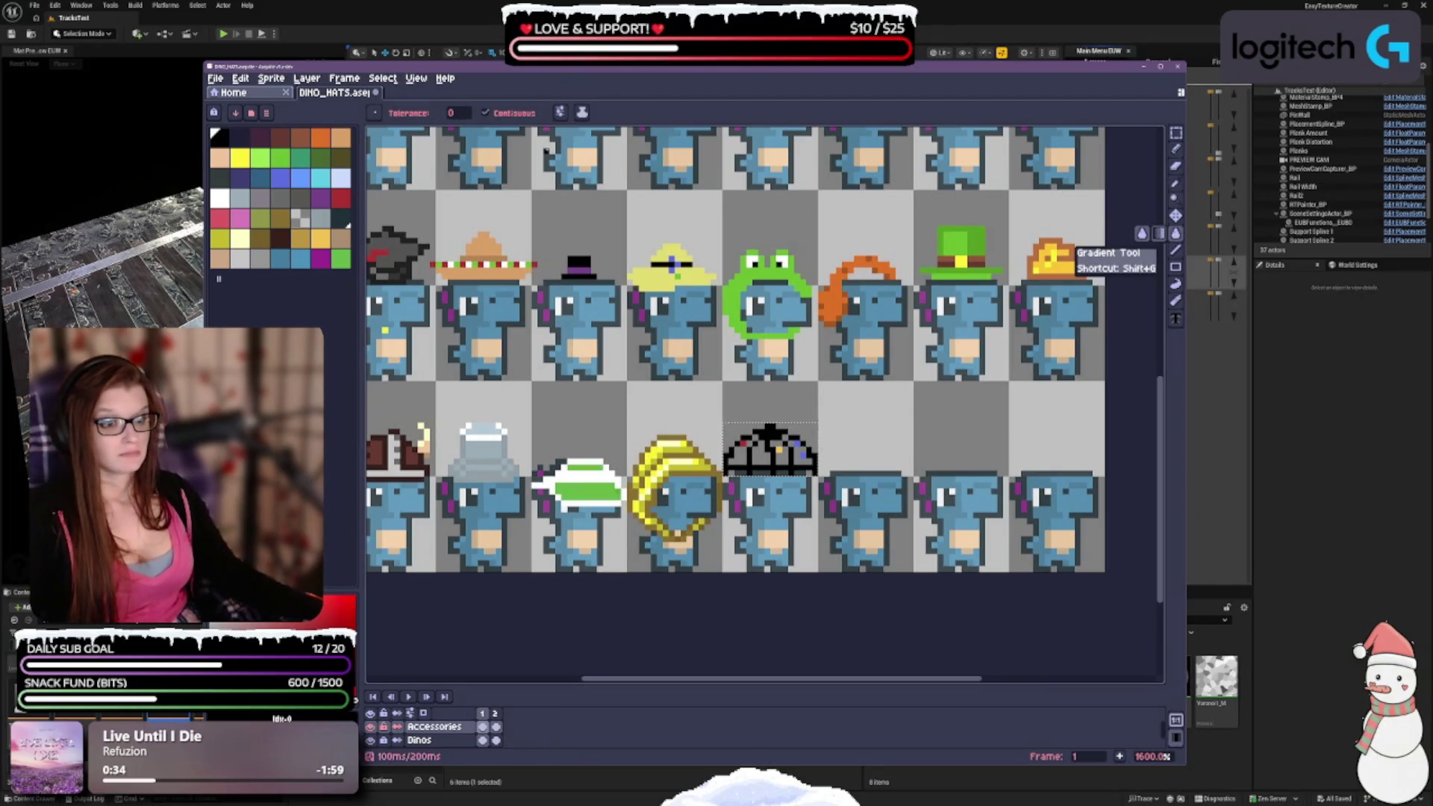
left_click(341, 198)
left_click(738, 456)
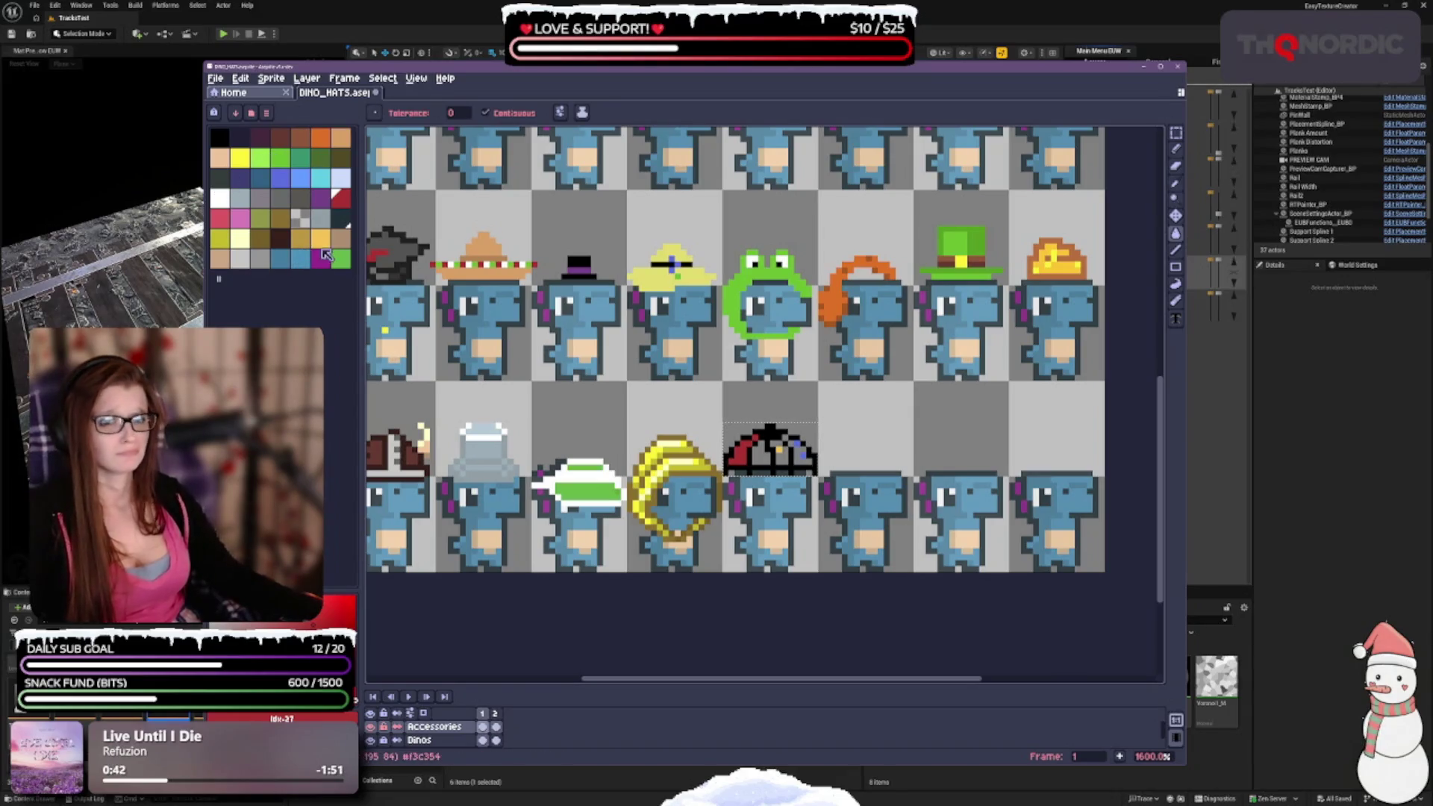
left_click(321, 237)
left_click(769, 448)
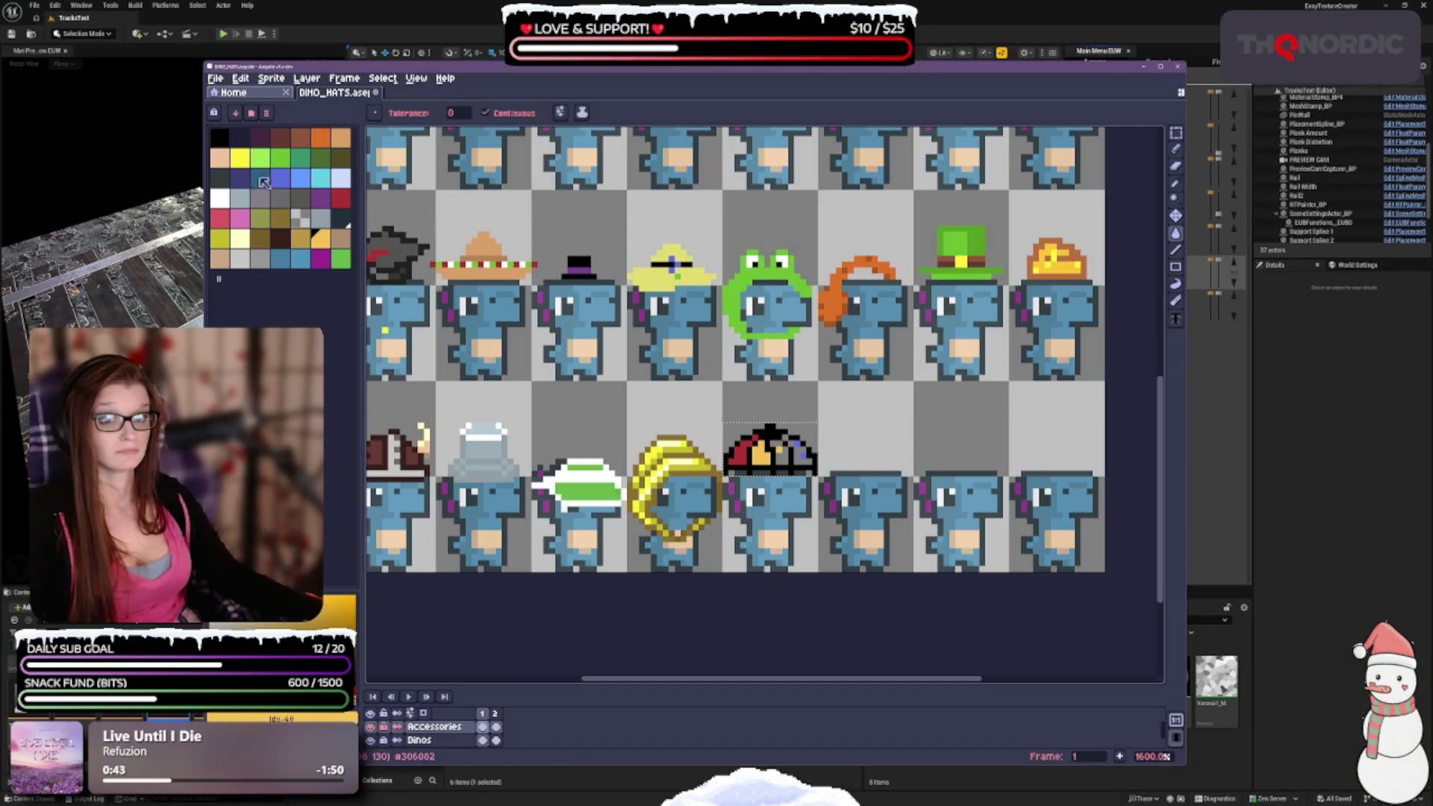
left_click(280, 158)
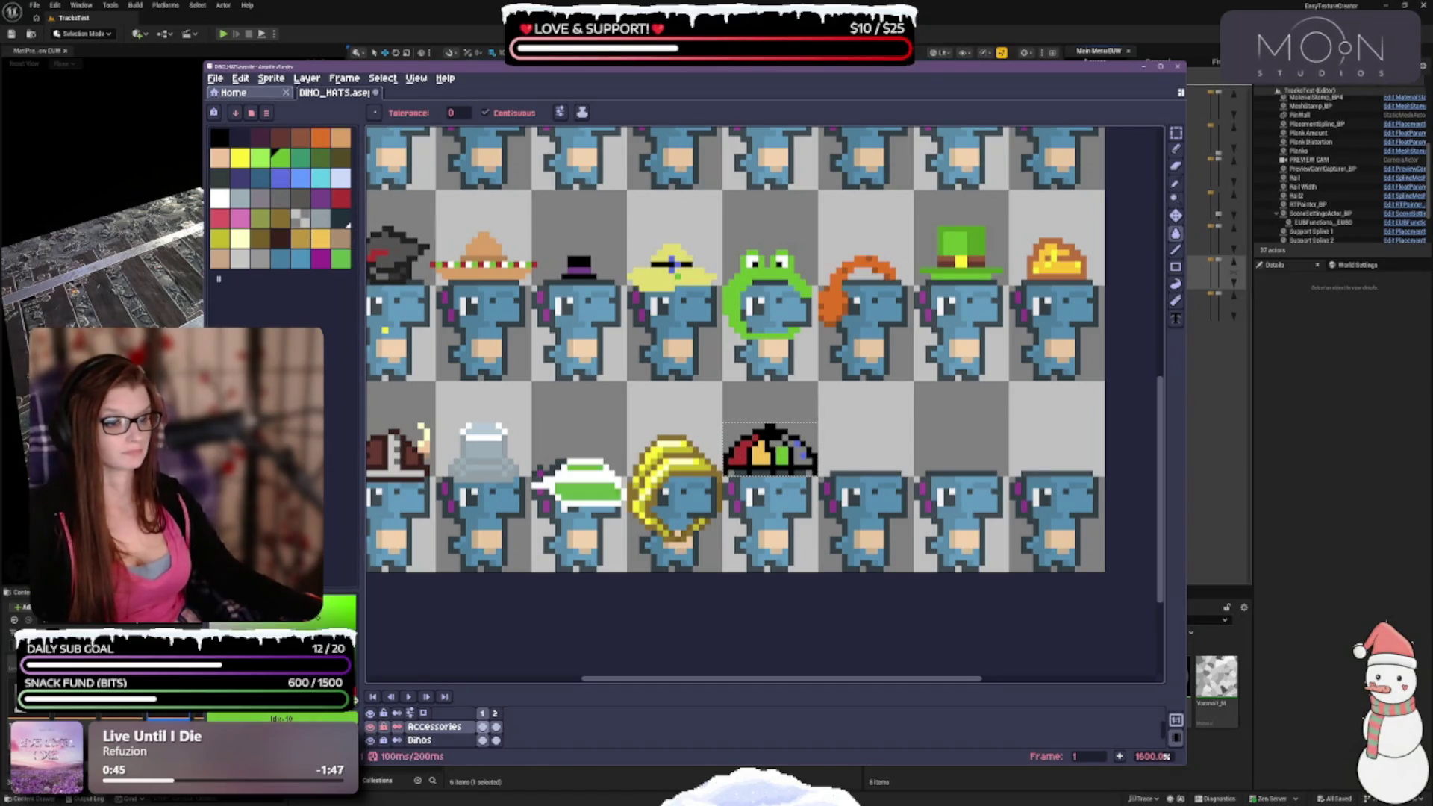
left_click(280, 178)
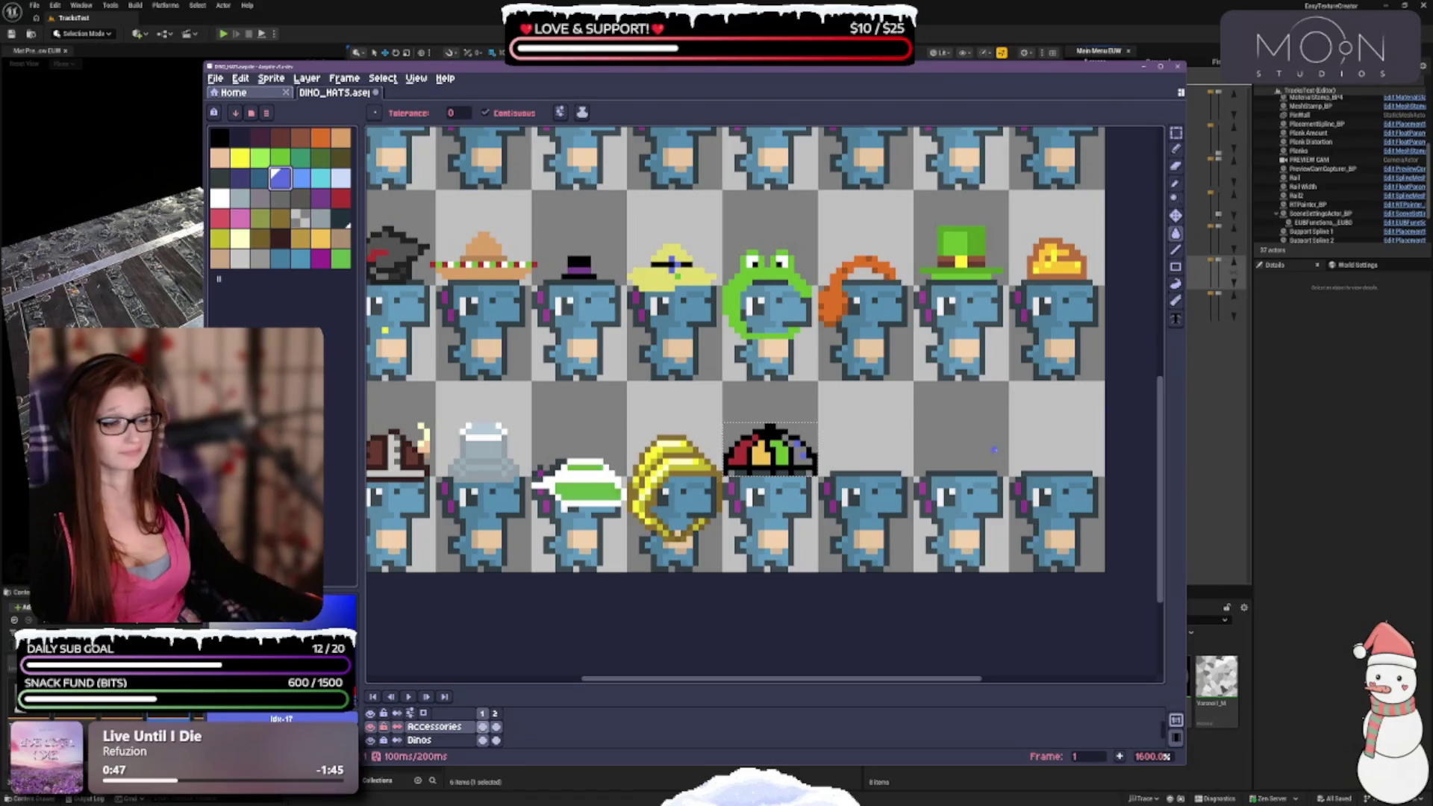
left_click(806, 452)
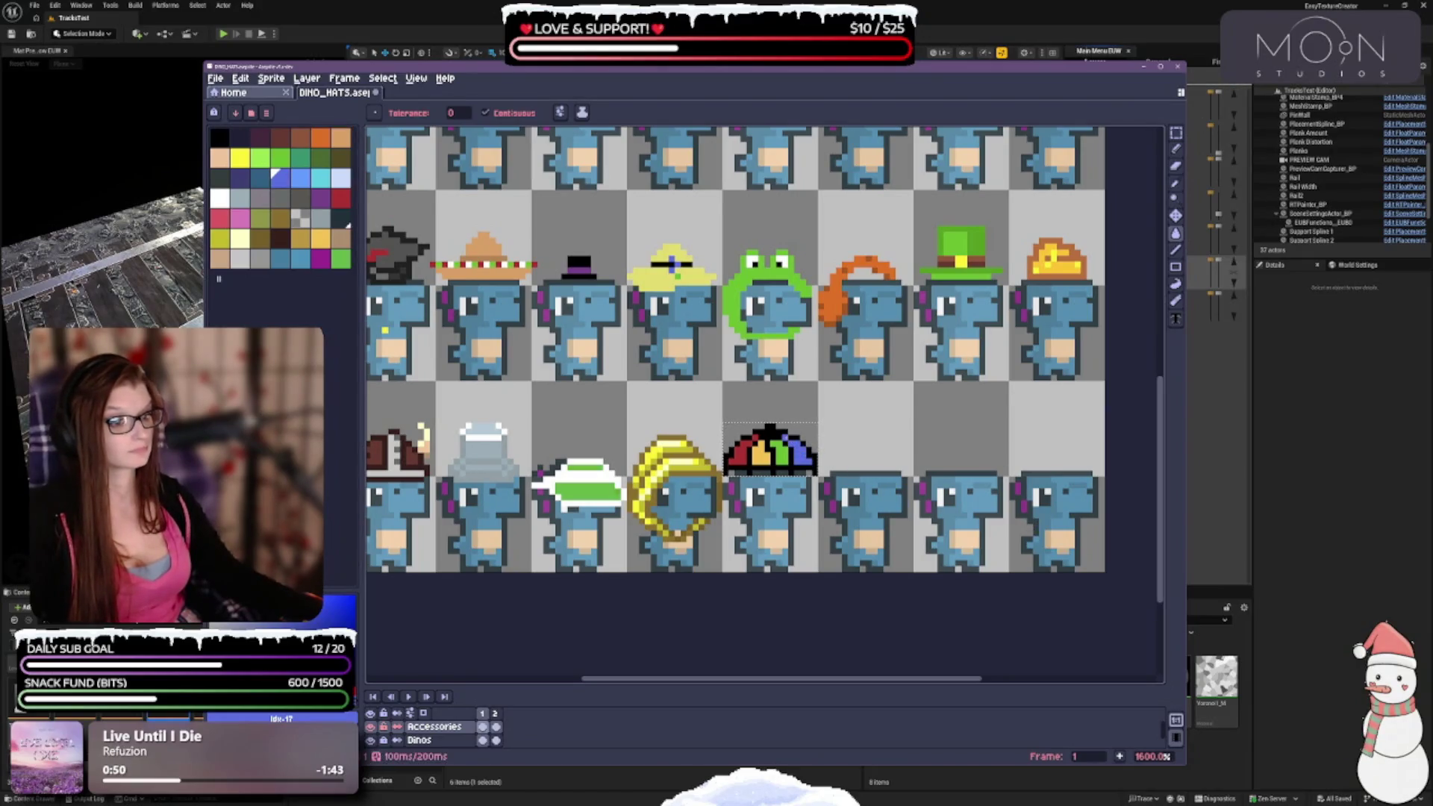
scroll(793, 470, "down", 3)
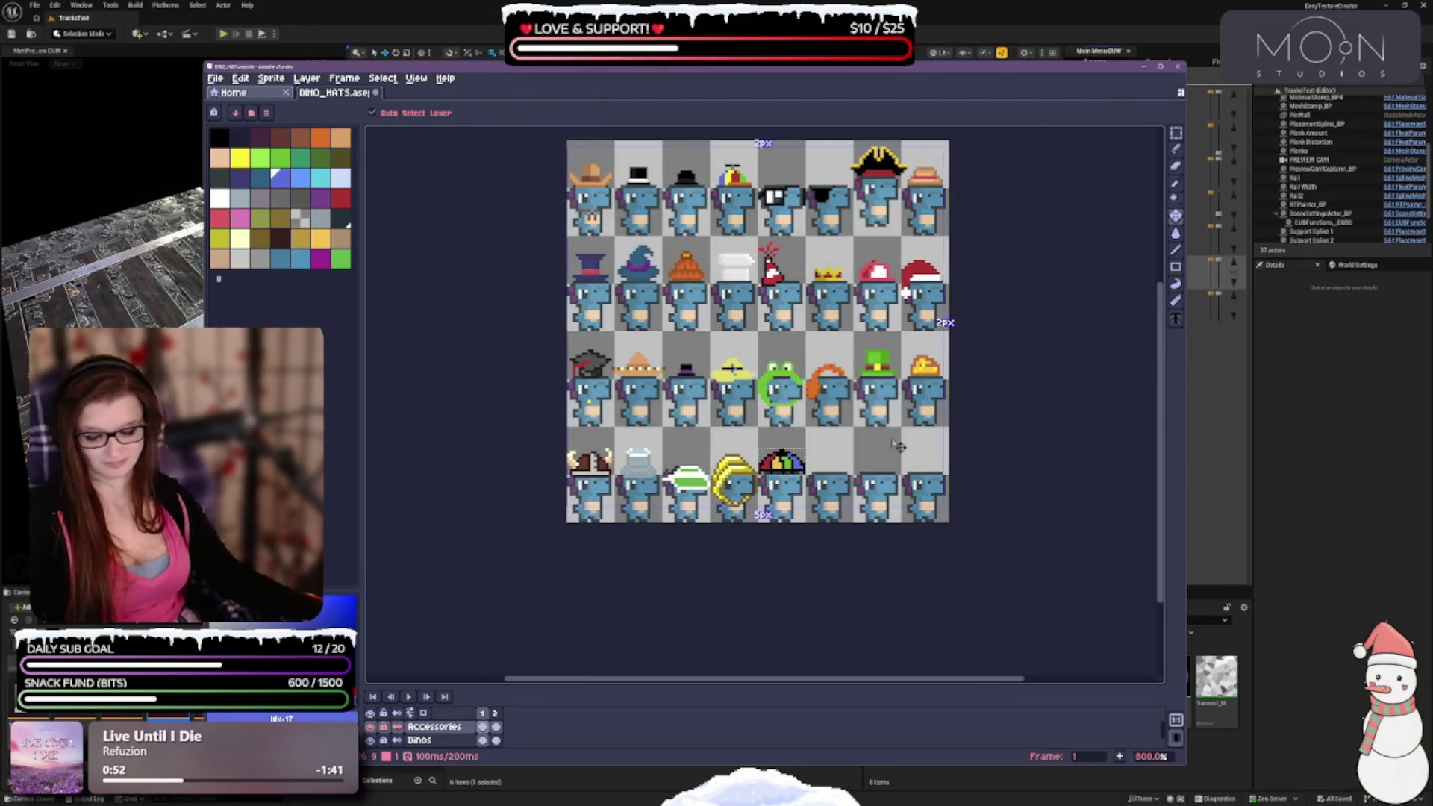
scroll(877, 420, "up", 3)
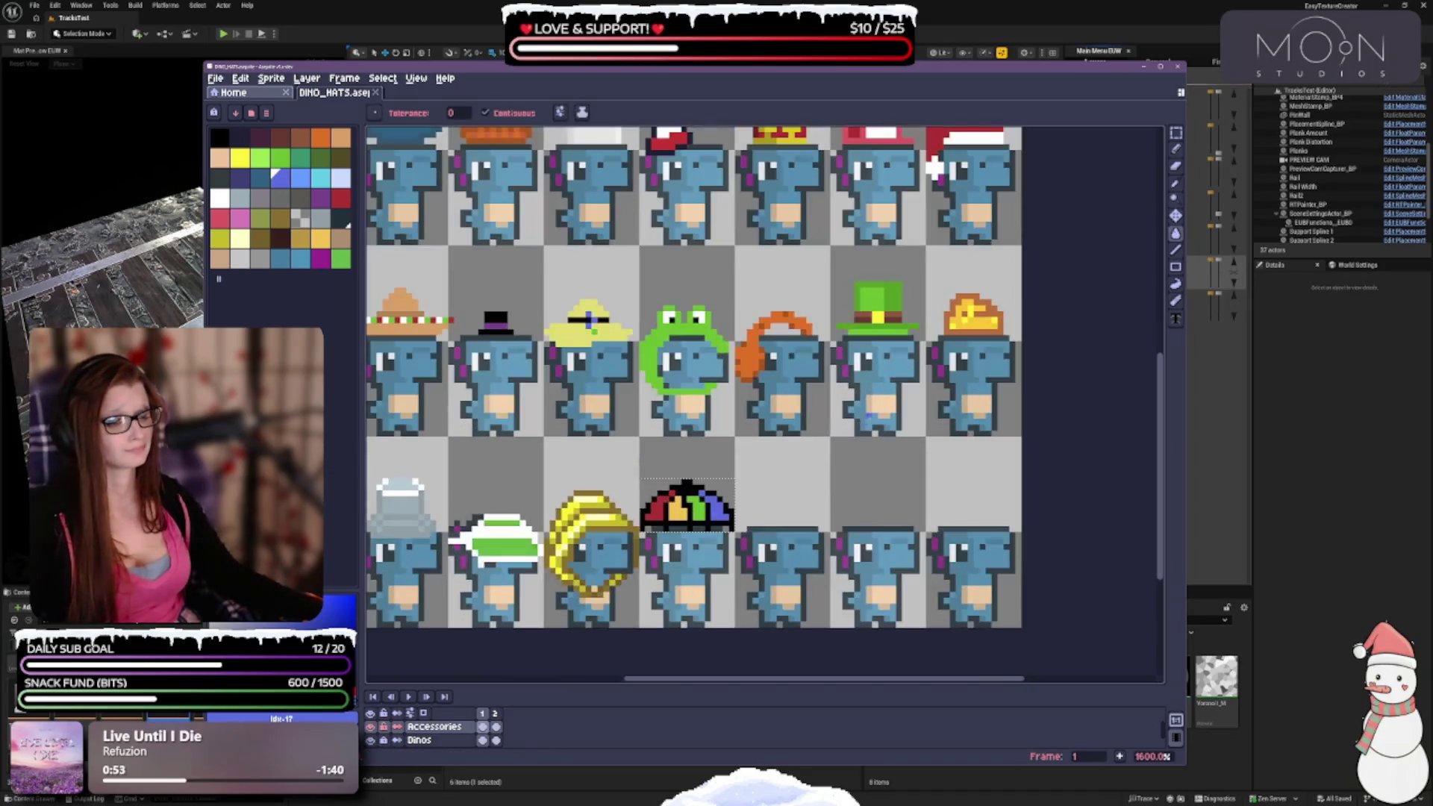
Pencil an orange-yellow touch-up onto the sprite and bring the umbrella row into view.
left_click(1176, 149)
scroll(785, 457, "down", 3)
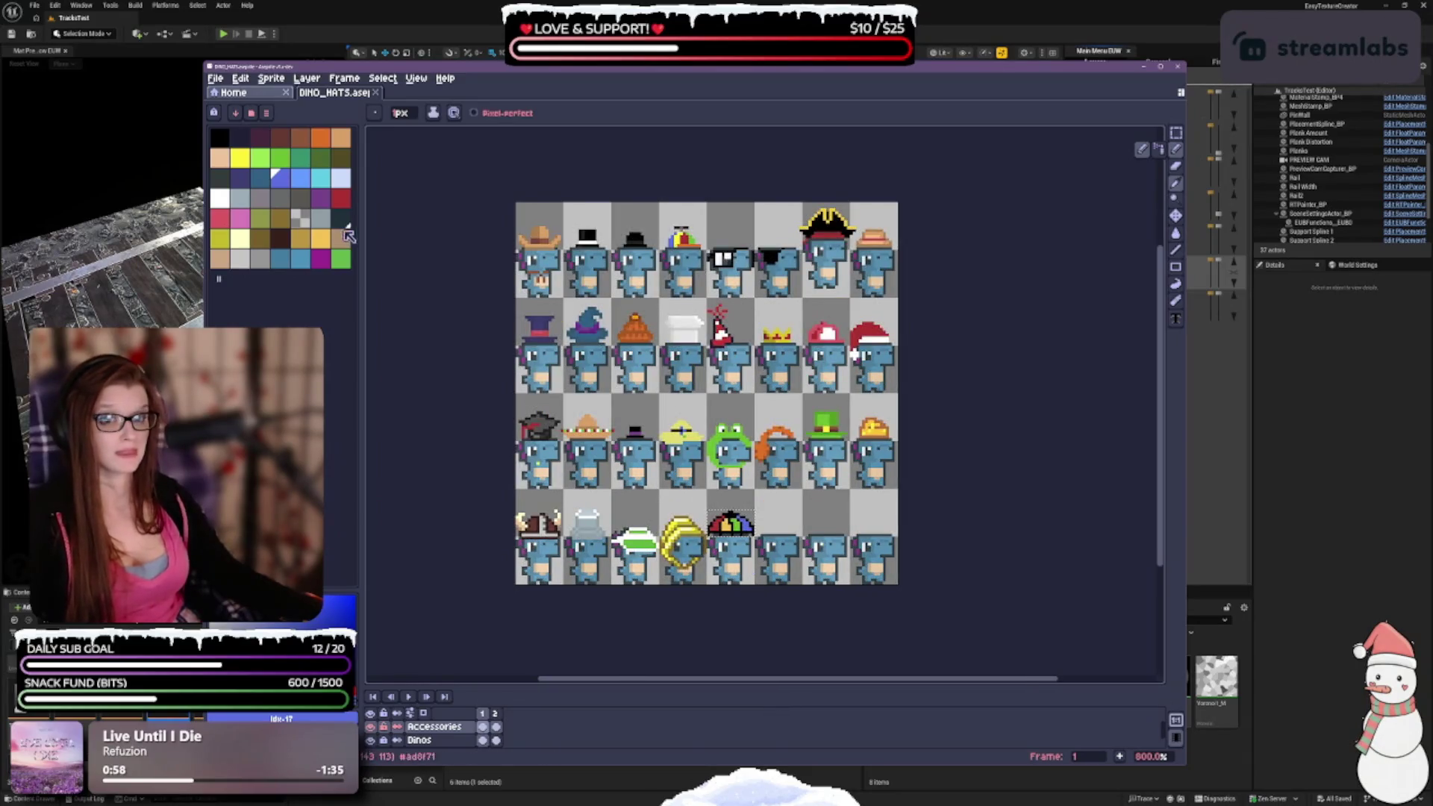
left_click(320, 238)
left_click(807, 630)
scroll(743, 538, "up", 1)
left_click_drag(743, 538, 723, 421)
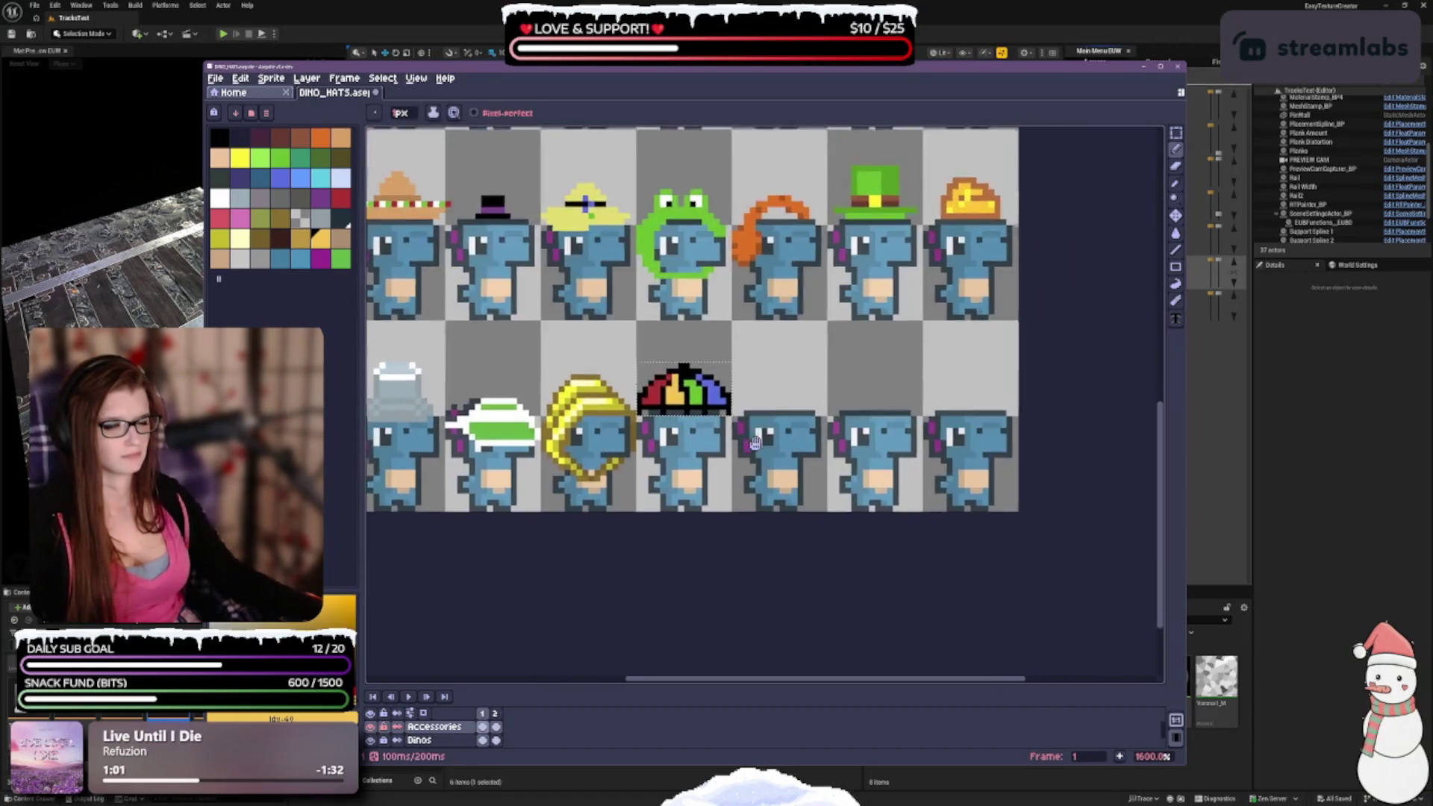
scroll(723, 410, "down", 1)
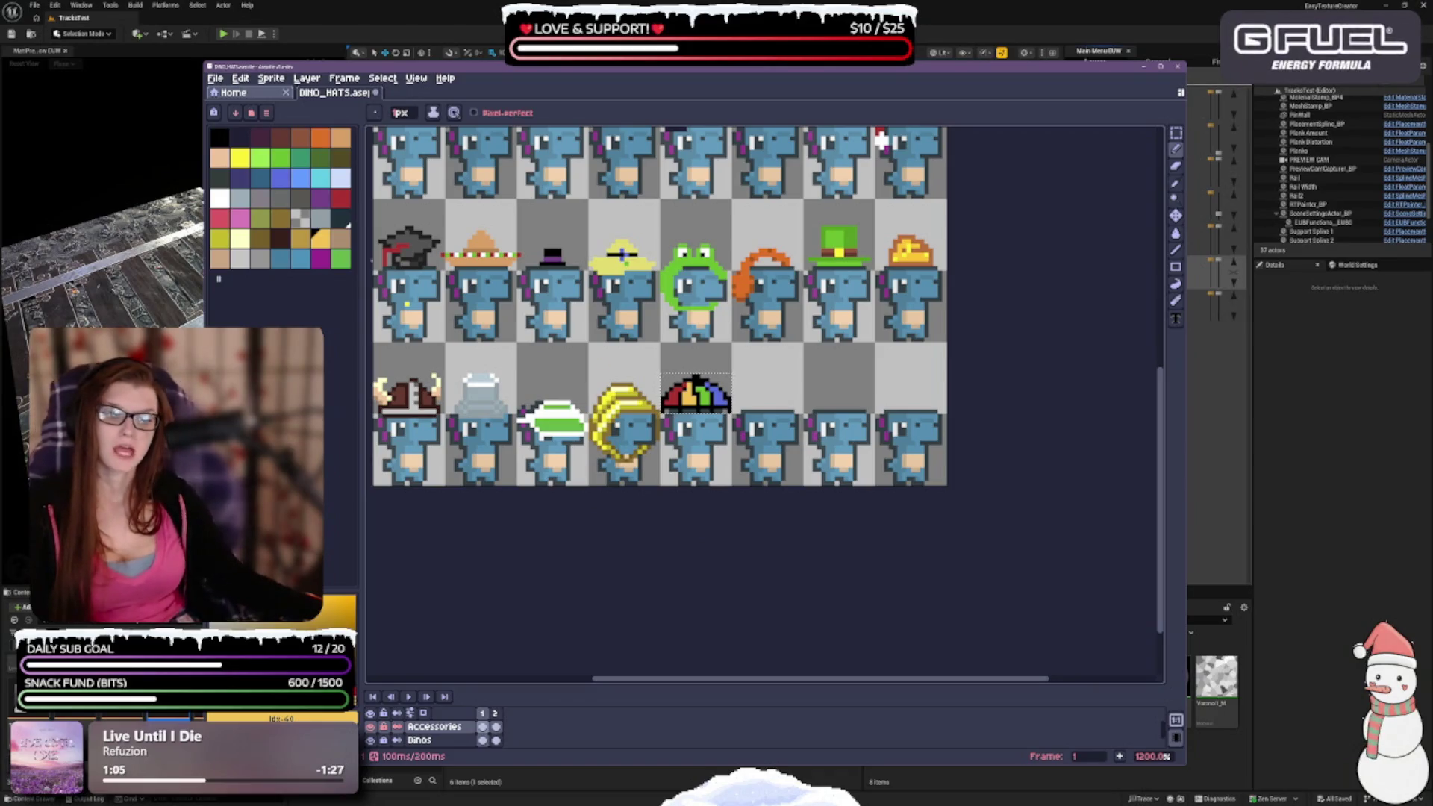
left_click(281, 158)
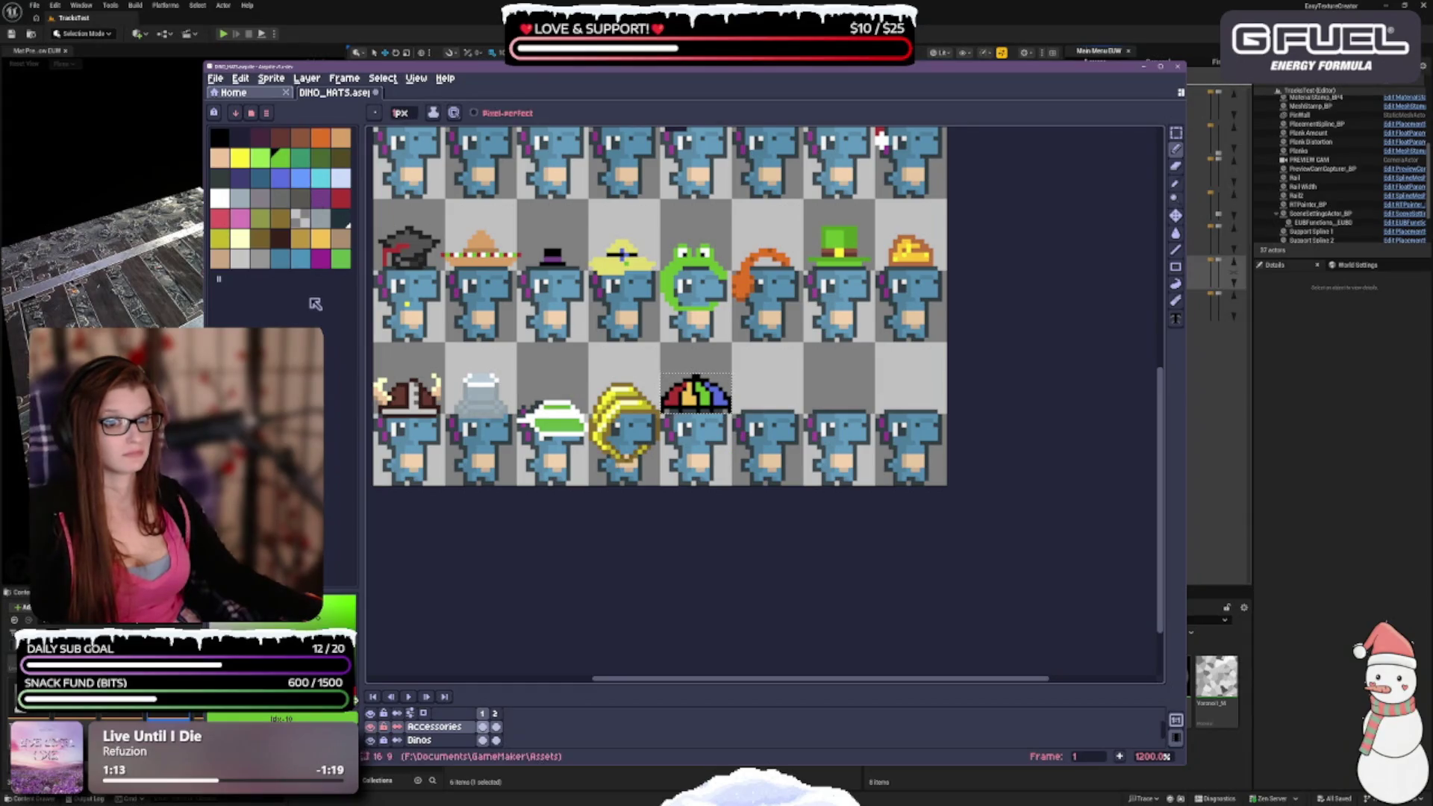
scroll(676, 430, "up", 3)
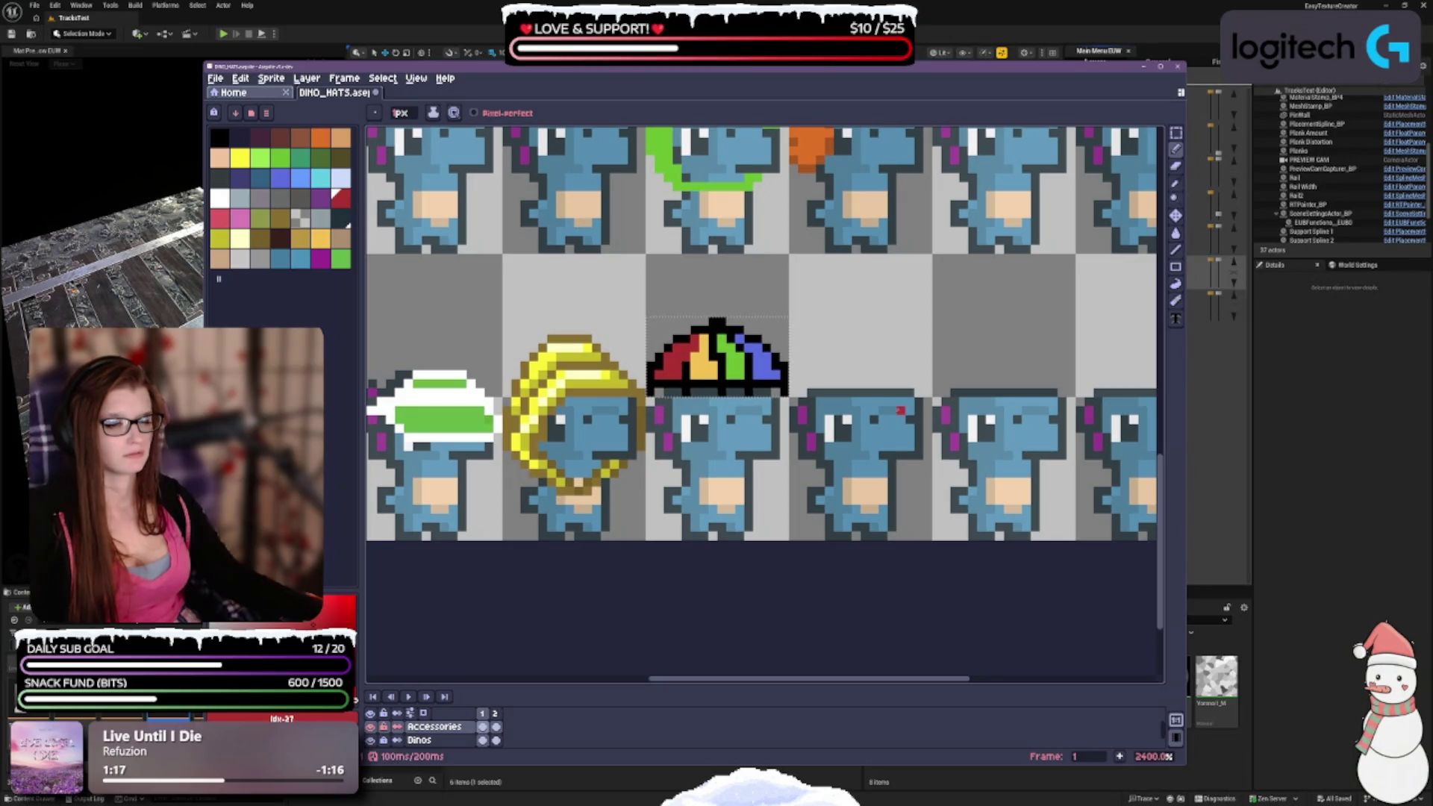
left_click_drag(847, 375, 745, 403)
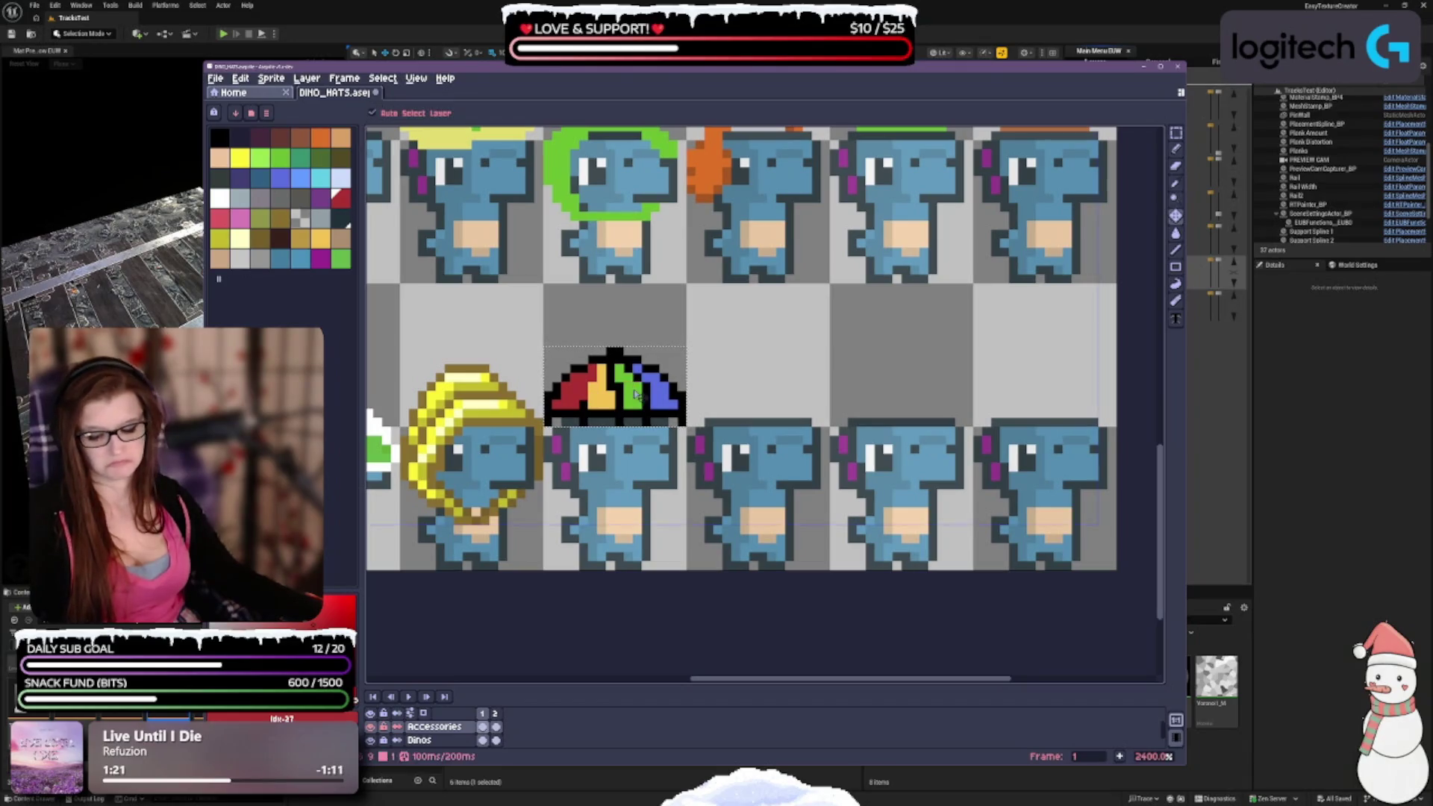
left_click(323, 237)
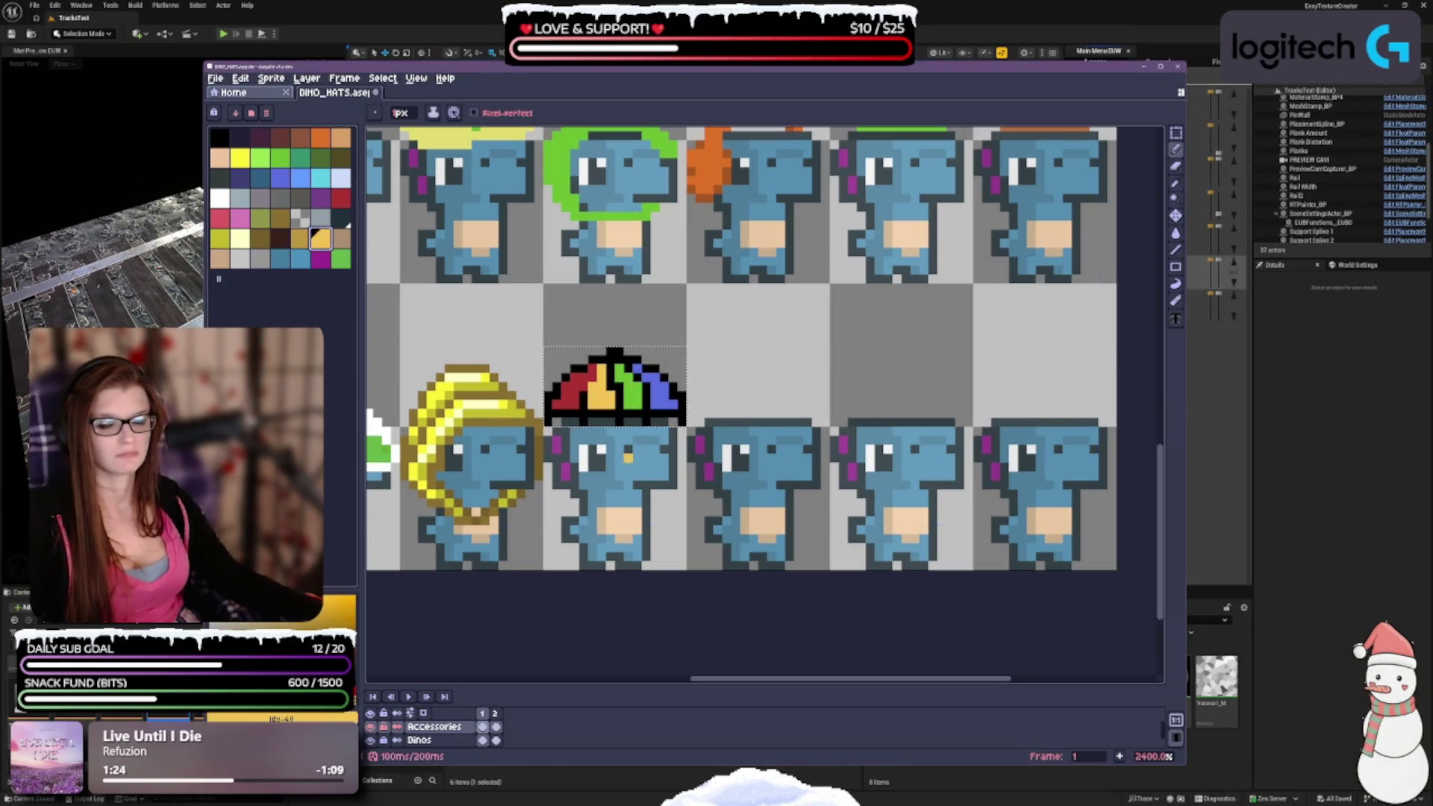
left_click(665, 421)
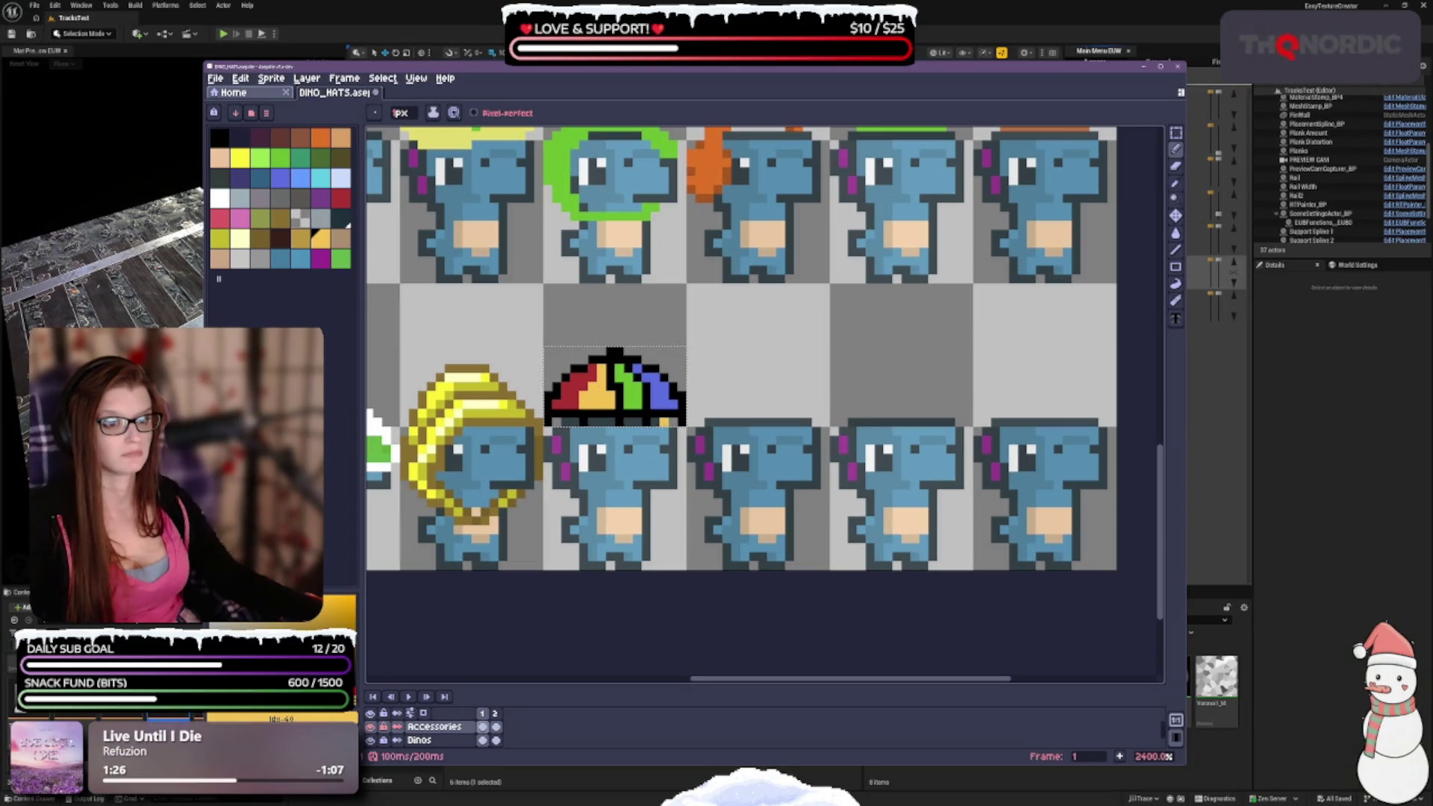
mouse_move(736, 458)
left_mouse_down()
mouse_move(807, 411)
mouse_move(834, 481)
left_mouse_up()
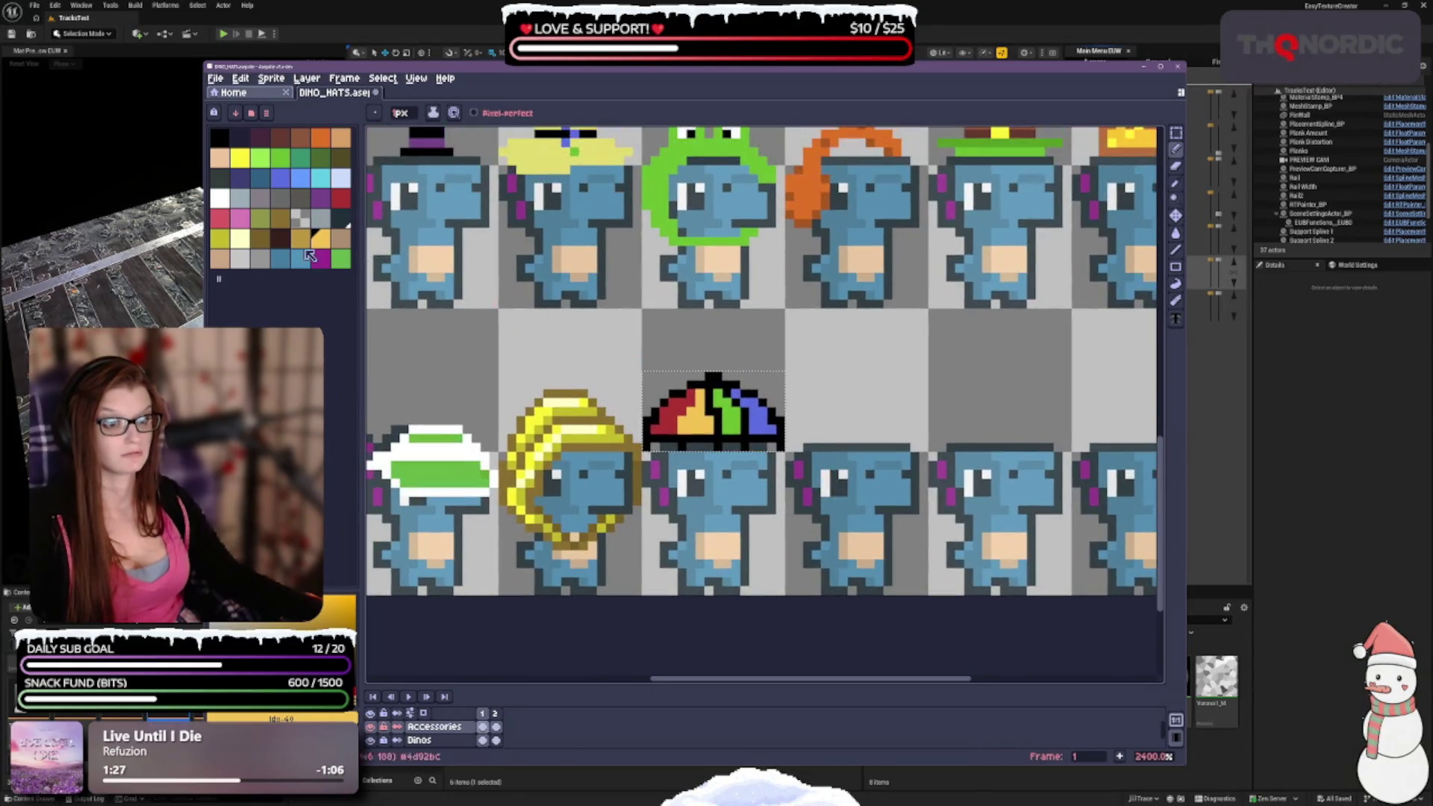
left_click(274, 159)
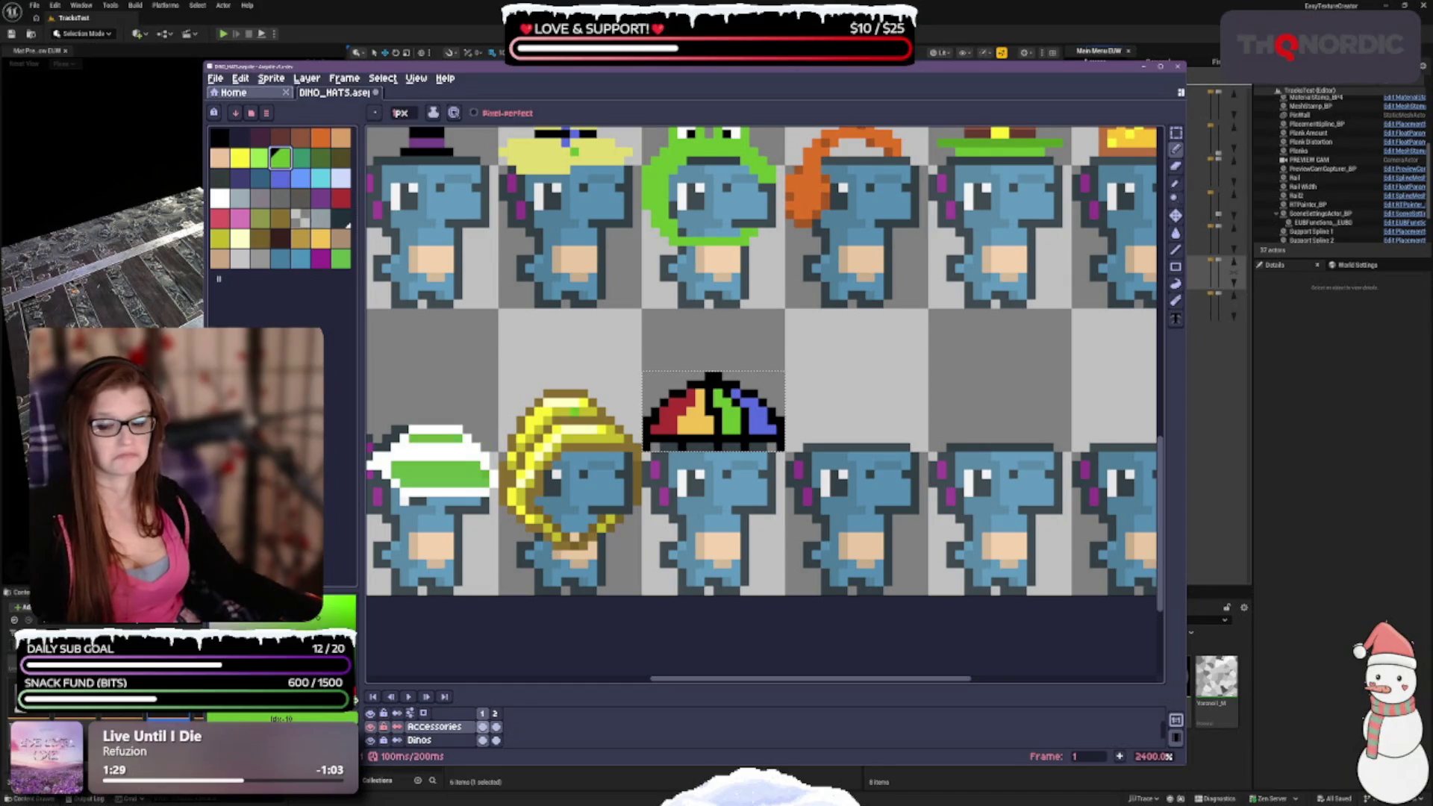
scroll(626, 417, "down", 5)
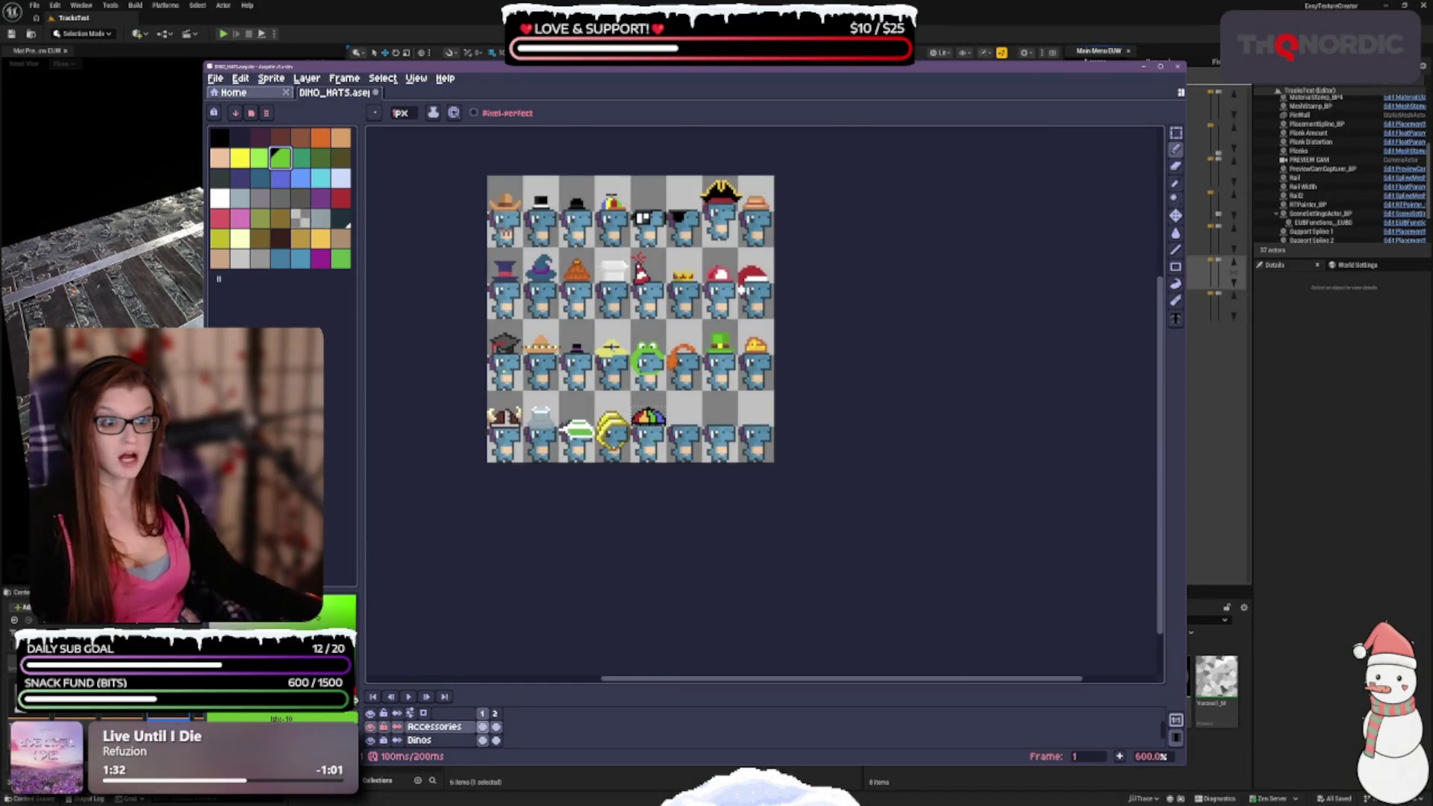
scroll(602, 191, "up", 5)
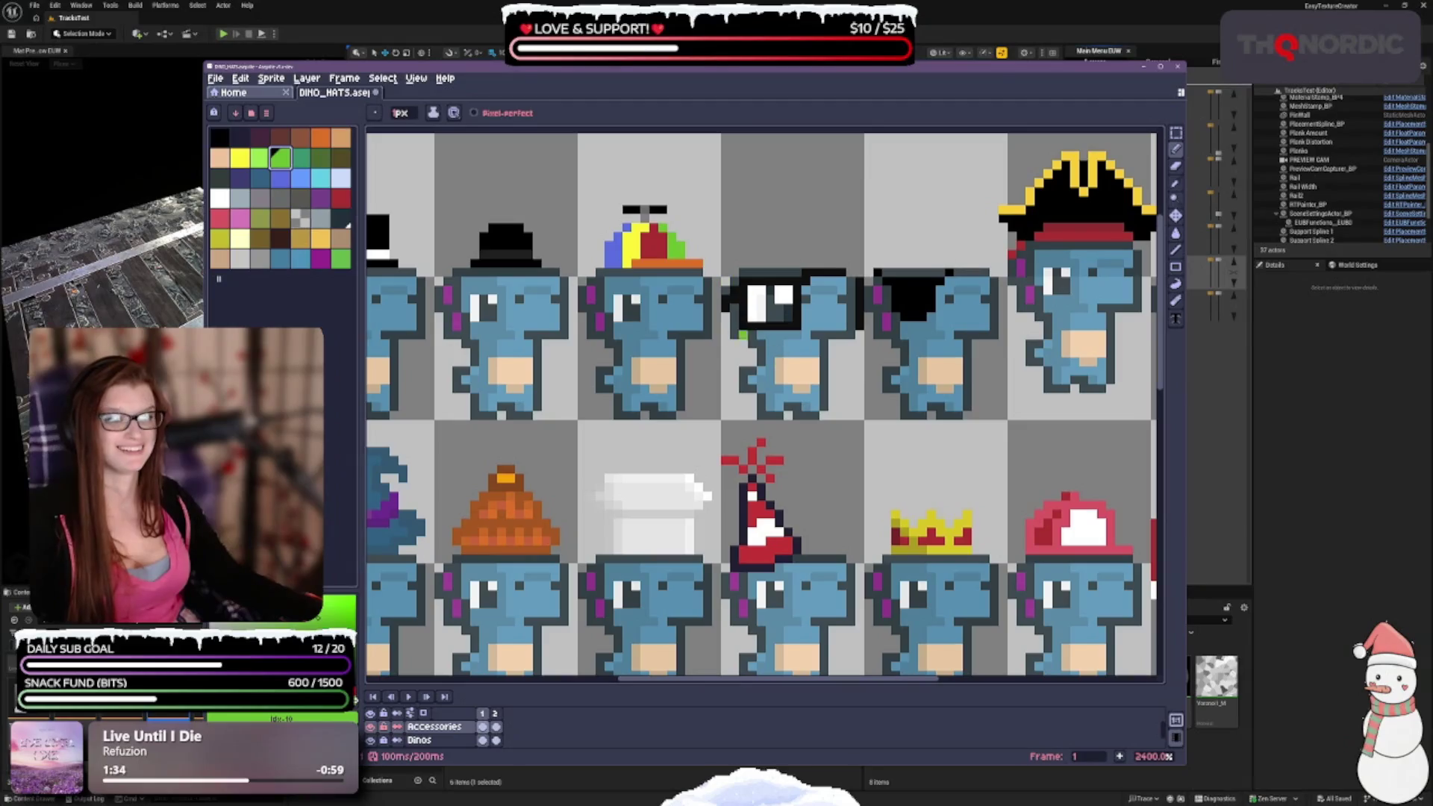
scroll(699, 344, "down", 5)
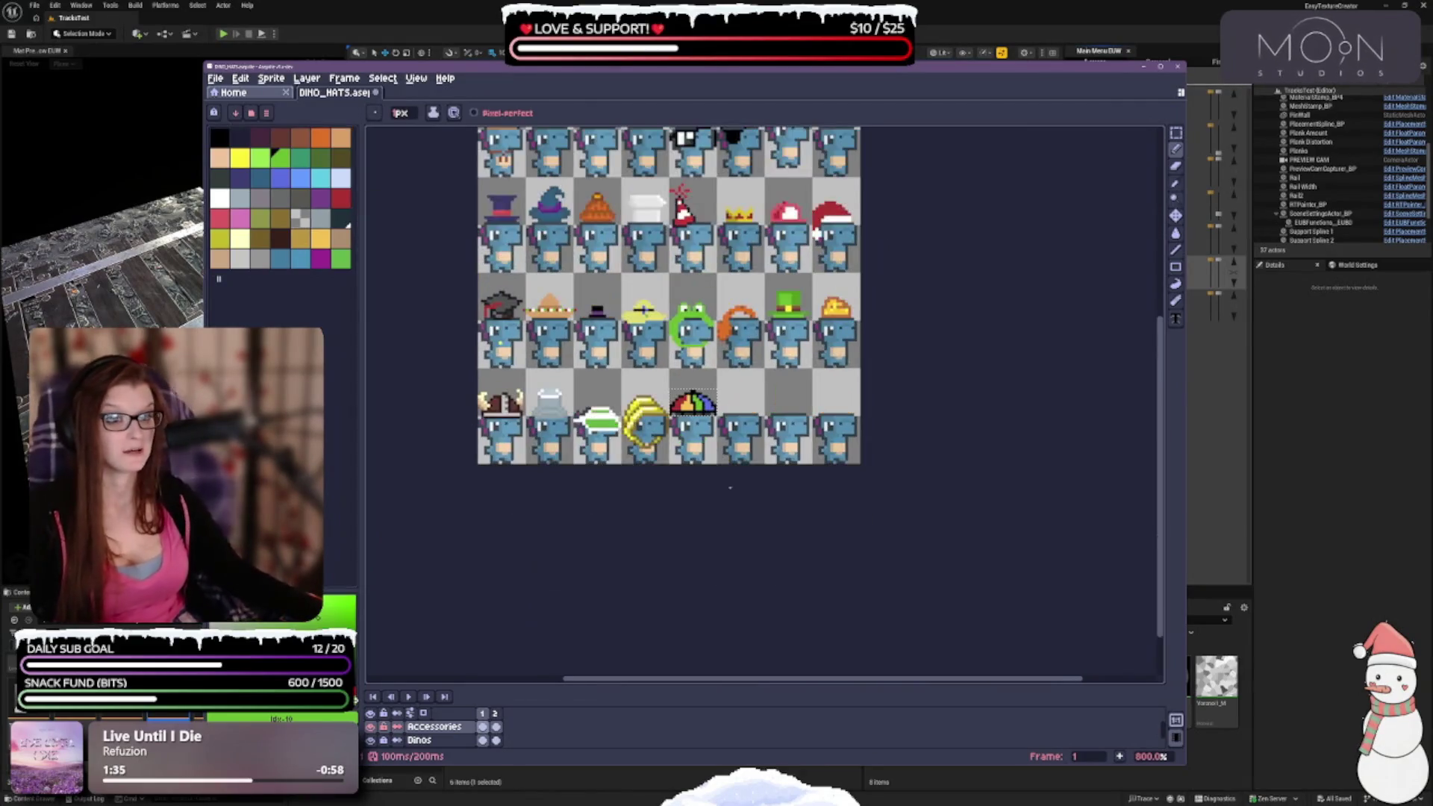
scroll(671, 373, "up", 5)
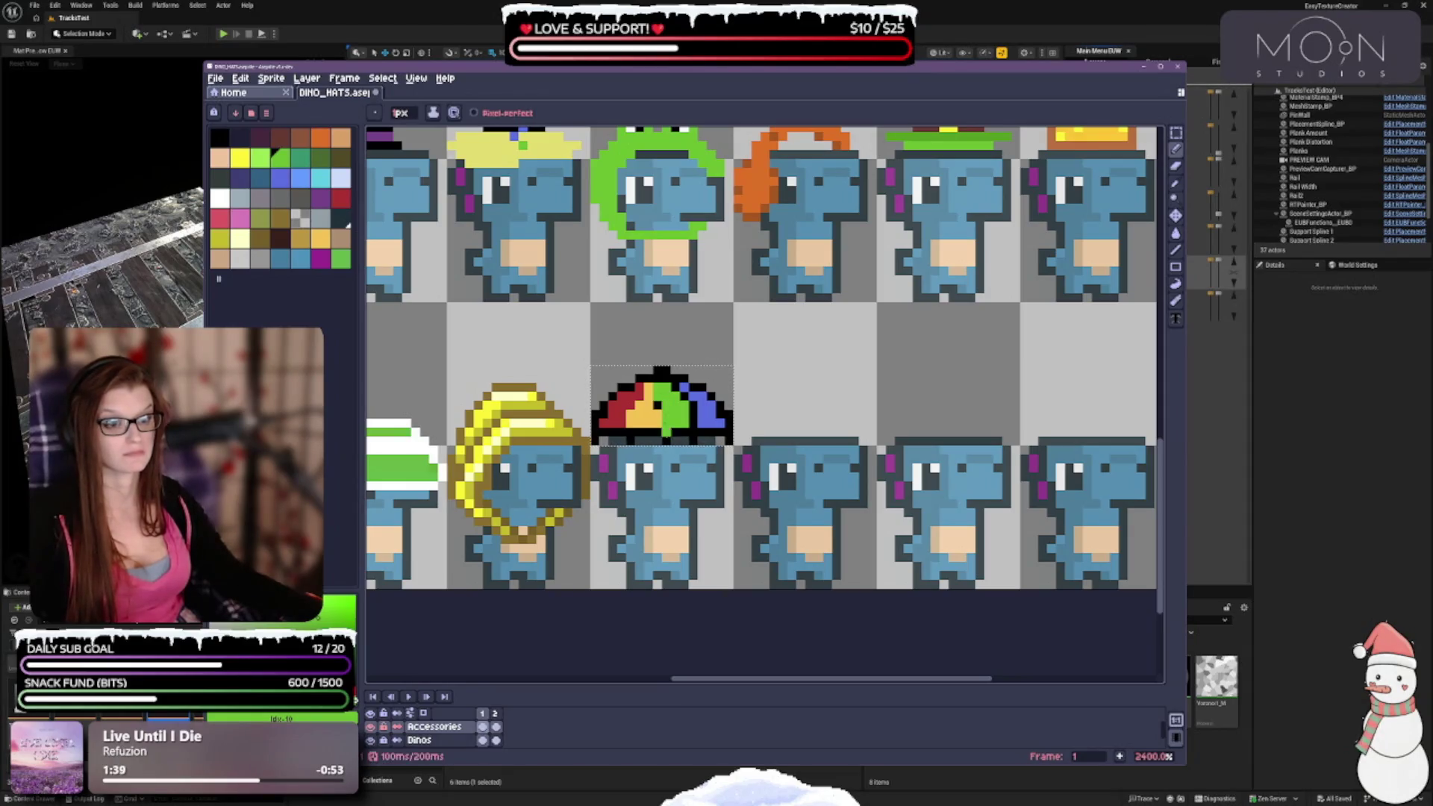
key("ctrl+z")
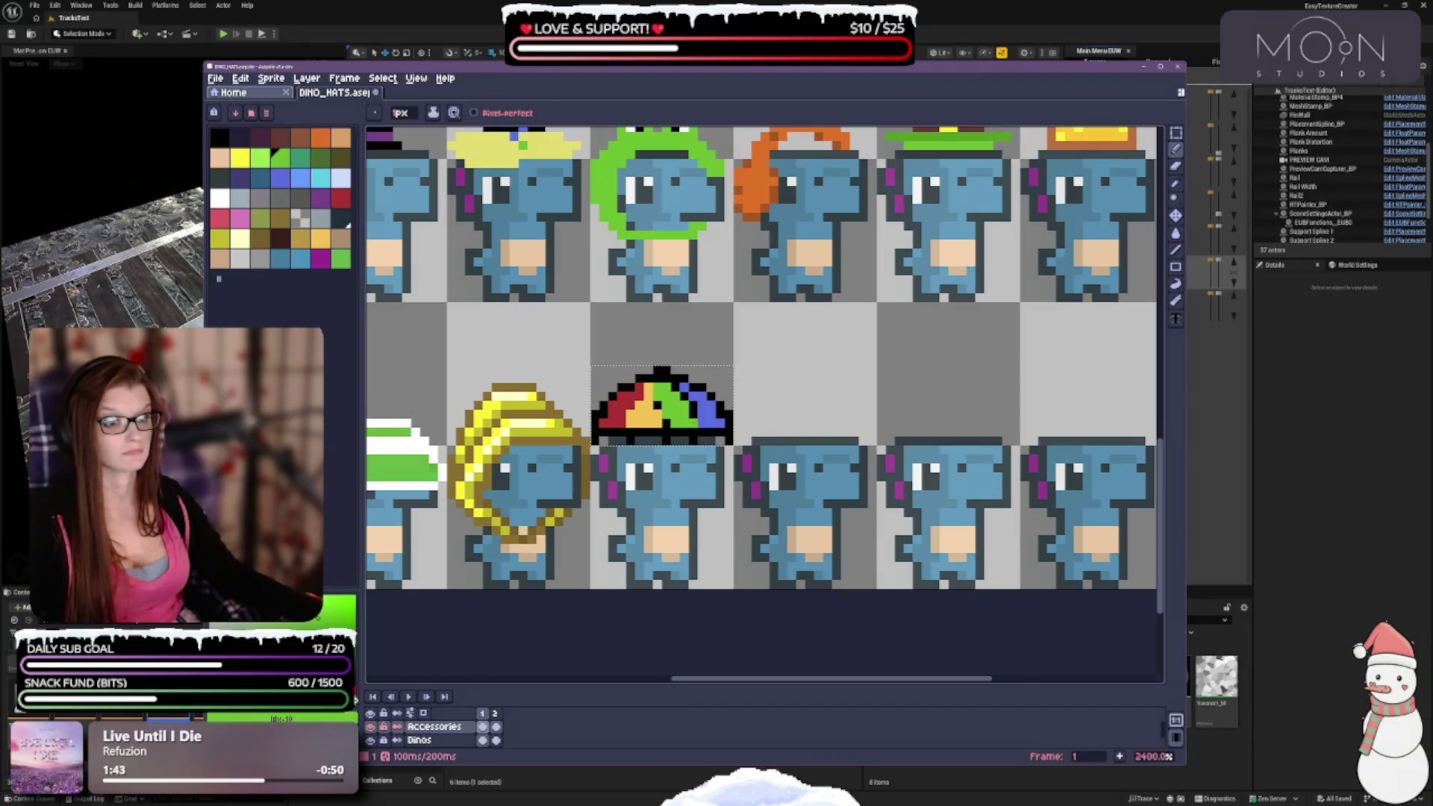
left_click(320, 238)
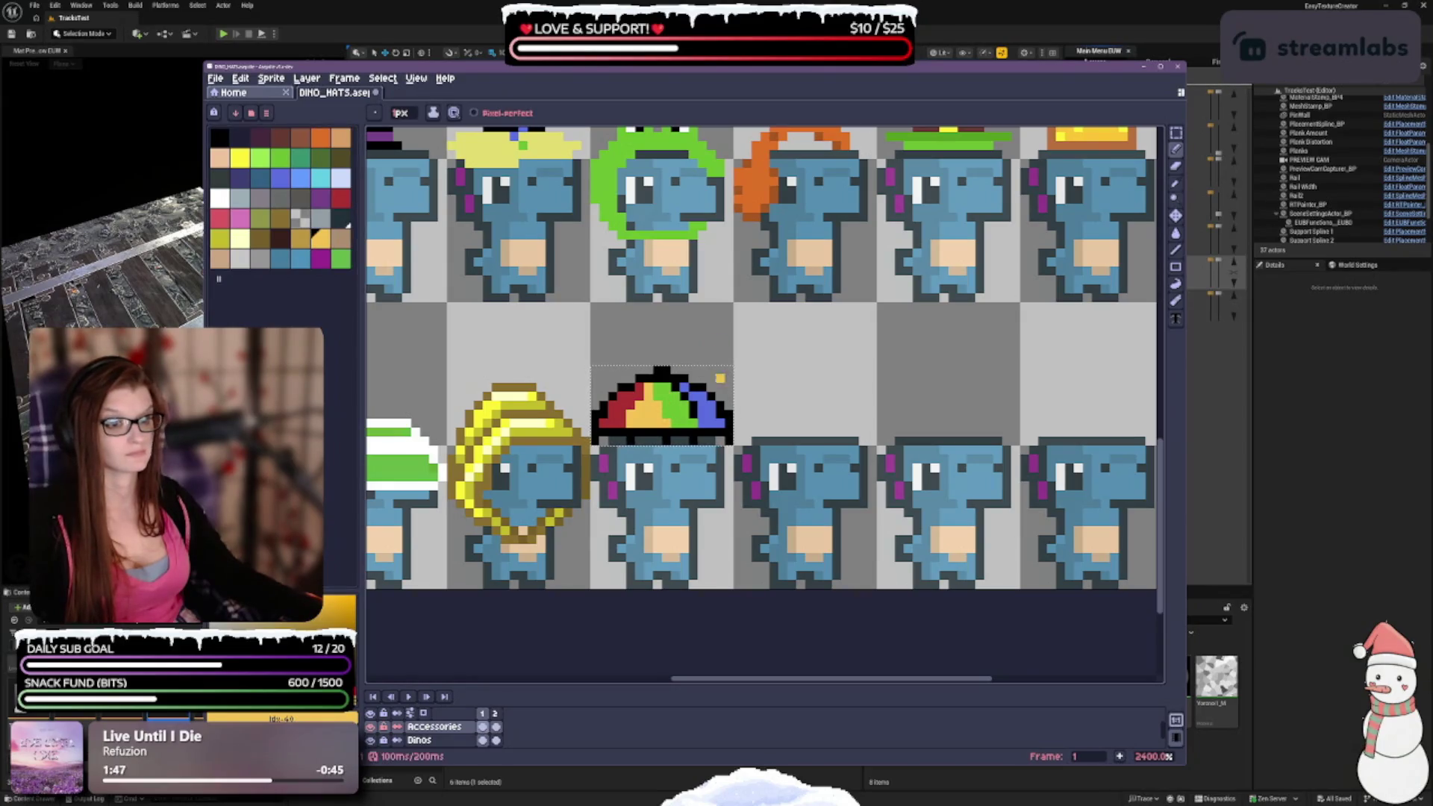
left_click(280, 177)
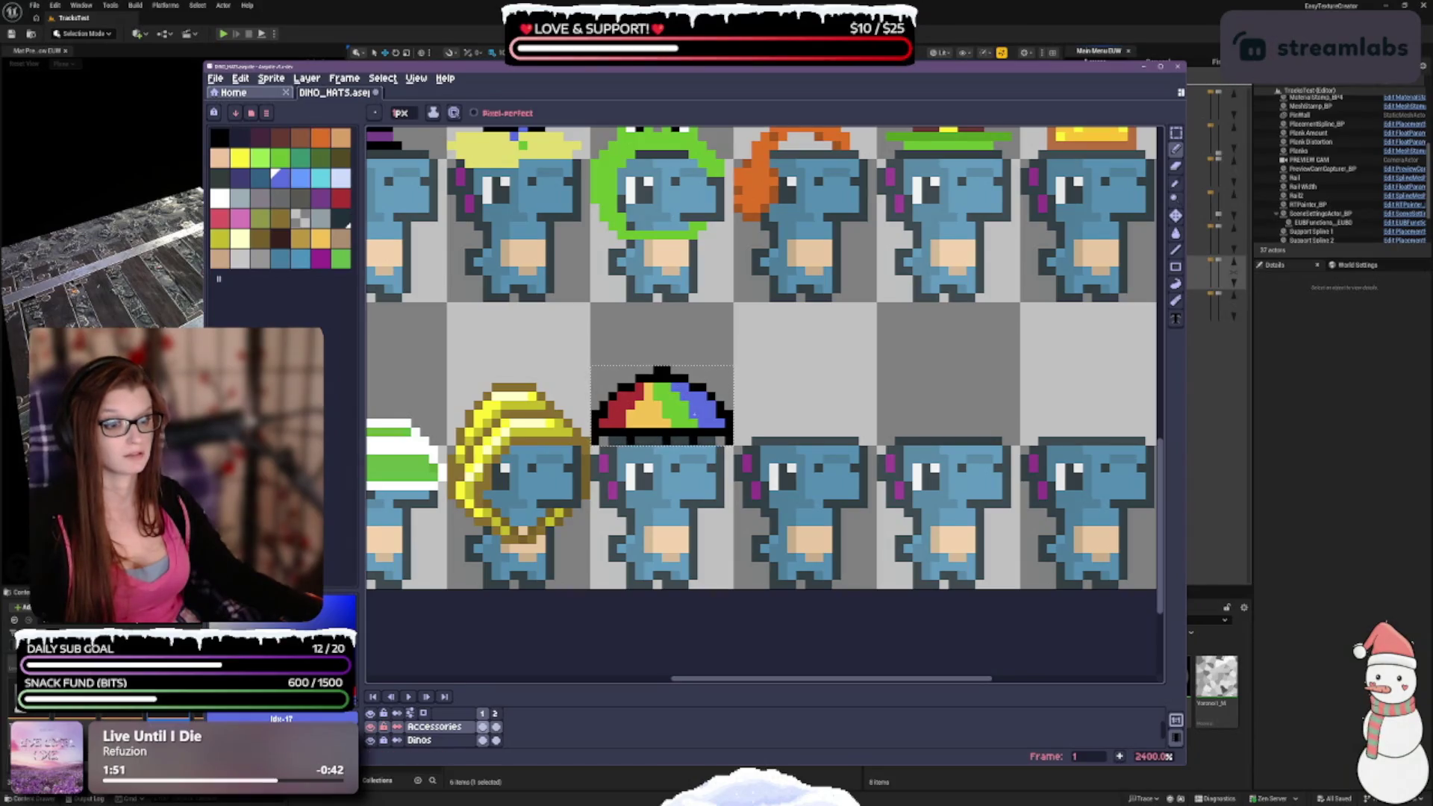
scroll(693, 411, "down", 5)
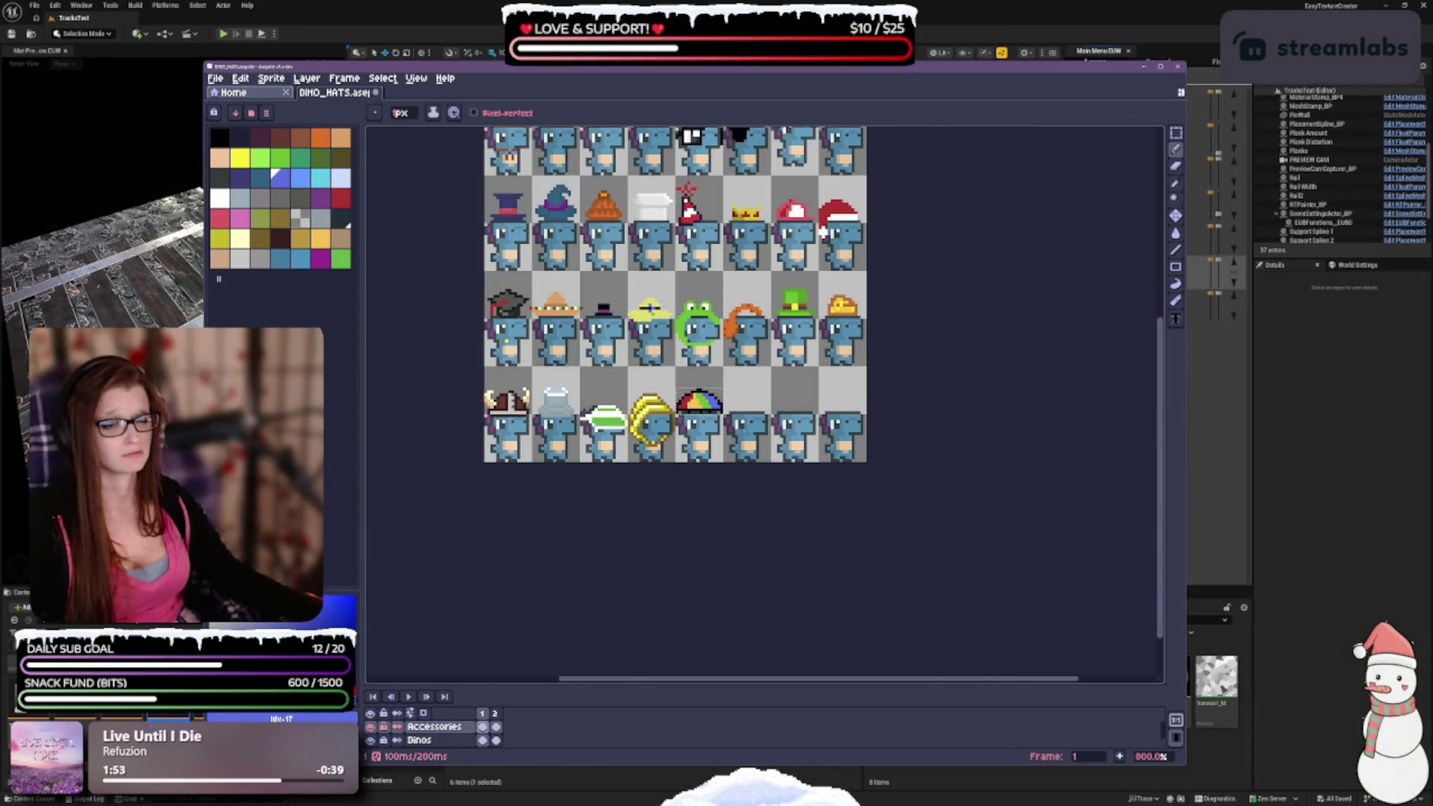
Save the DINO_HATS sprite sheet with Ctrl+S.
key("ctrl+s")
scroll(823, 233, "up", 1)
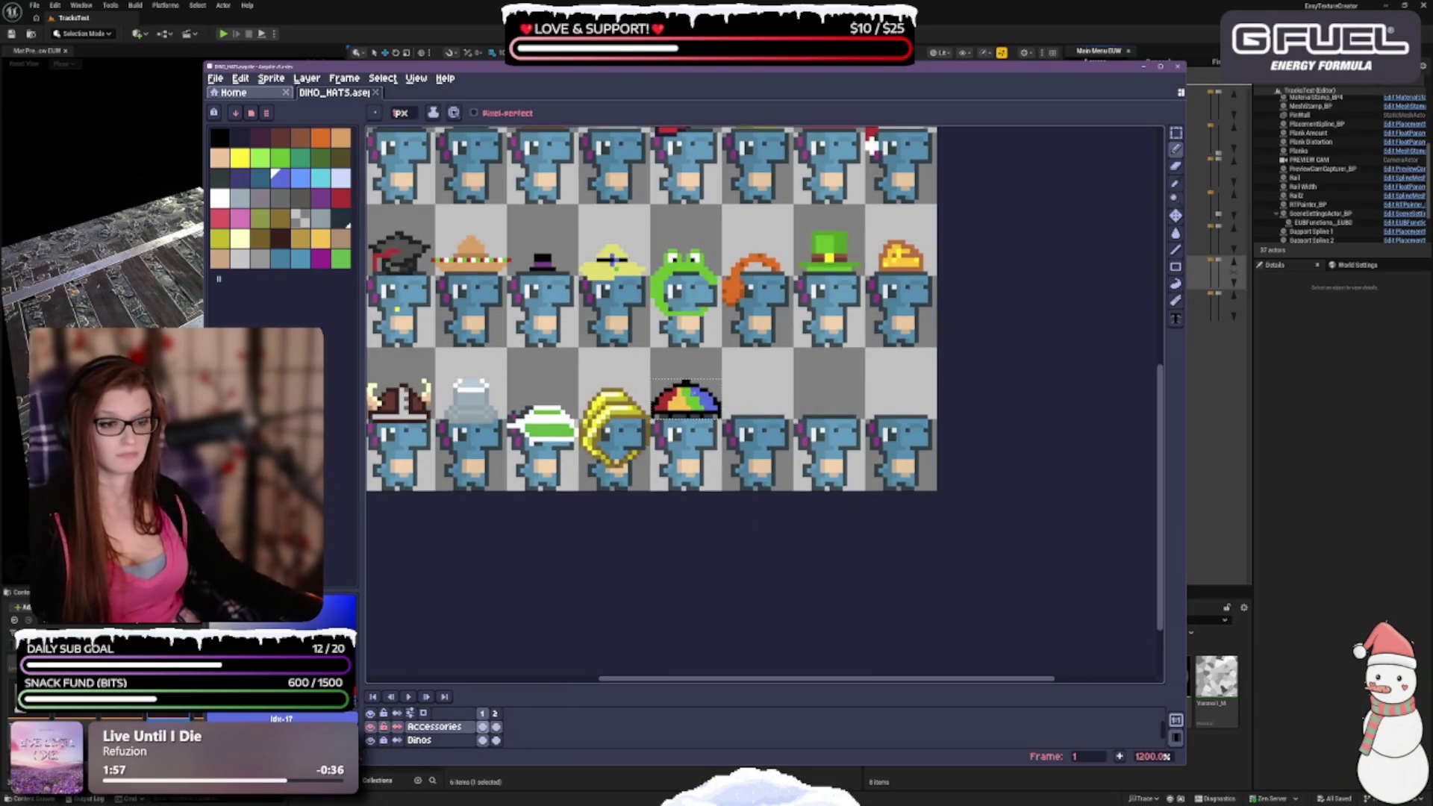
scroll(871, 146, "down", 2)
scroll(770, 519, "up", 1)
scroll(771, 518, "down", 3)
scroll(709, 491, "up", 1)
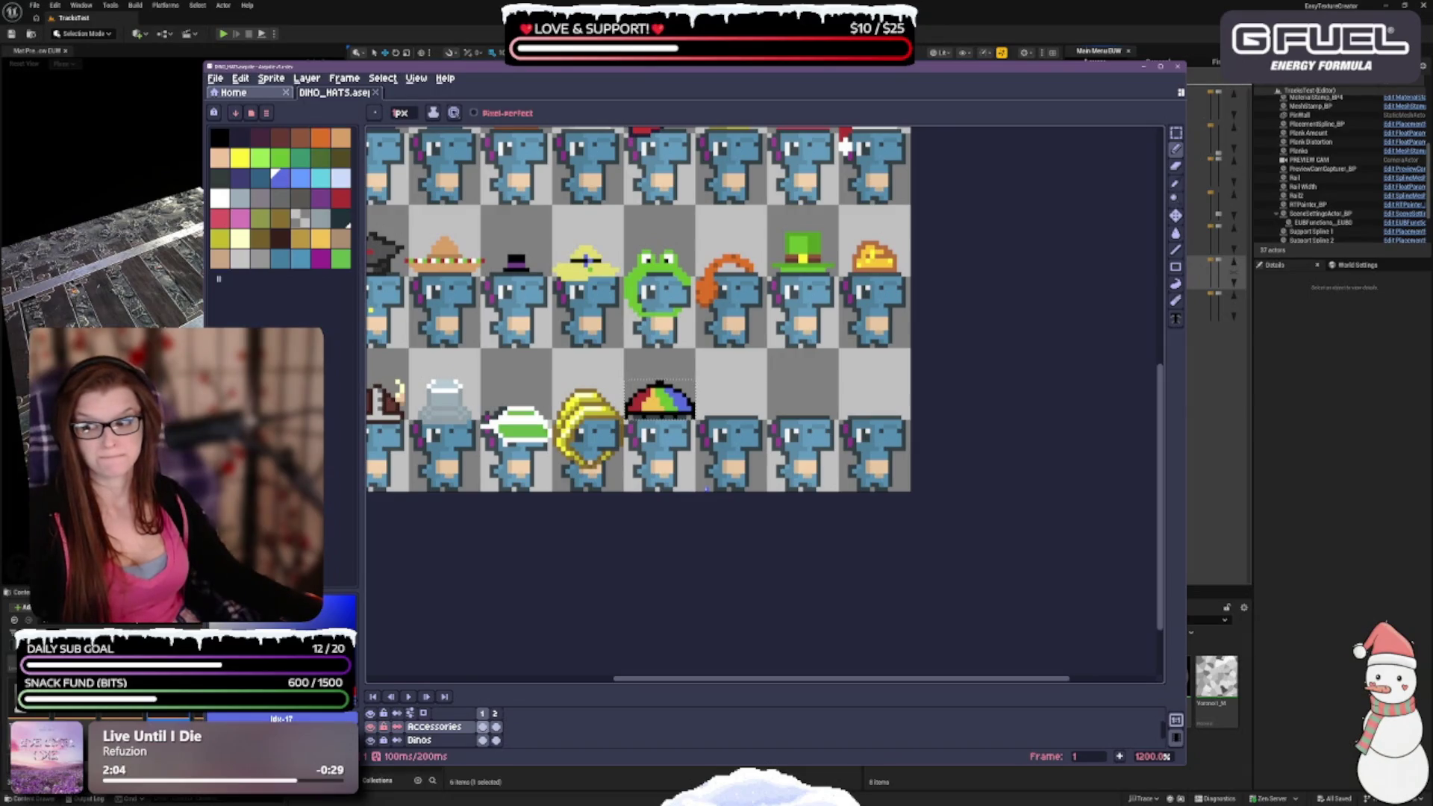
scroll(652, 464, "up", 1)
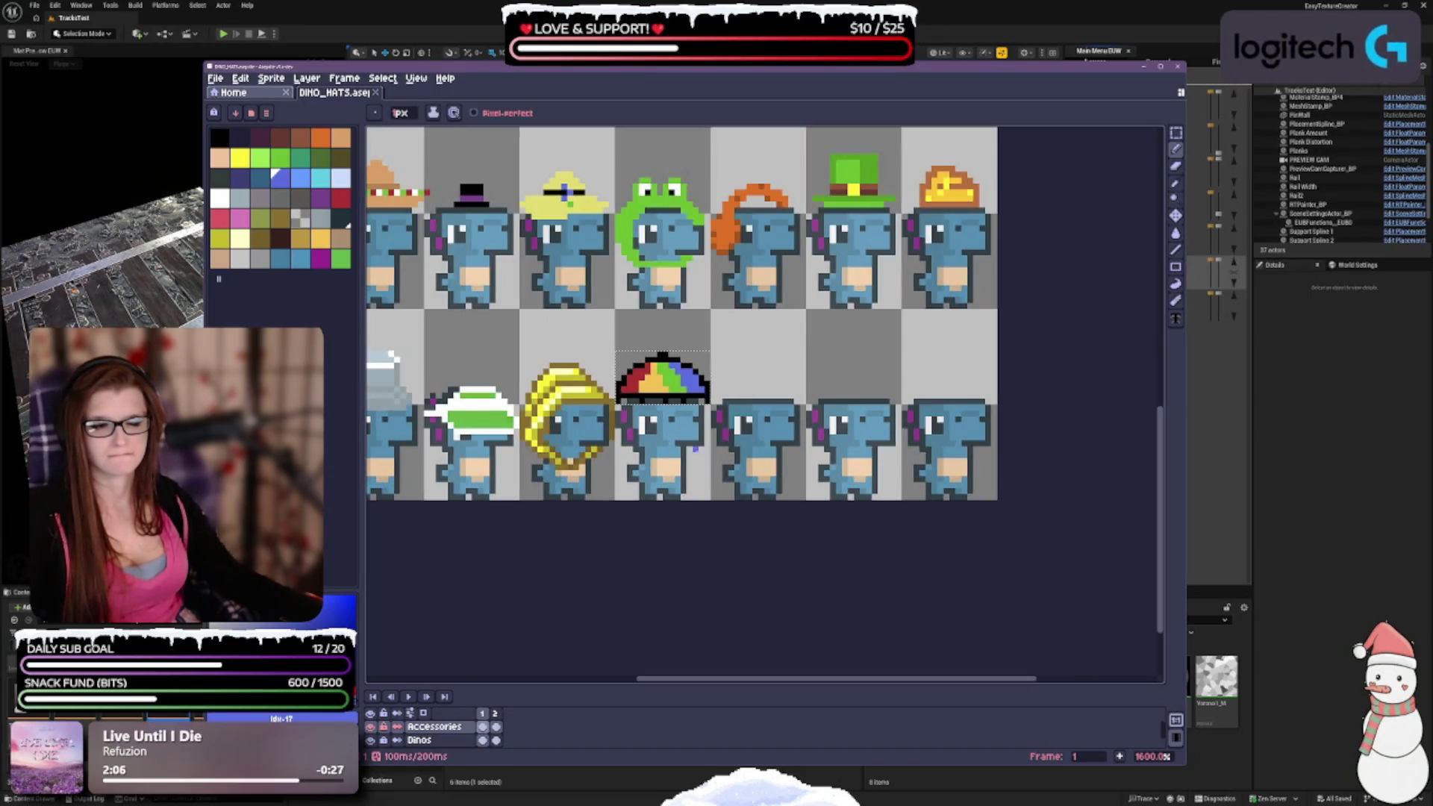
Paint black pixels on the red panel and where the green and blue panels meet.
left_click(218, 136)
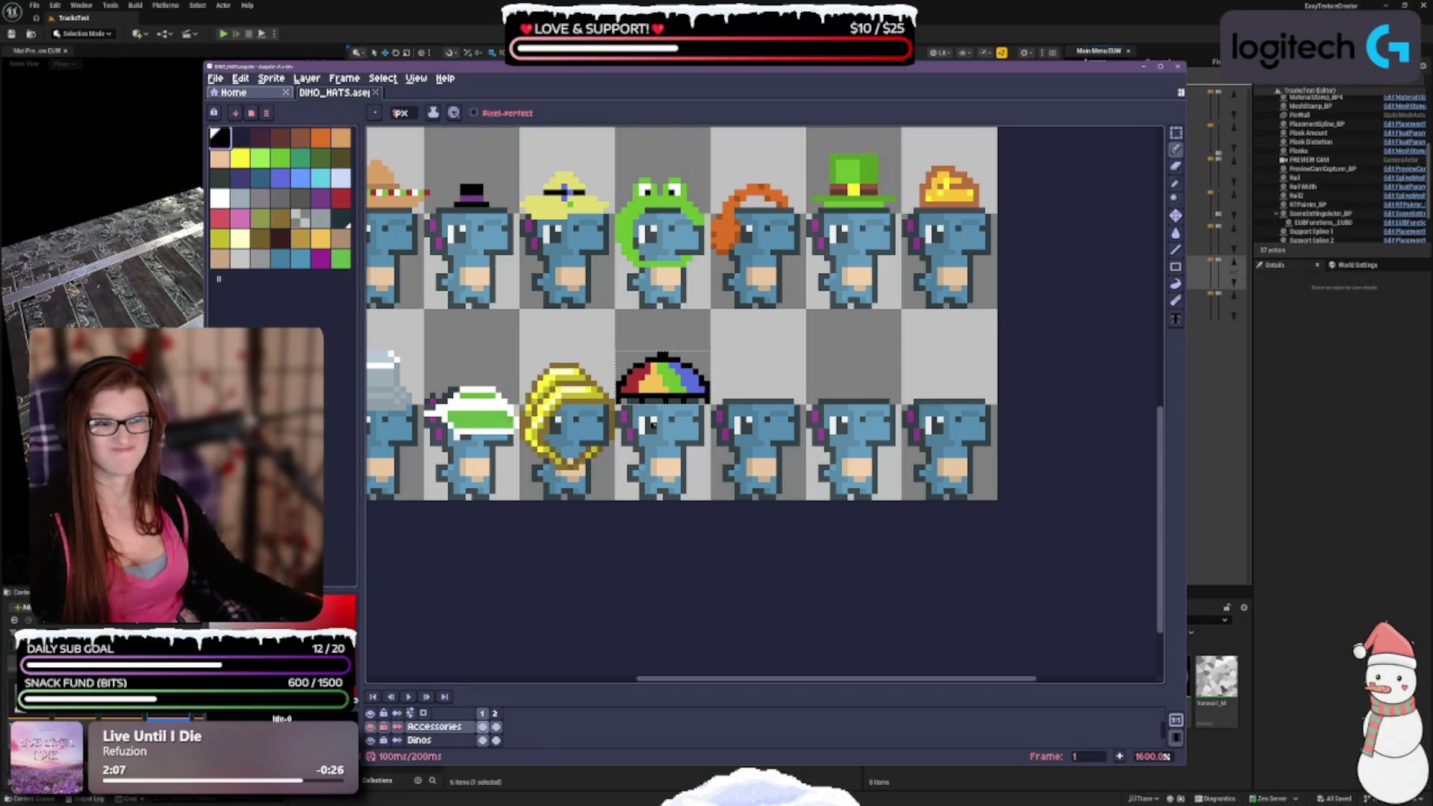
scroll(657, 424, "up", 1)
left_click(630, 369)
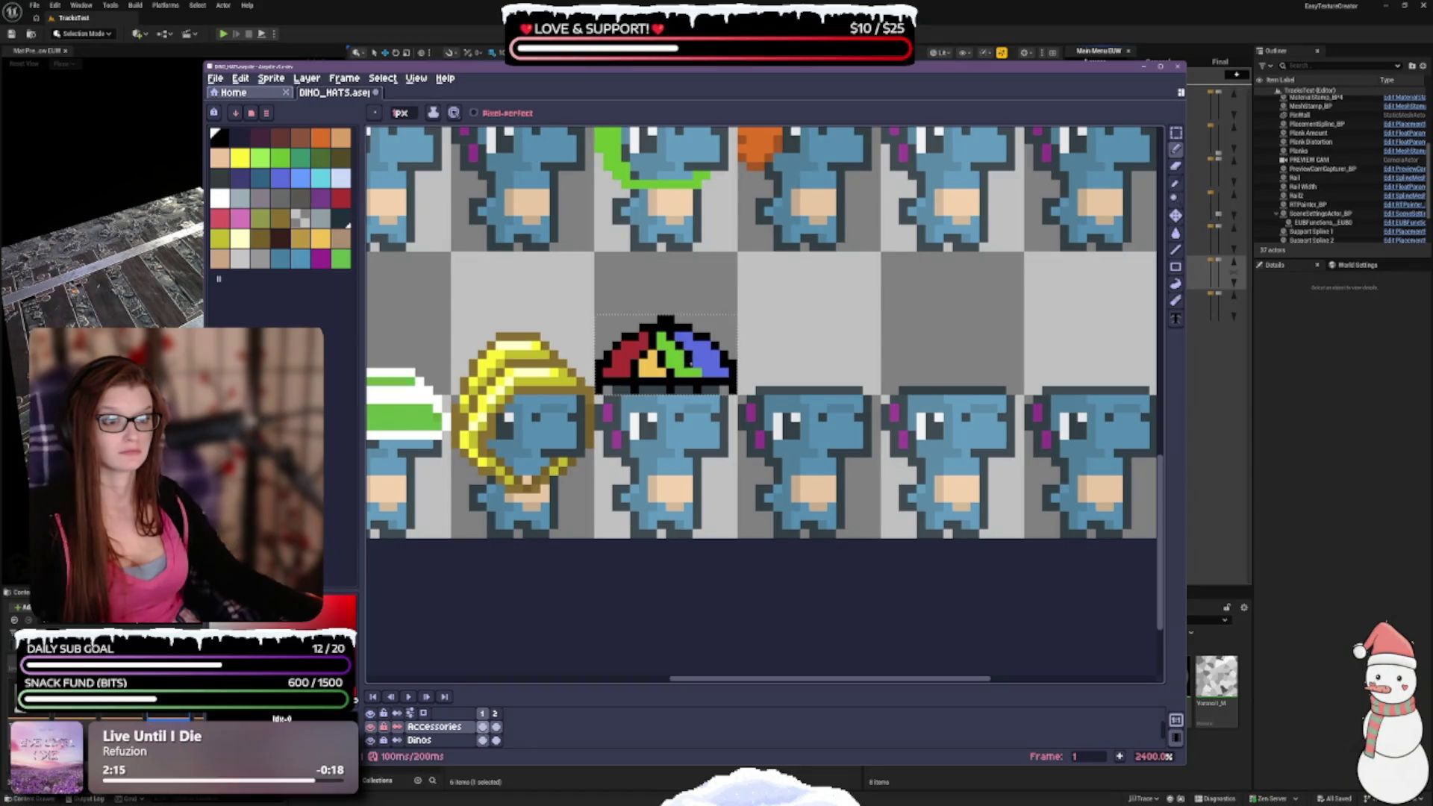
left_click(698, 361)
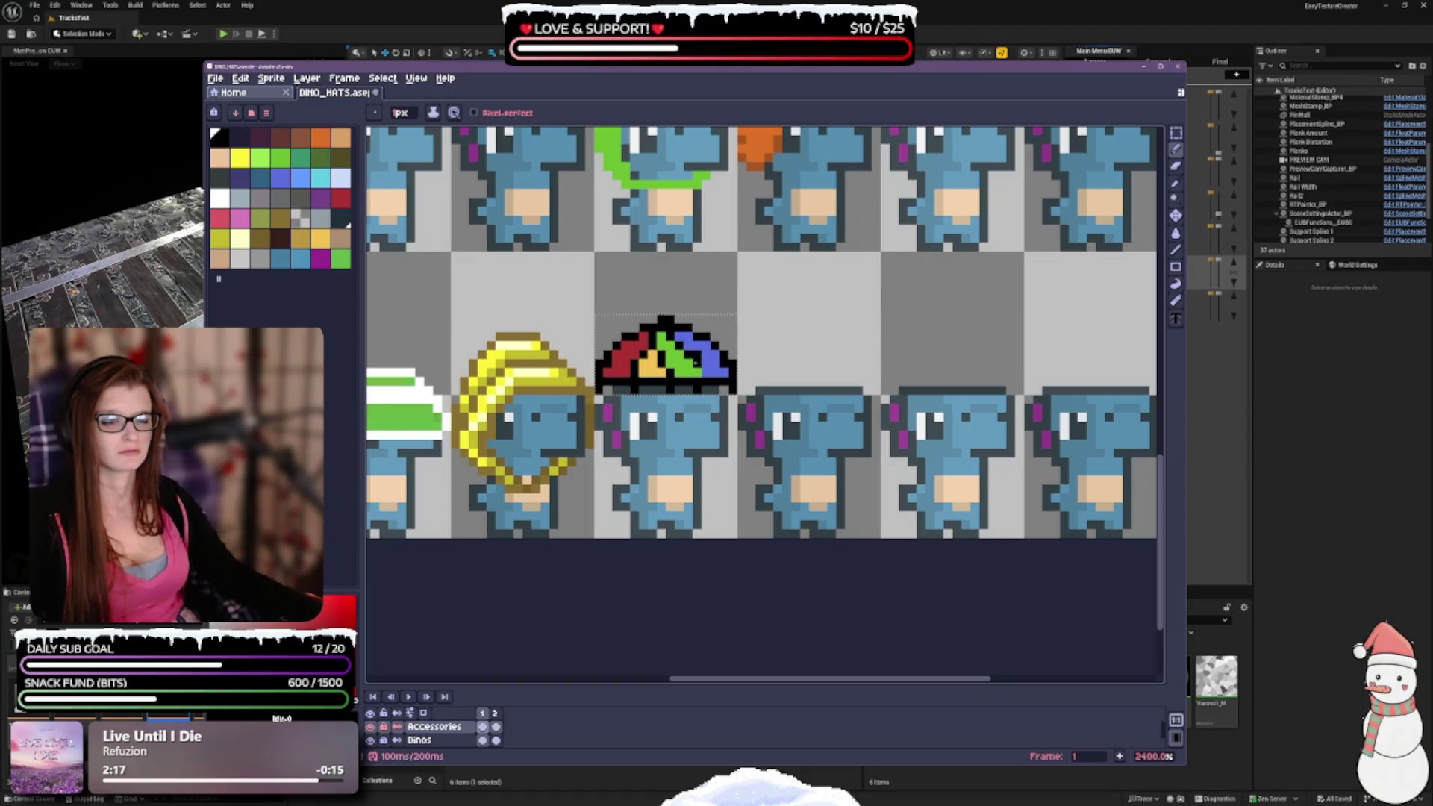
scroll(741, 368, "down", 2)
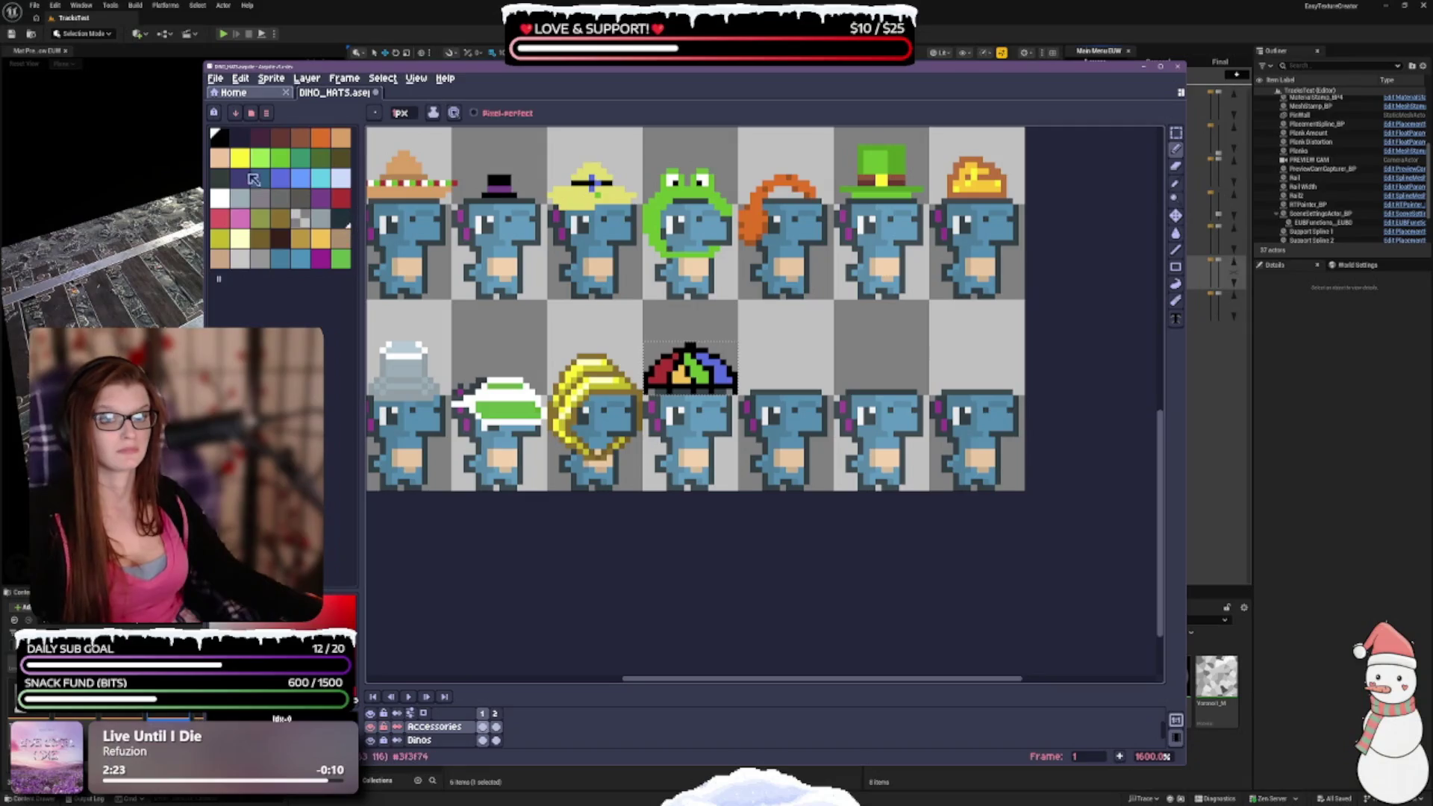
Try orange and green swatches, then return to the Pencil with black selected.
left_click(316, 233)
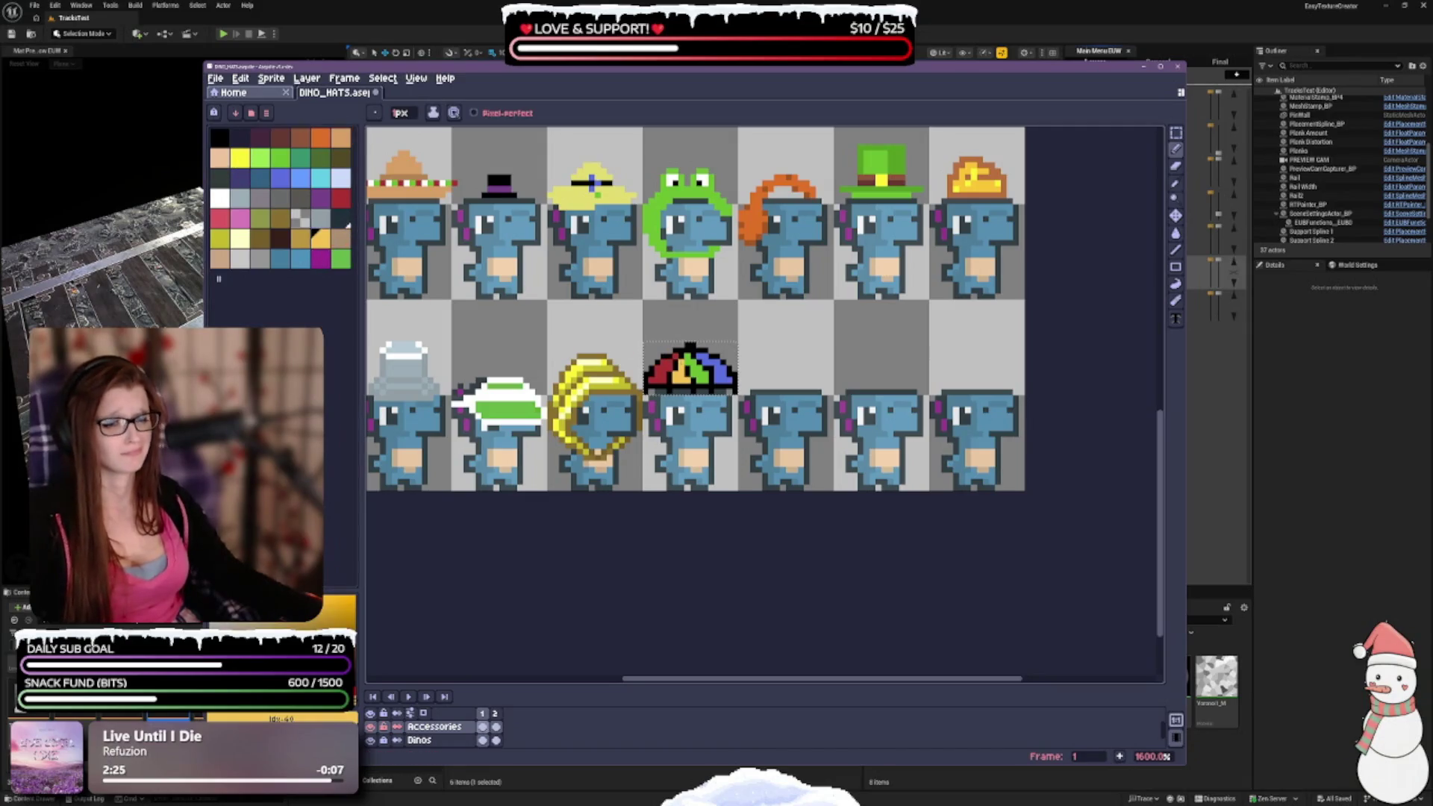
left_click(218, 136)
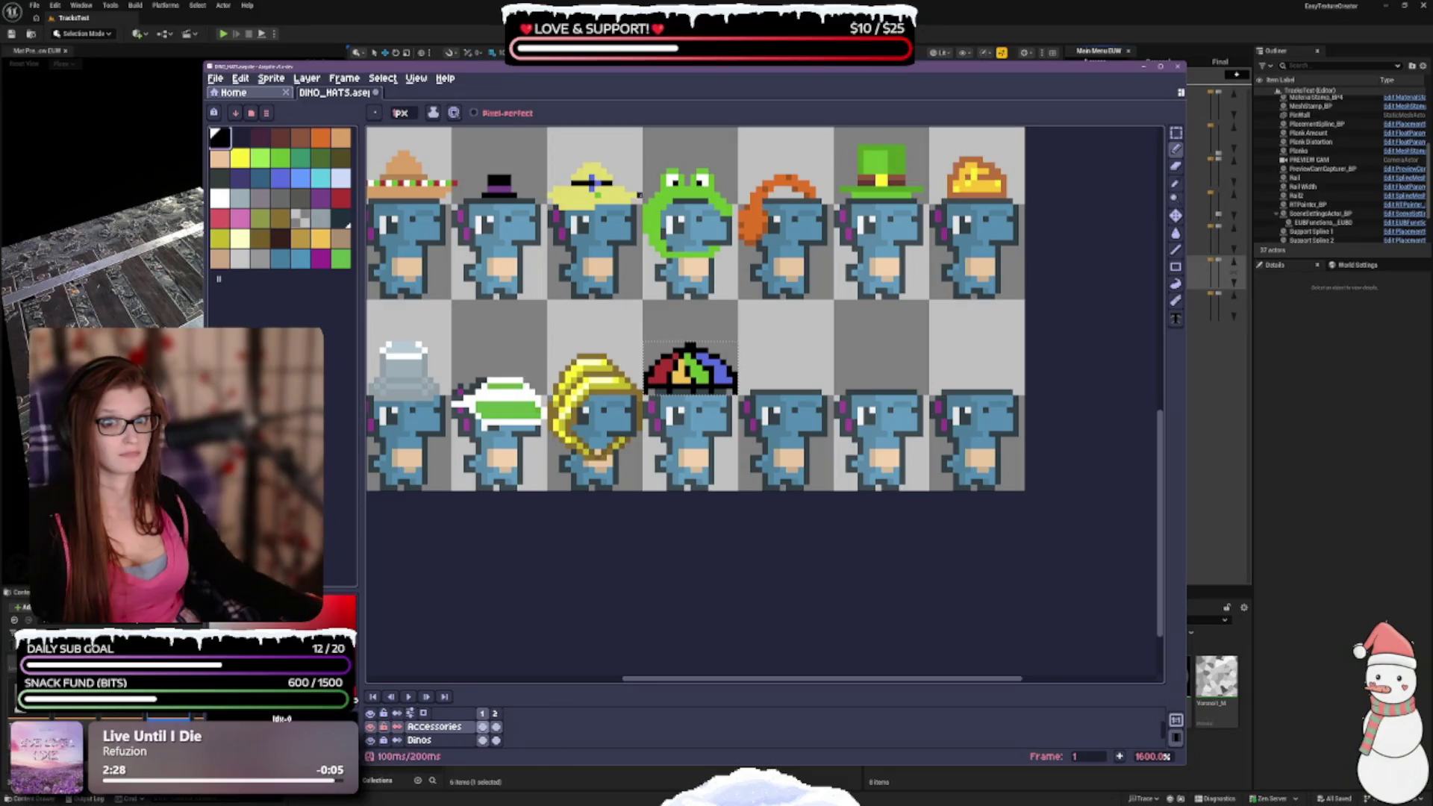
scroll(735, 463, "up", 1)
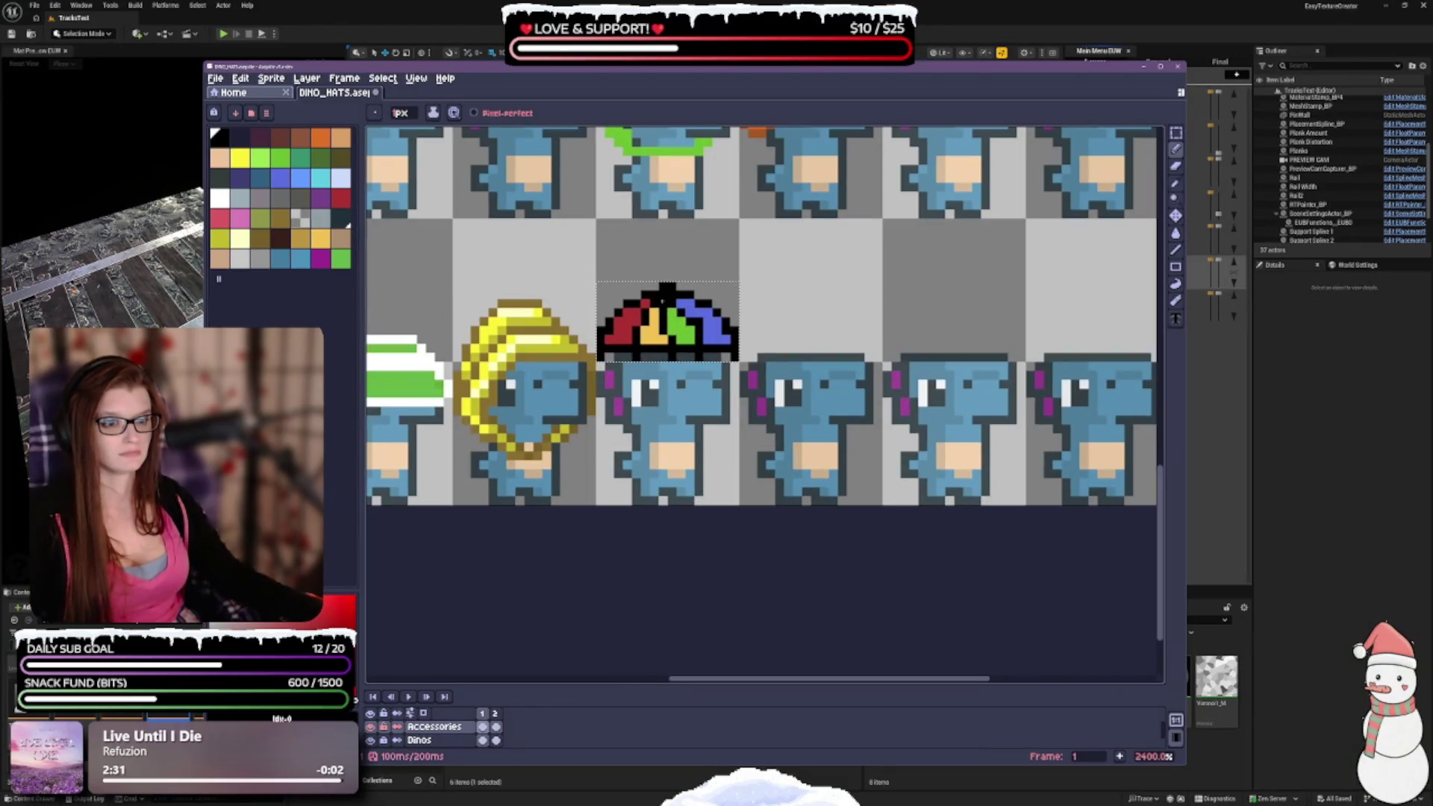
scroll(725, 422, "down", 1)
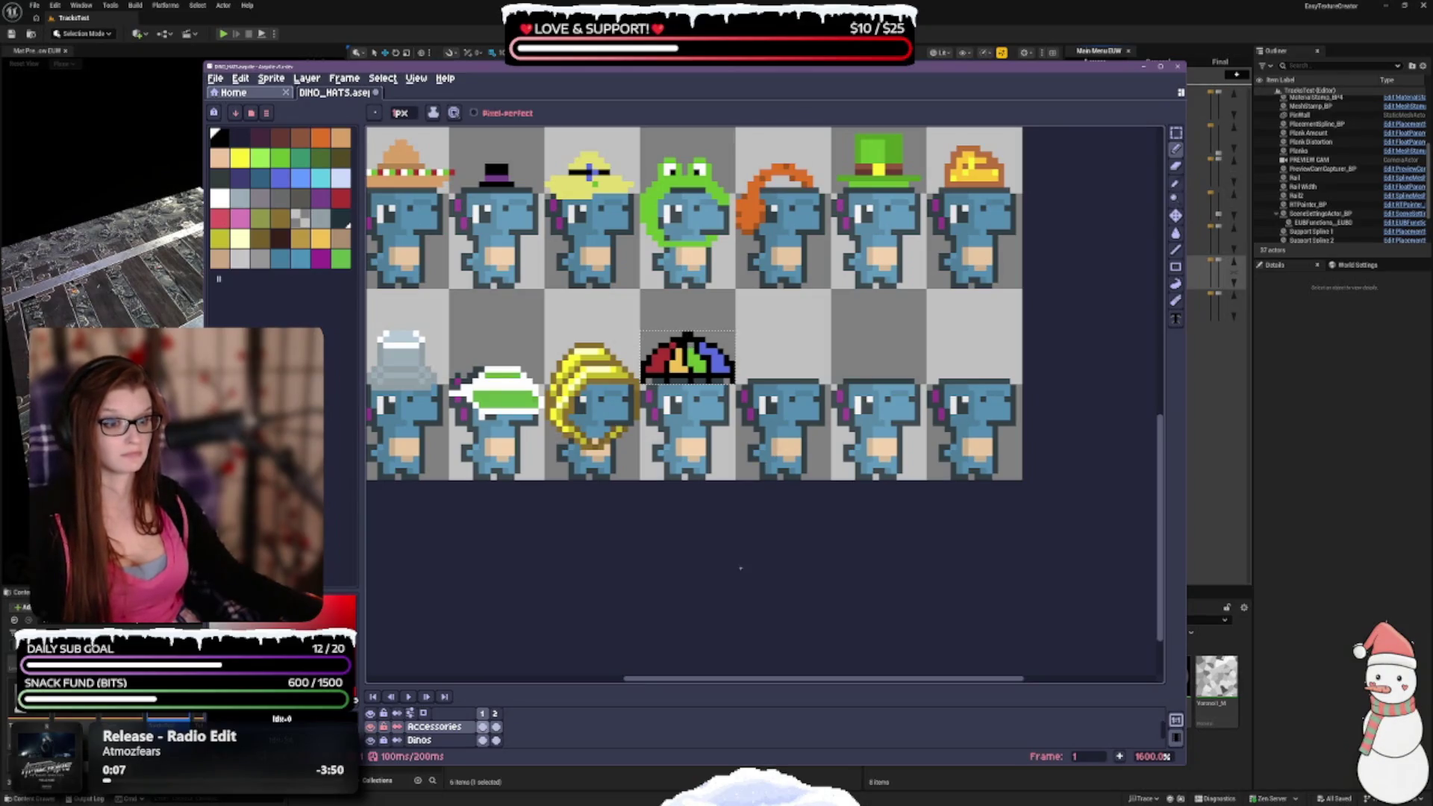
scroll(740, 568, "up", 2)
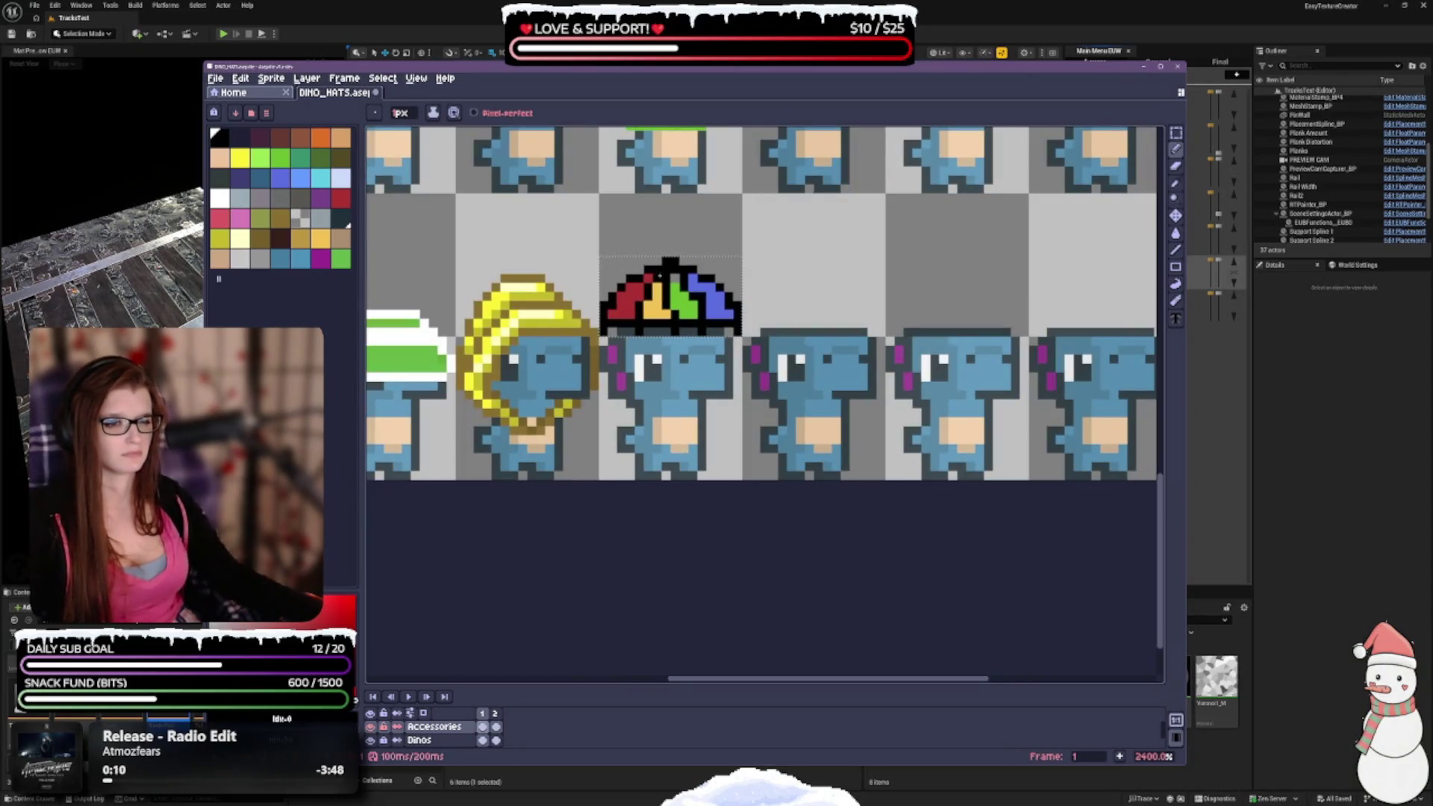
left_click(283, 159)
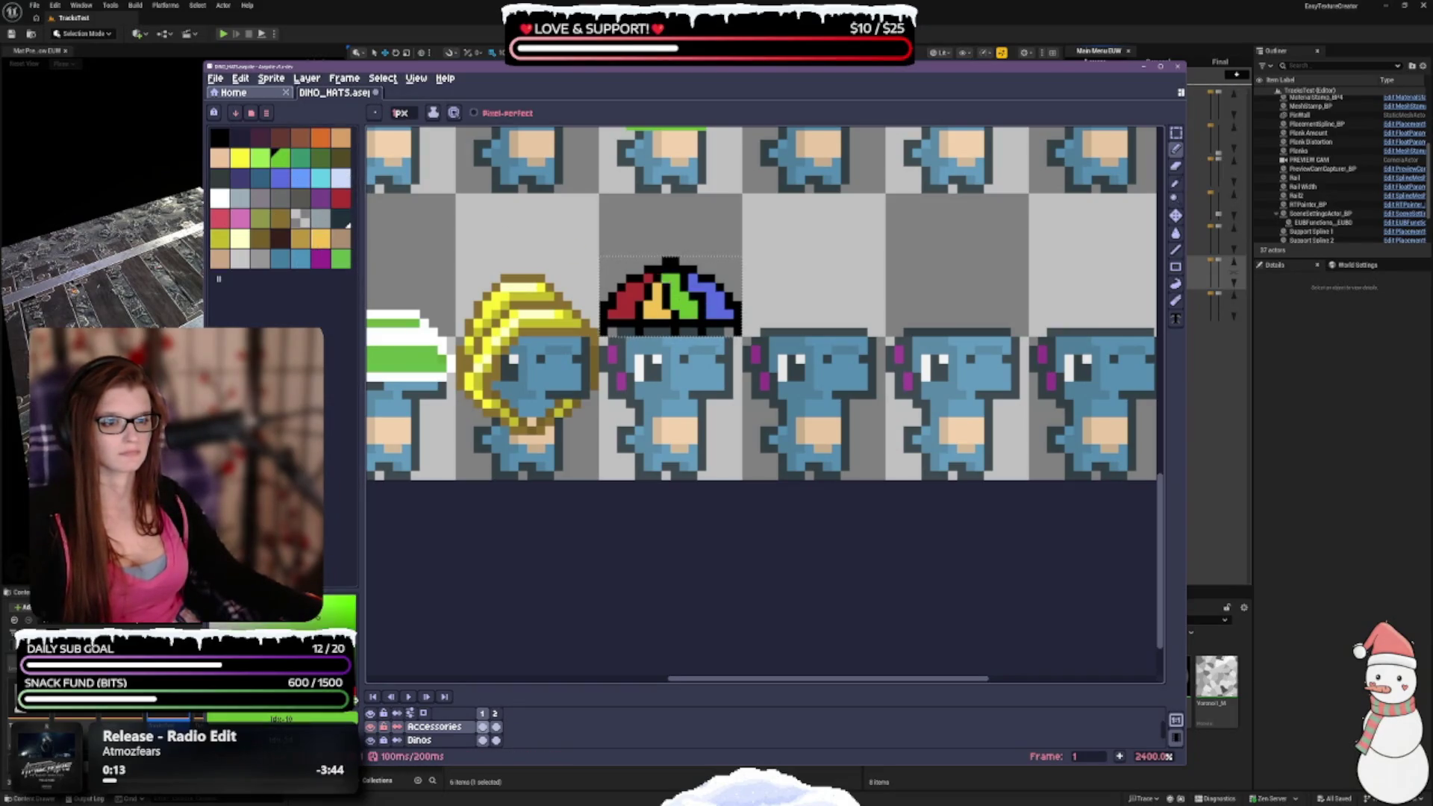
scroll(744, 370, "down", 1)
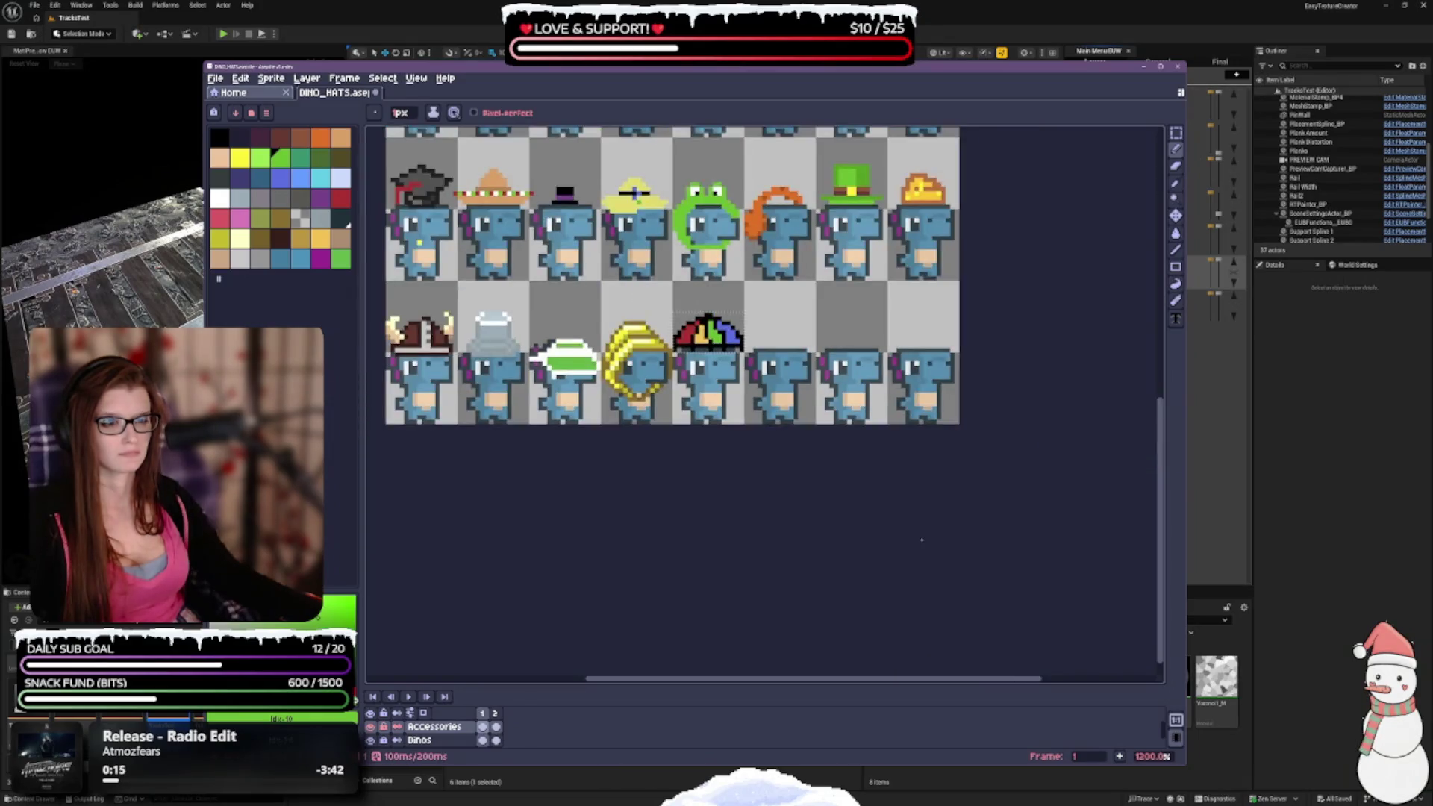
key("v")
key("b")
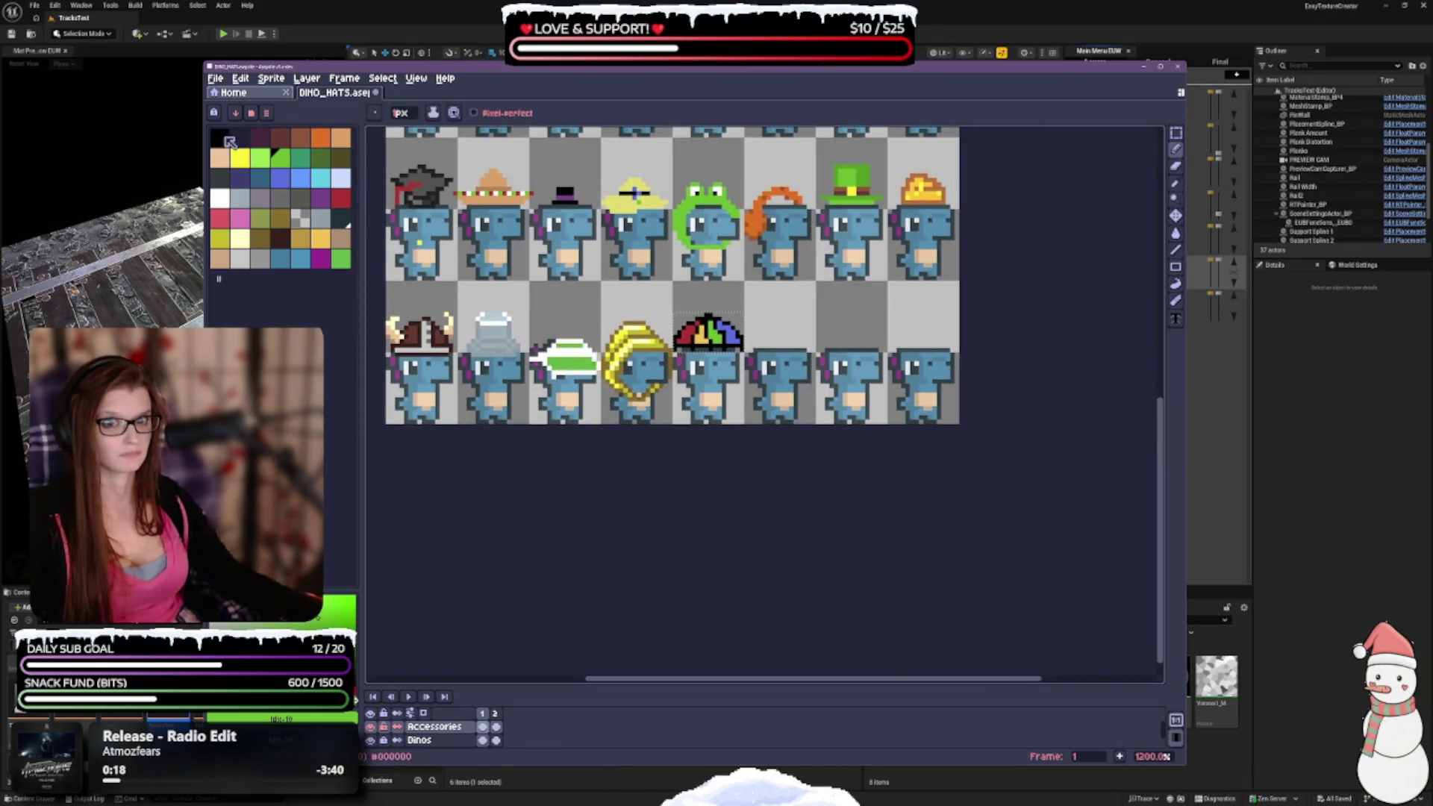
left_click(219, 136)
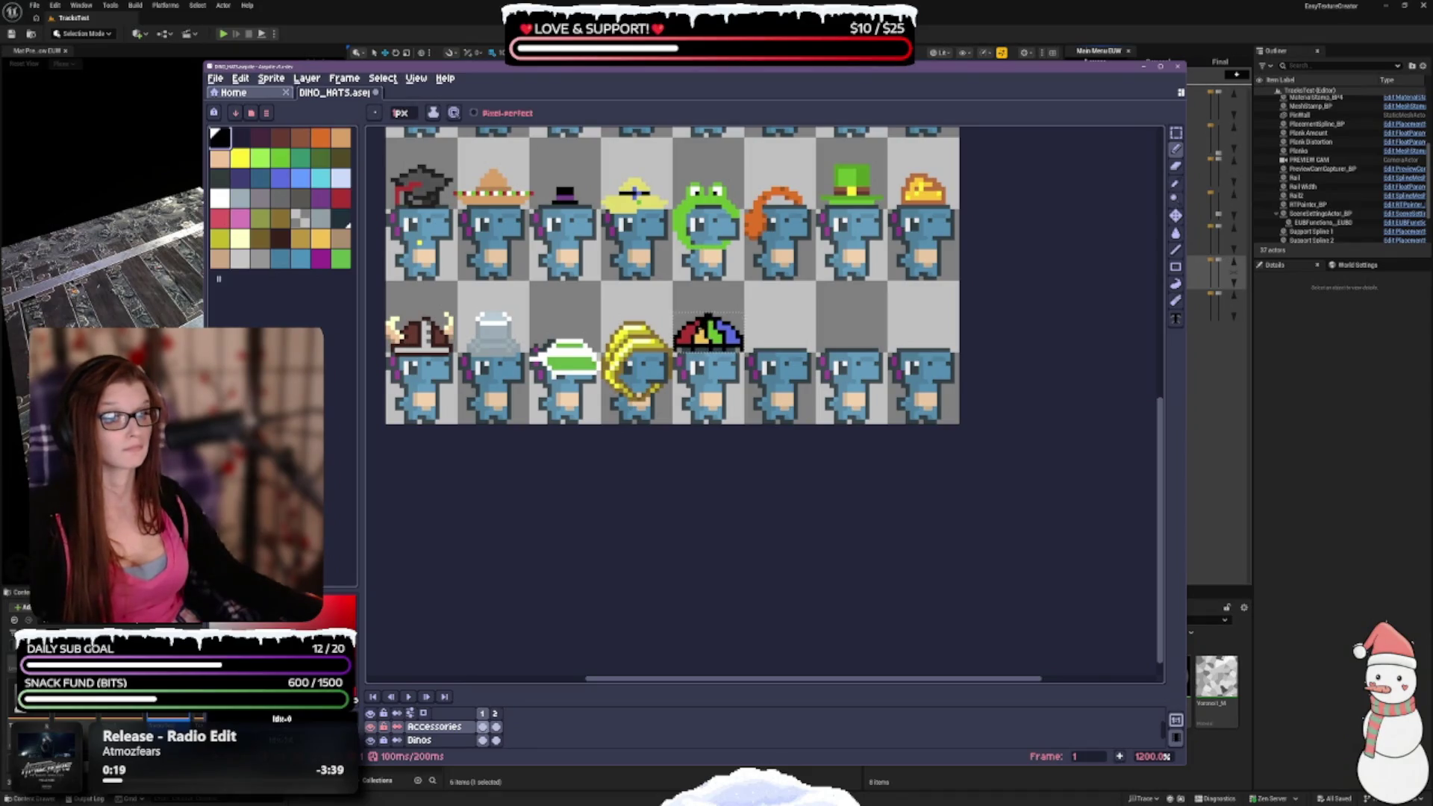
scroll(699, 321, "up", 1)
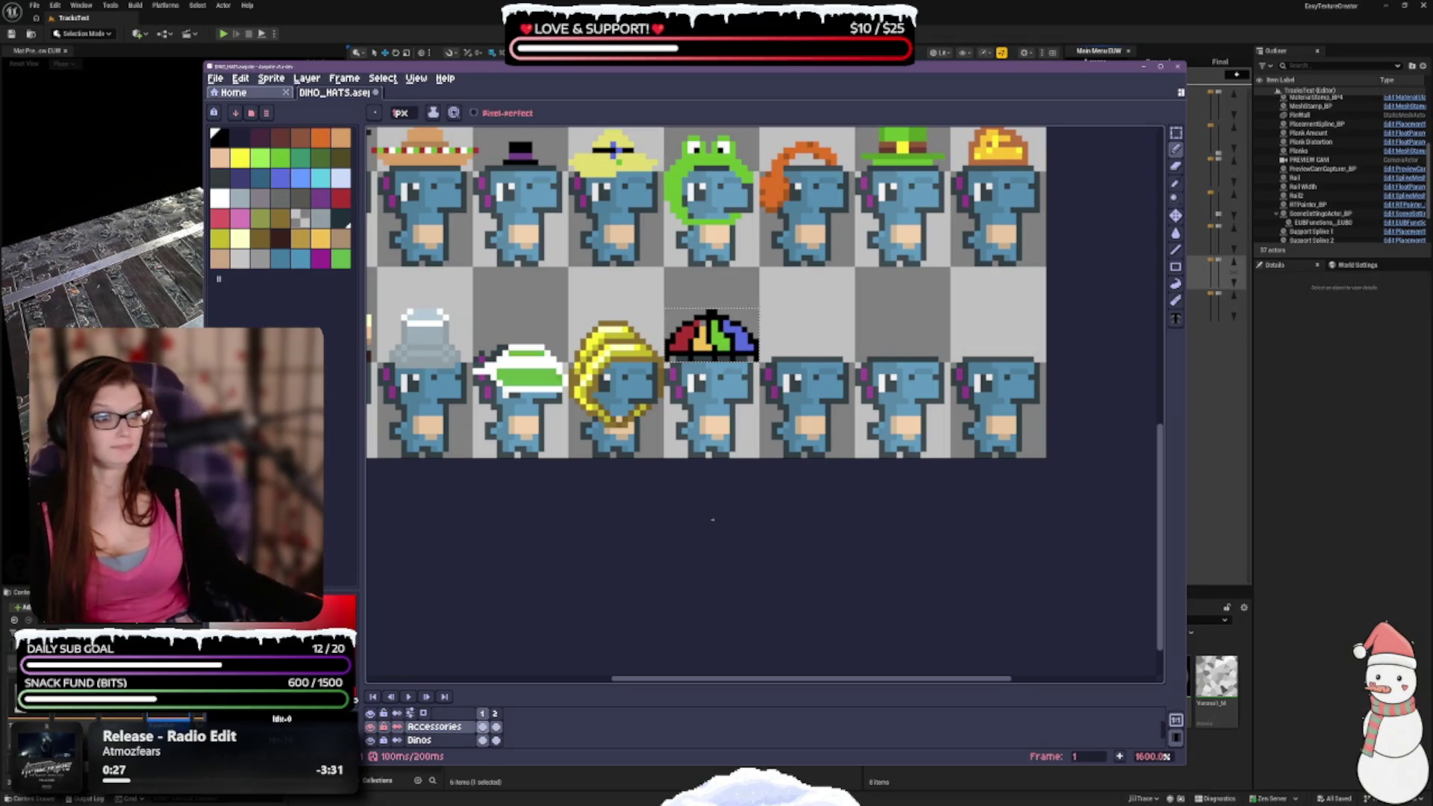
scroll(703, 442, "up", 1)
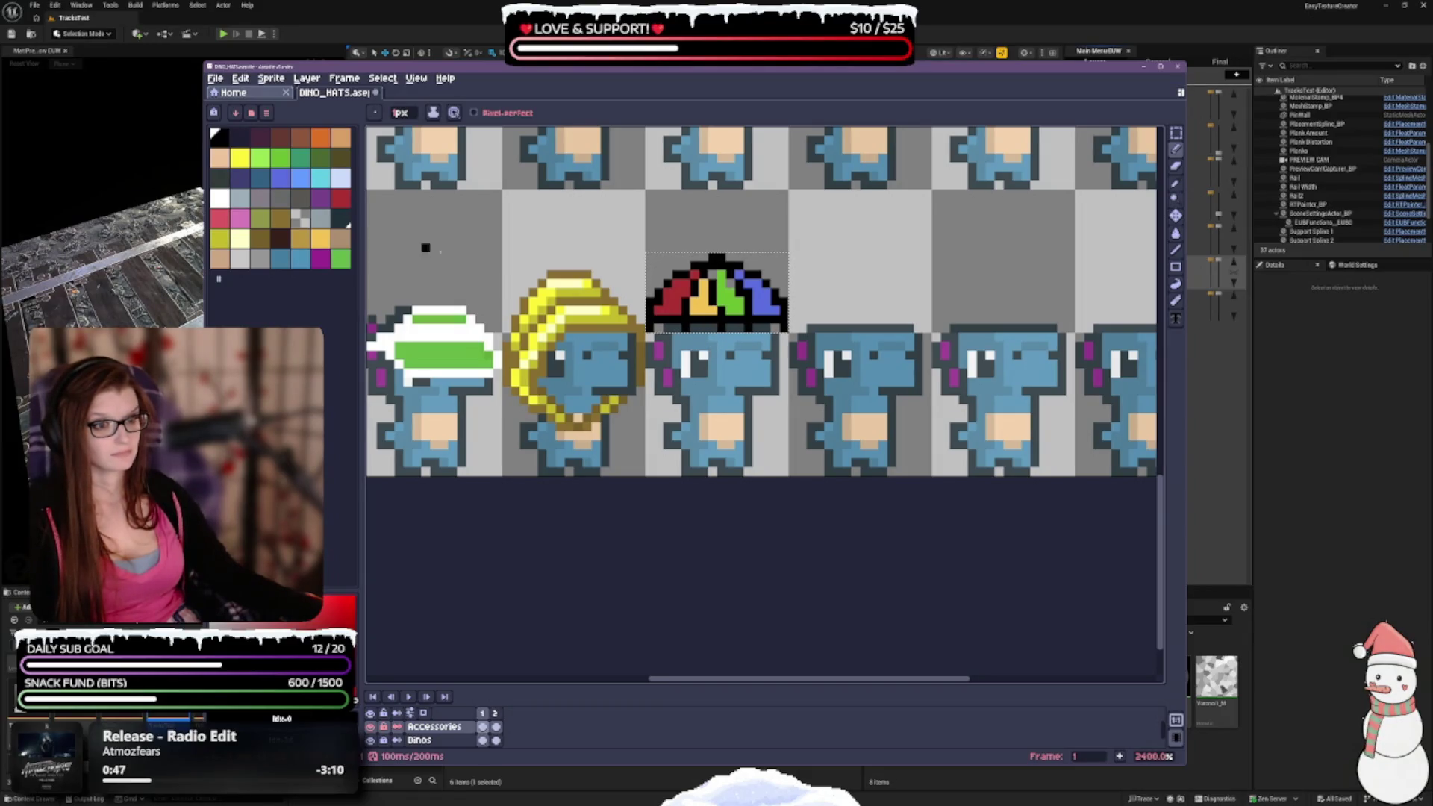
left_click(321, 238)
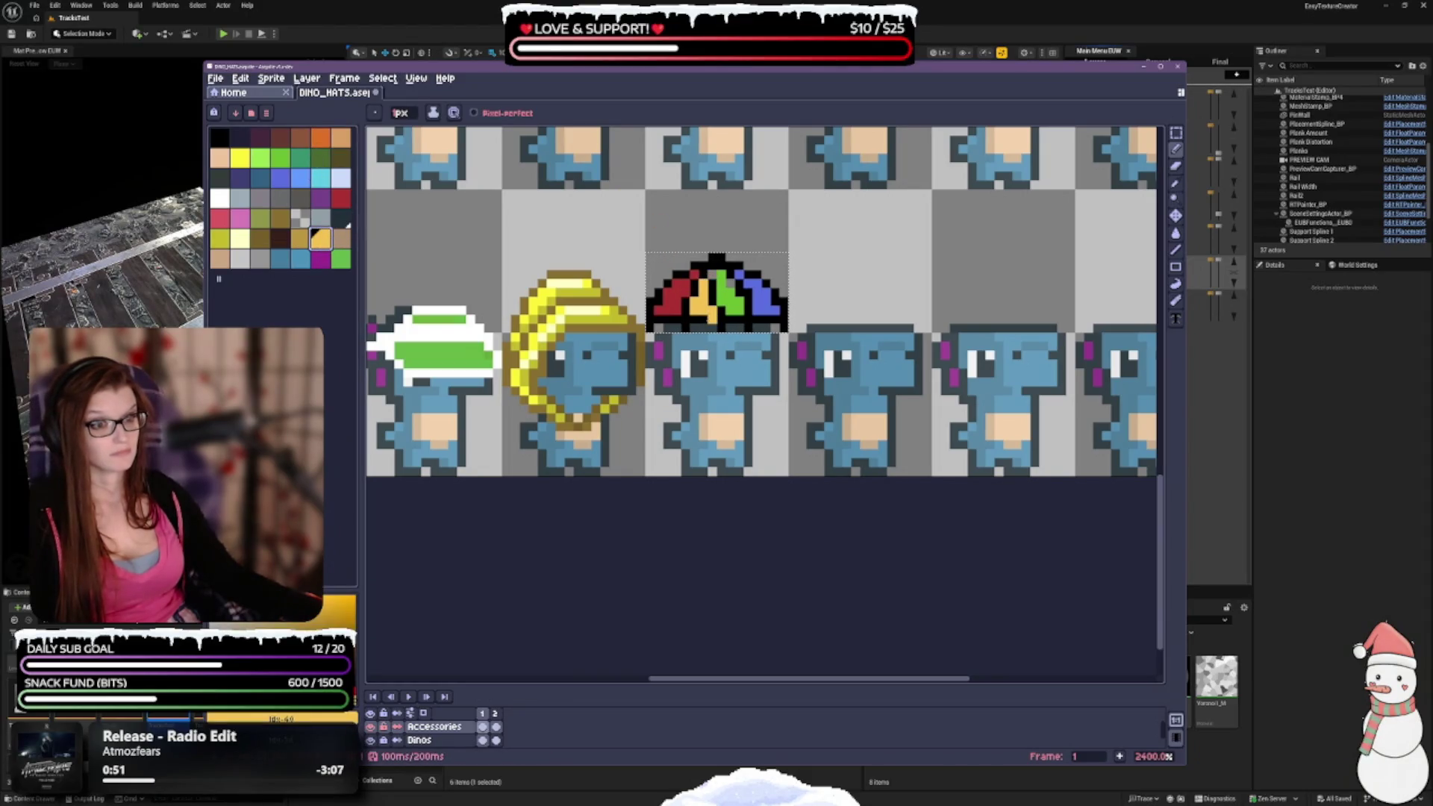
left_click(281, 160)
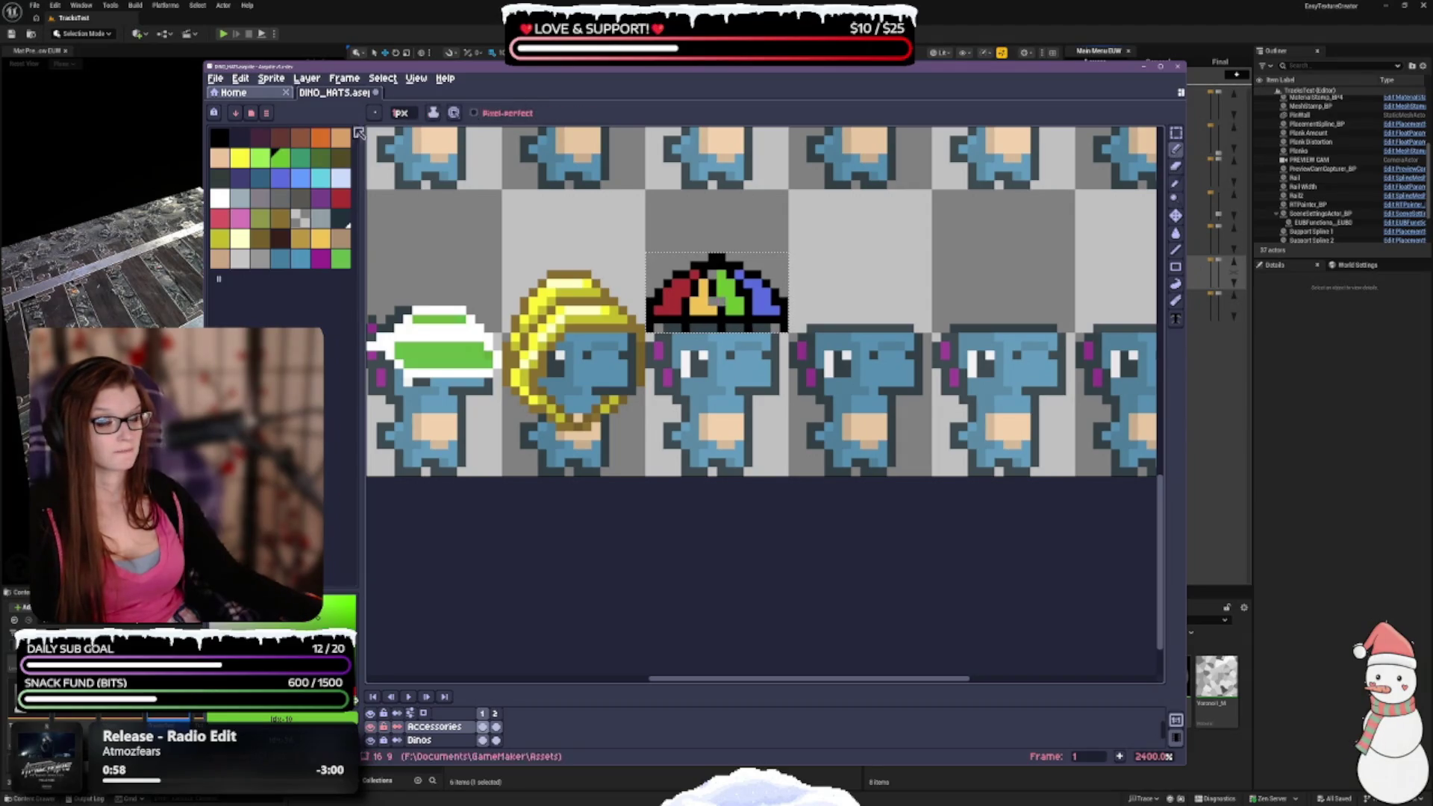
left_click(321, 238)
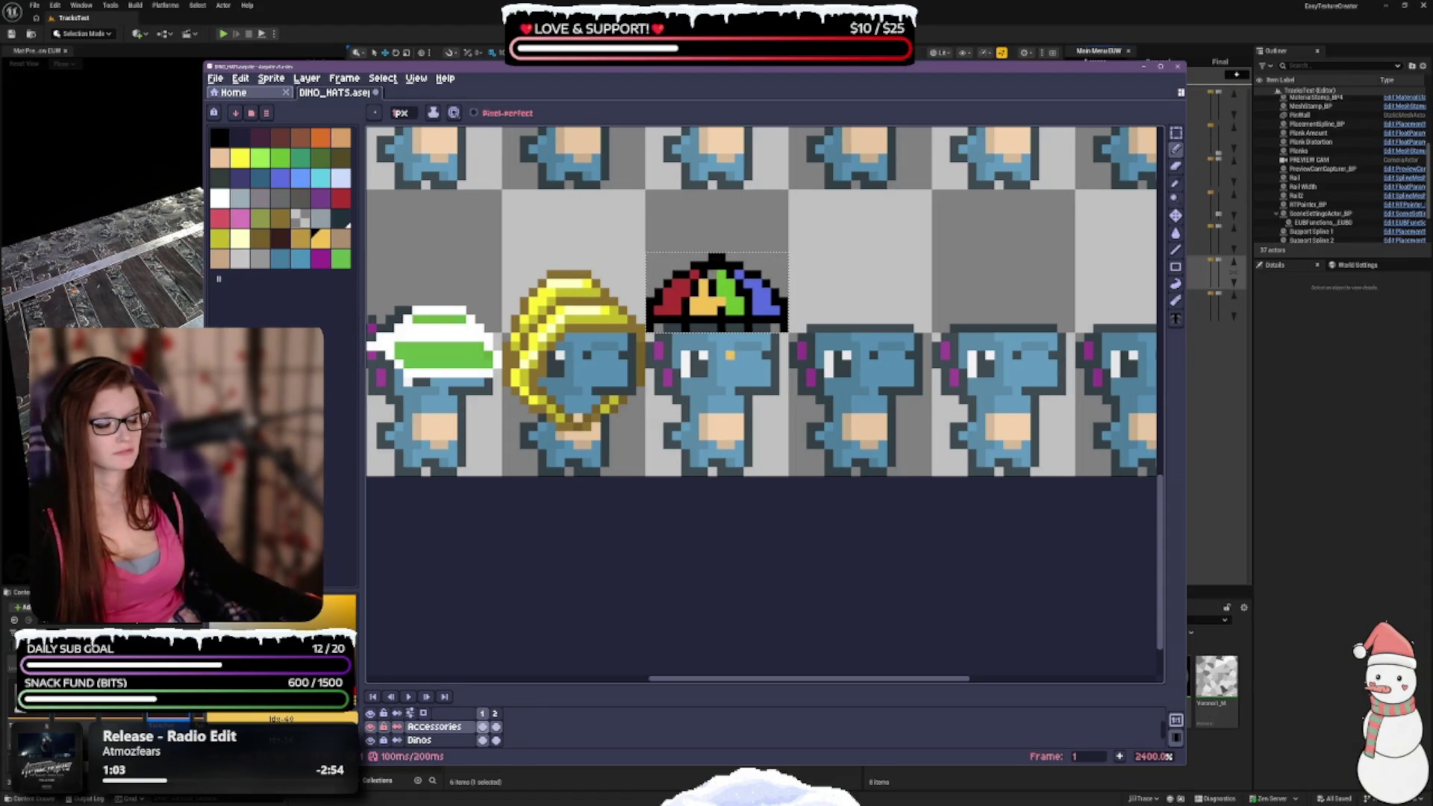
left_click(219, 136)
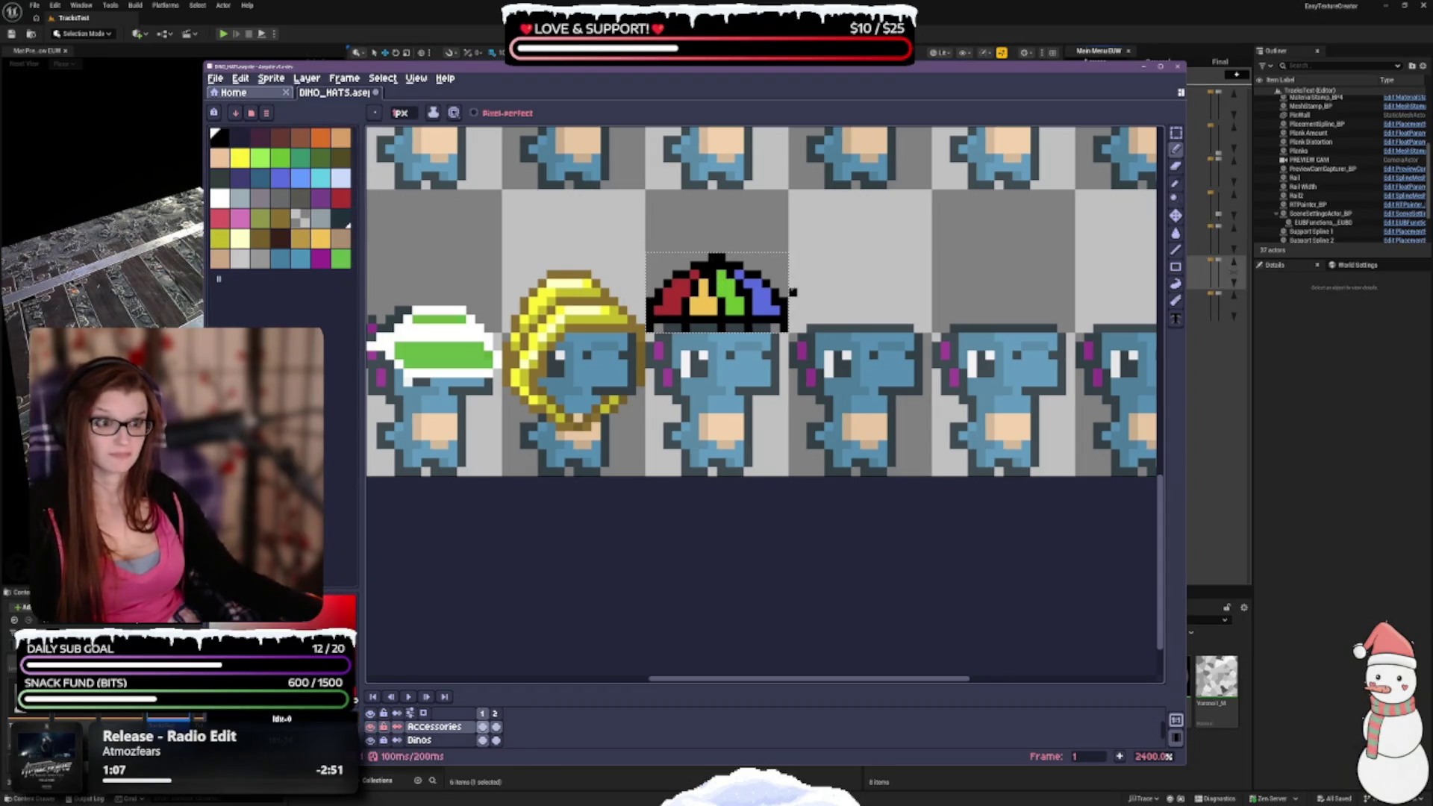
scroll(792, 293, "down", 5)
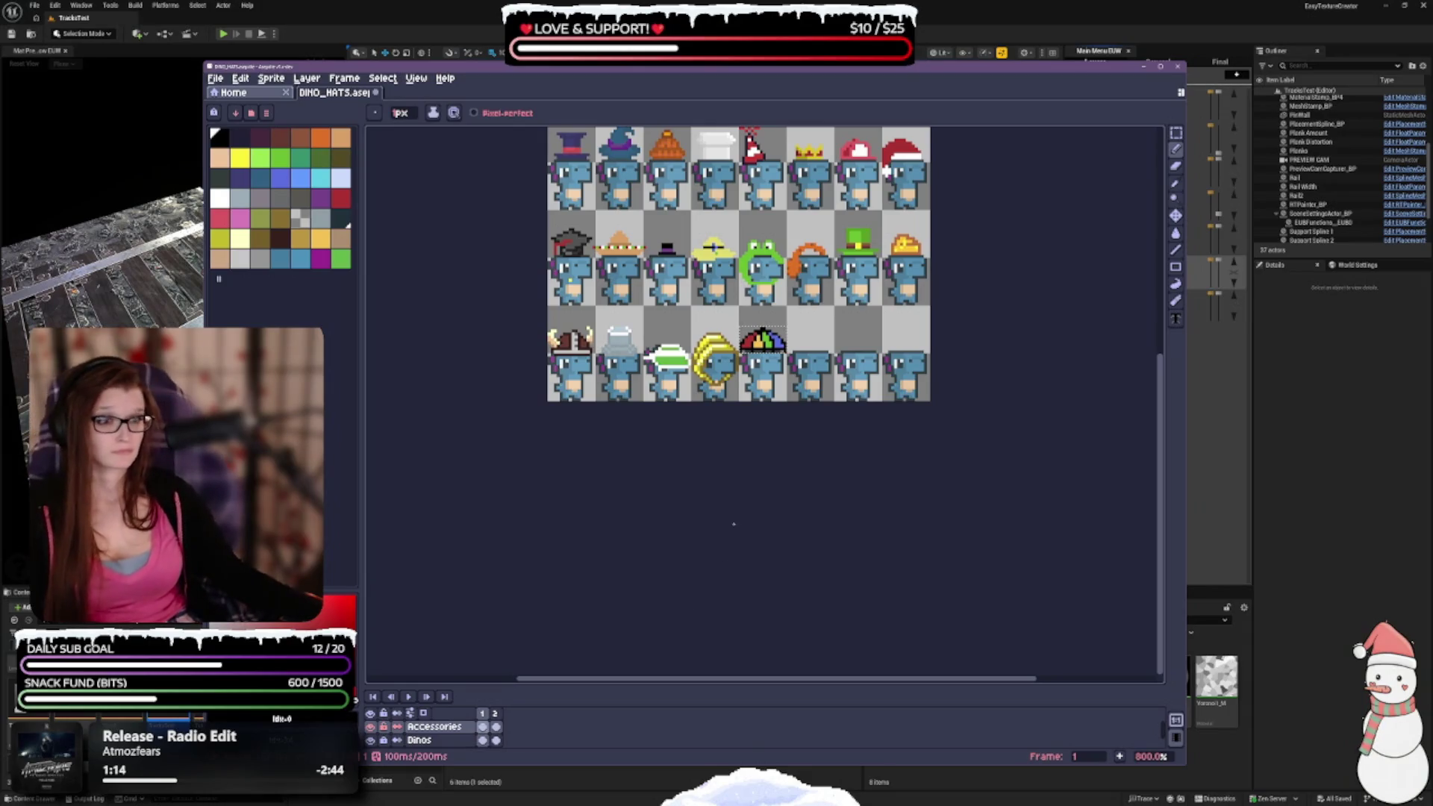
scroll(745, 305, "up", 1)
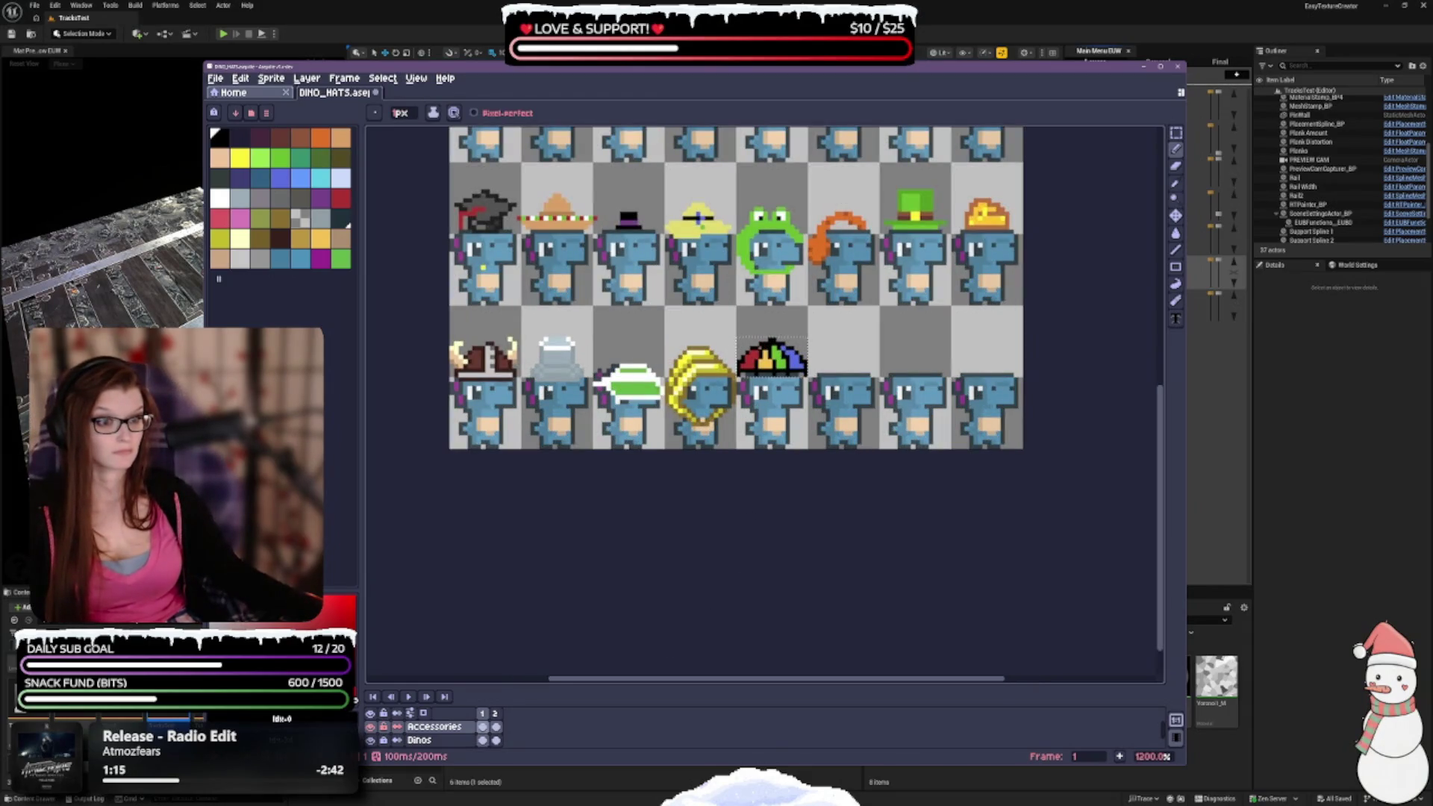
left_click(320, 217)
left_click(320, 238)
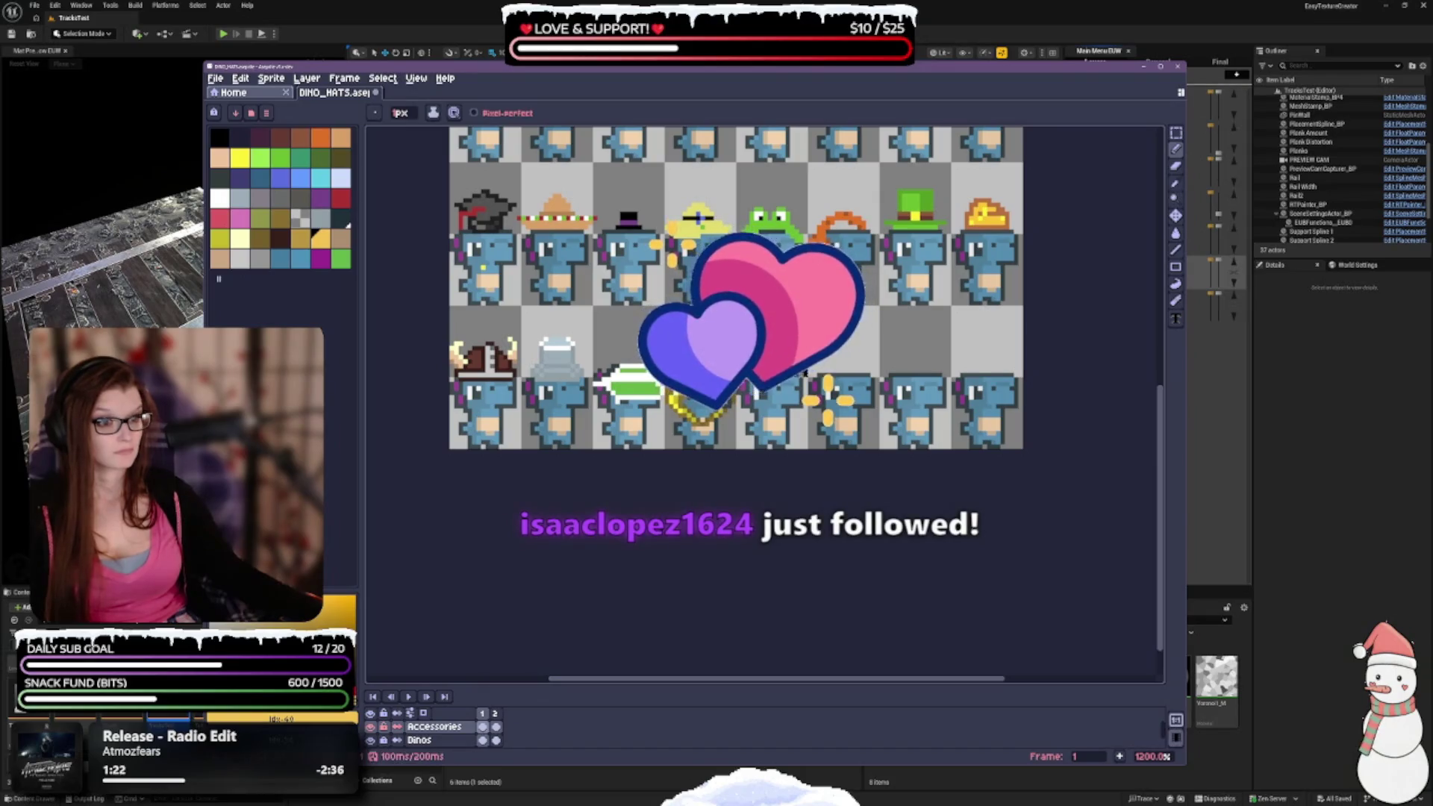
key("v")
key("b")
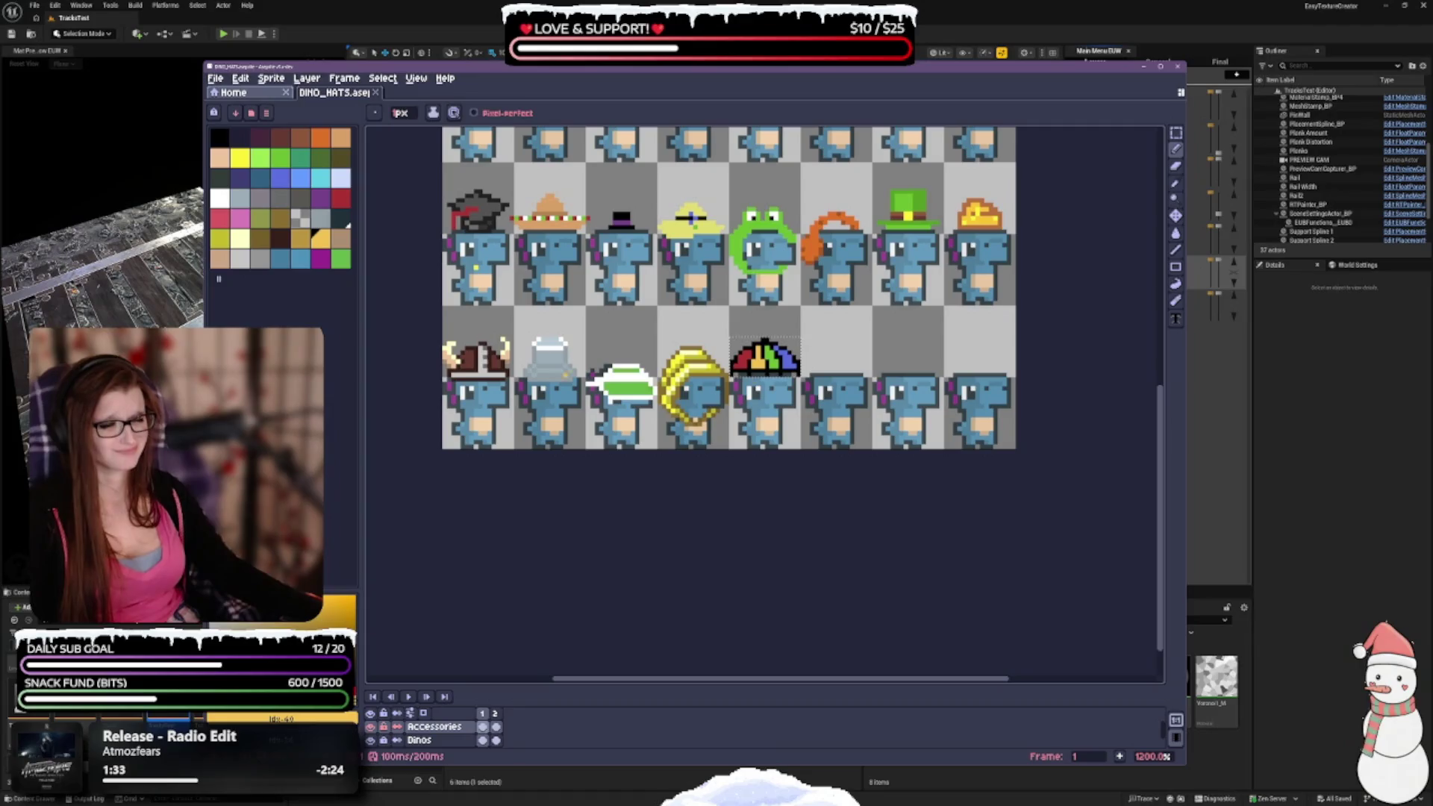
scroll(776, 373, "up", 3)
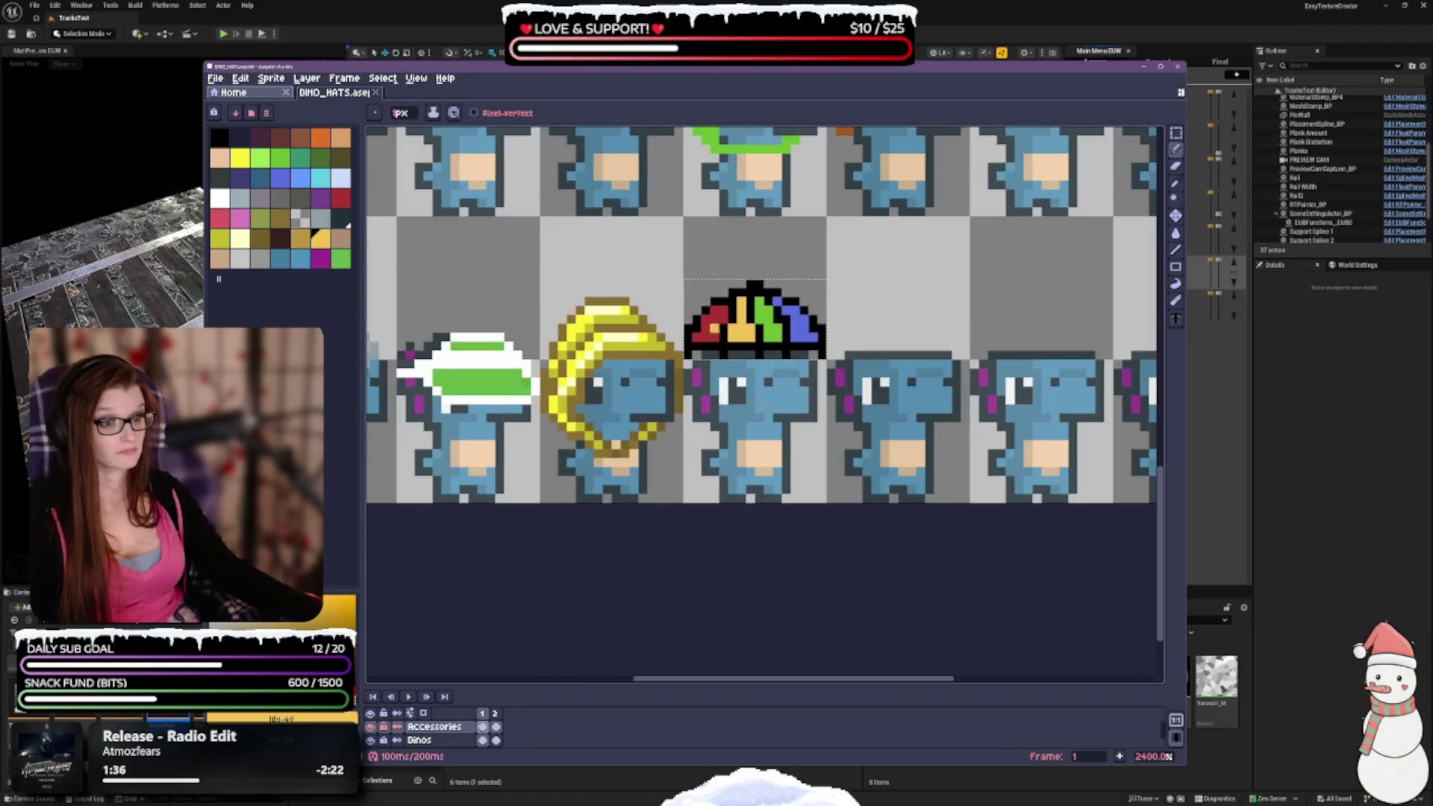
left_click(1176, 133)
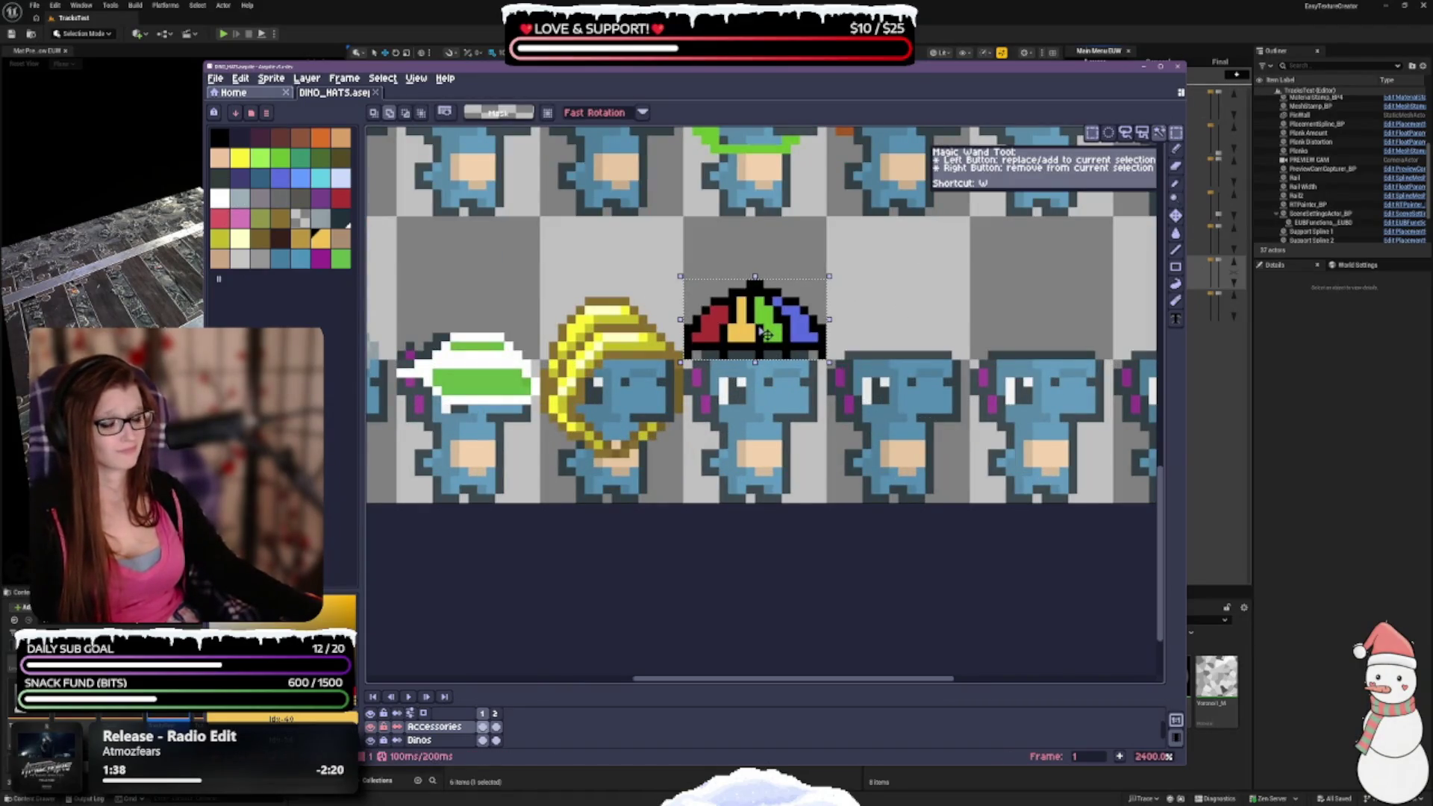
Shift the selected rainbow hat one pixel to reseat it, deselect, and resume the black Pencil.
mouse_move(765, 333)
left_mouse_down()
mouse_move(766, 309)
mouse_move(780, 356)
left_mouse_up()
scroll(766, 309, "down", 3)
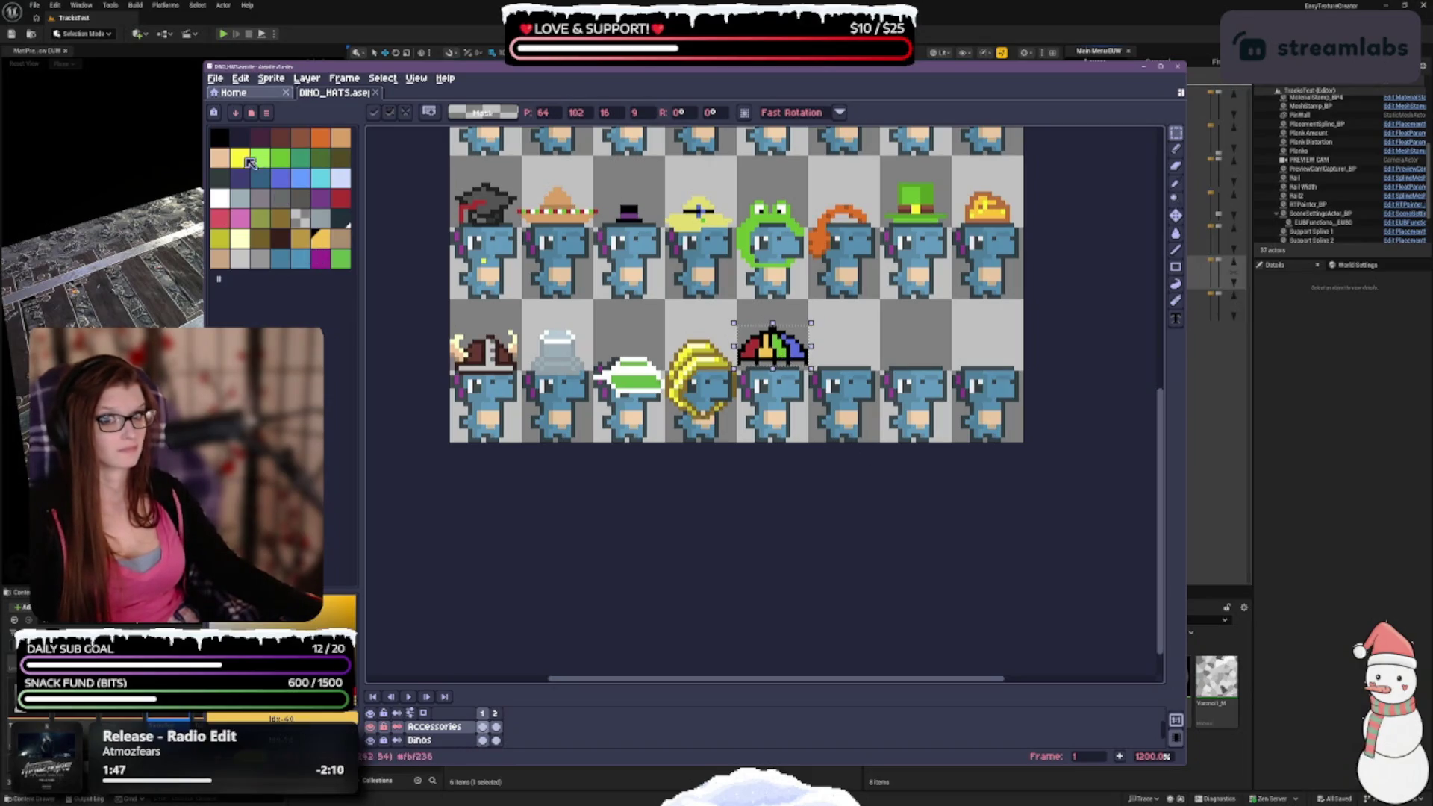
key("ctrl+d")
key("b")
left_click(219, 136)
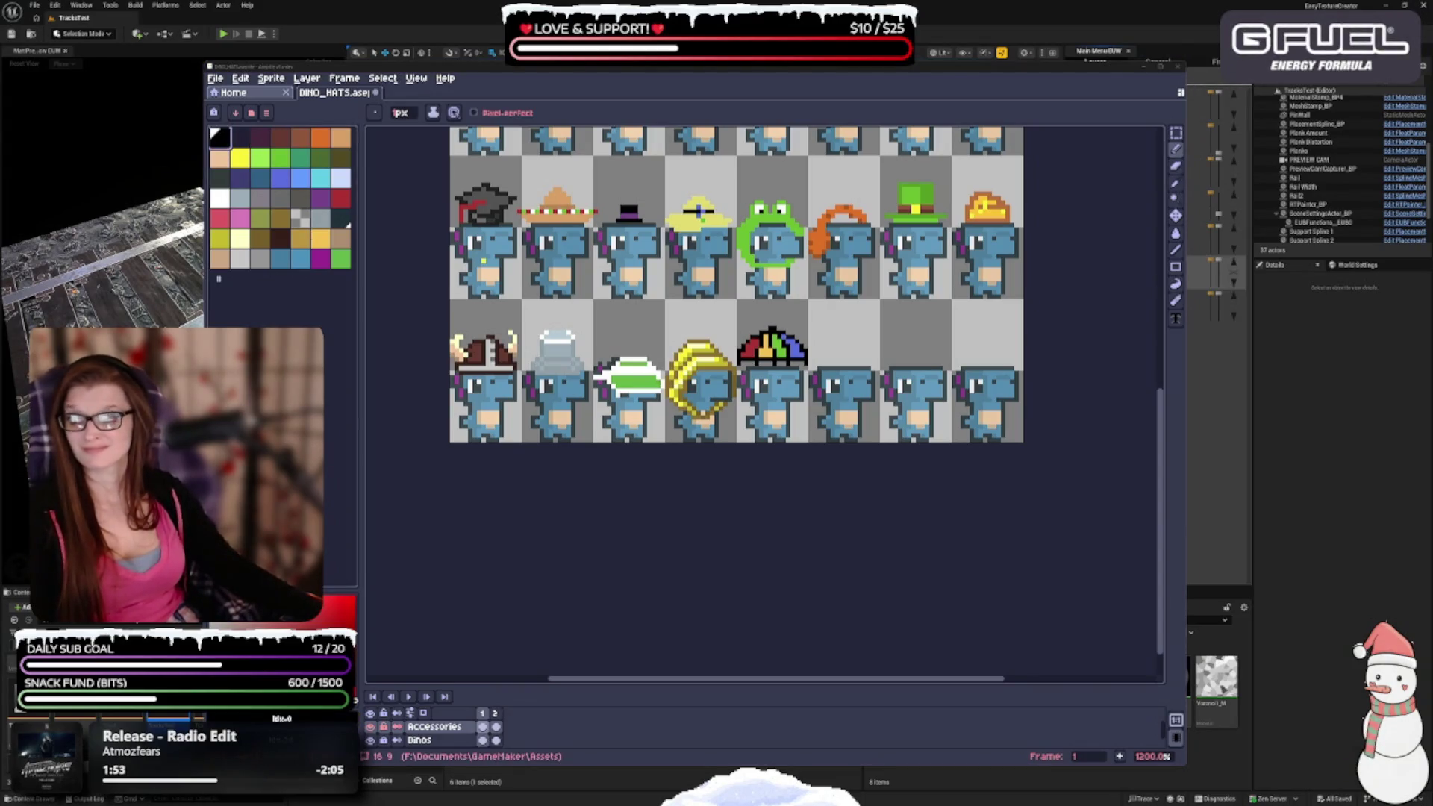
scroll(796, 396, "up", 1)
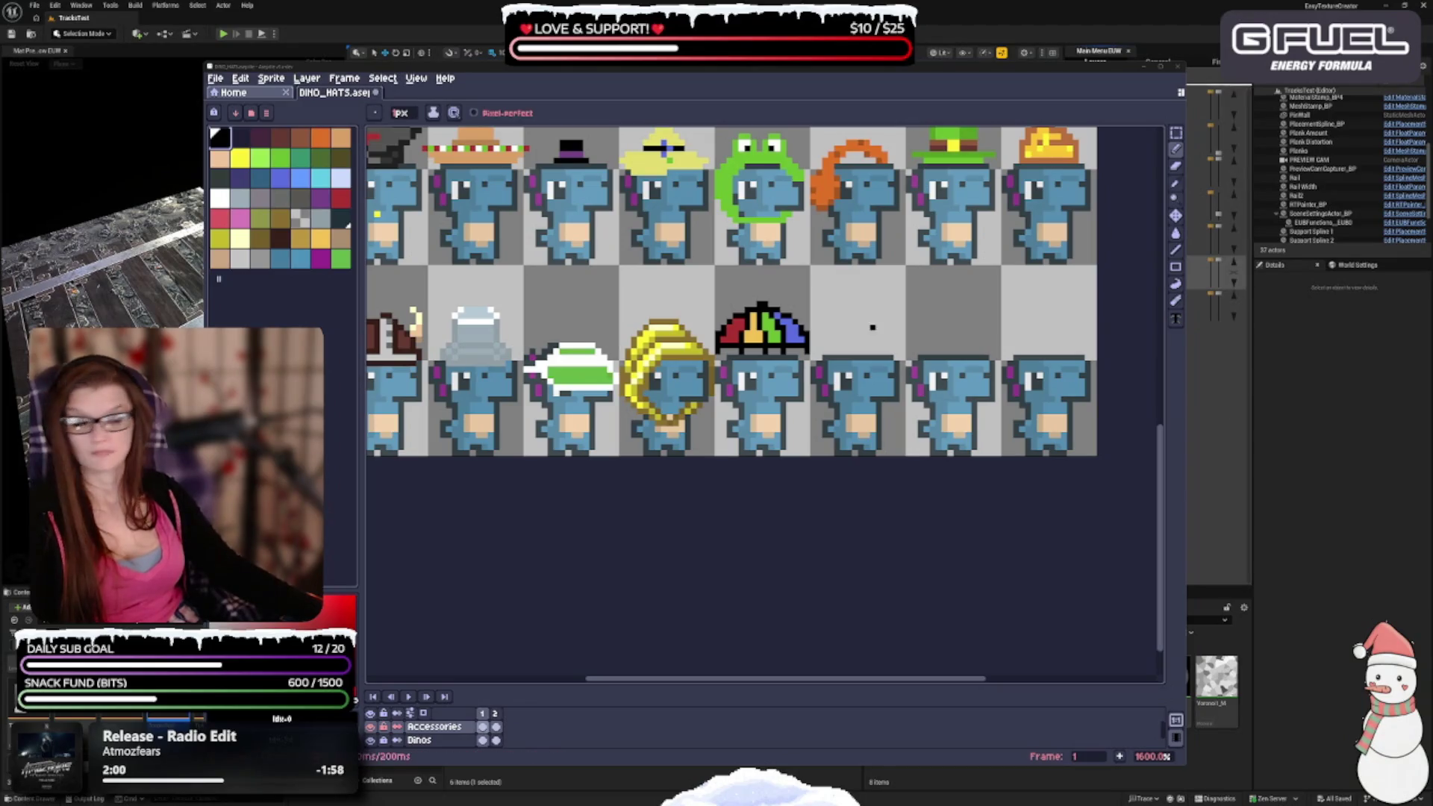
Swap to white and pencil a horizontal white line just beneath the rainbow umbrella.
key("x")
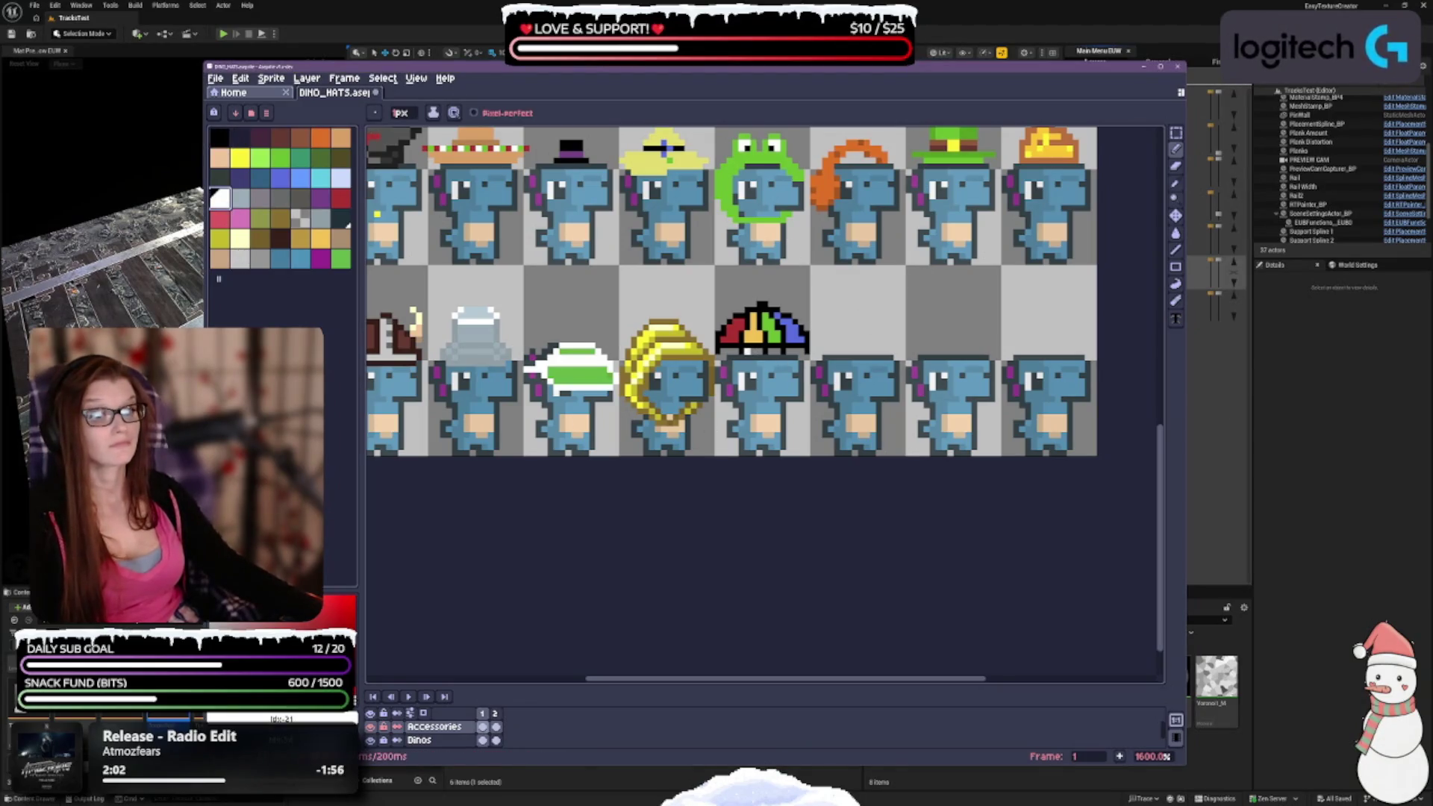
scroll(750, 354, "up", 2)
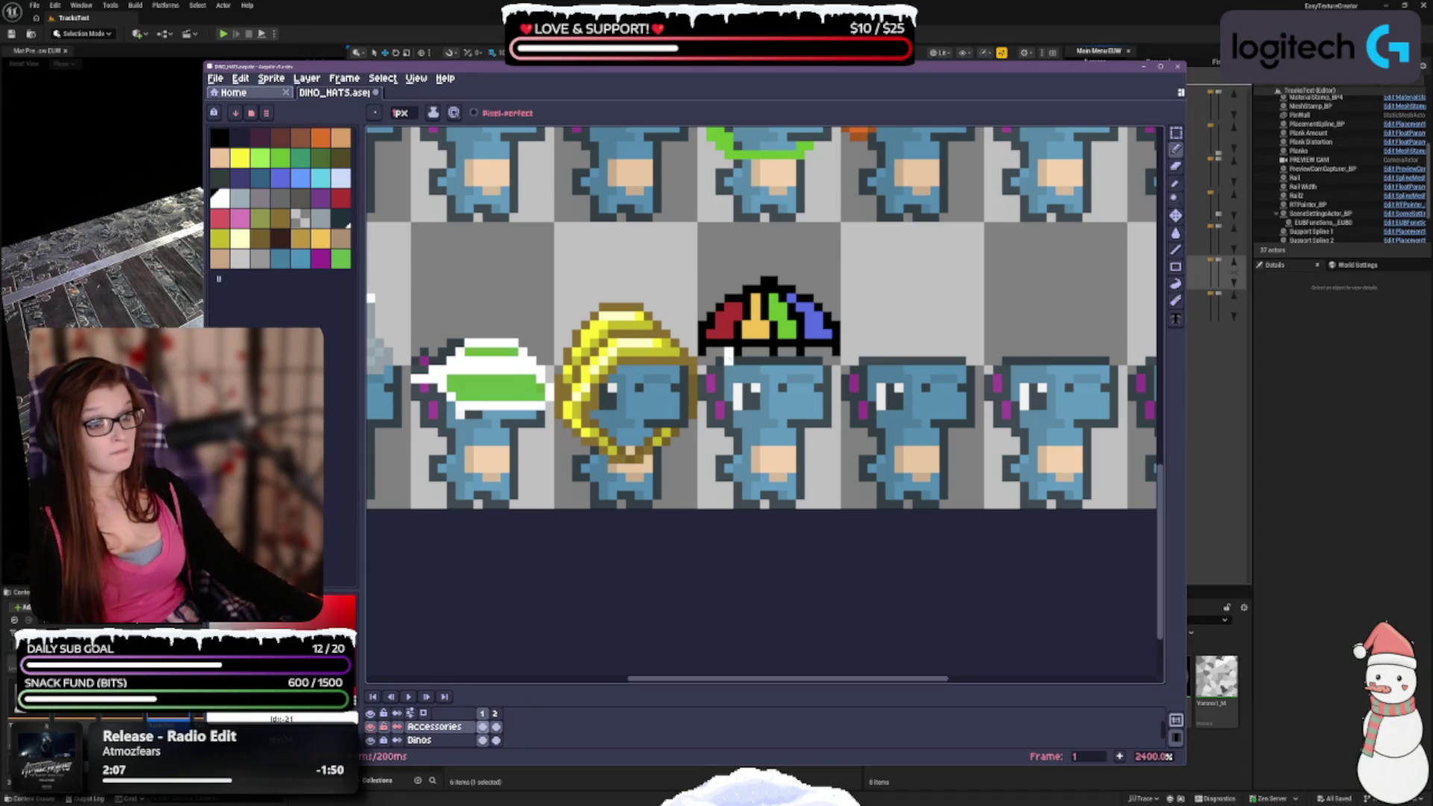
left_click(739, 361)
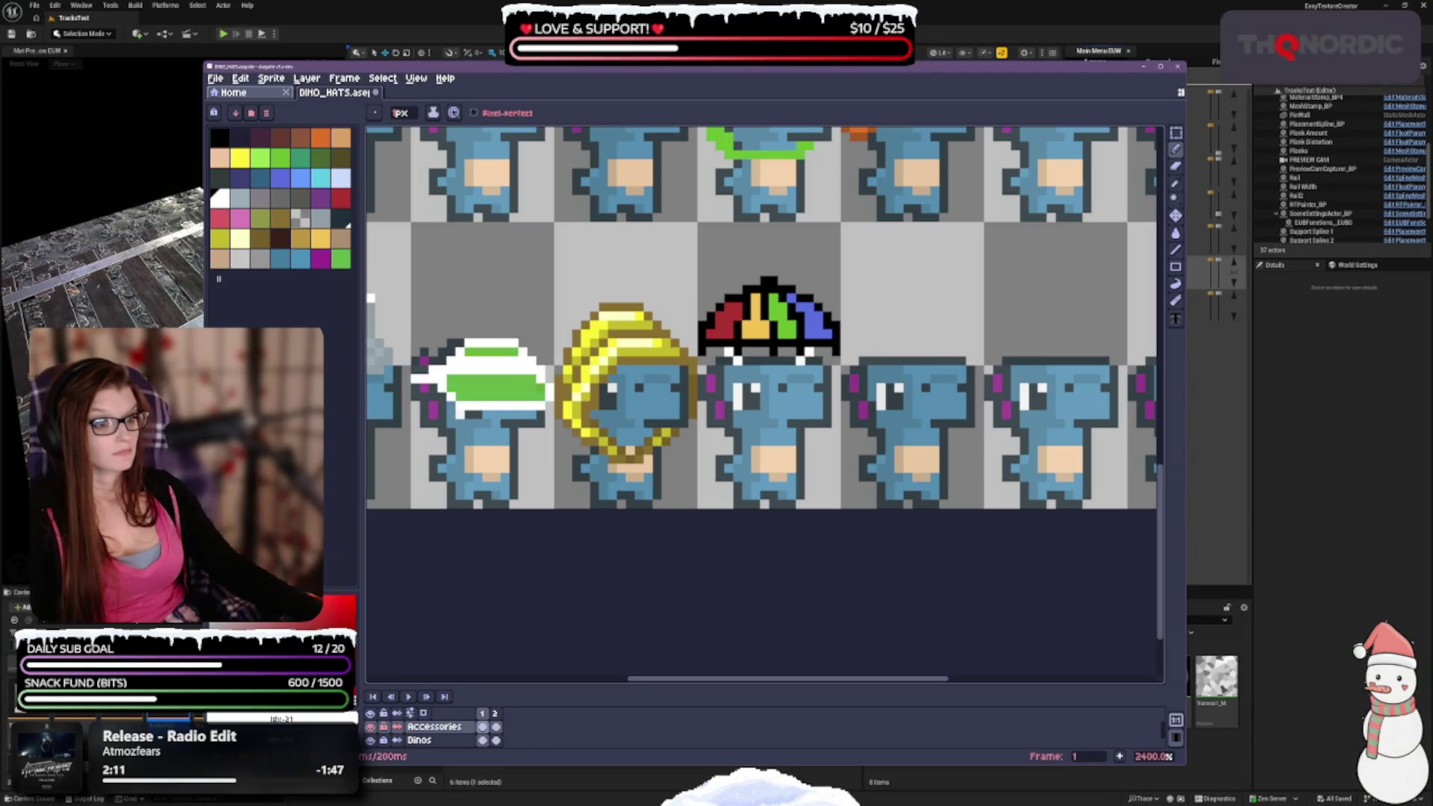
left_click_drag(739, 367, 783, 367)
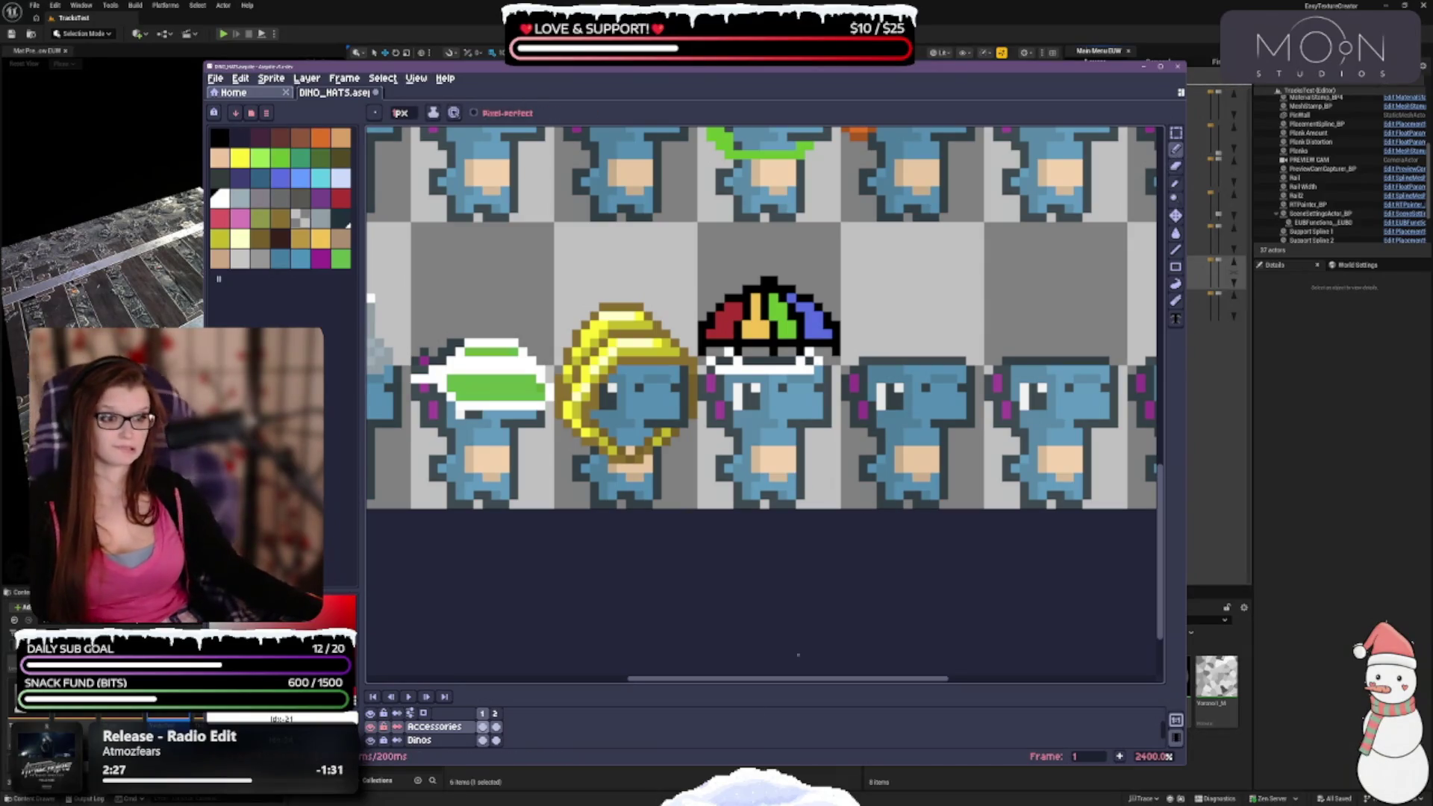
scroll(869, 451, "down", 3)
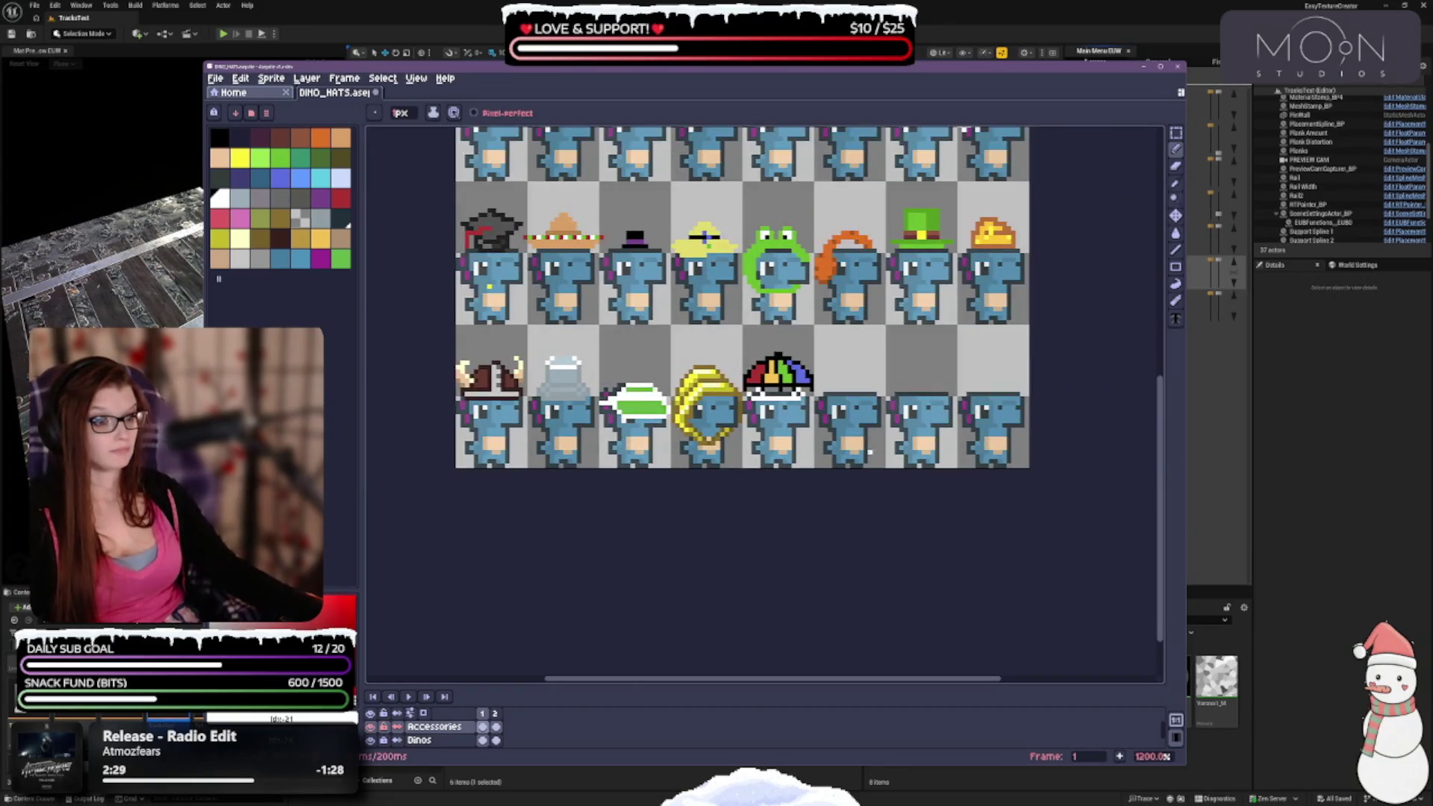
scroll(795, 408, "up", 1)
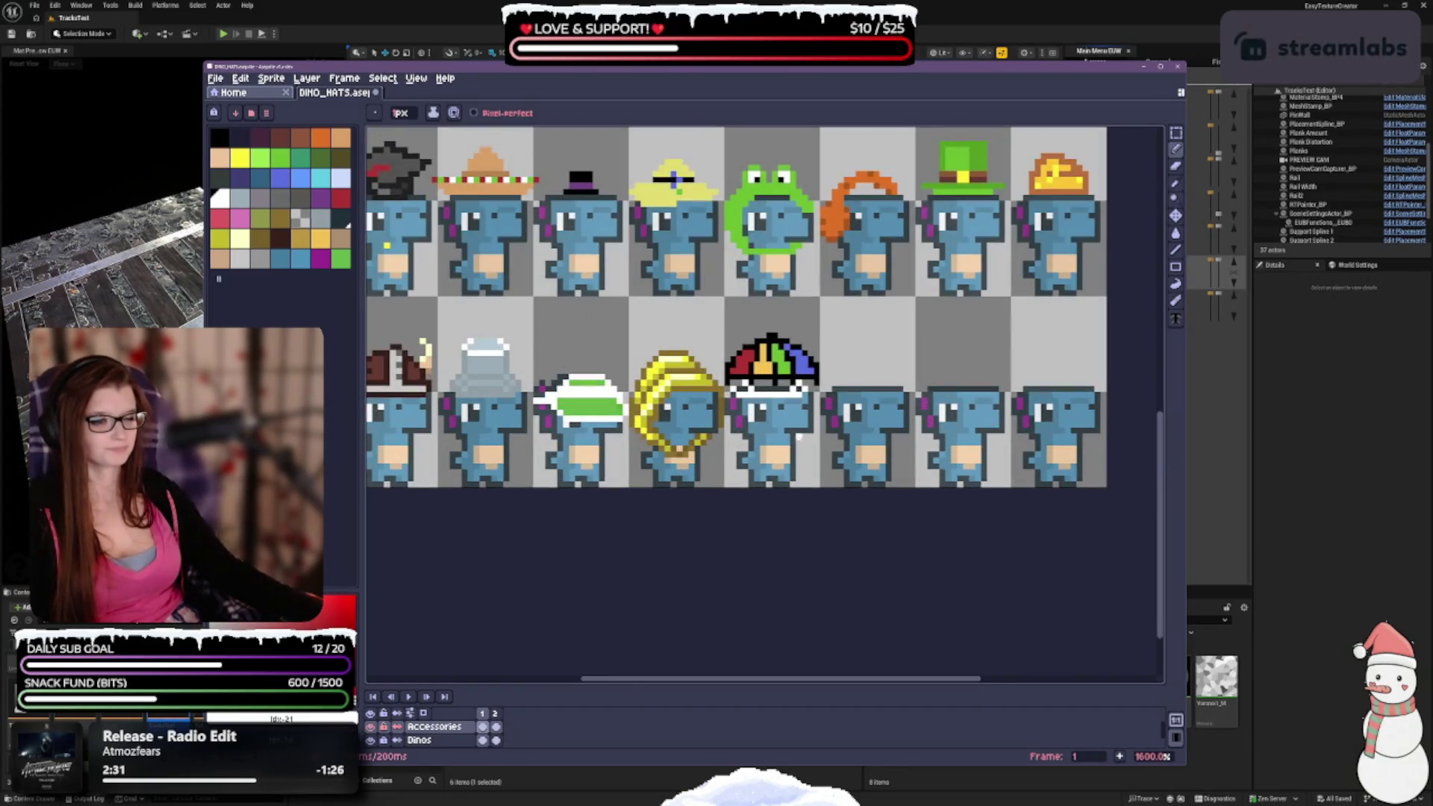
Undo the last four pencil and eraser strokes on the rainbow-umbrella dino.
key("ctrl+z")
key("ctrl+z")
key("ctrl+z")
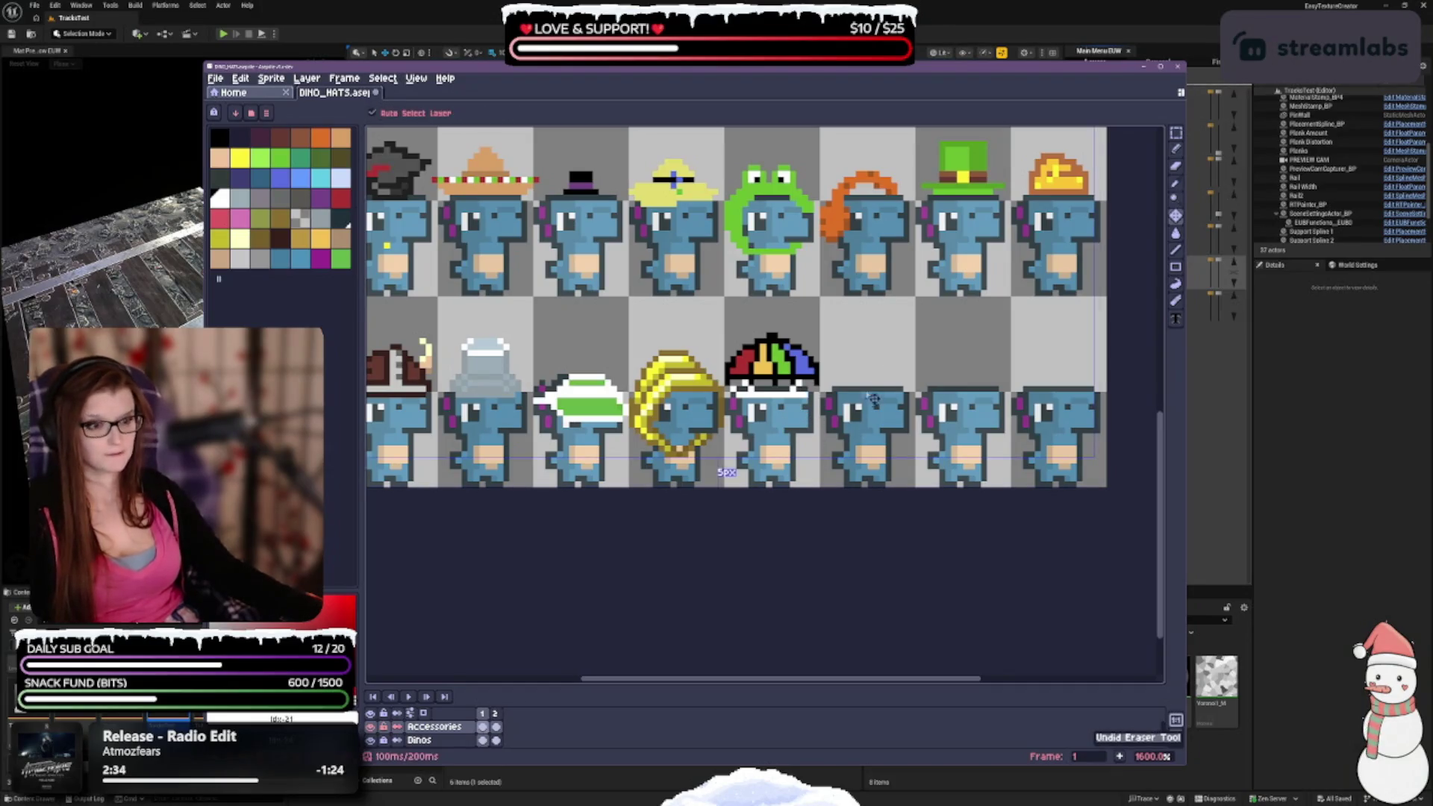
key("ctrl+z")
key("ctrl+z")
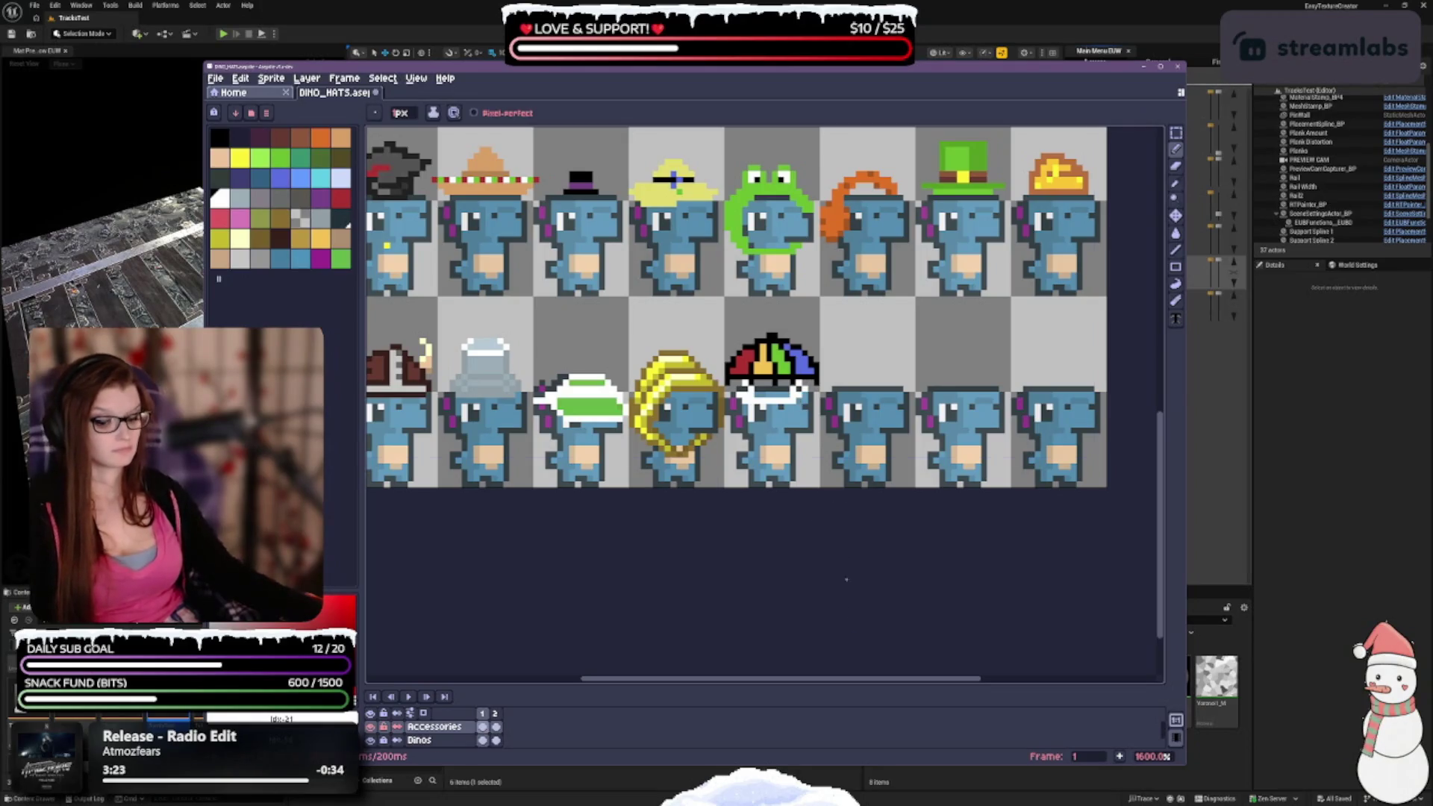
key("ctrl+z")
key("ctrl+z")
key("ctrl+z")
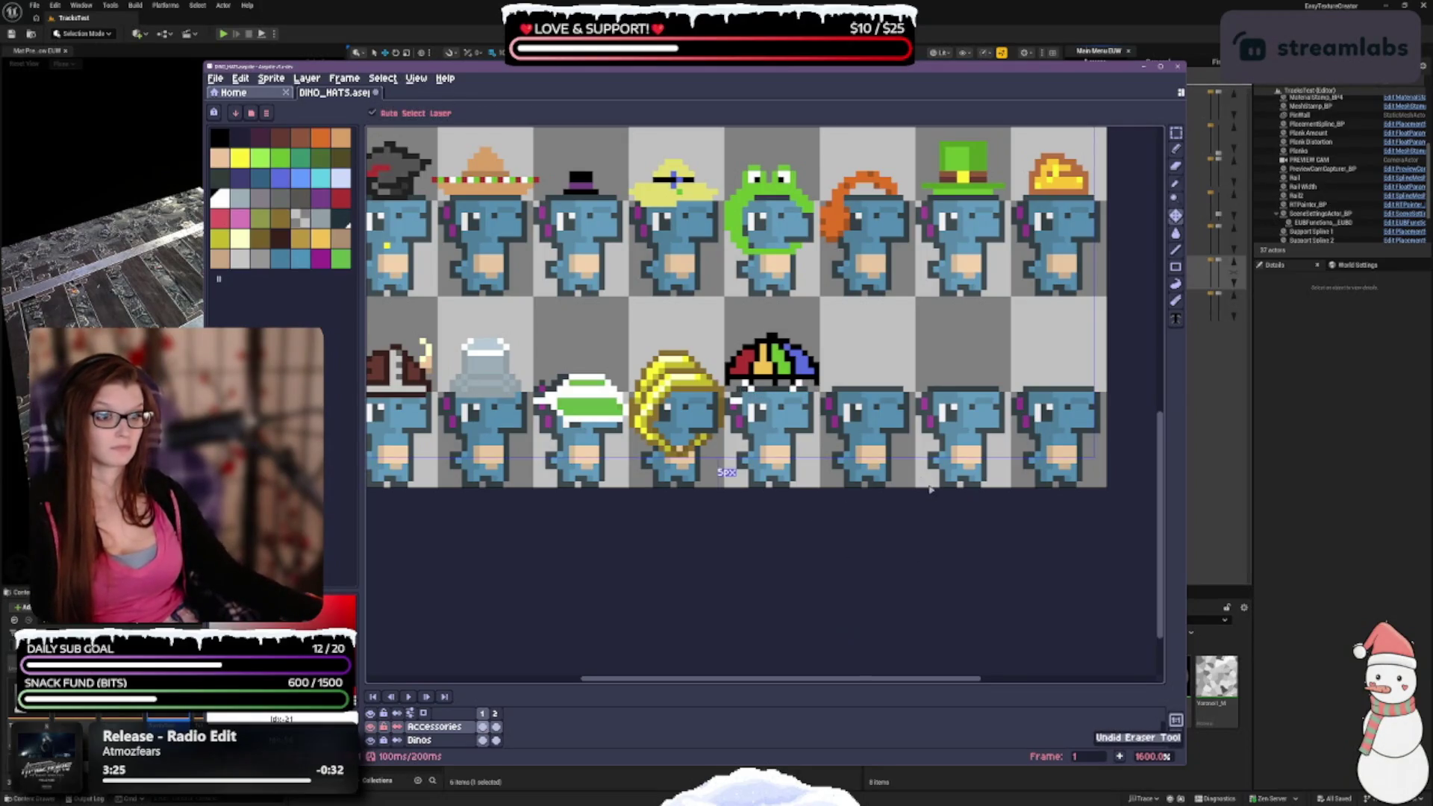
key("ctrl+z")
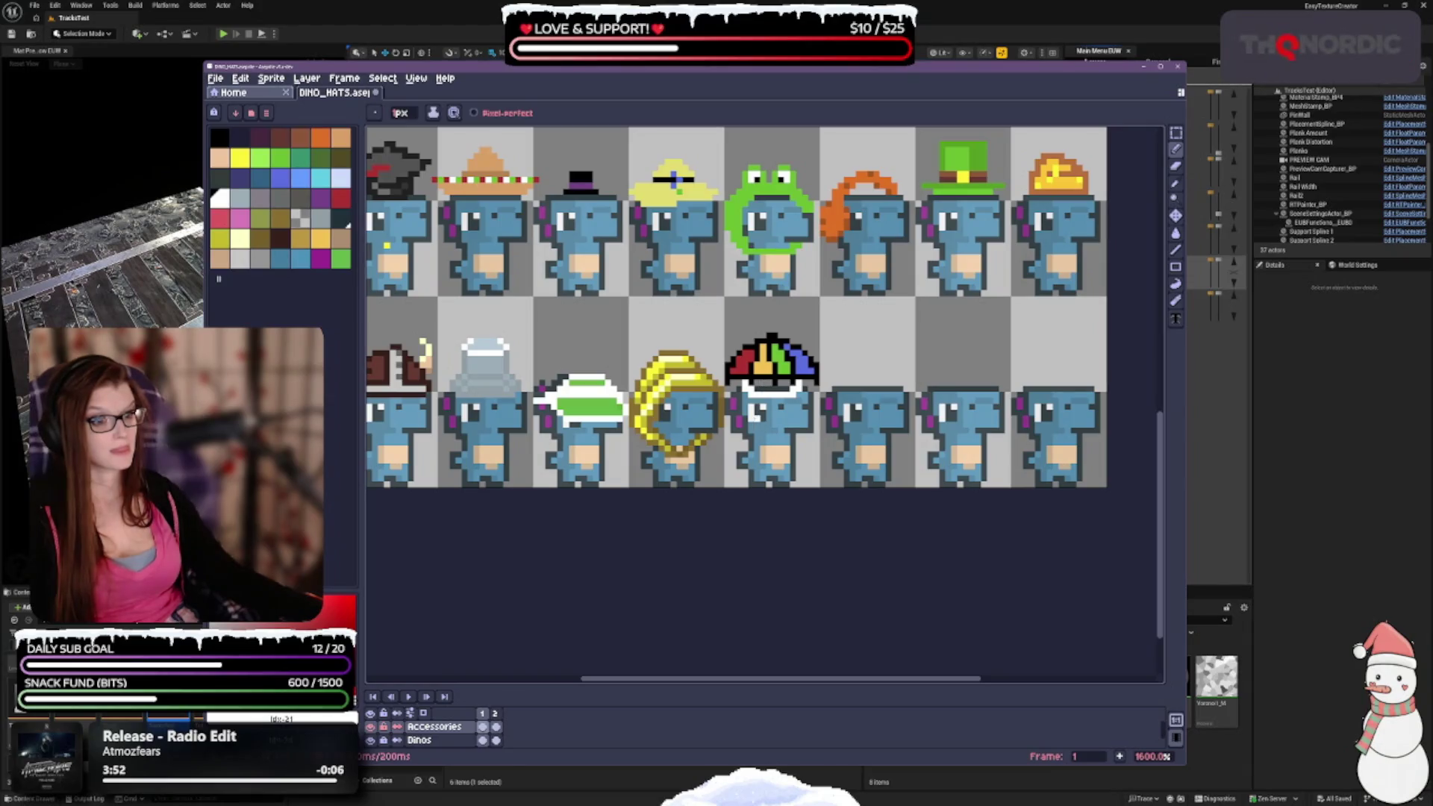
Bring the top row of hats into view and undo strokes back past the white line under the umbrella.
scroll(925, 426, "down", 2)
scroll(948, 344, "up", 1)
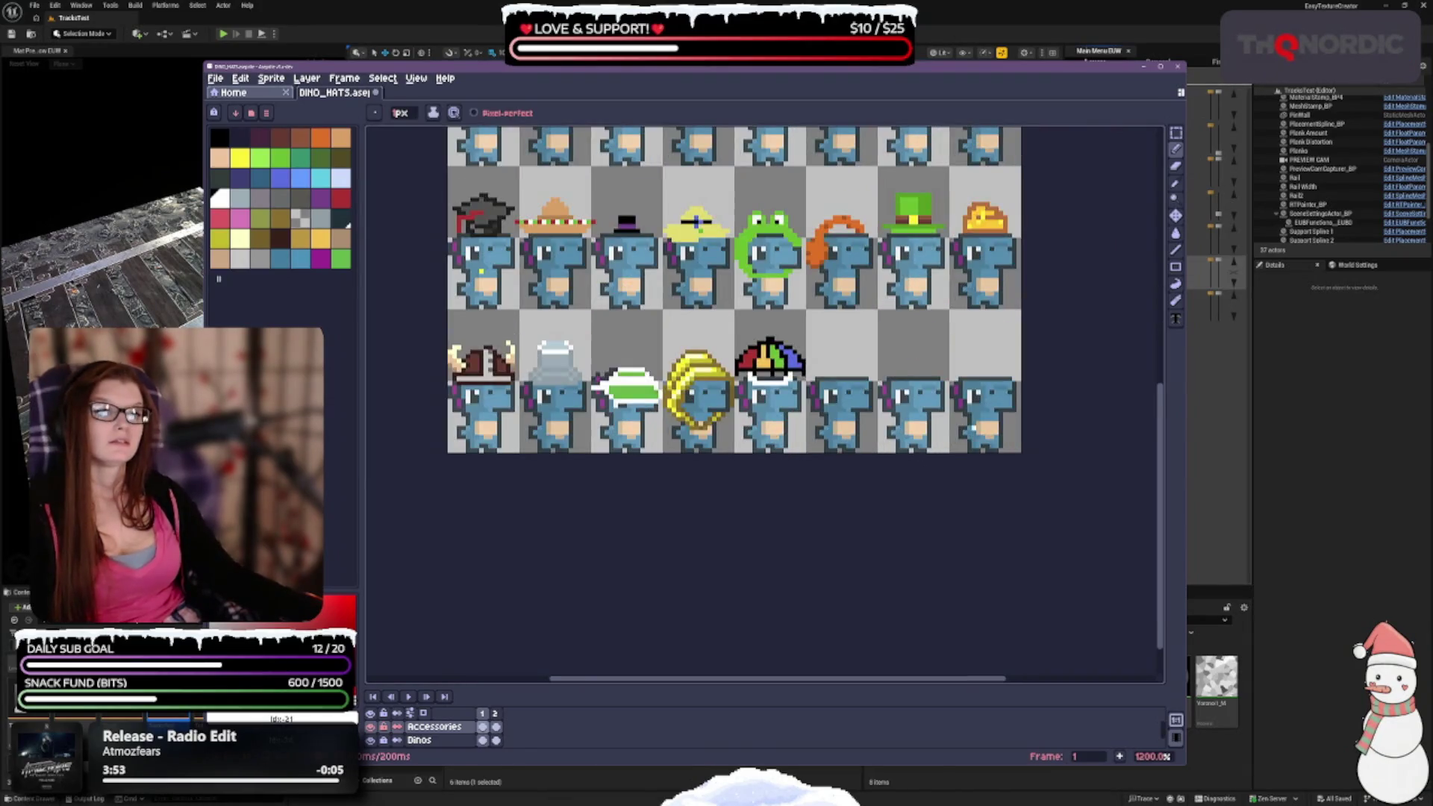
left_click_drag(951, 343, 982, 497)
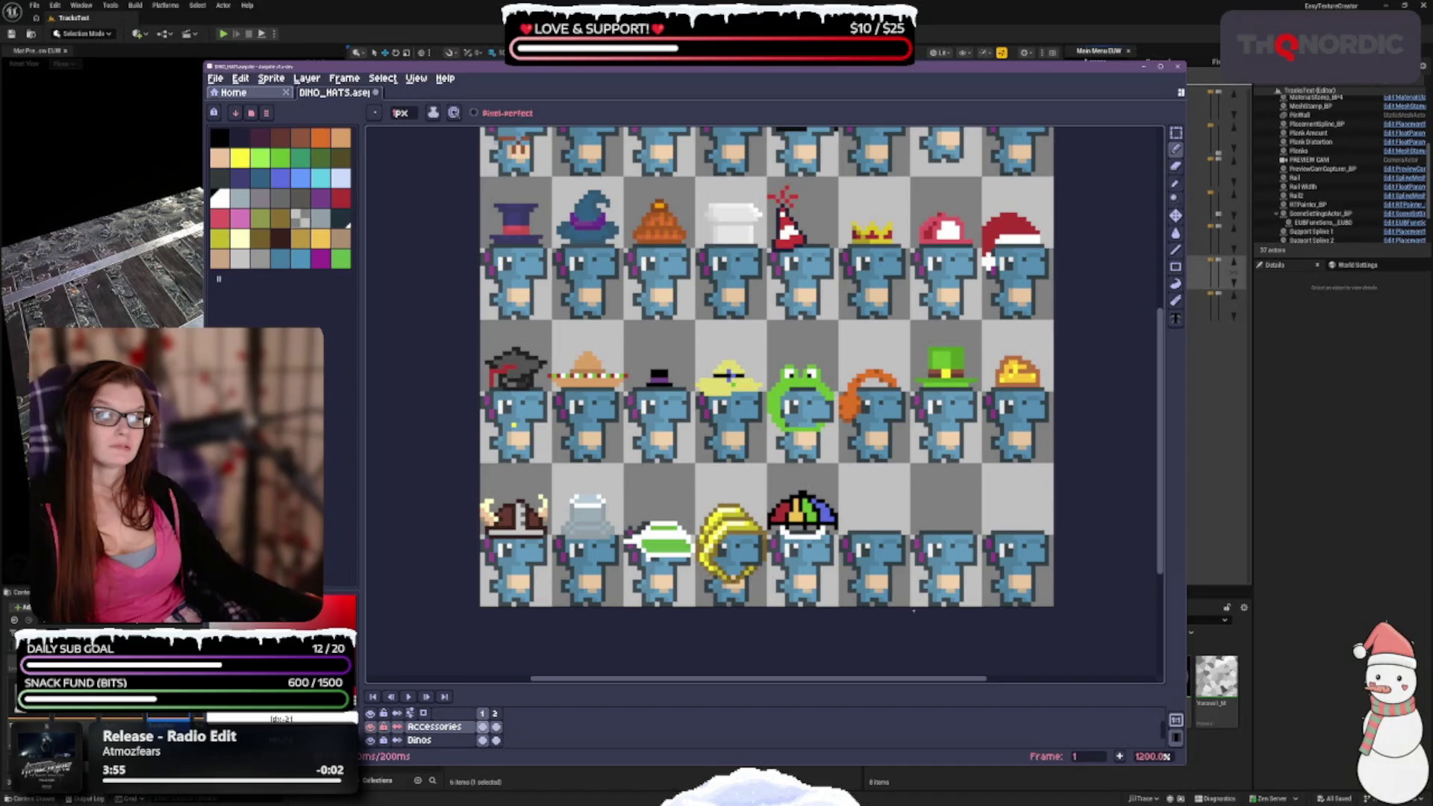
key("ctrl+z")
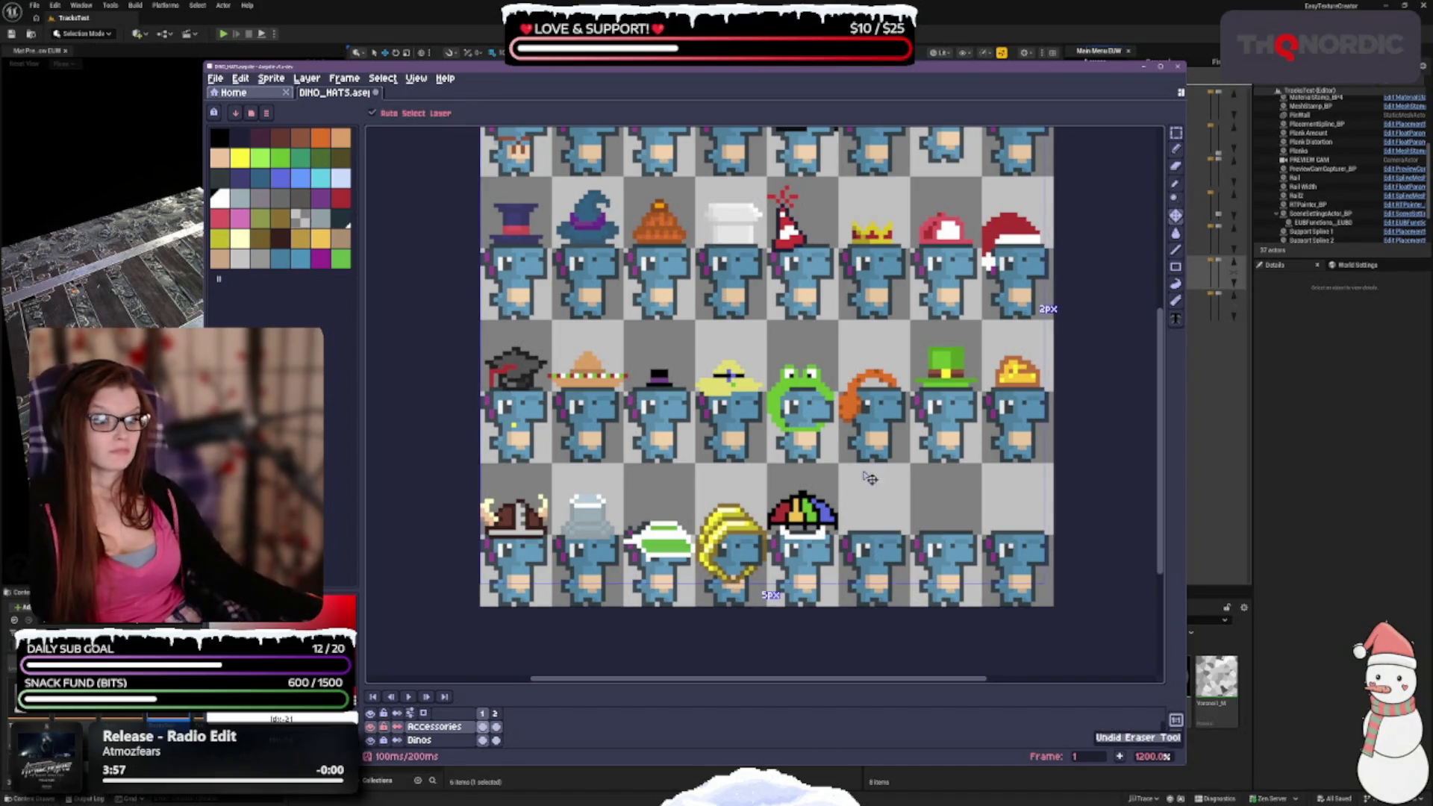
key("ctrl+z")
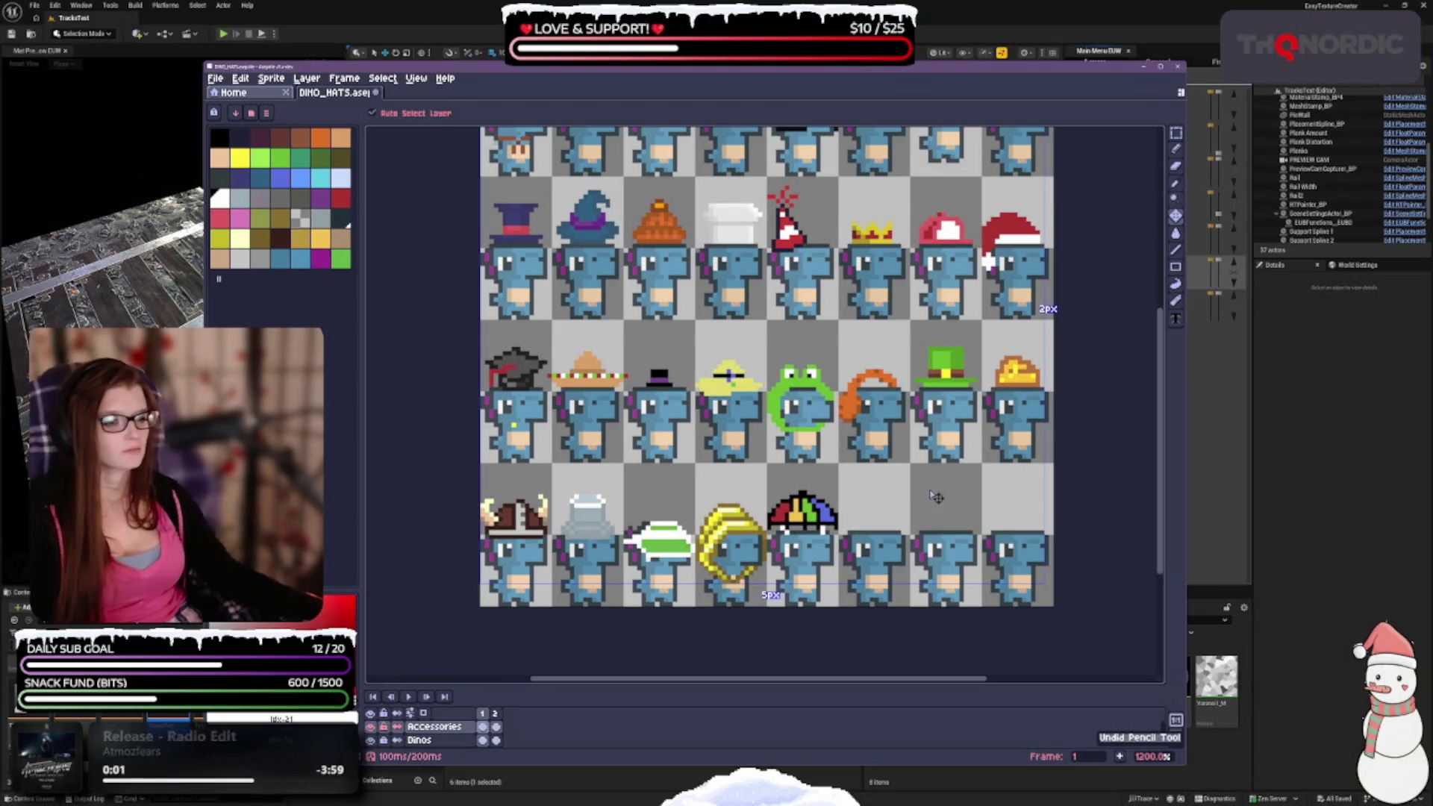
key("ctrl+z")
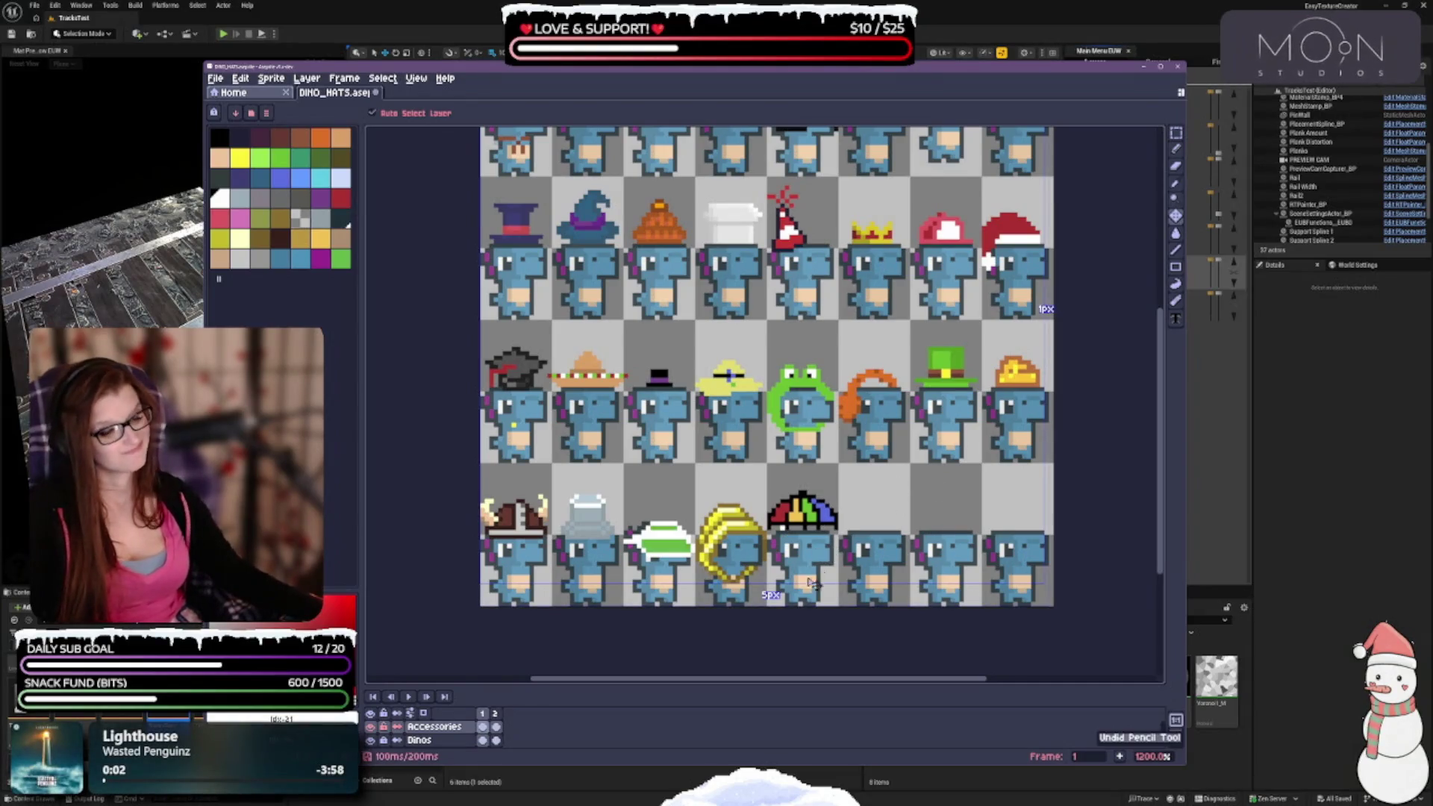
Select the rainbow umbrella hat with a rectangular marquee.
scroll(812, 583, "down", 2)
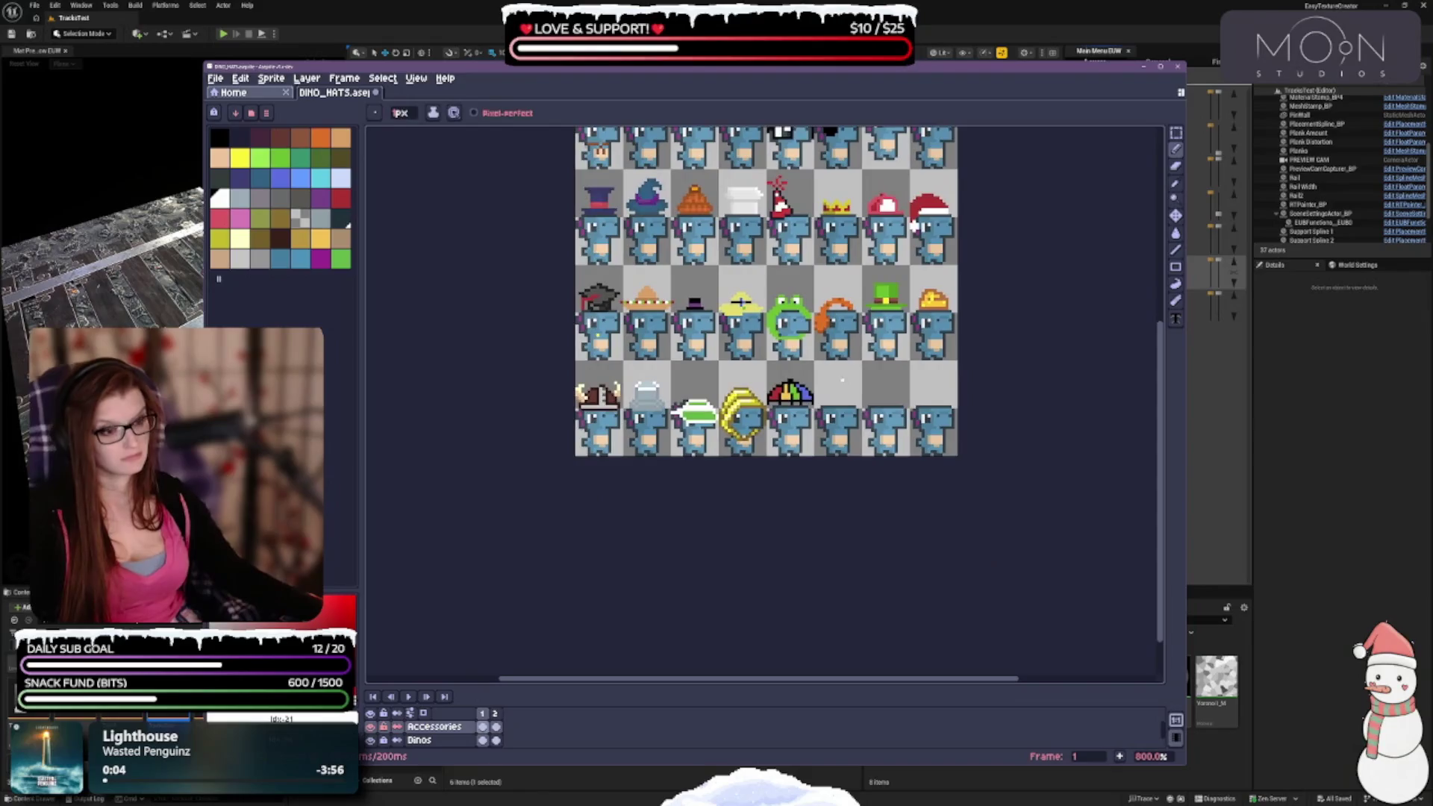
scroll(842, 381, "up", 2)
scroll(864, 371, "up", 1)
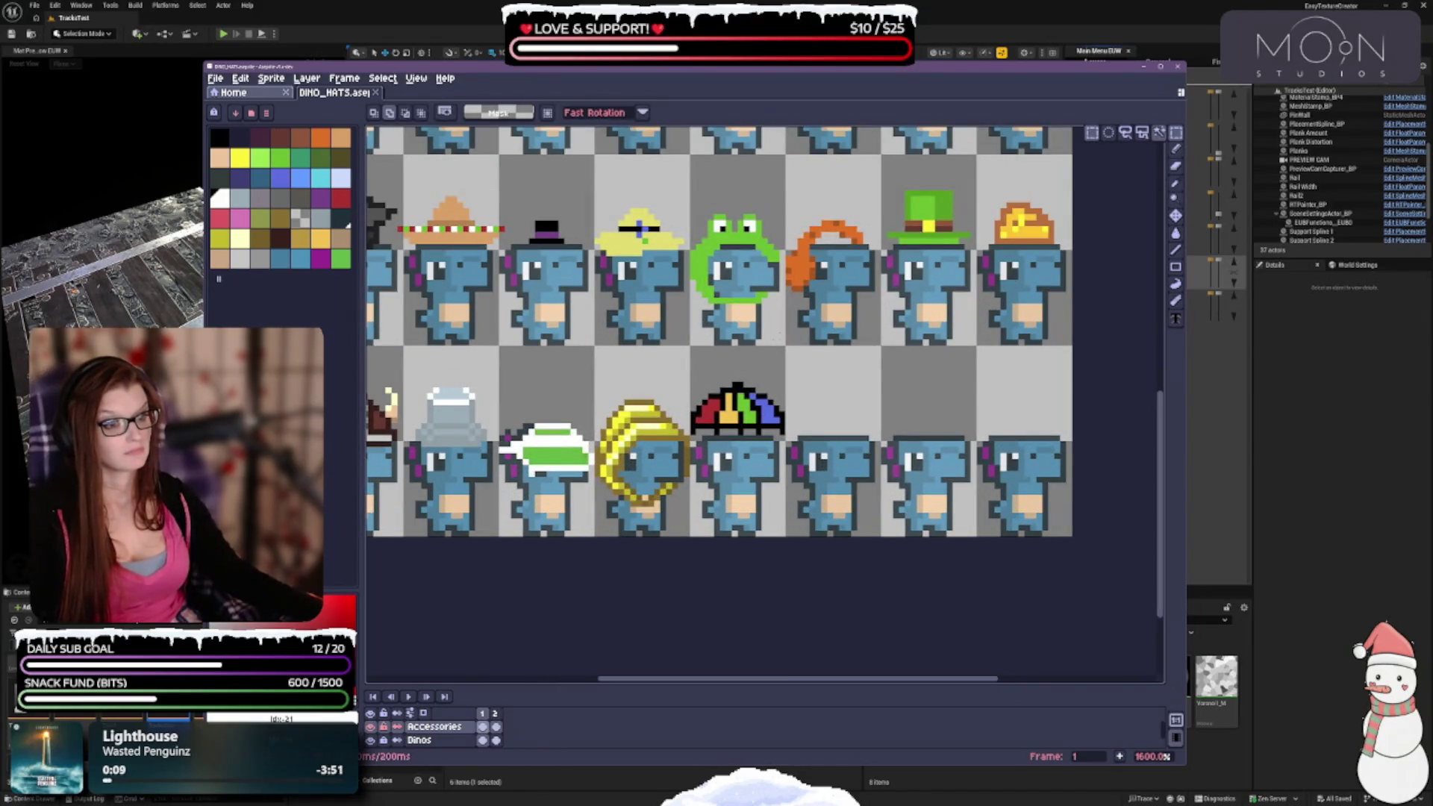
left_click_drag(688, 379, 788, 441)
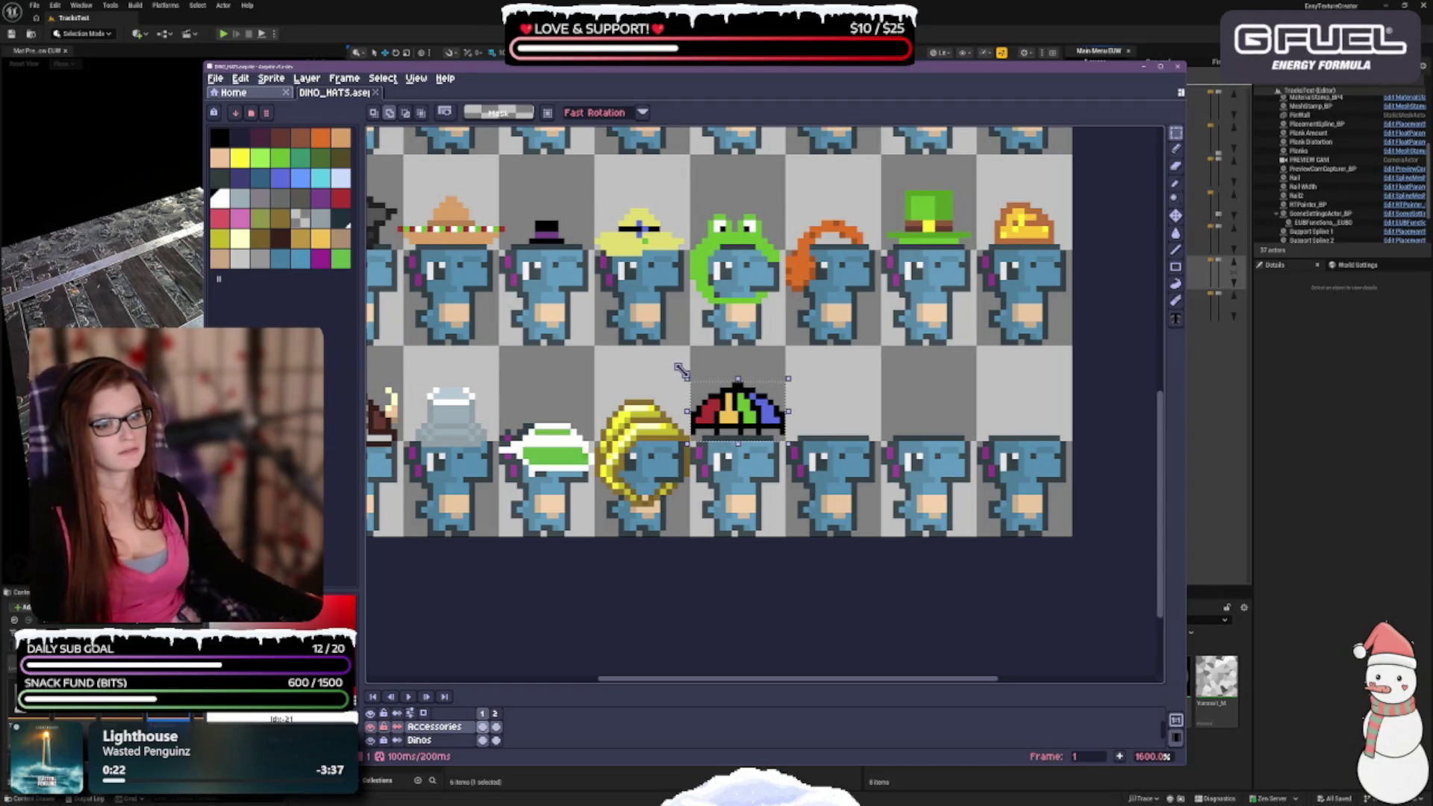
Try a 6° tilt and slight resize of the umbrella hat, then cancel it.
mouse_move(676, 372)
left_mouse_down()
mouse_move(668, 406)
mouse_move(675, 389)
mouse_move(663, 392)
mouse_move(731, 365)
left_mouse_up()
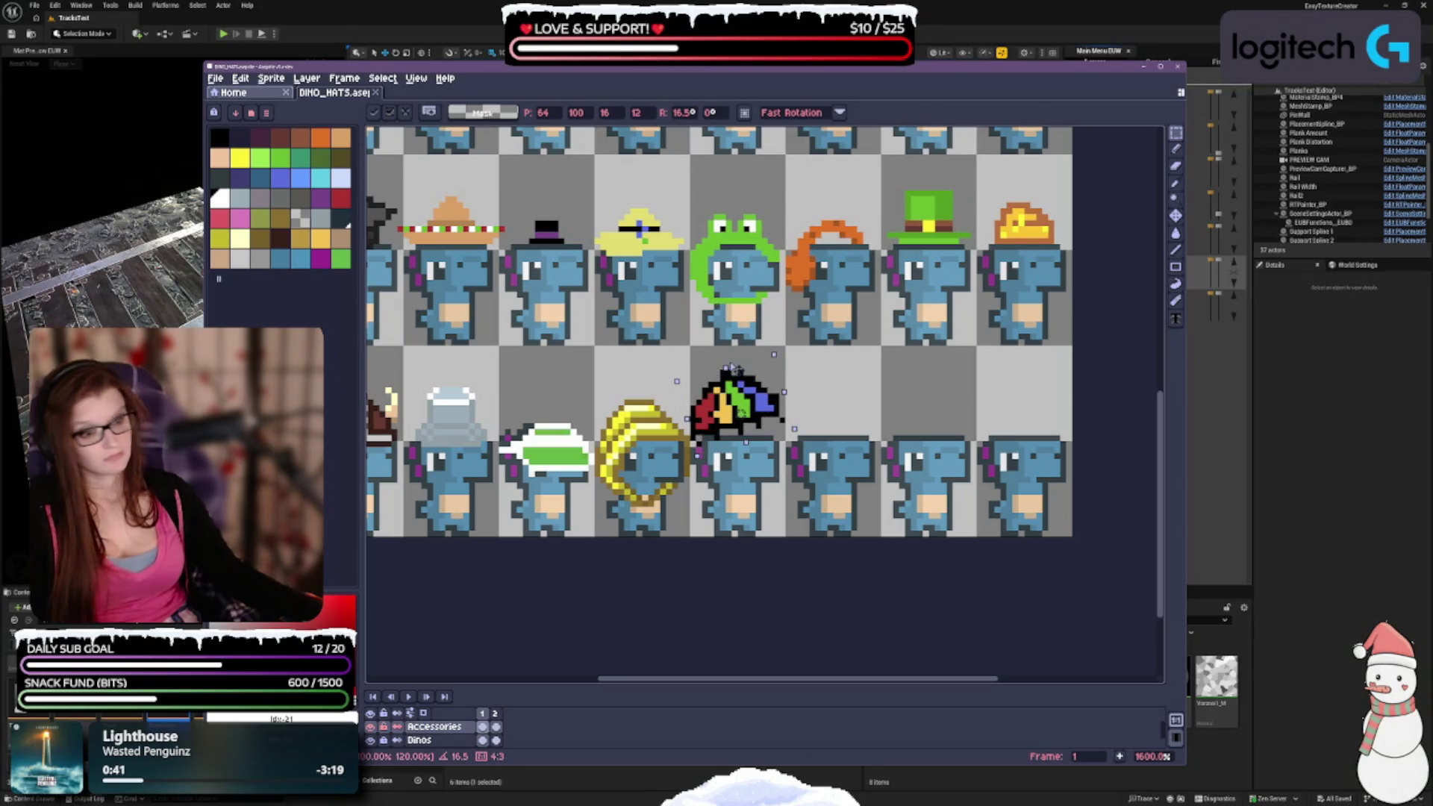
left_click_drag(784, 389, 800, 401)
left_click_drag(729, 368, 729, 370)
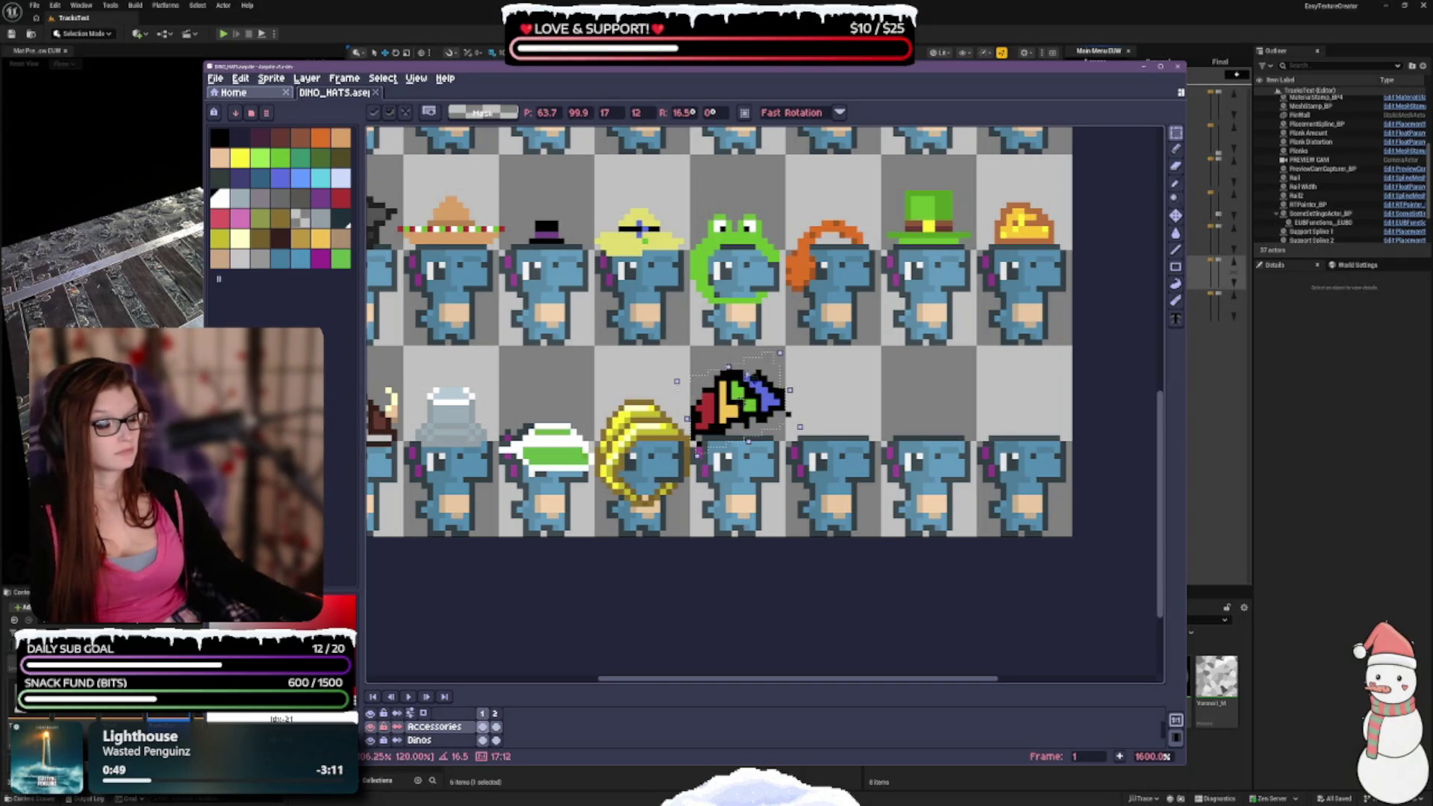
key("Escape")
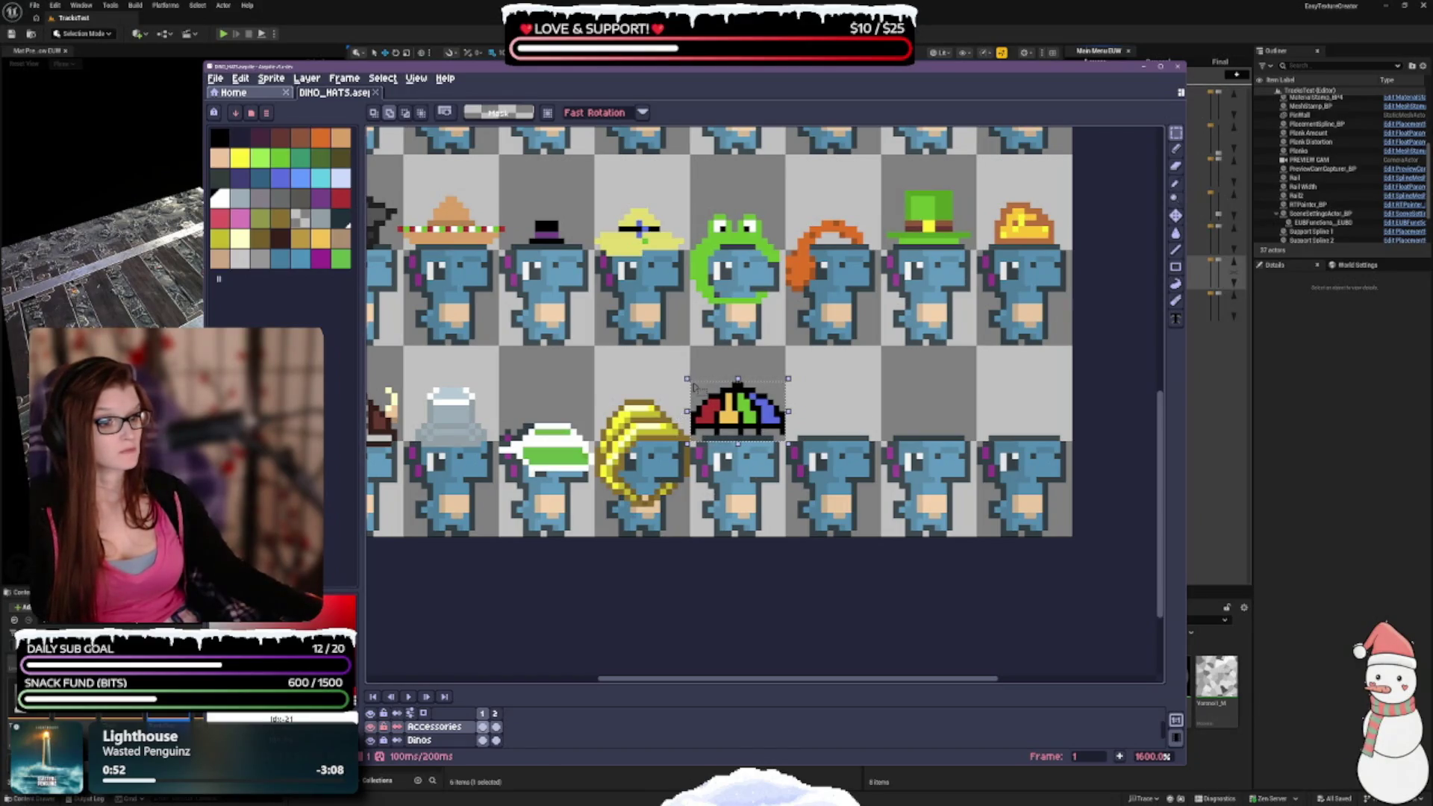
Try a 21° tilt on the umbrella hat, then straighten it to 0° and apply.
left_click_drag(677, 374, 662, 403)
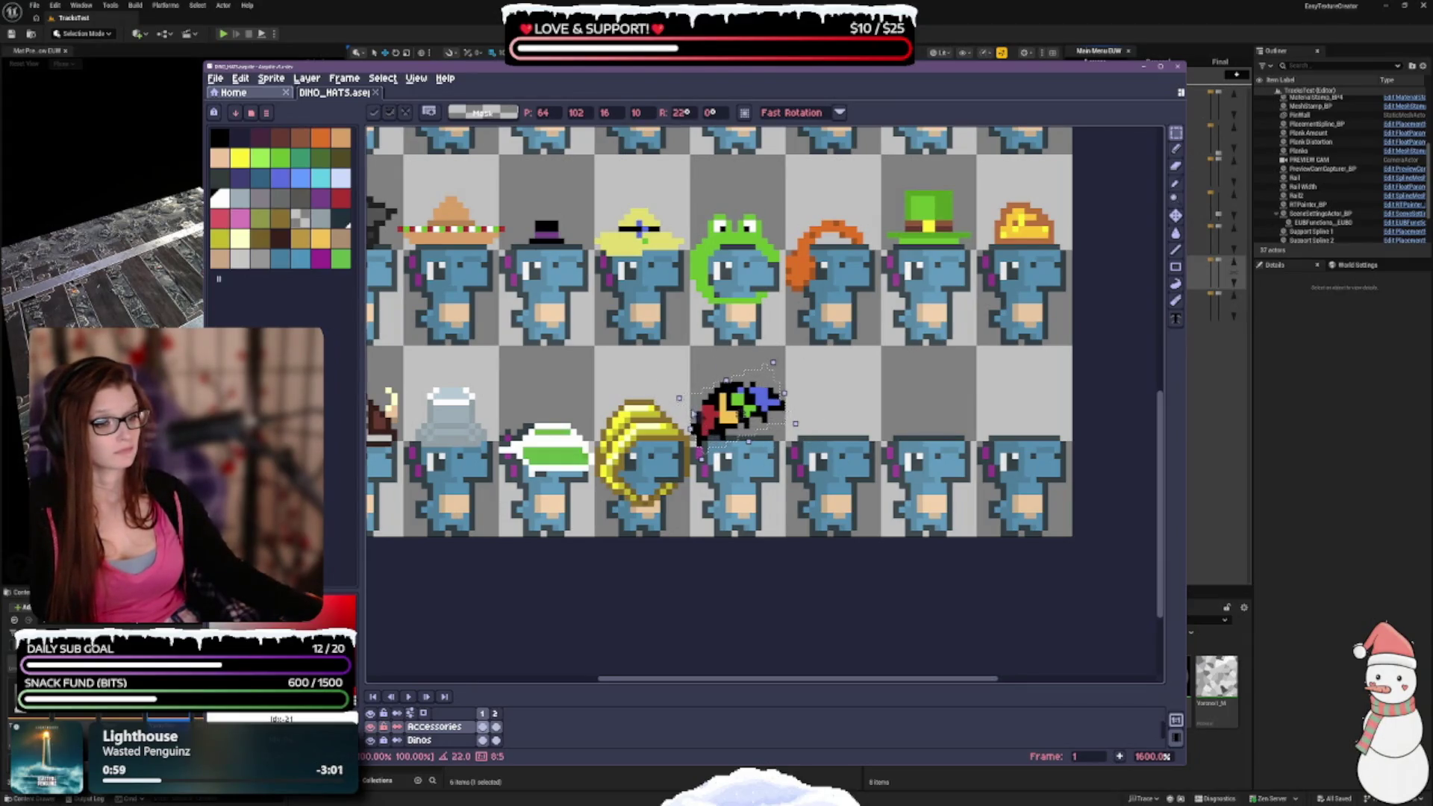
mouse_move(664, 396)
left_mouse_down()
mouse_move(678, 400)
mouse_move(657, 416)
mouse_move(657, 384)
mouse_move(677, 371)
left_mouse_up()
key("Return")
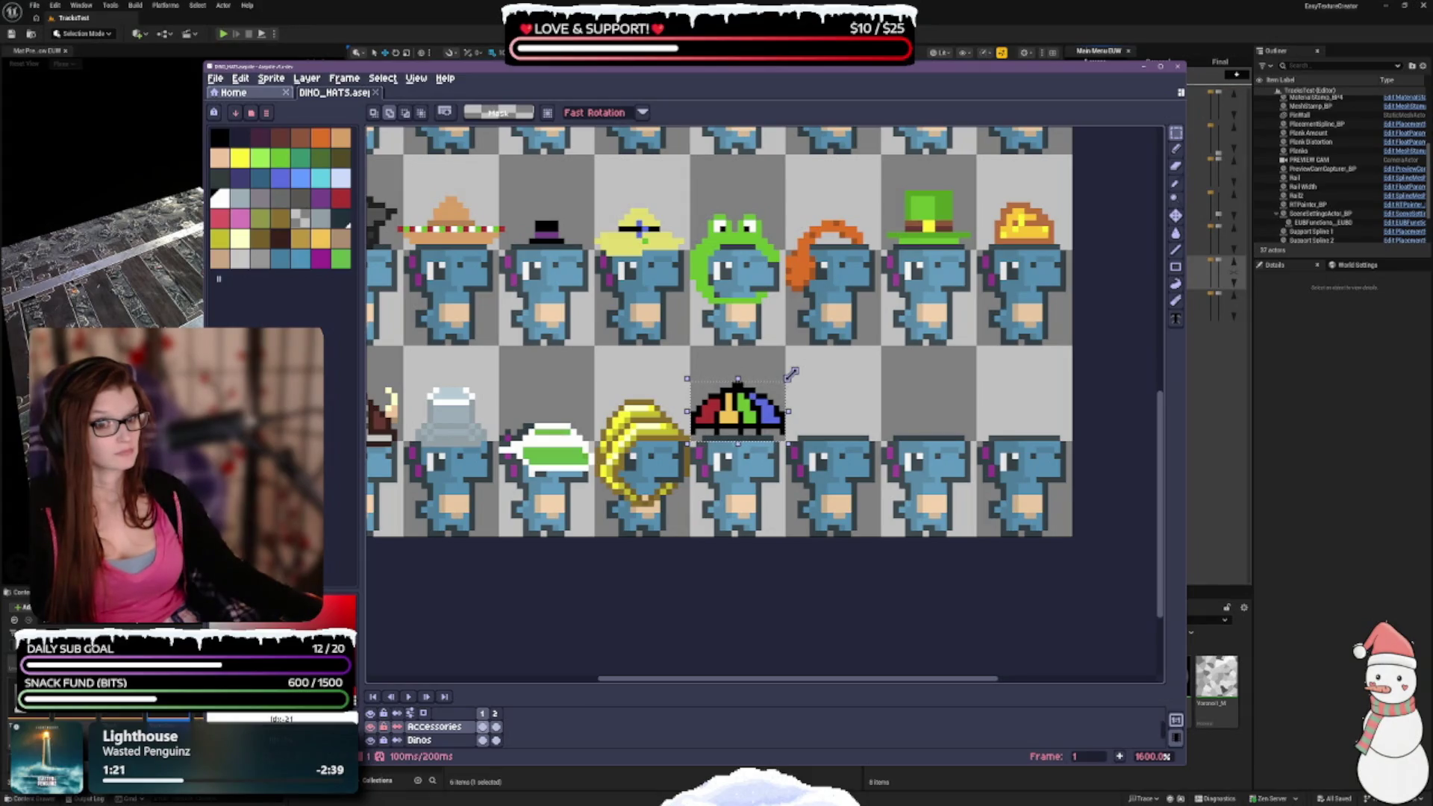
Sample the umbrella hat's blue as the drawing colour.
key("i")
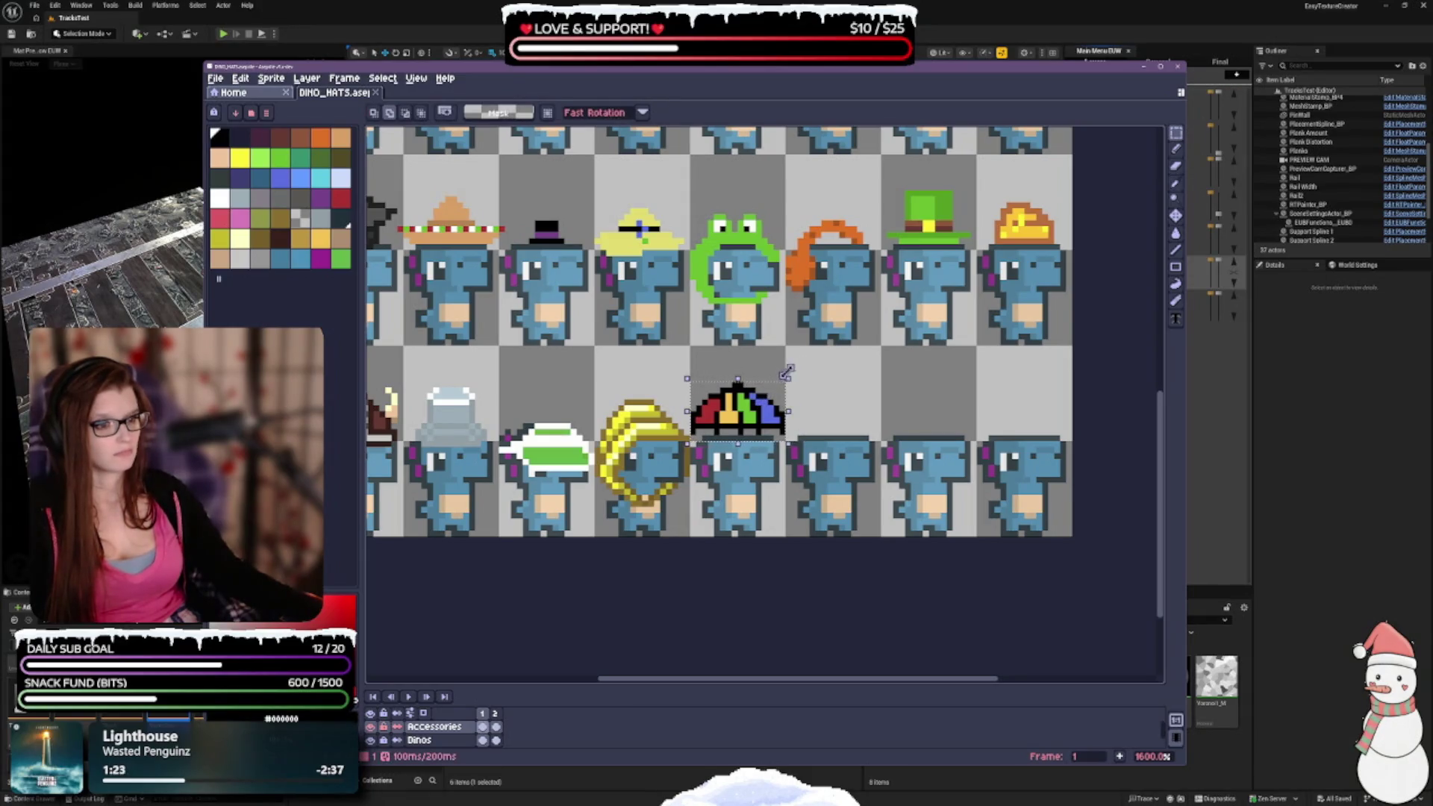
left_click(771, 410)
key("m")
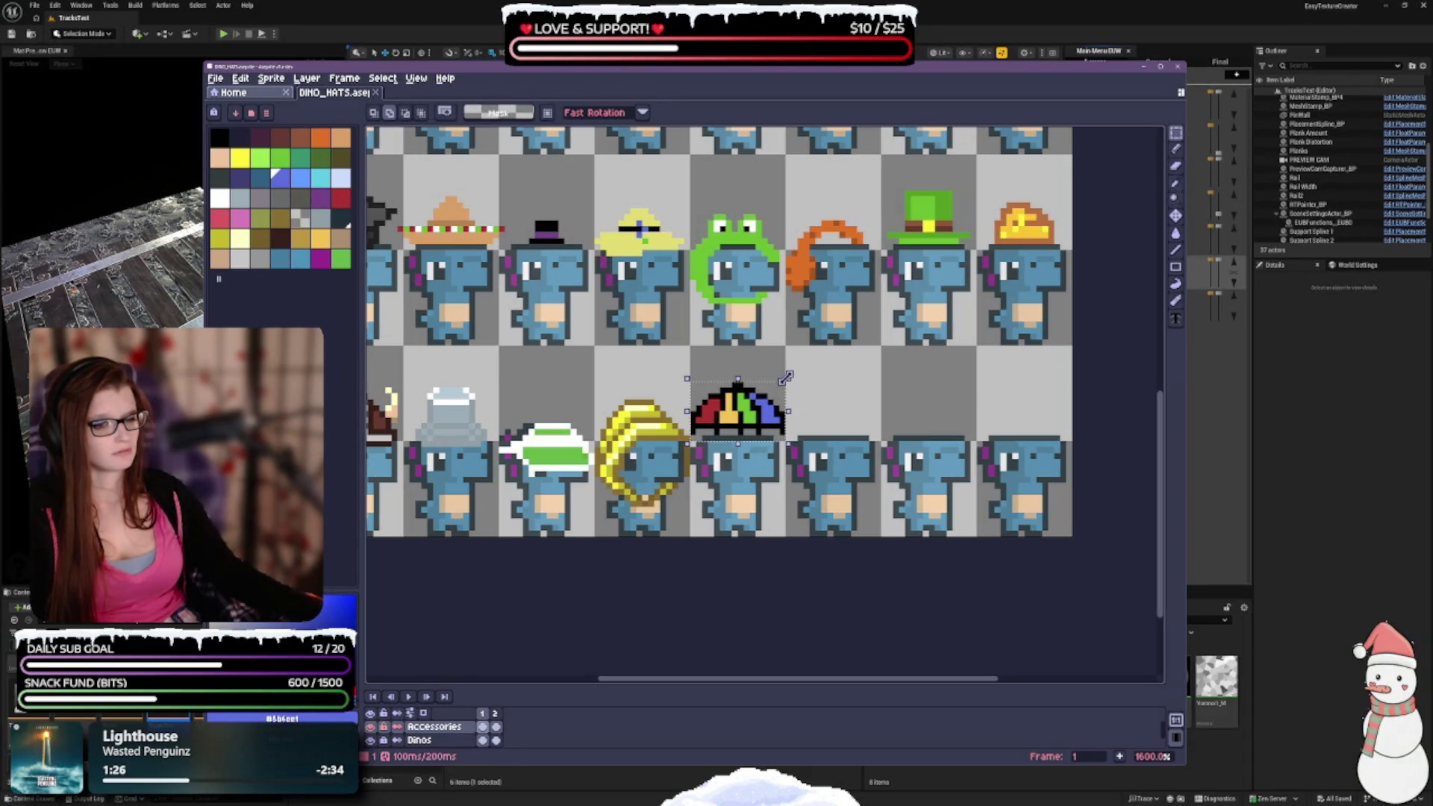
Shrink the umbrella hat to 14x8, tilt it about 10.6°, nudge it down-right and apply.
left_click_drag(786, 379, 787, 394)
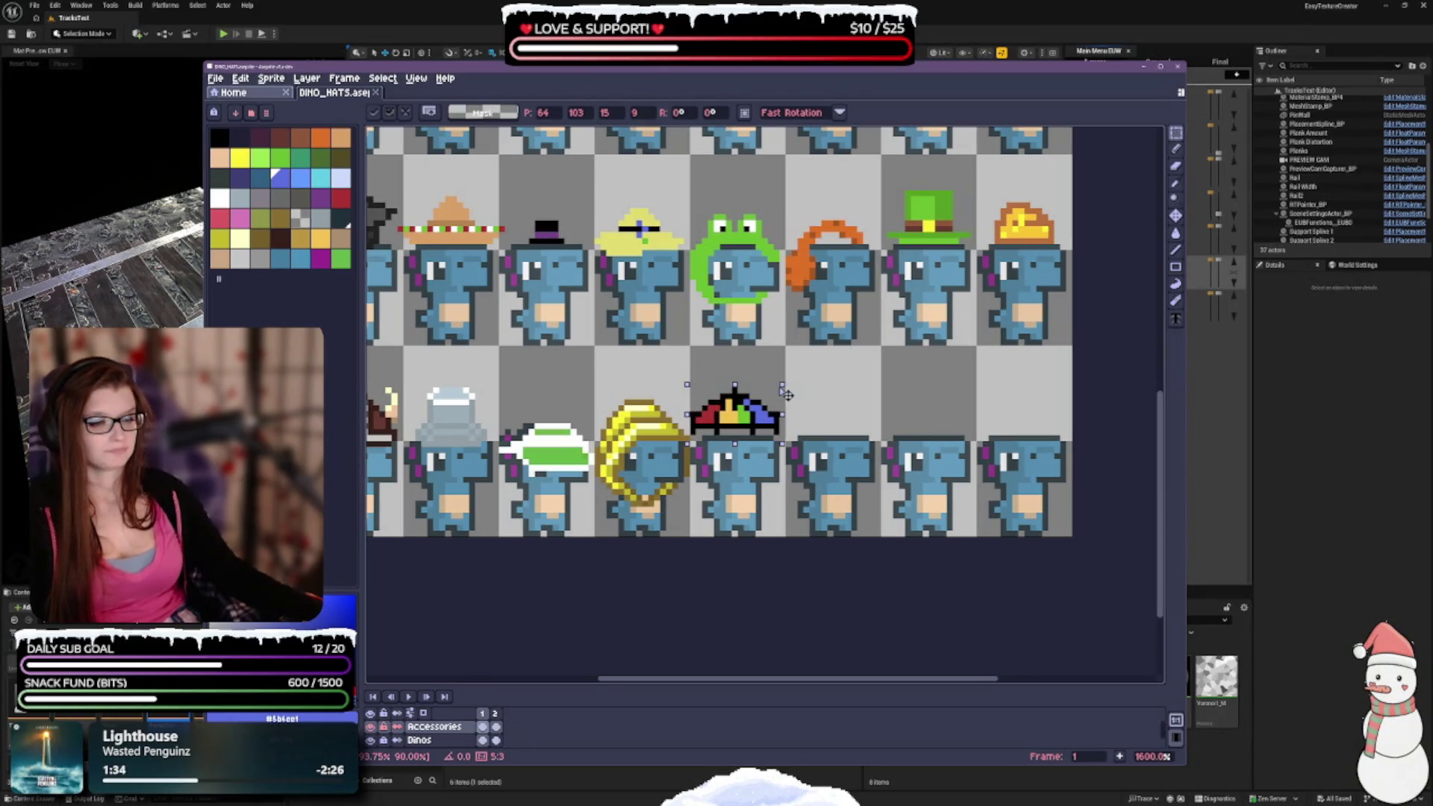
left_click_drag(785, 395, 786, 401)
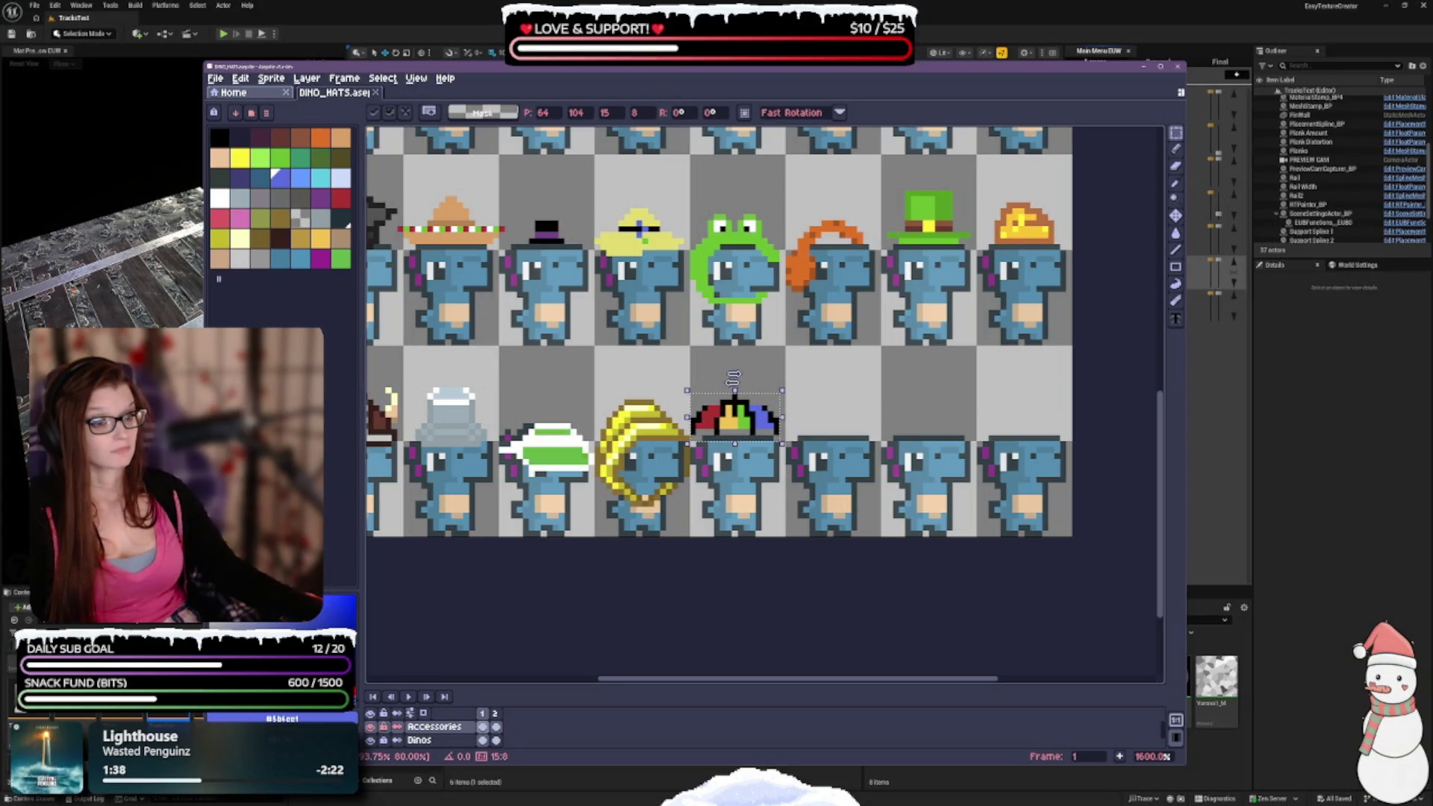
left_click_drag(676, 386, 676, 402)
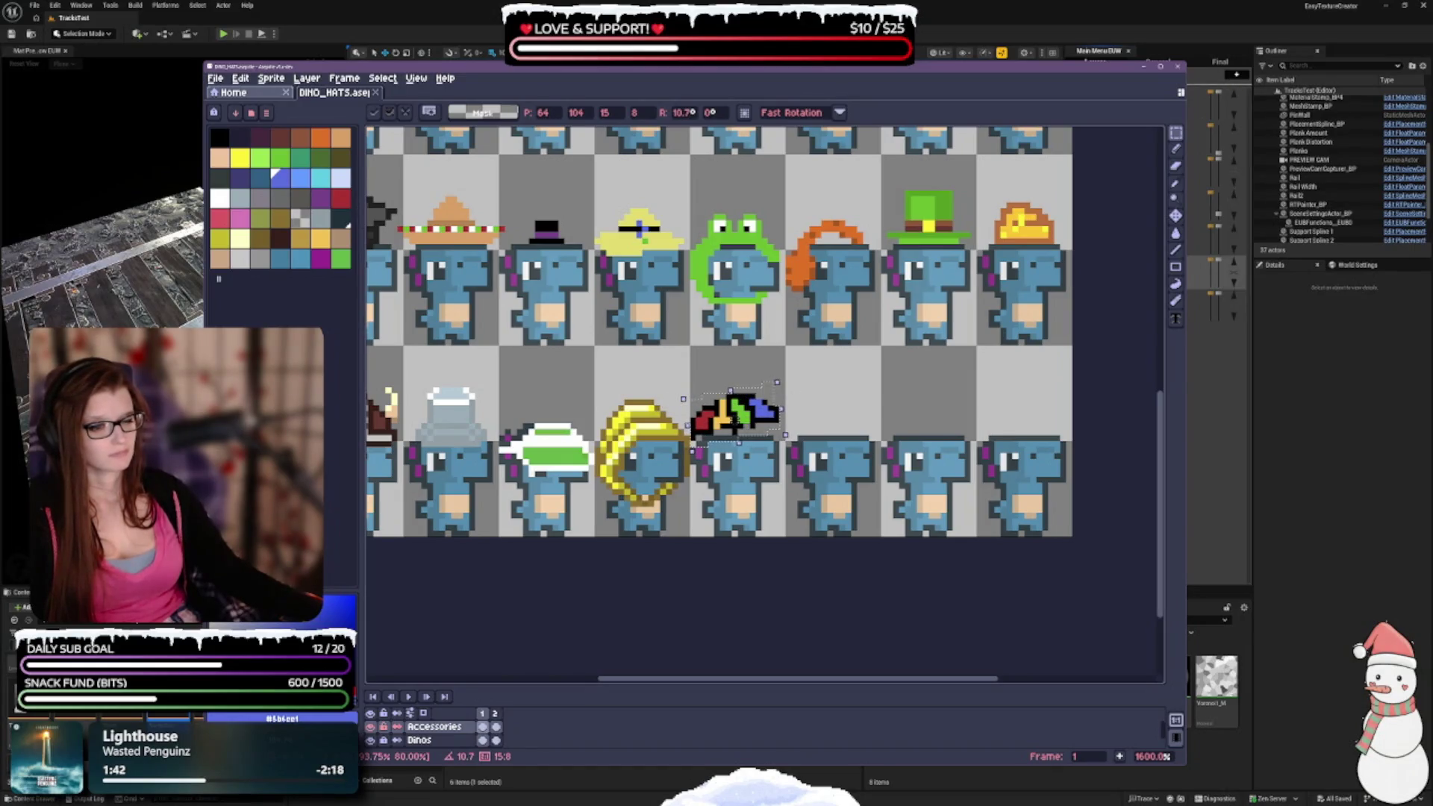
left_click_drag(763, 413, 763, 414)
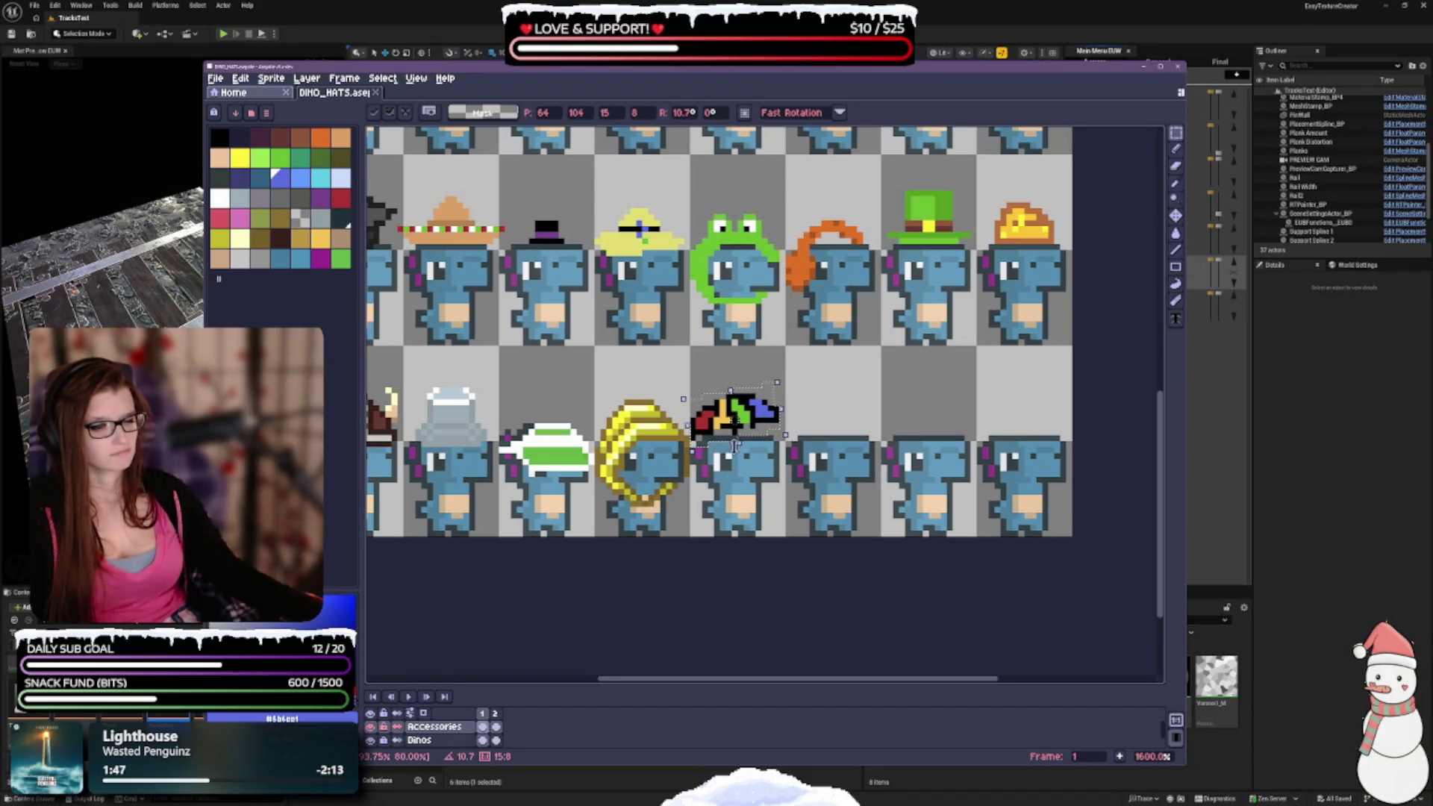
key("ctrl+d")
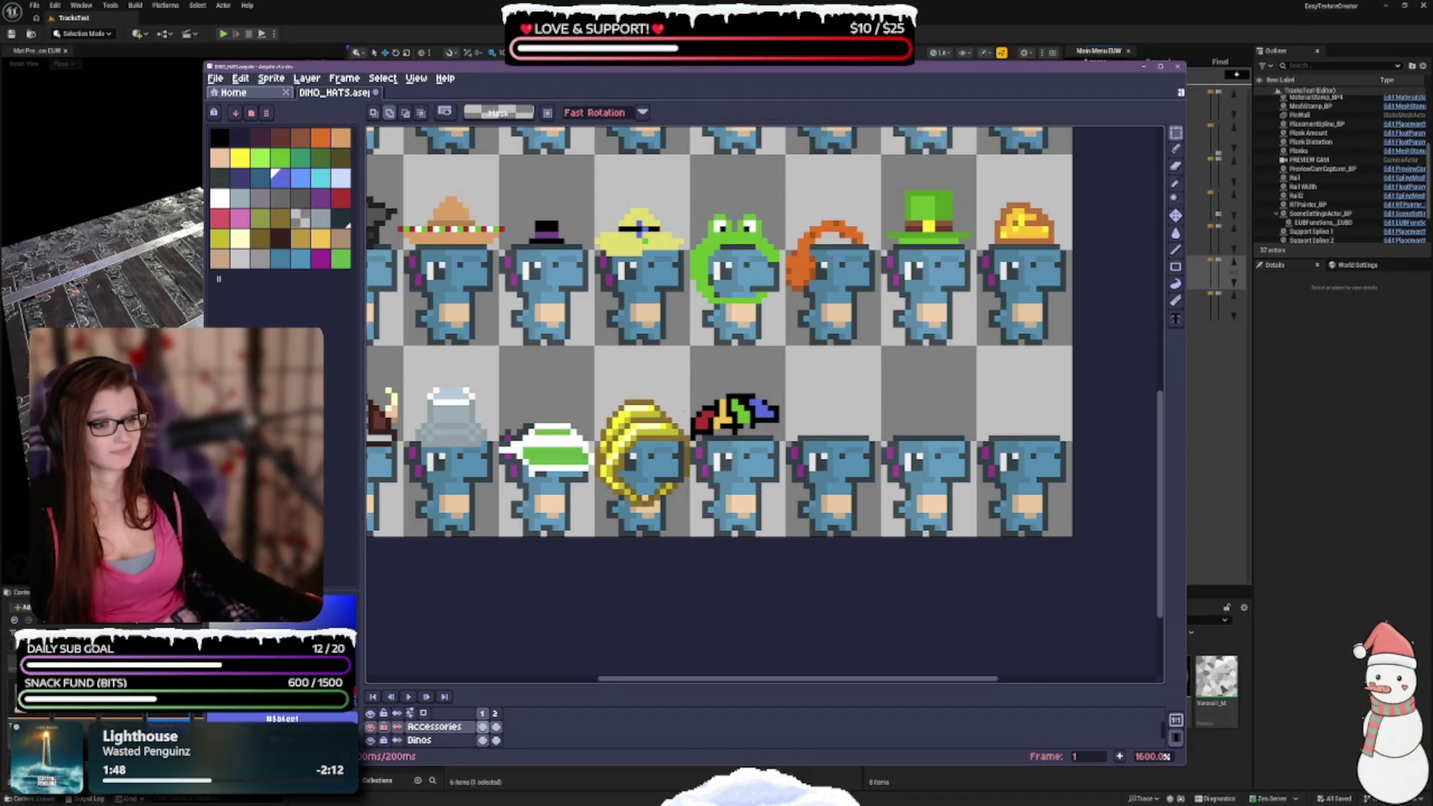
scroll(734, 403, "up", 2)
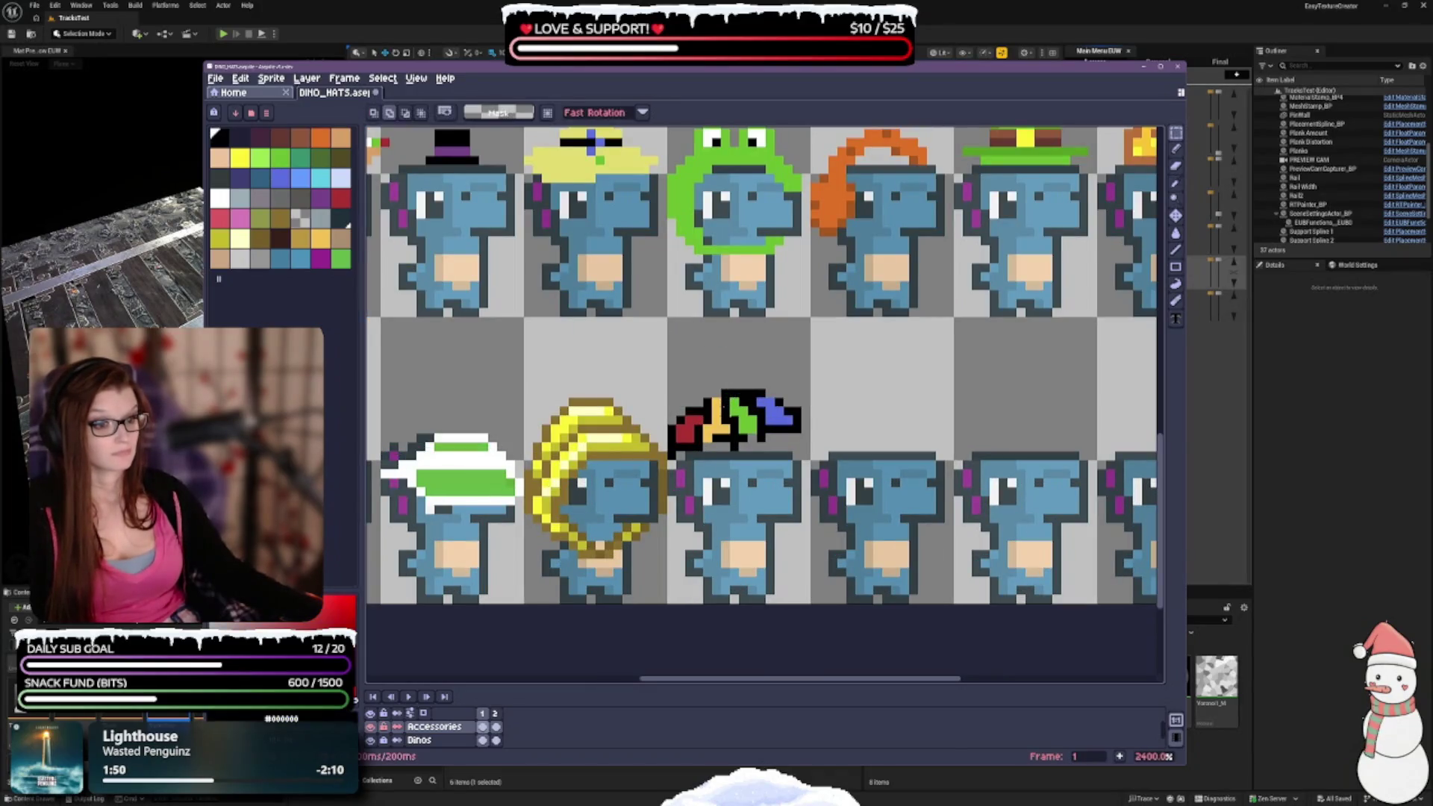
Undo a stray pencil stroke, then paint black outline pixels under the tilted rainbow hat.
key("b")
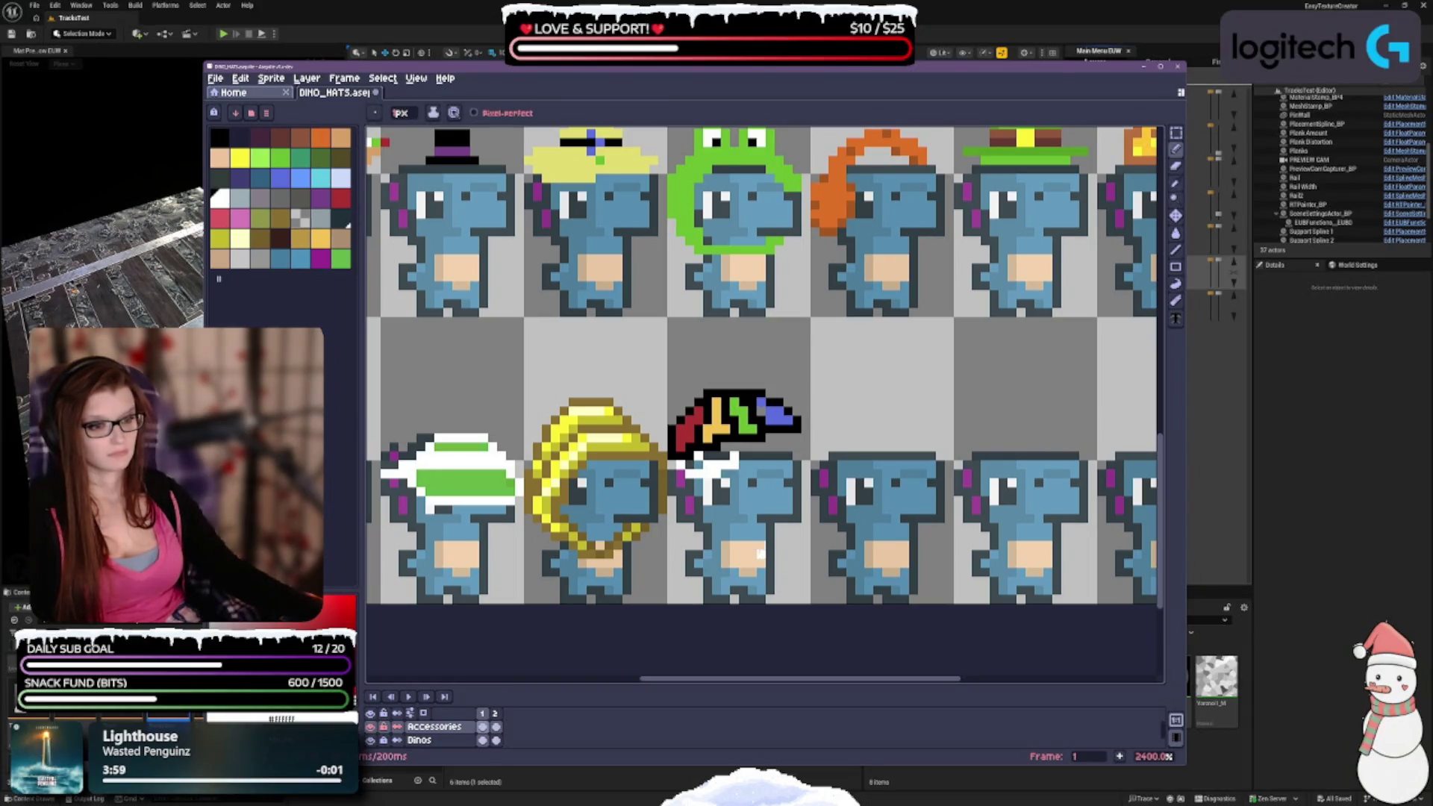
key("v")
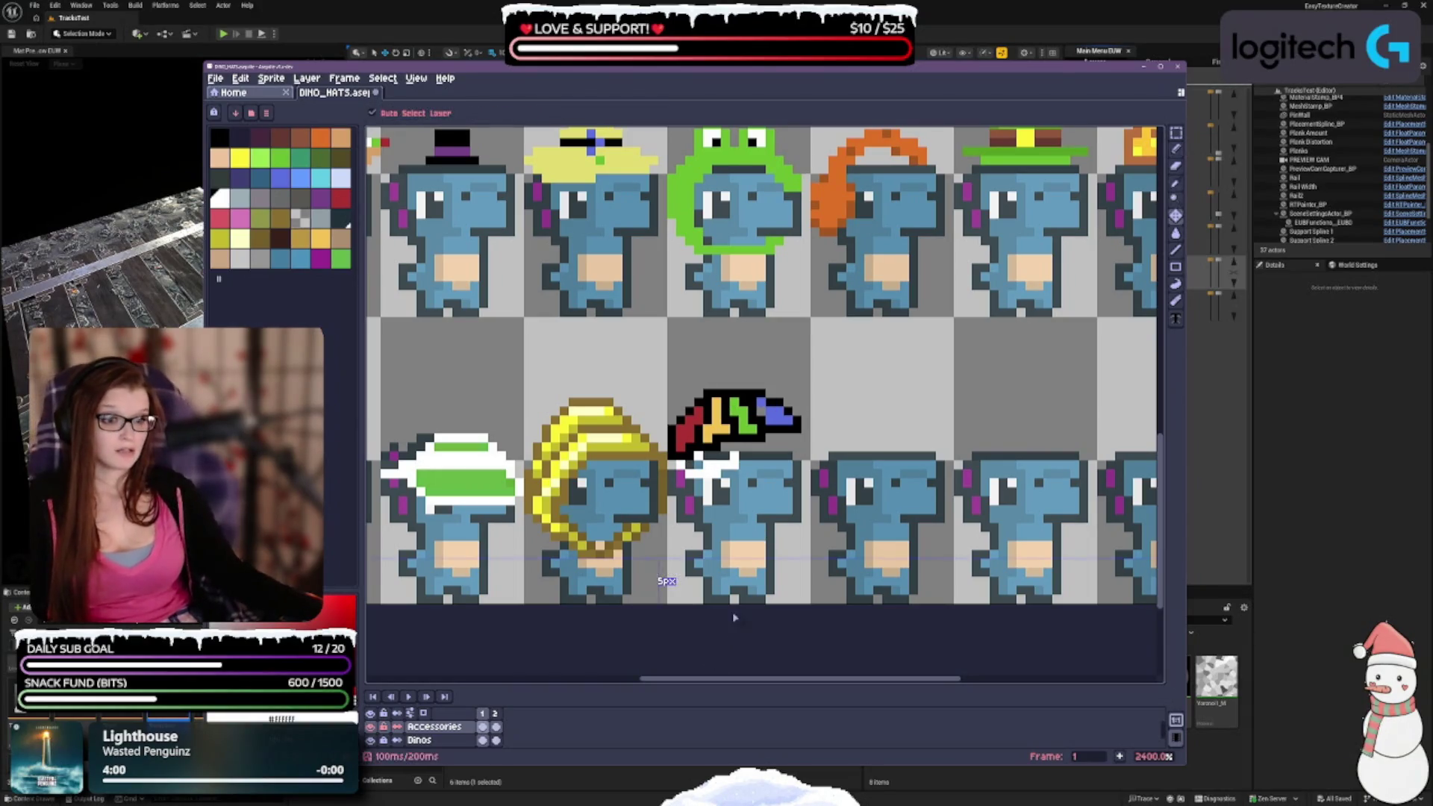
key("ctrl+z")
key("ctrl+z")
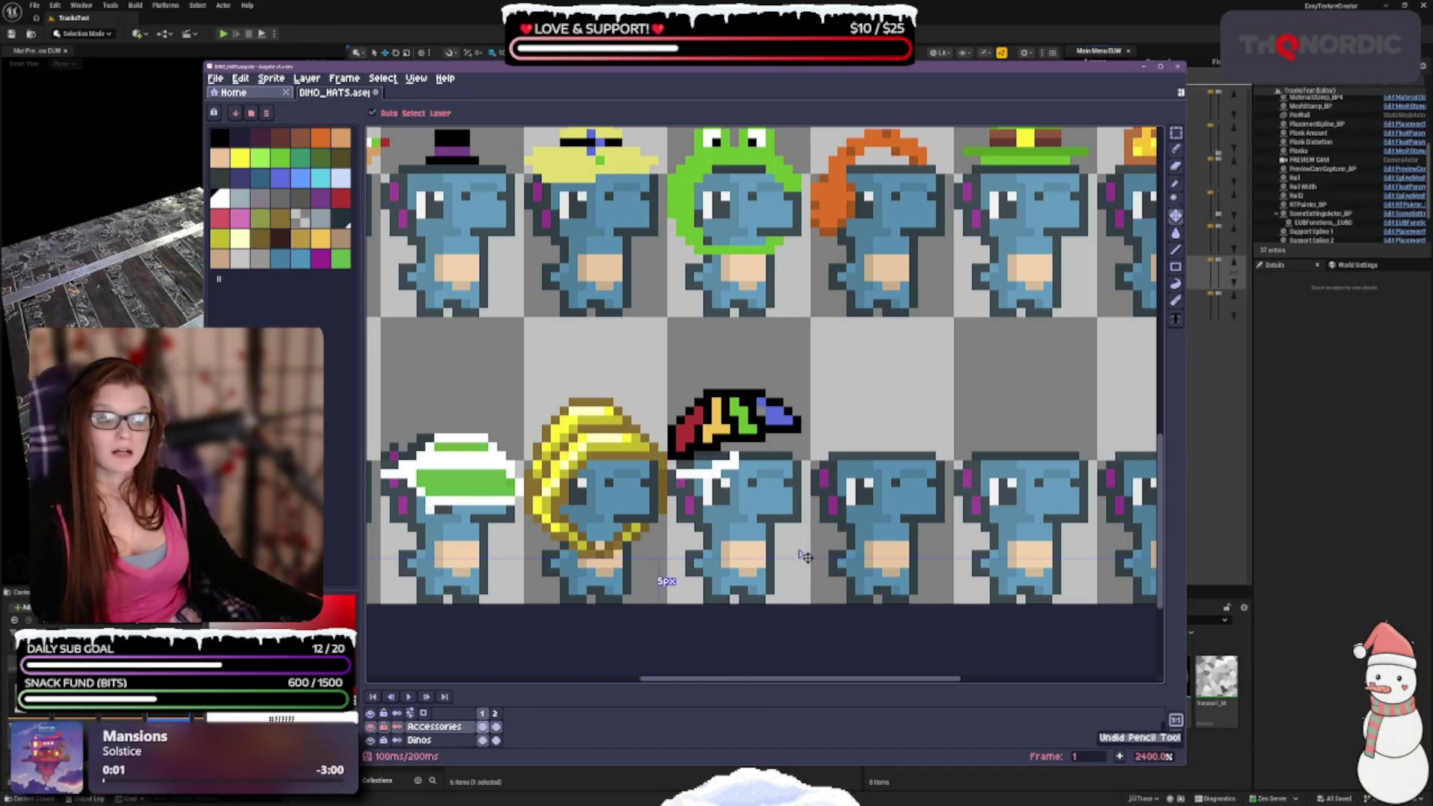
key("x")
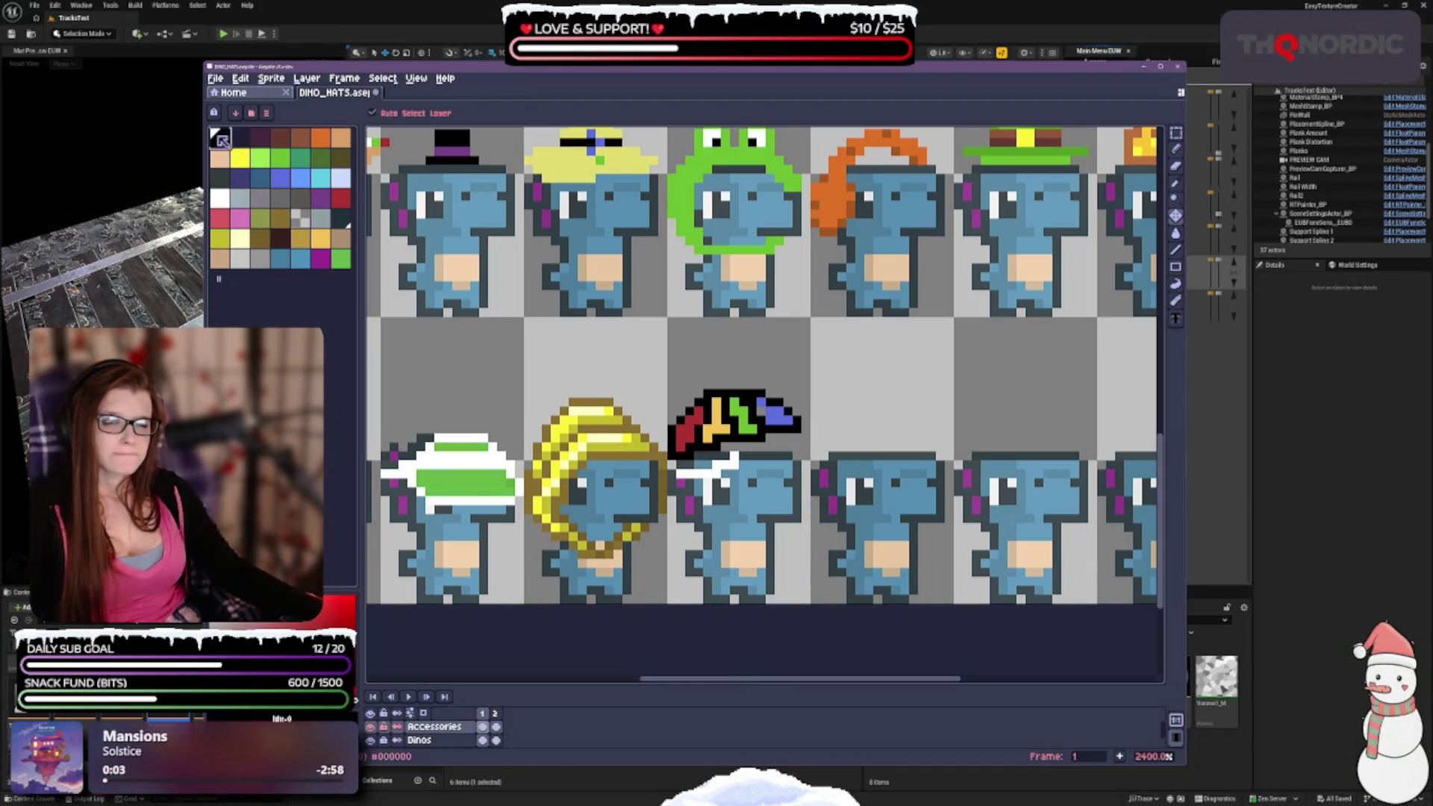
key("b")
mouse_move(688, 463)
left_mouse_down()
mouse_move(675, 476)
mouse_move(741, 456)
left_mouse_up()
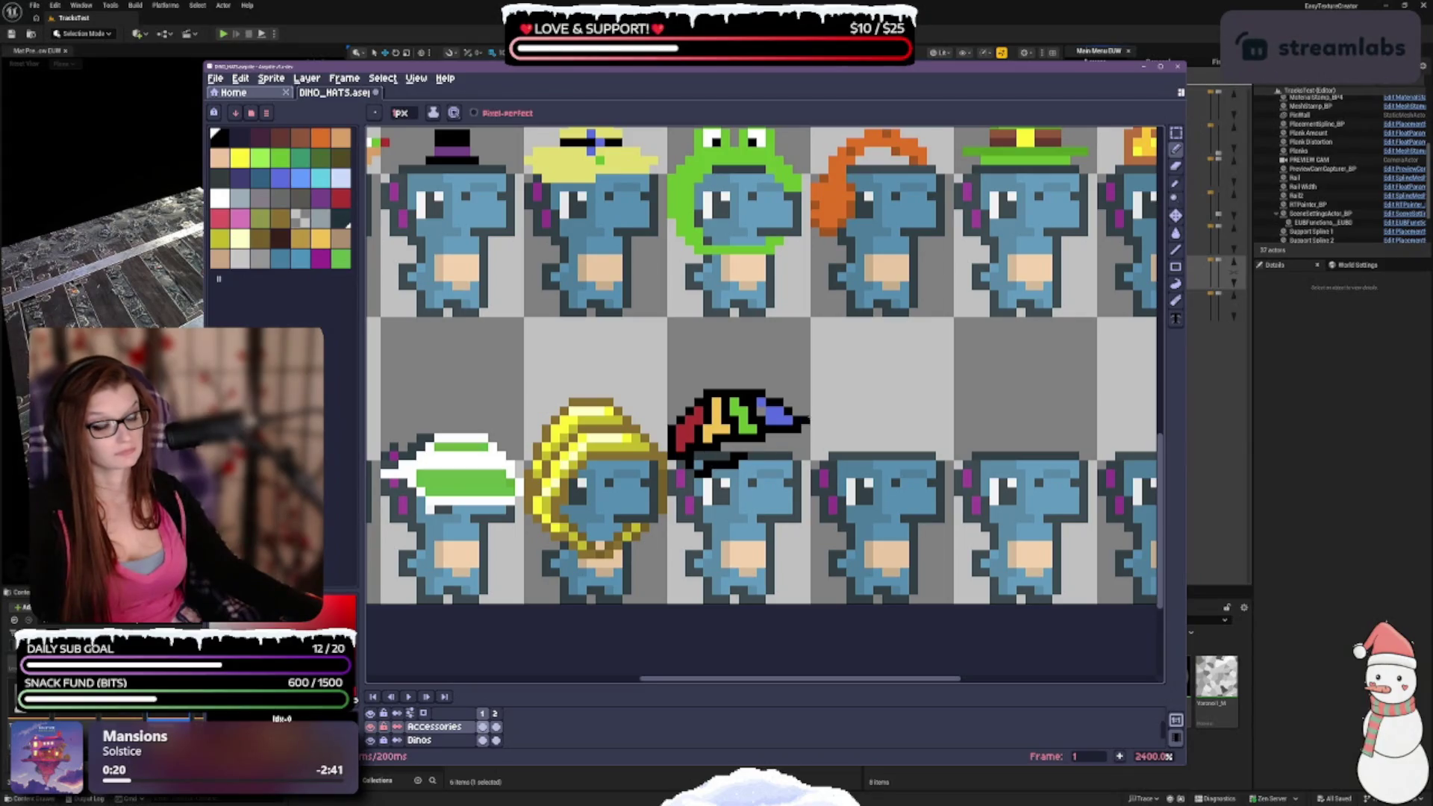
Revert stray eraser and pencil strokes along the umbrella hat's underside.
key("ctrl+z")
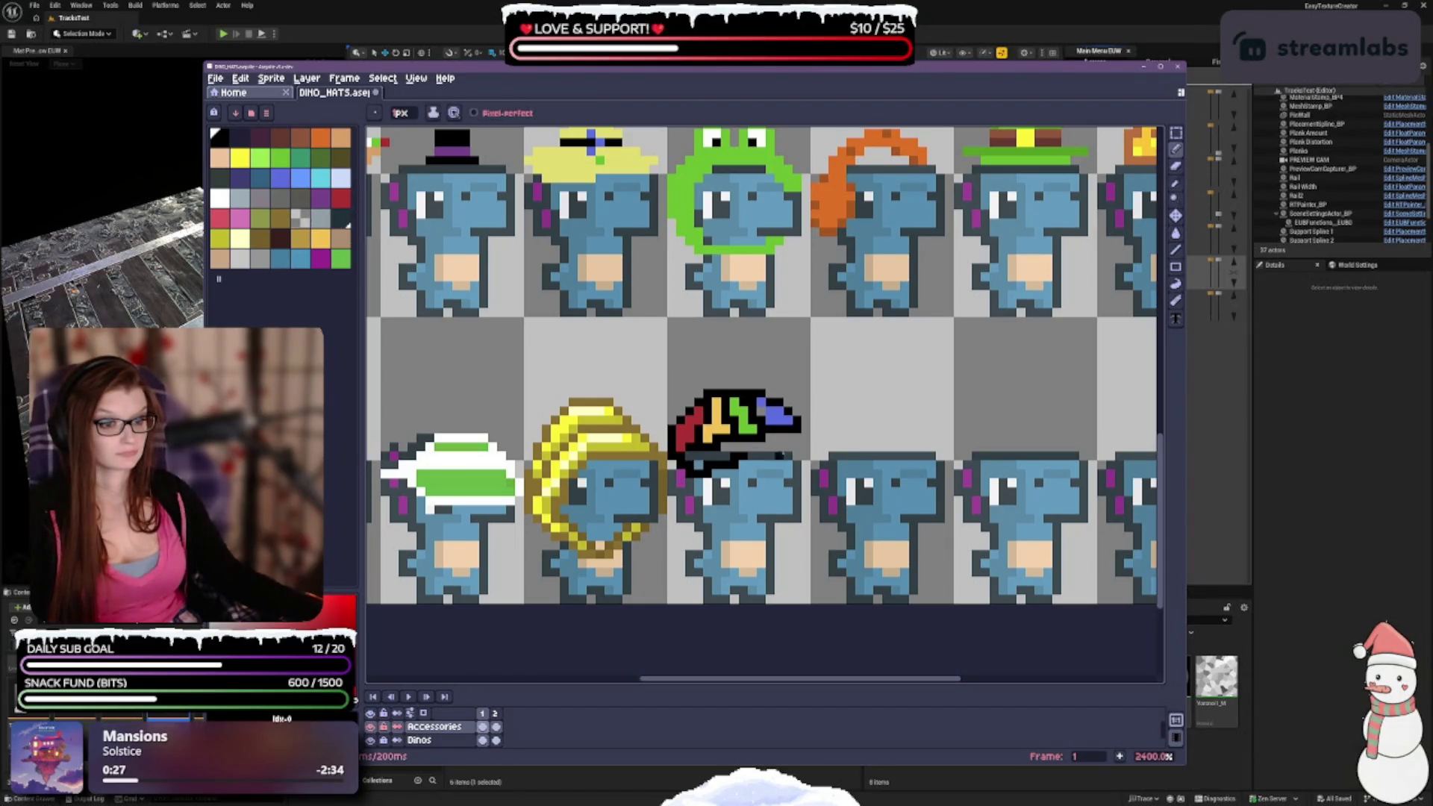
key("ctrl+z")
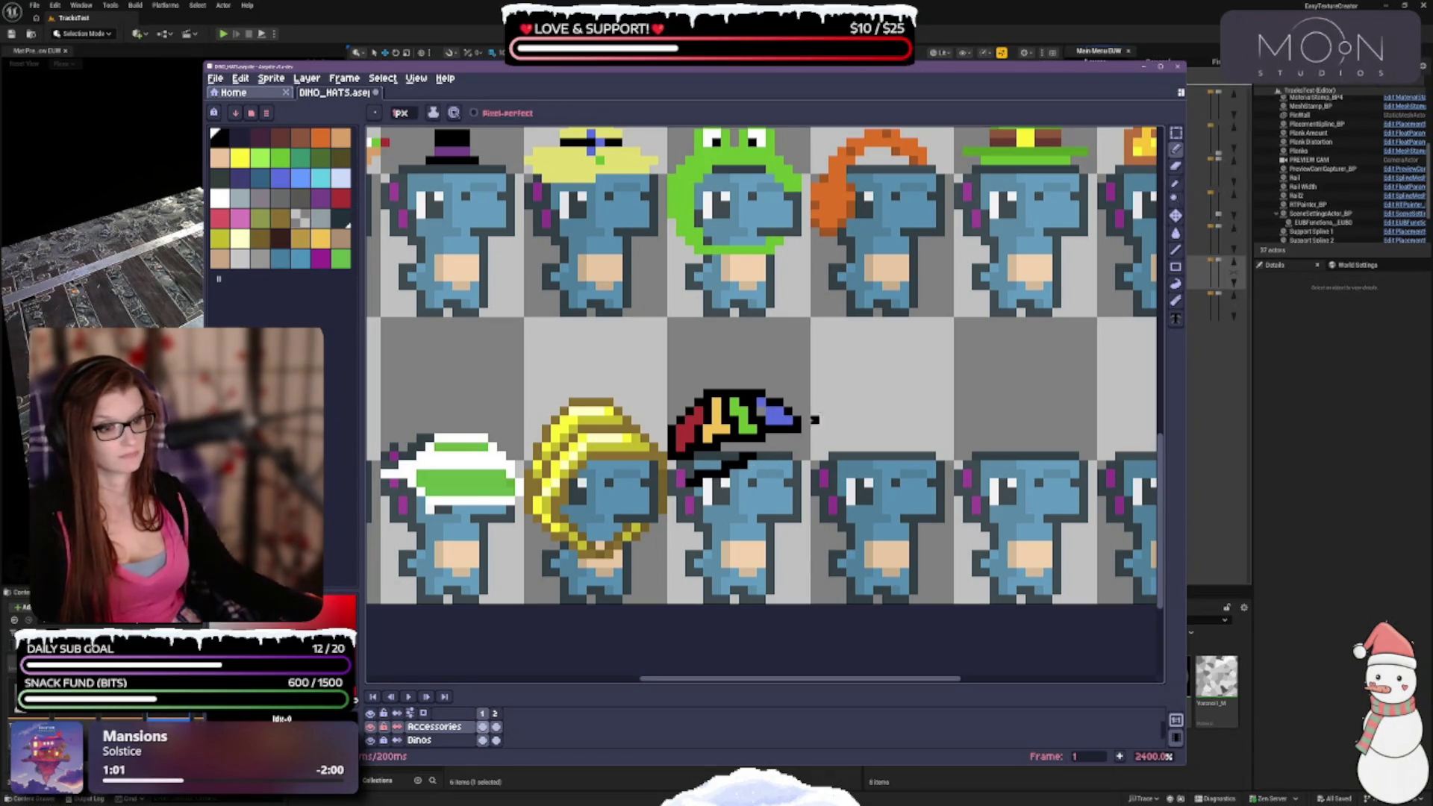
key("e")
key("b")
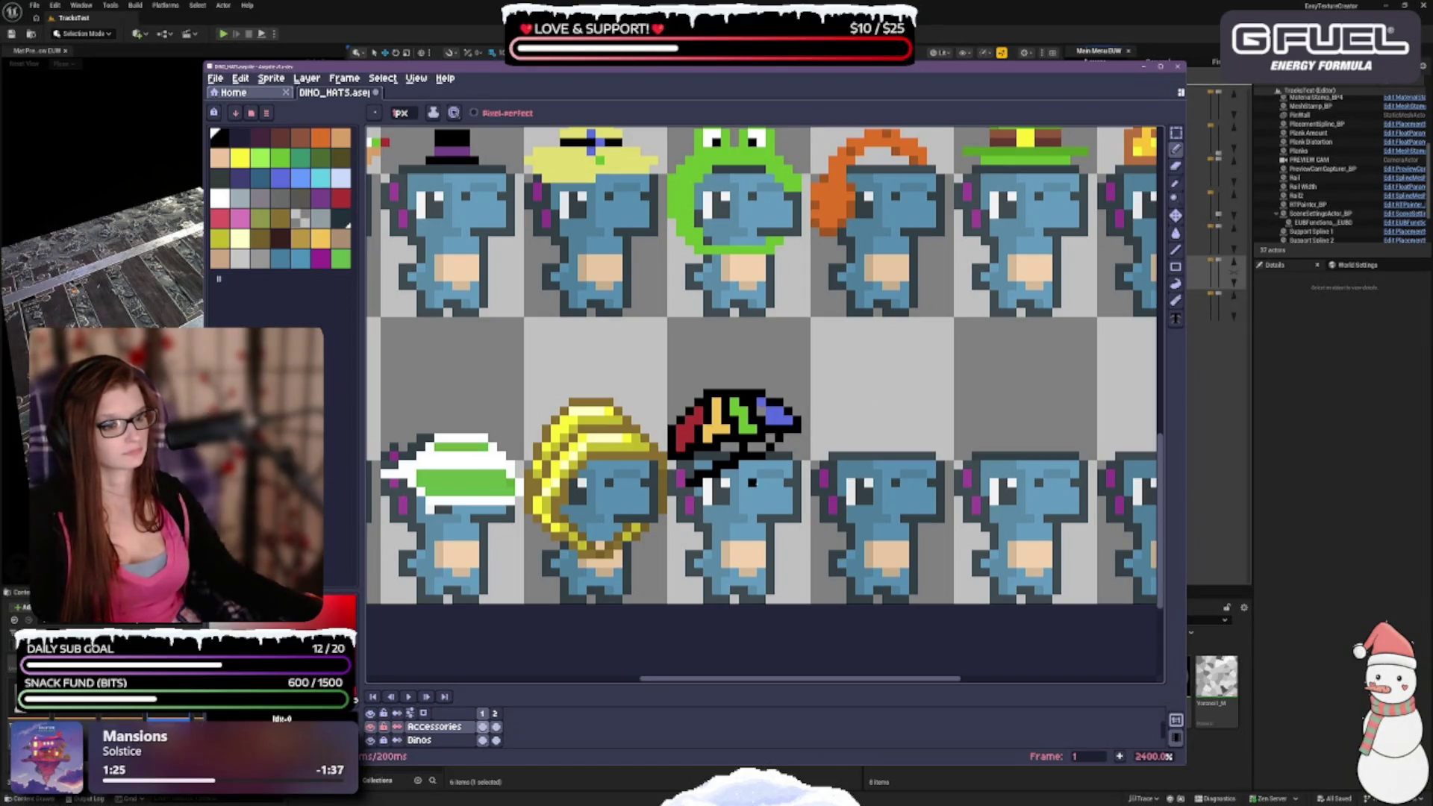
key("ctrl+z")
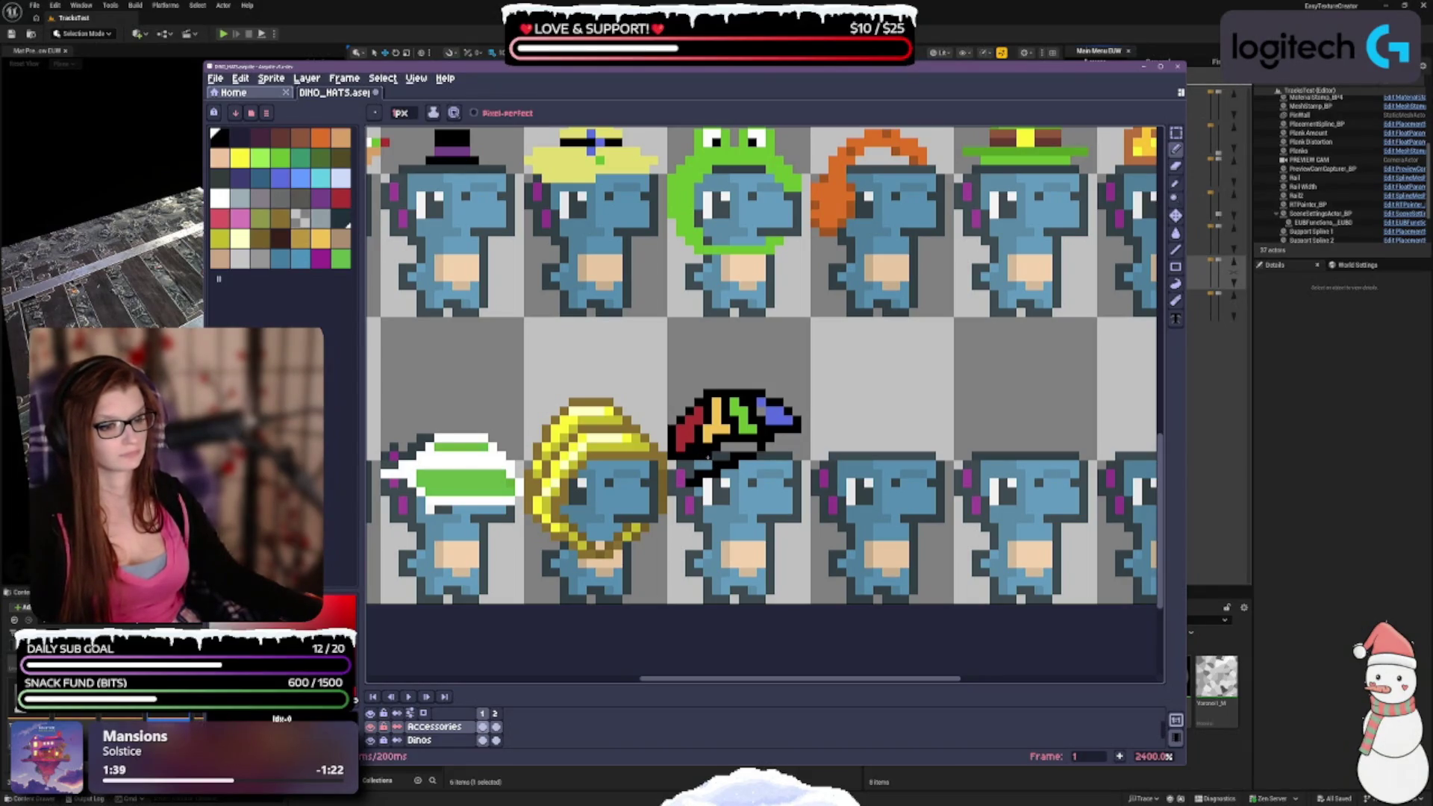
Undo a wrong grey stroke under the umbrella hat and reselect white for painting.
left_click(221, 198)
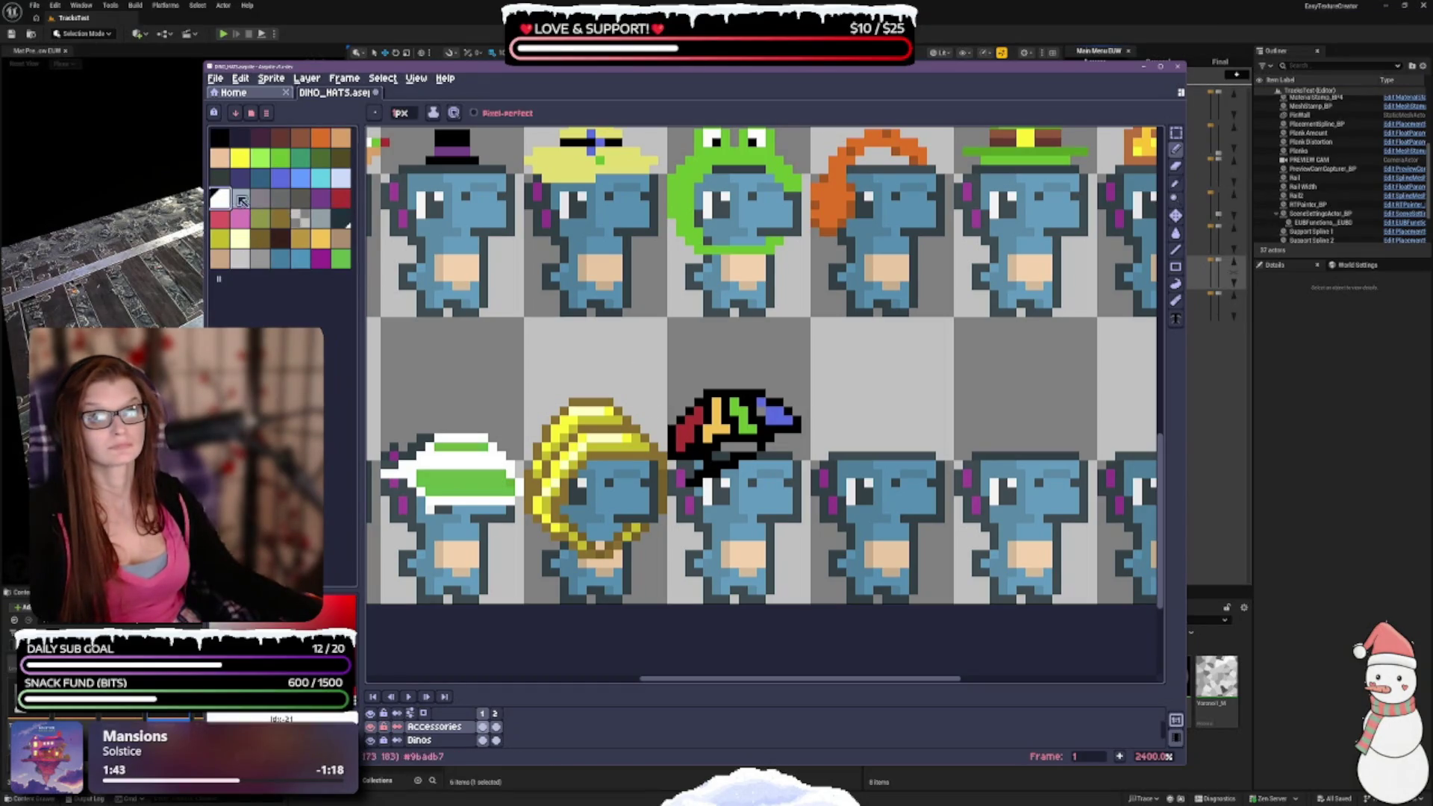
left_click(280, 198)
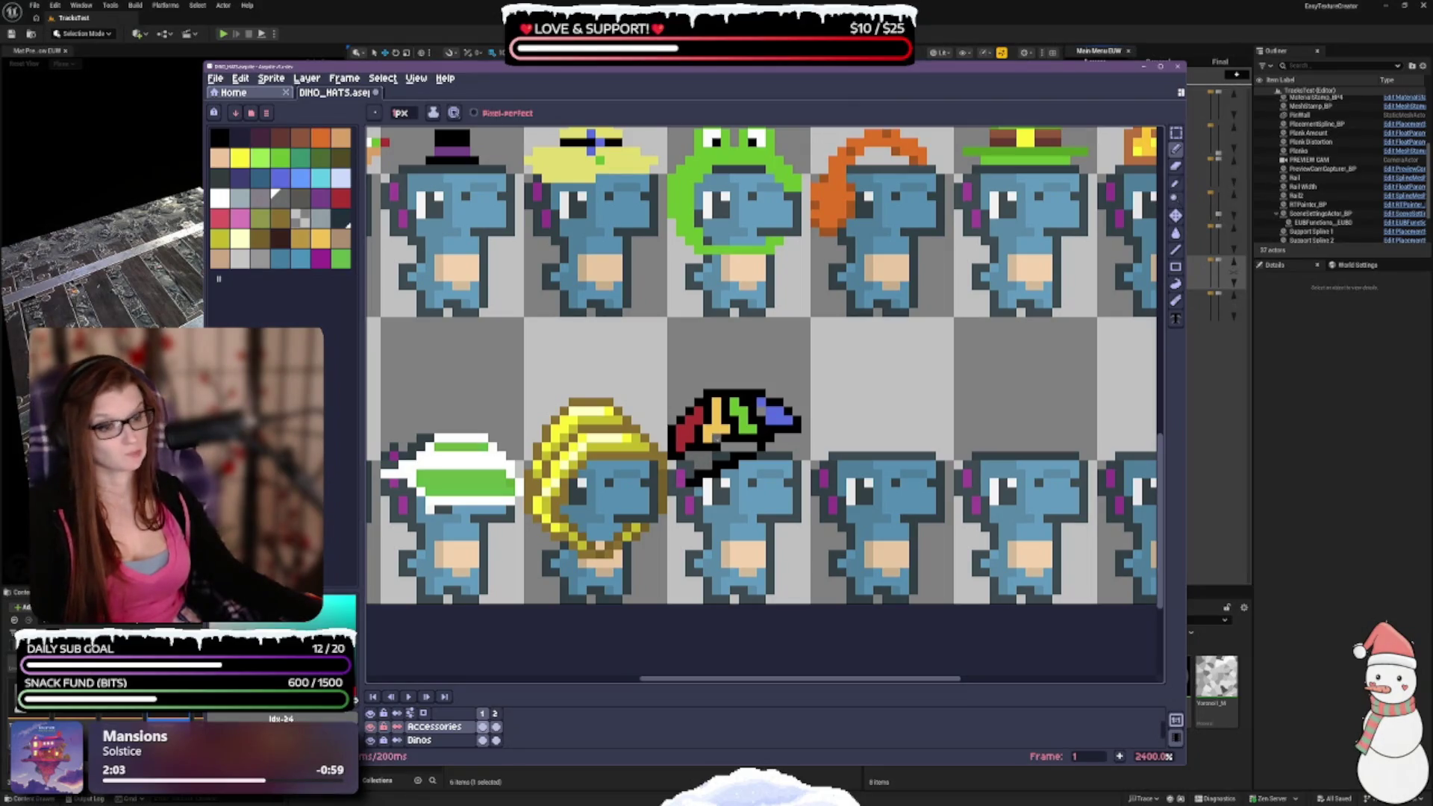
key("ctrl+z")
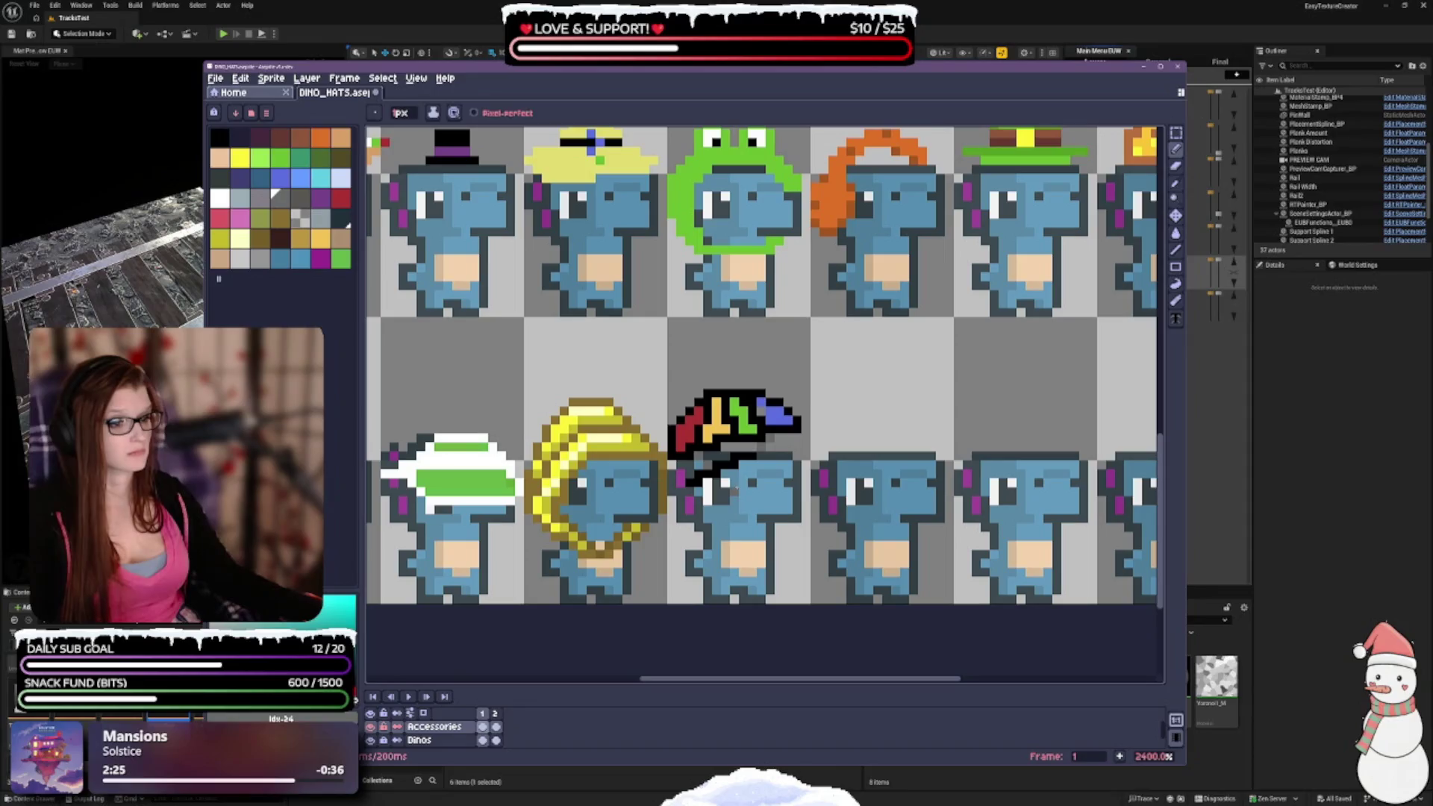
left_click(220, 198)
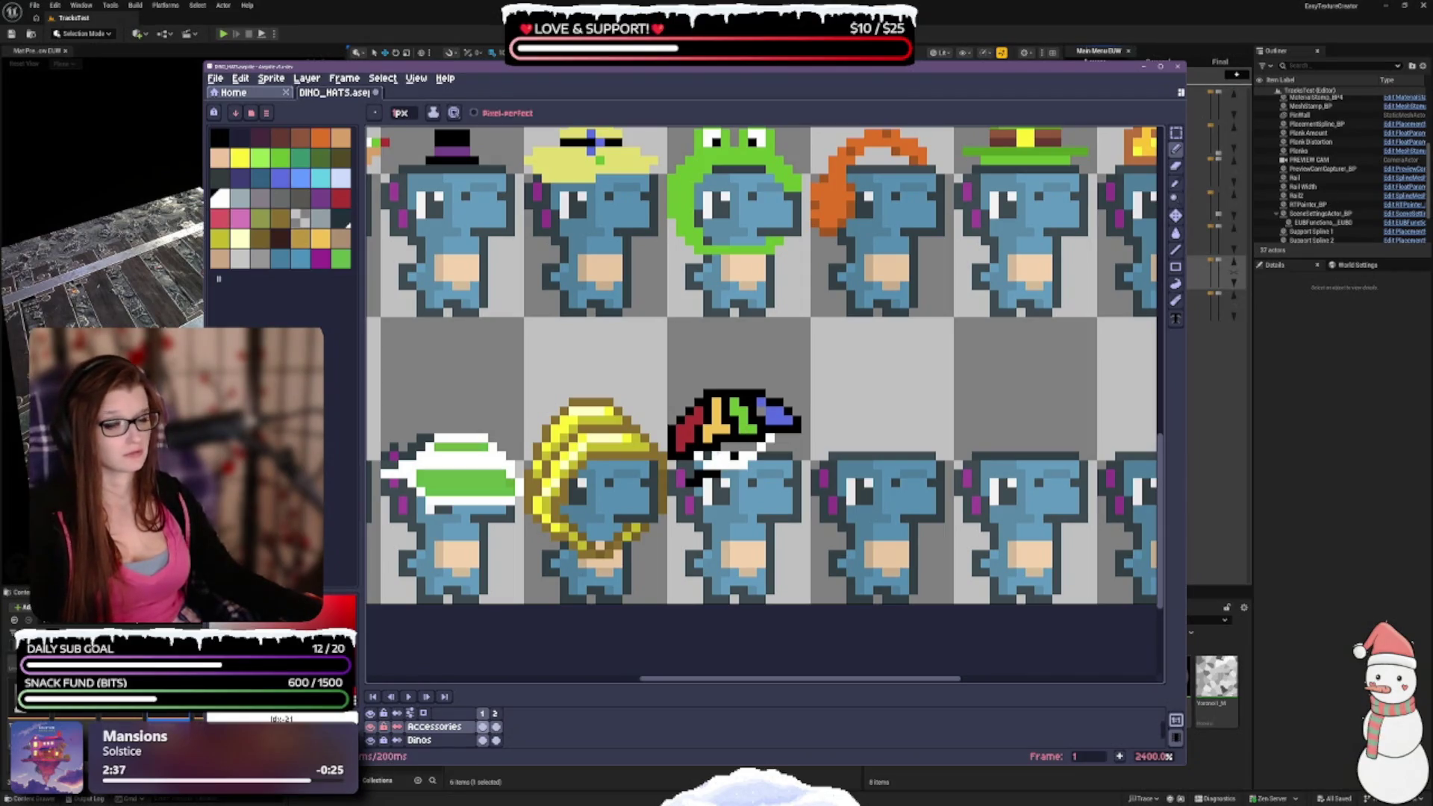
Turn the dark pixel at the white strip's right end white, then swap back to black.
key("e")
key("b")
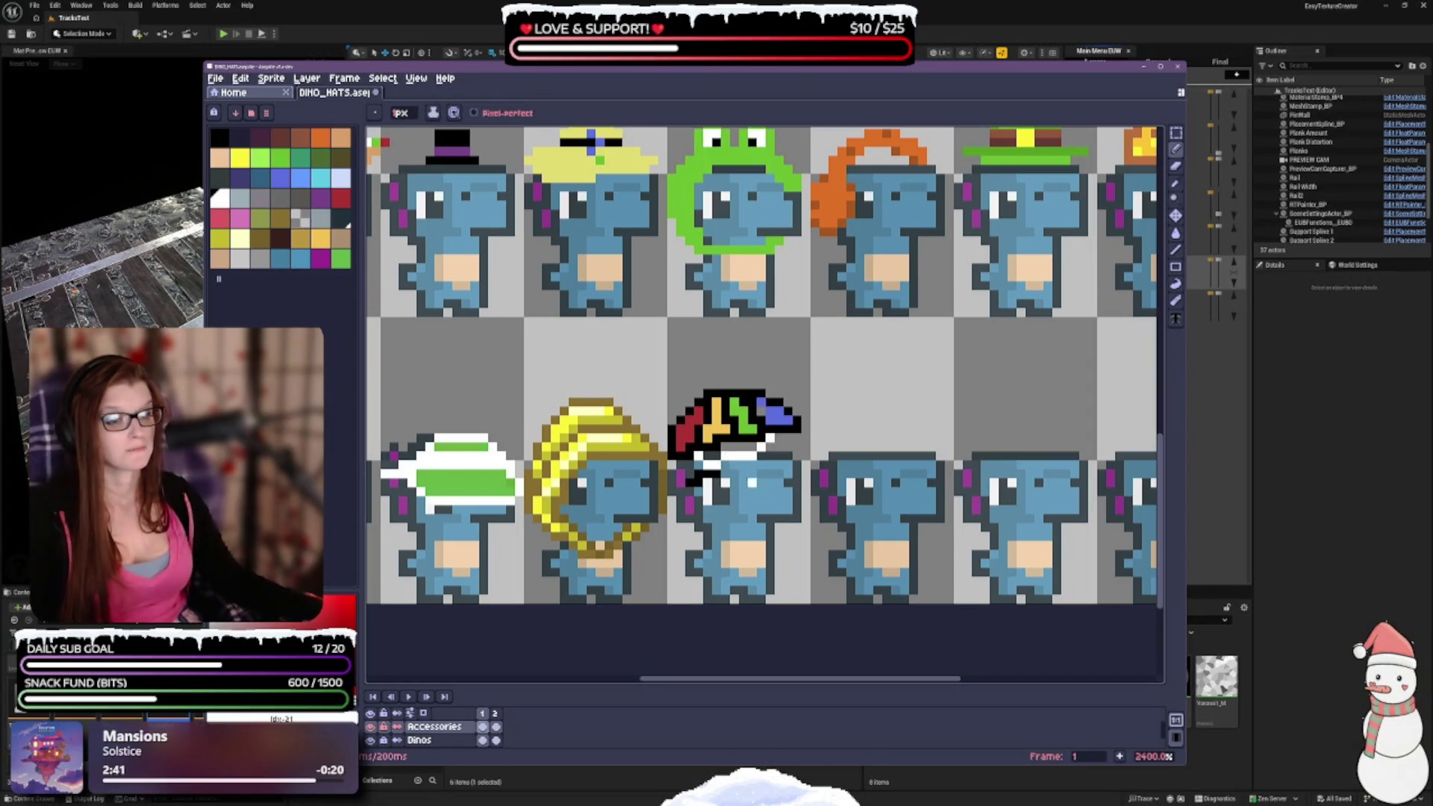
key("e")
key("b")
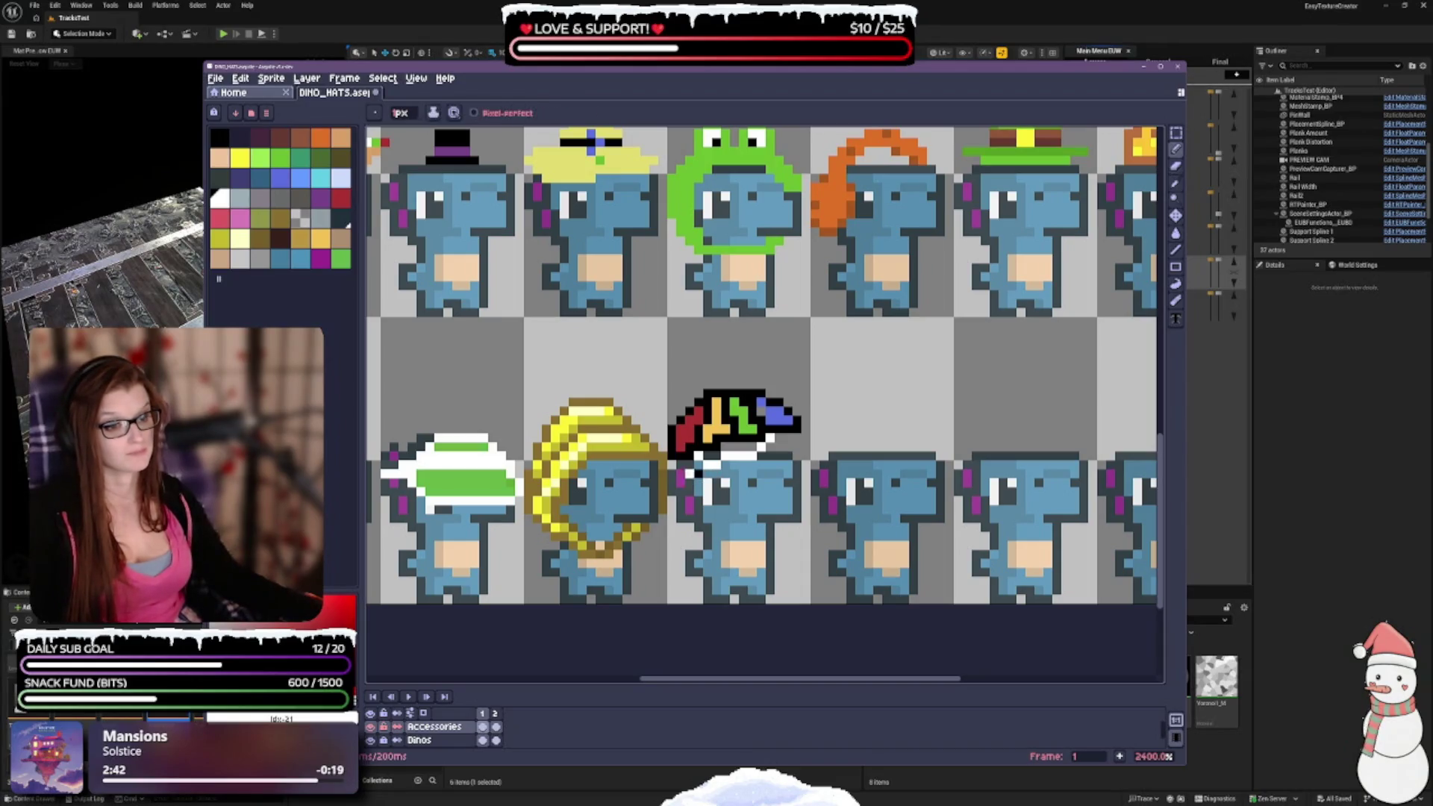
key("e")
key("b")
key("e")
key("b")
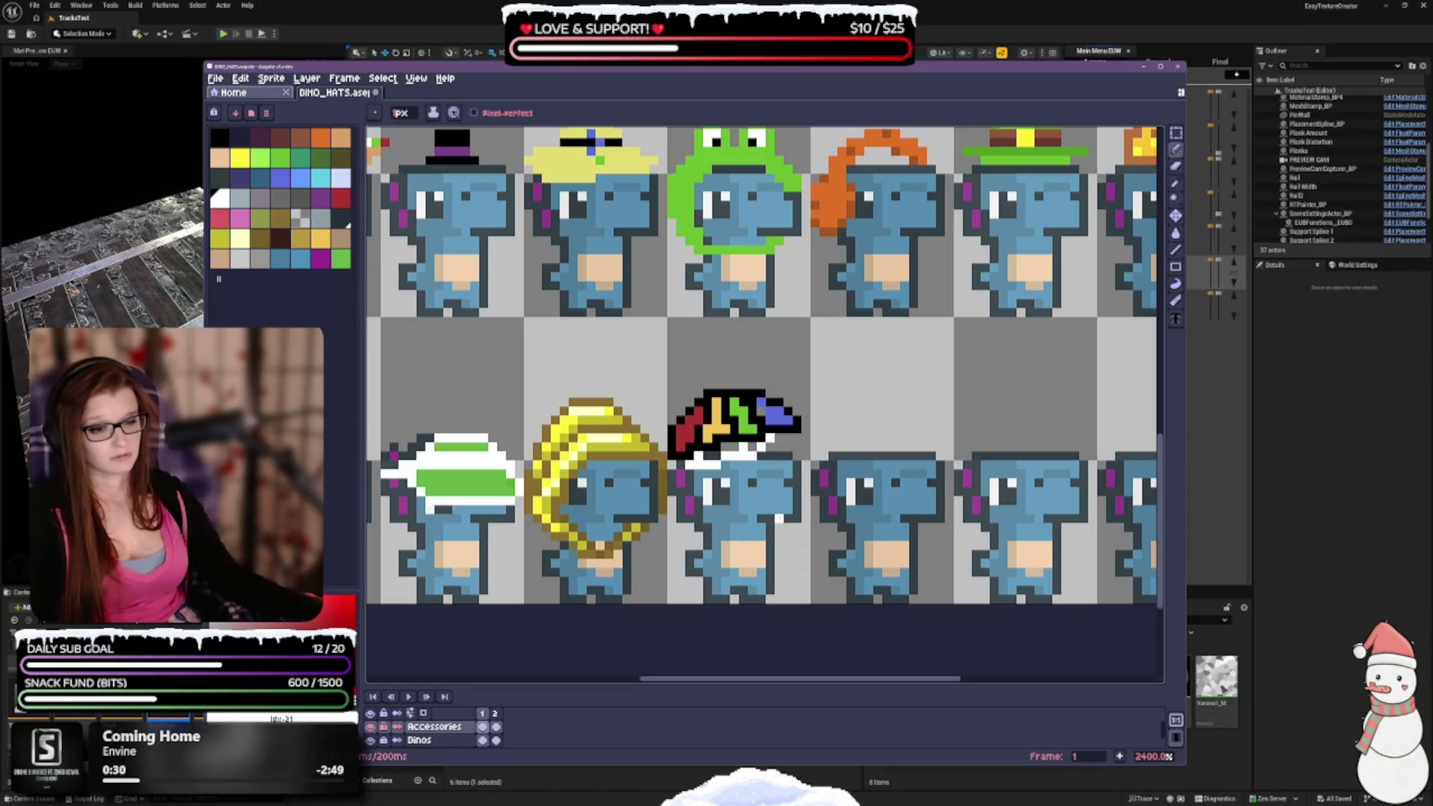
key("b")
key("e")
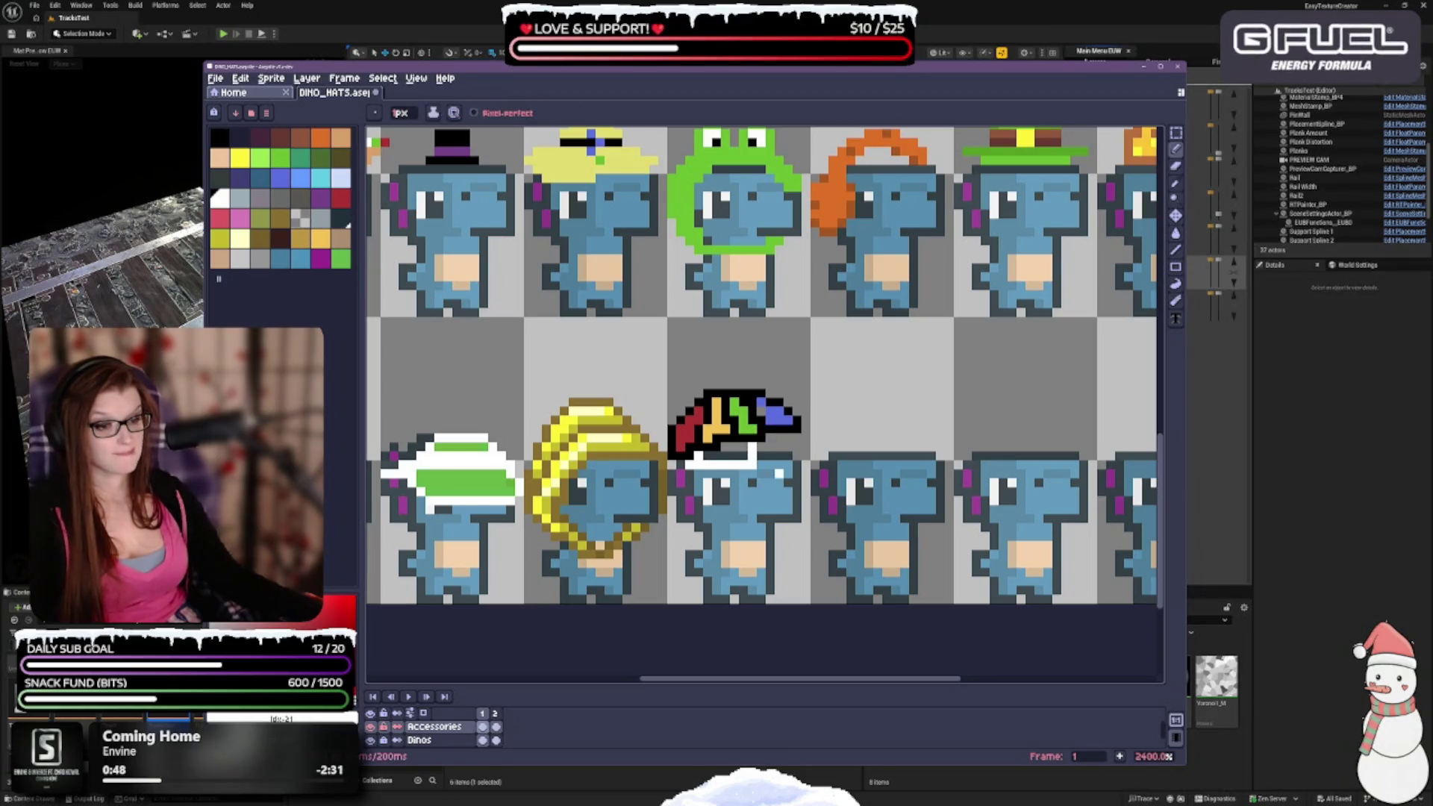
left_click(747, 459)
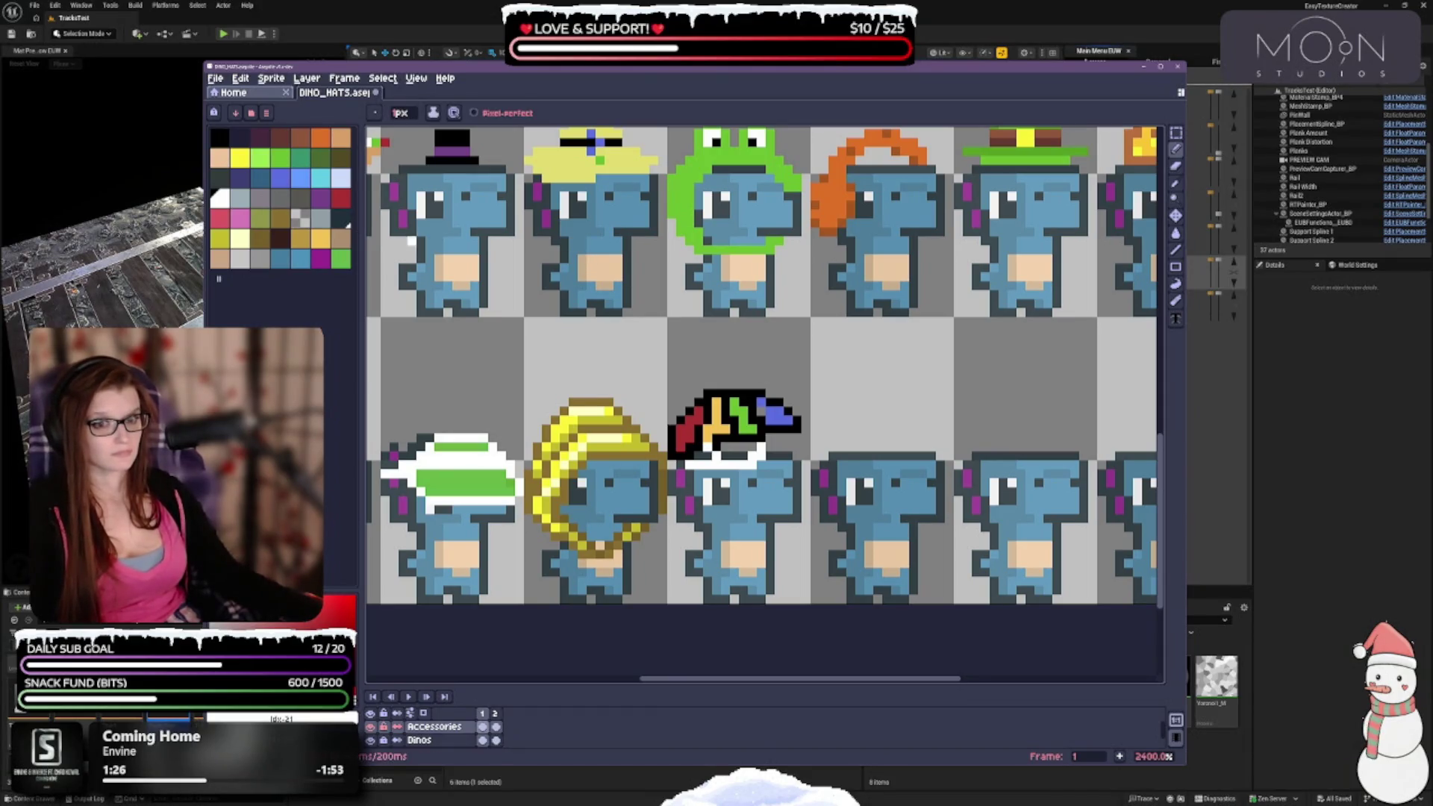
key("x")
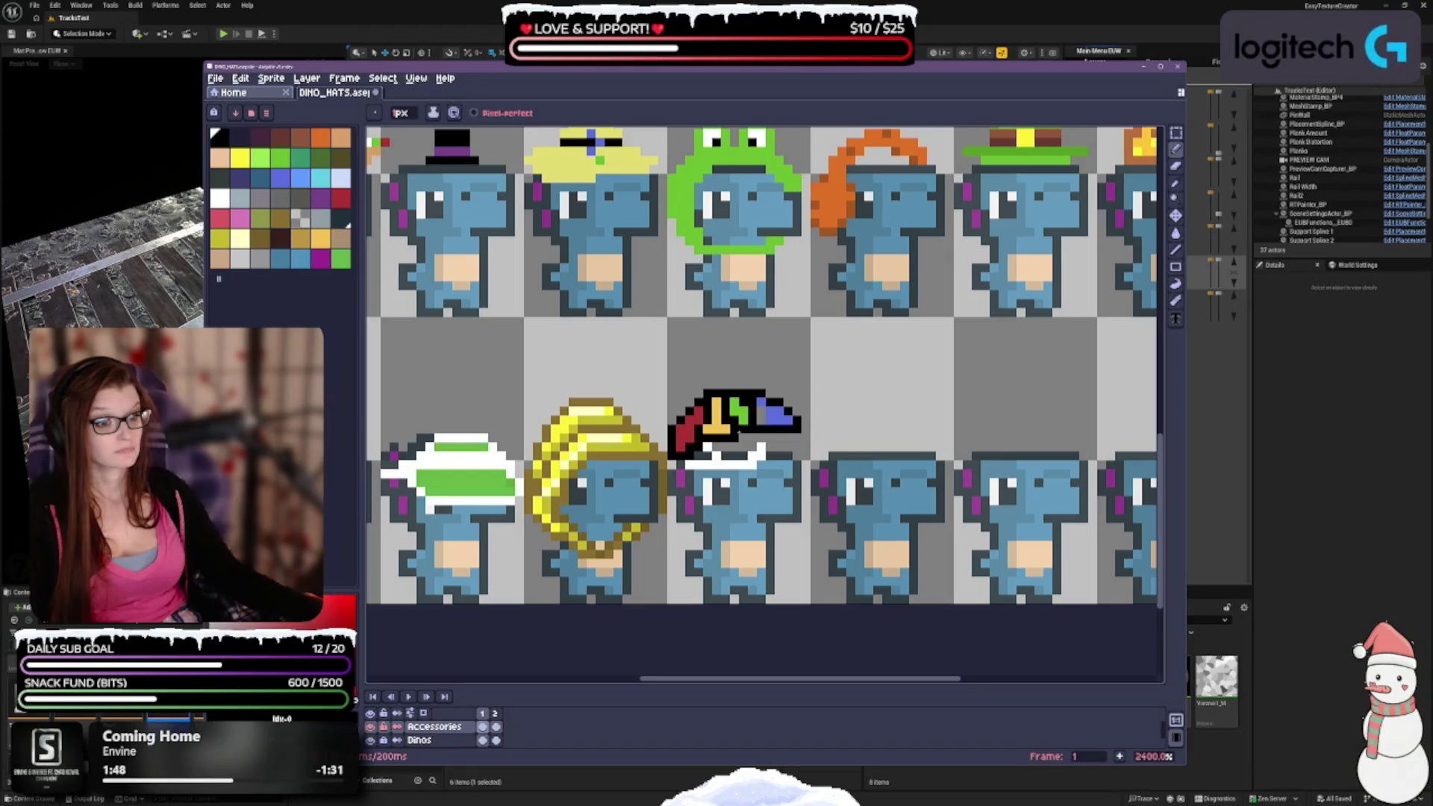
Touch up the umbrella hat's pixels, alternating between Eraser and Pencil.
key("e")
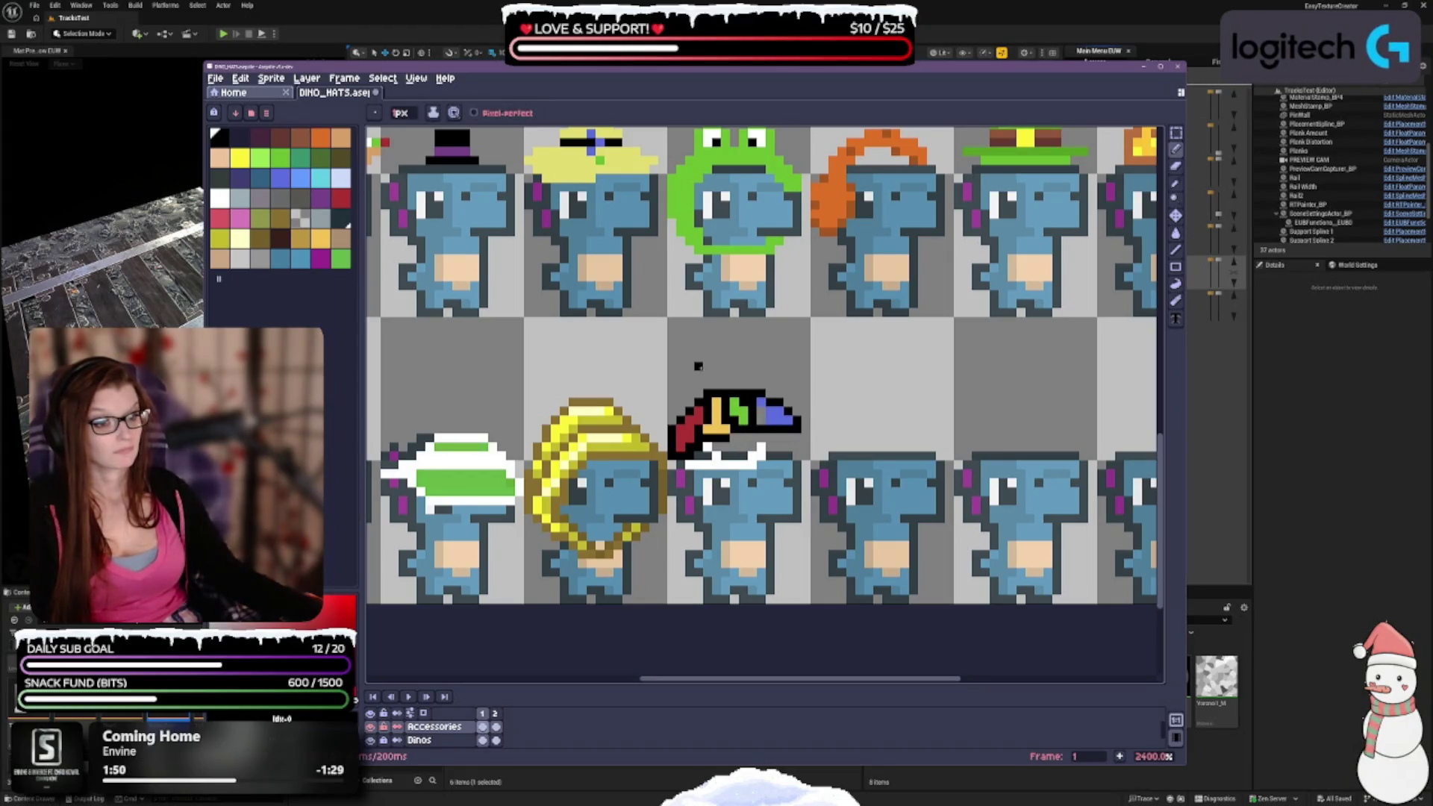
key("b")
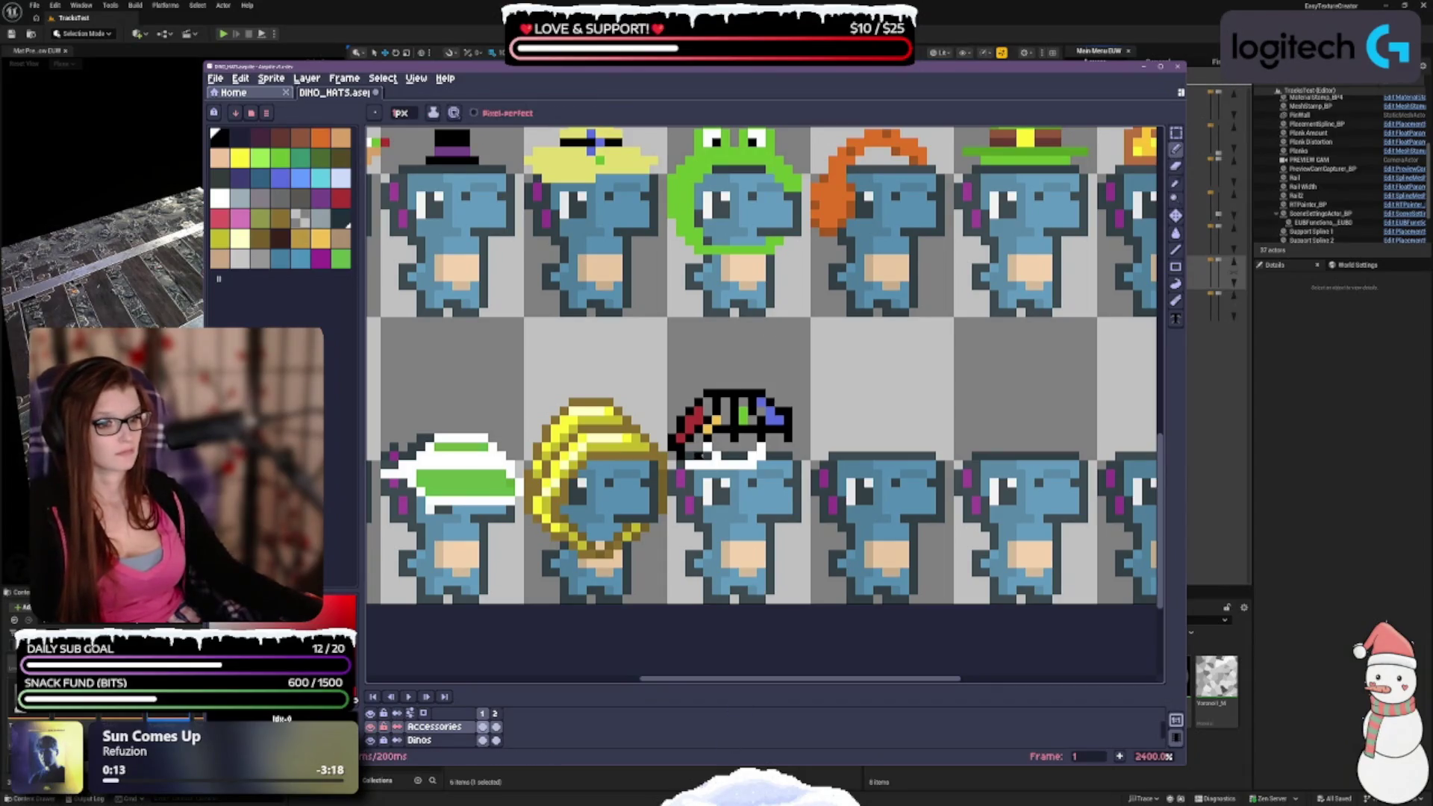
key("e")
key("b")
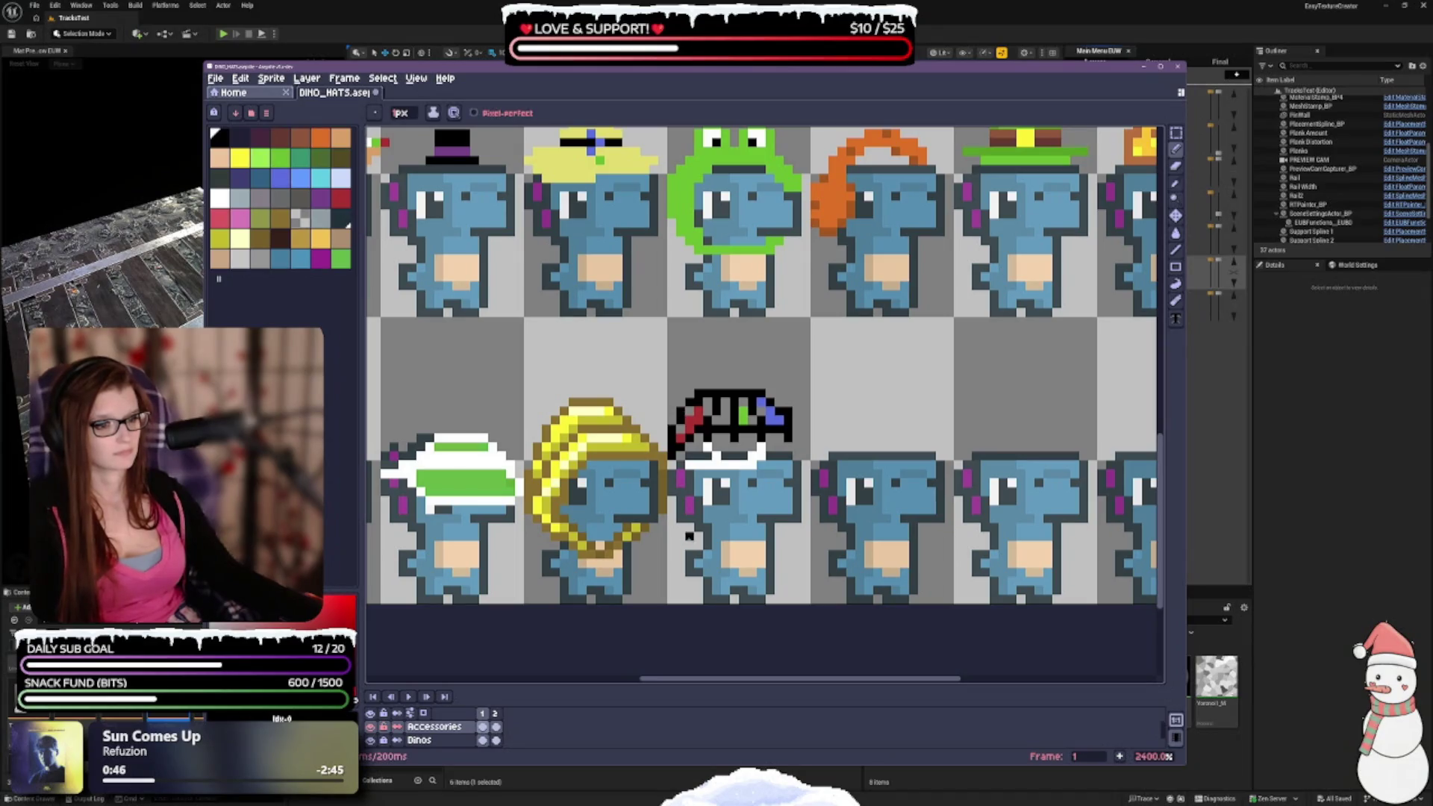
Zoom out to review the whole DINO_HATS sheet and return to the Pencil.
scroll(821, 466, "down", 3)
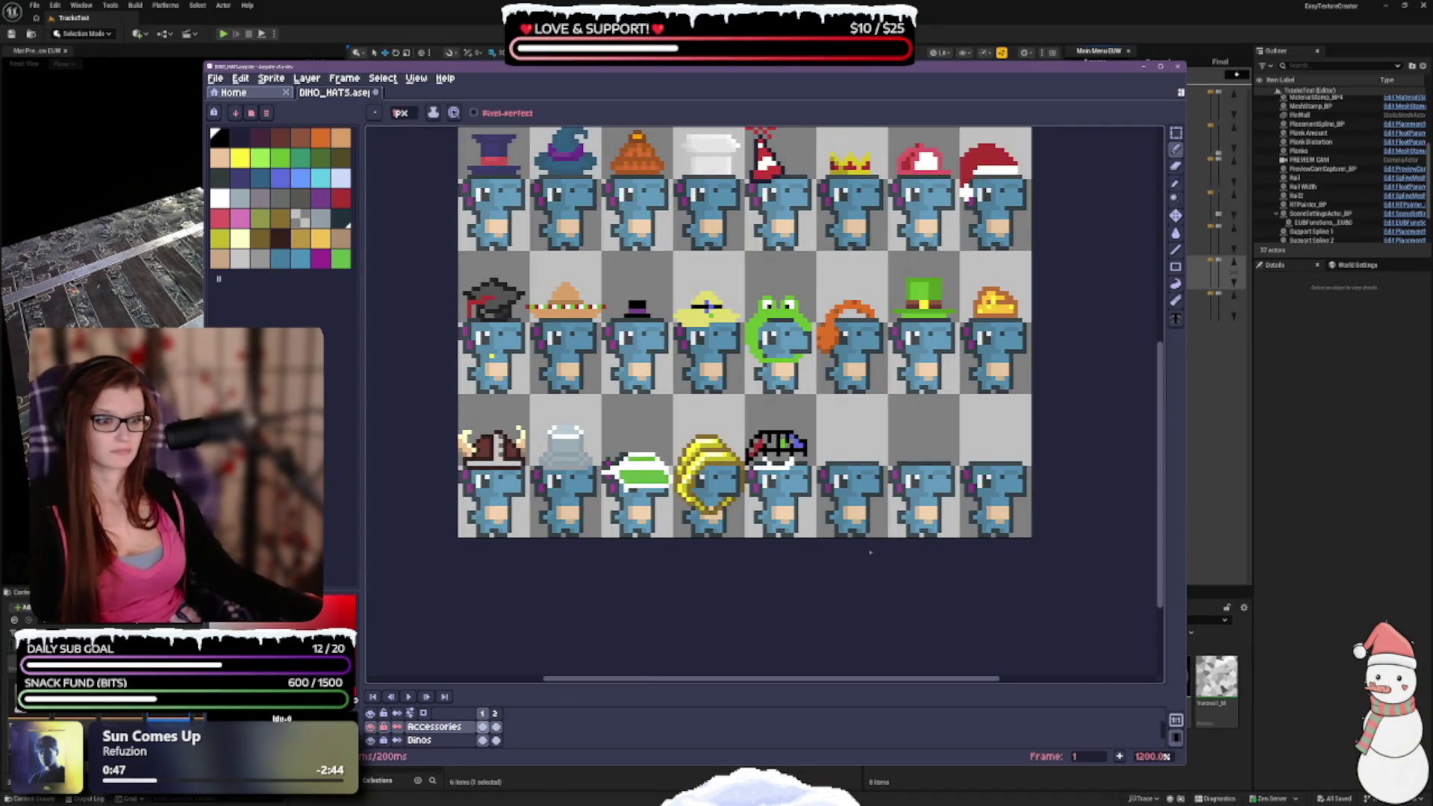
scroll(822, 446, "up", 3)
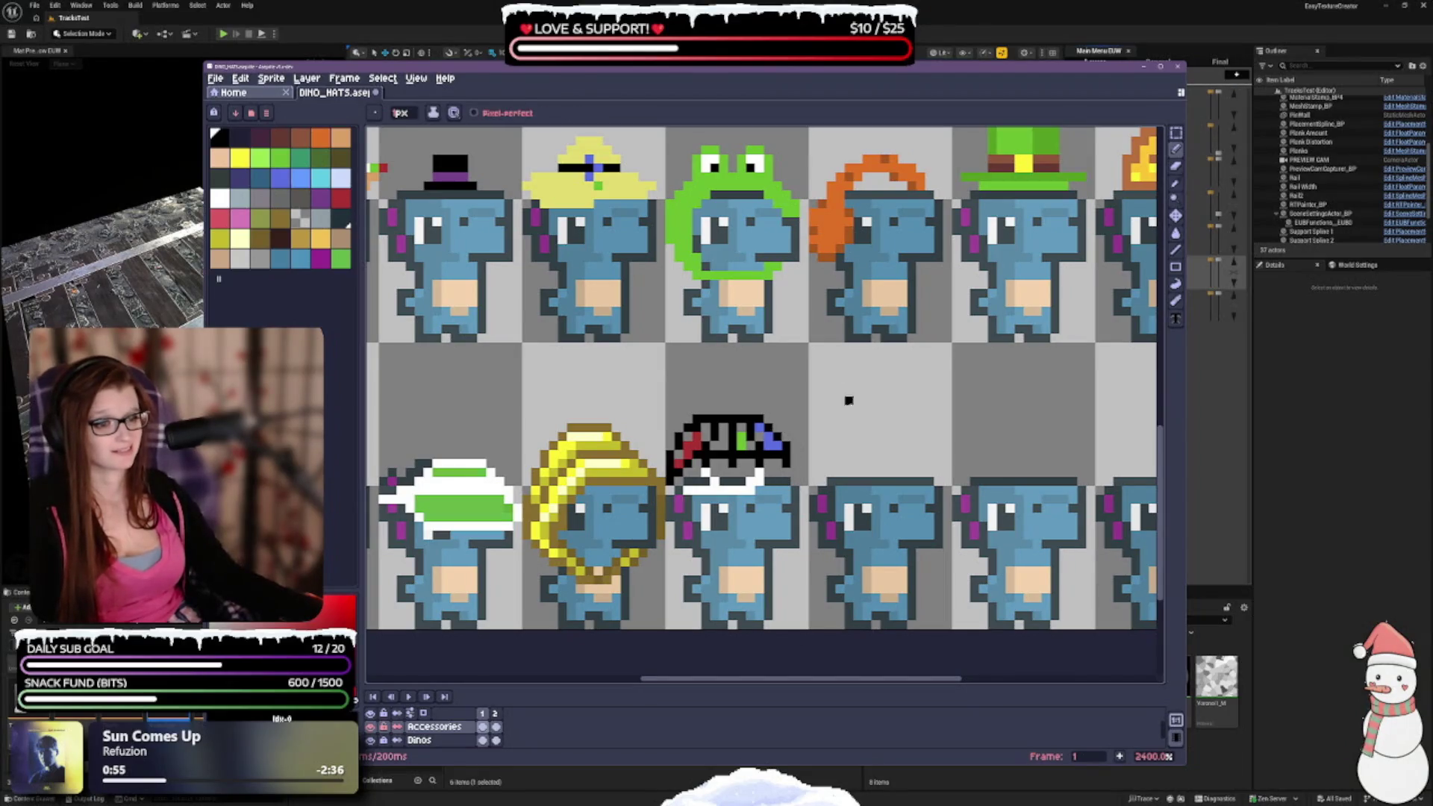
scroll(803, 387, "down", 2)
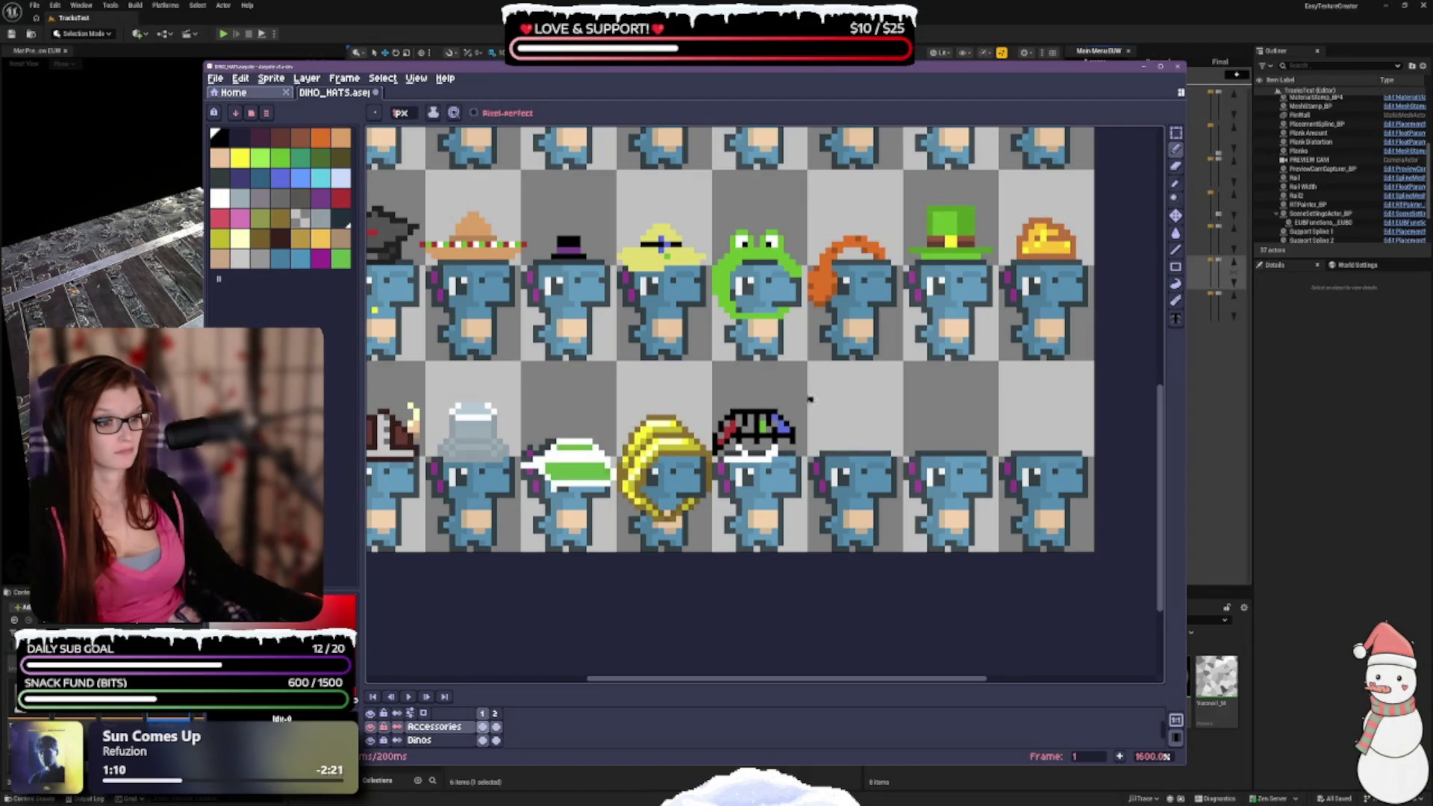
scroll(811, 399, "down", 3)
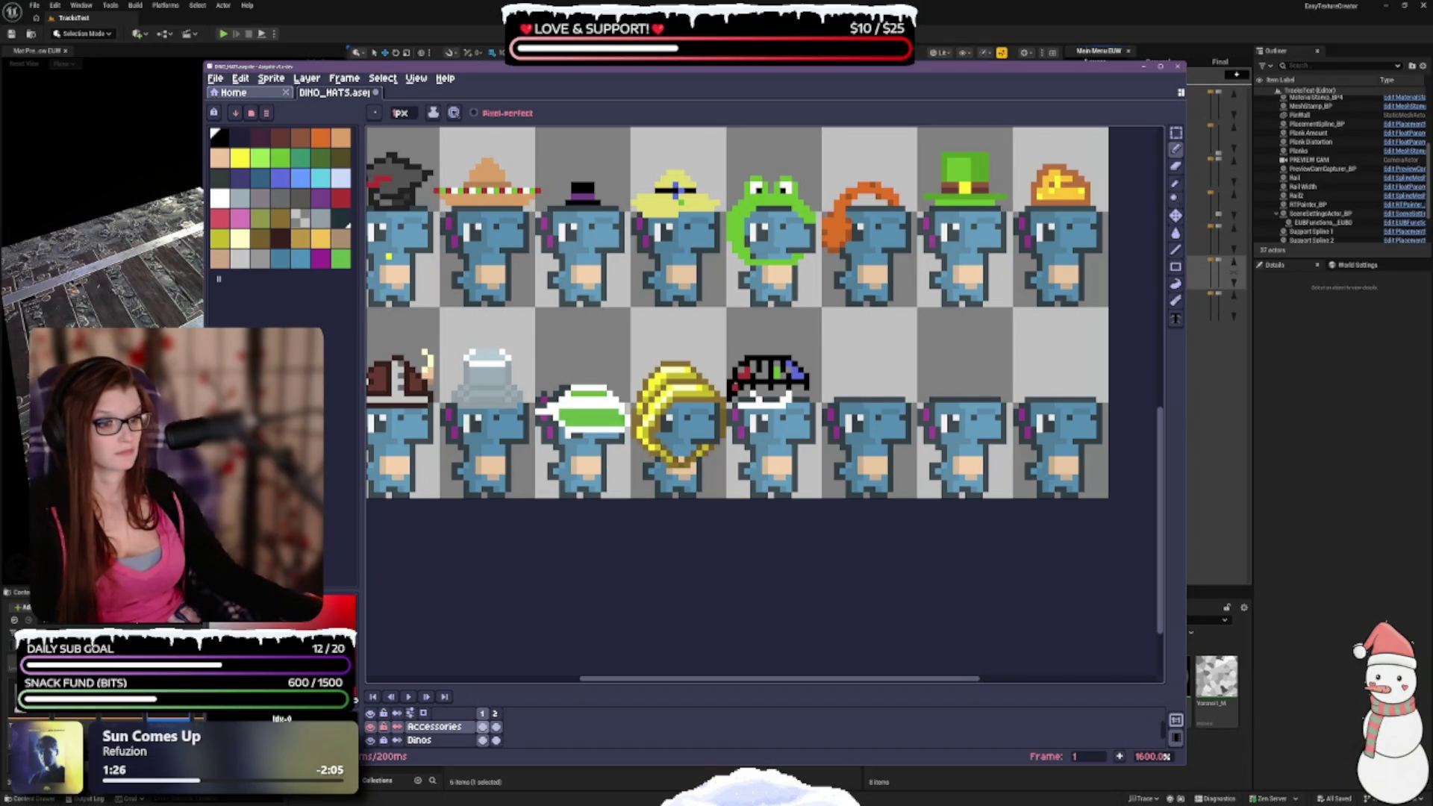
key("v")
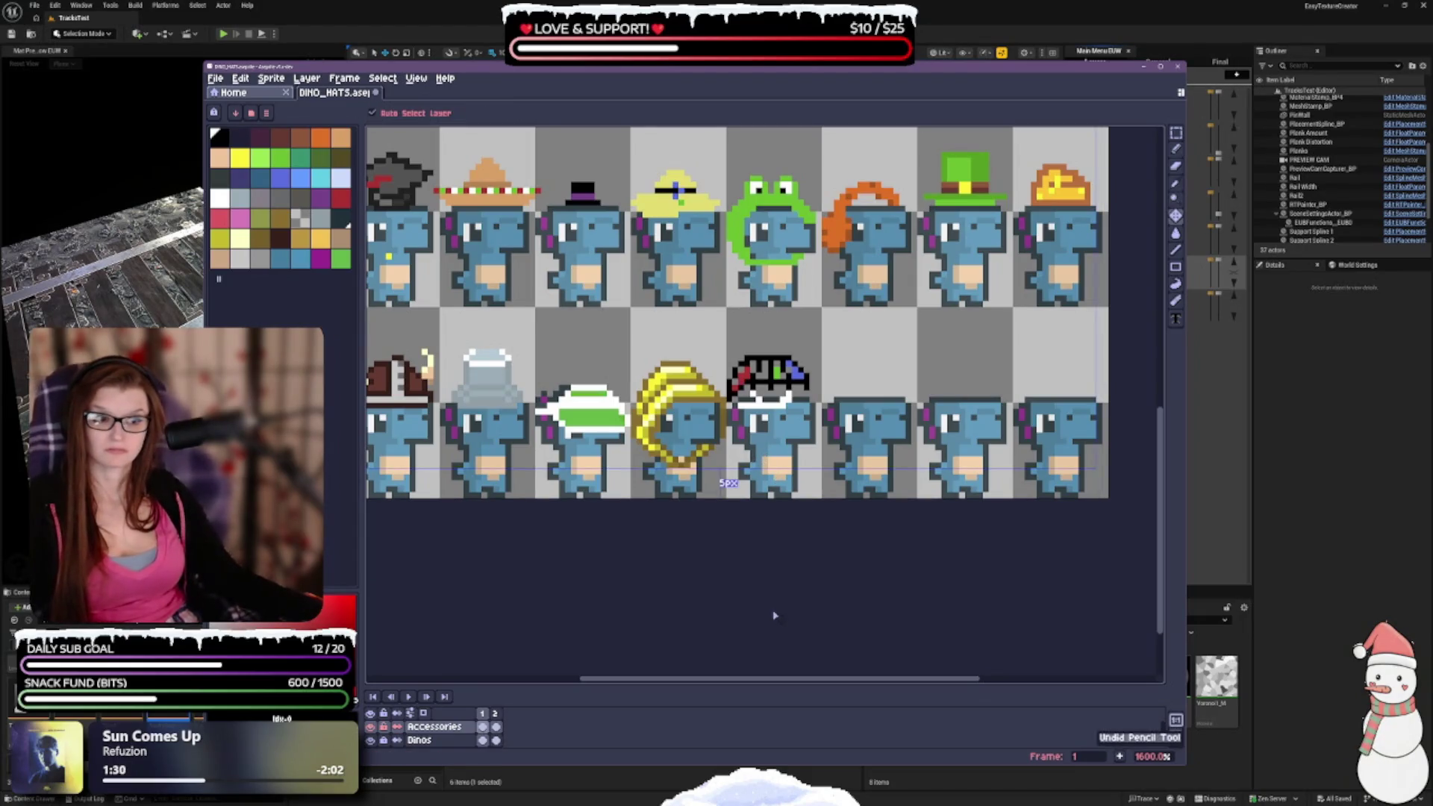
key("b")
Zoom back in on the rainbow umbrella hat and undo the last eraser stroke.
scroll(824, 333, "up", 1)
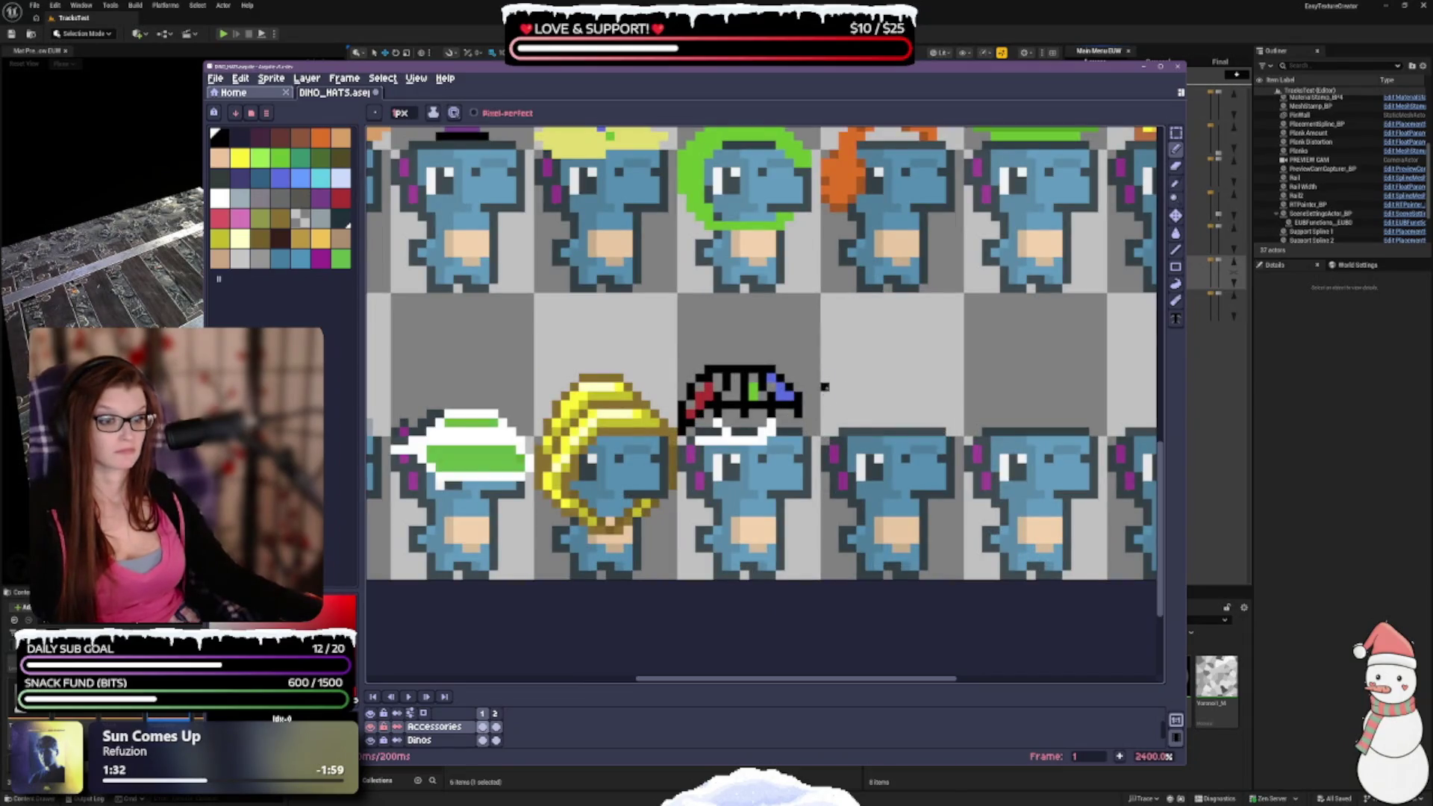
left_click_drag(825, 386, 770, 406)
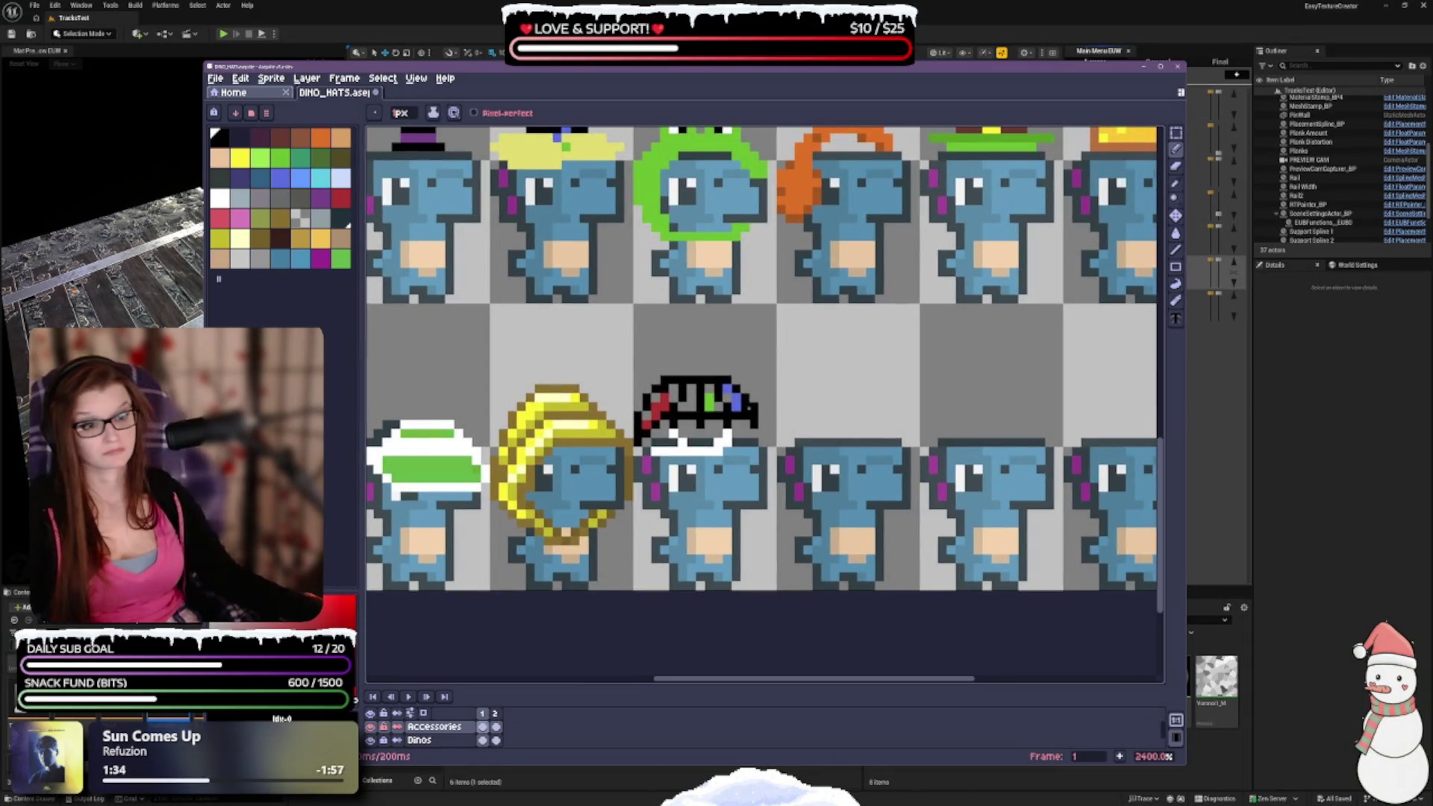
scroll(815, 371, "down", 5)
scroll(819, 450, "down", 1)
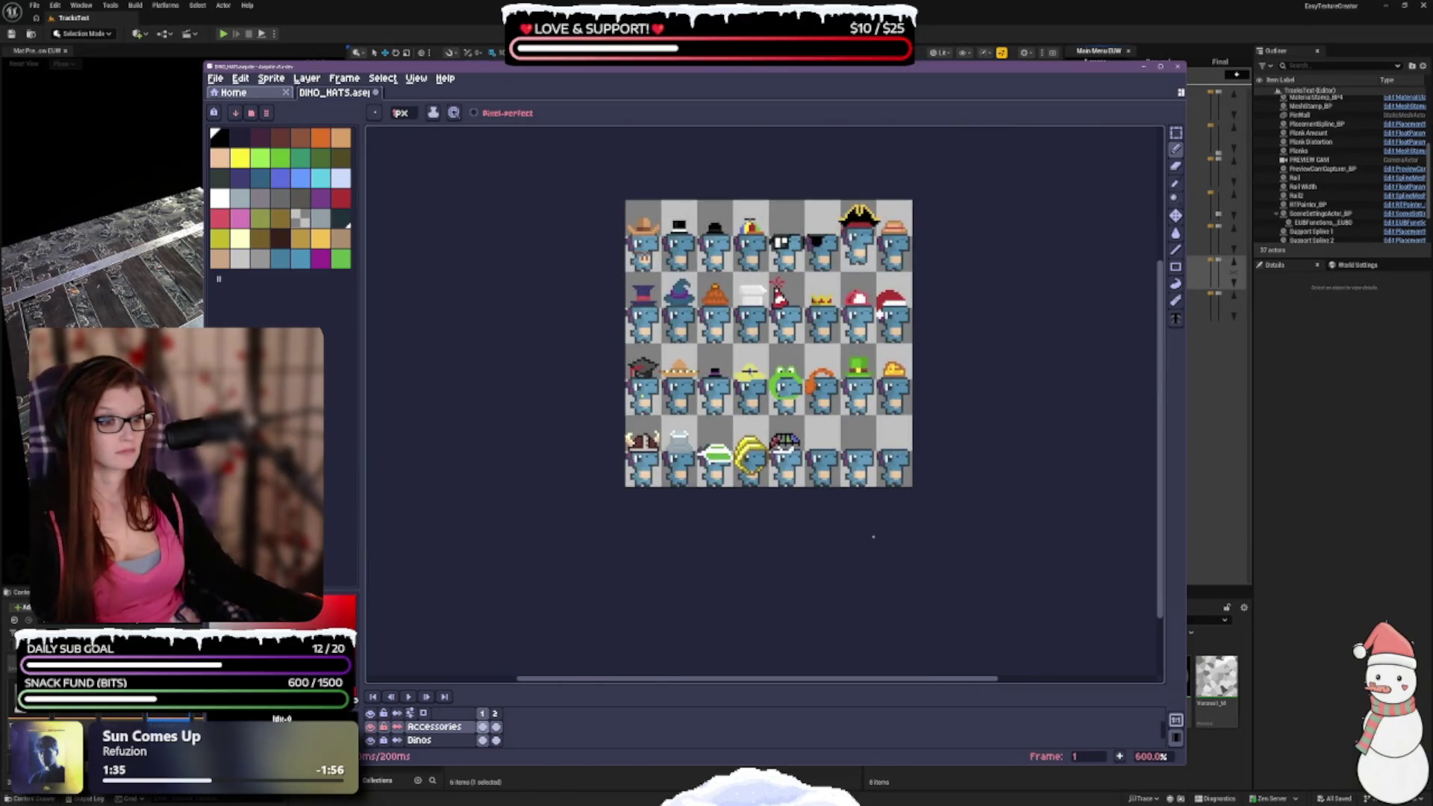
scroll(819, 450, "up", 5)
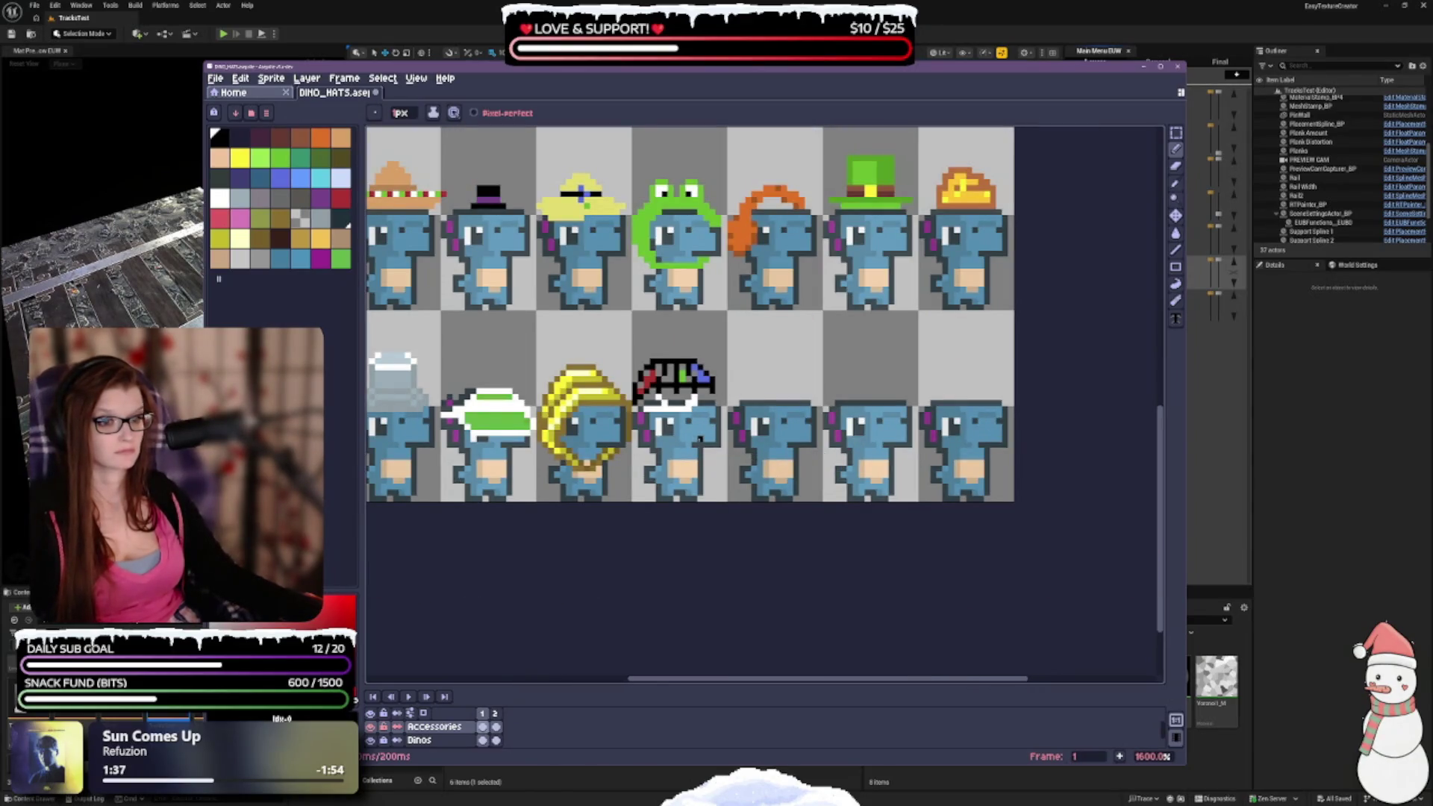
key("ctrl+z")
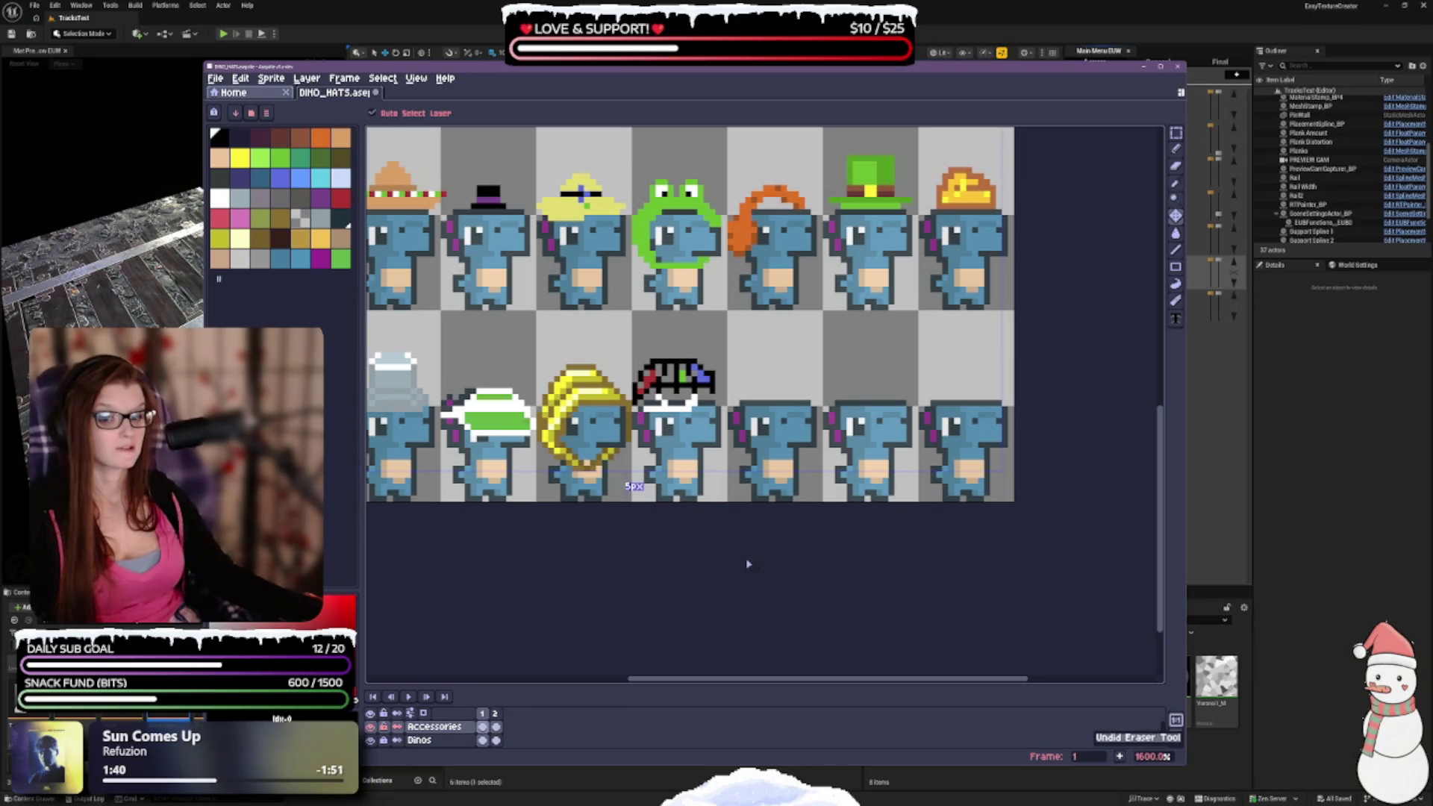
Undo five eraser and pencil strokes on the umbrella hat, then redo two, returning to the Pencil.
key("ctrl+z")
key("ctrl+z")
key("ctrl+z")
key("ctrl+z")
key("ctrl+z")
key("ctrl+z")
key("ctrl+z")
key("ctrl+z")
key("ctrl+z")
key("ctrl+z")
key("ctrl+z")
key("ctrl+z")
key("ctrl+z")
key("ctrl+z")
key("ctrl+z")
key("ctrl+z")
key("ctrl+z")
key("ctrl+z")
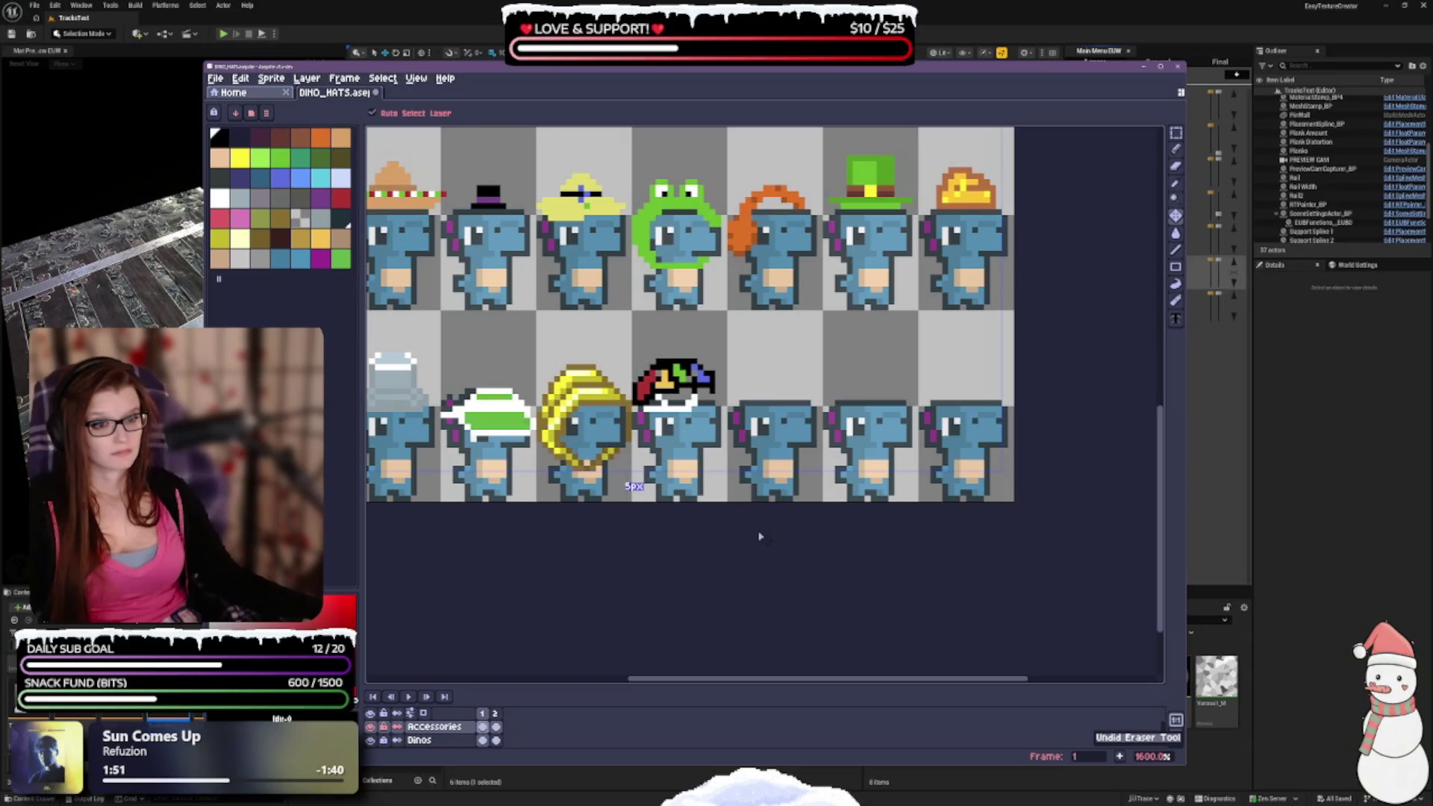
key("ctrl+z")
key("ctrl+z")
key("ctrl+z")
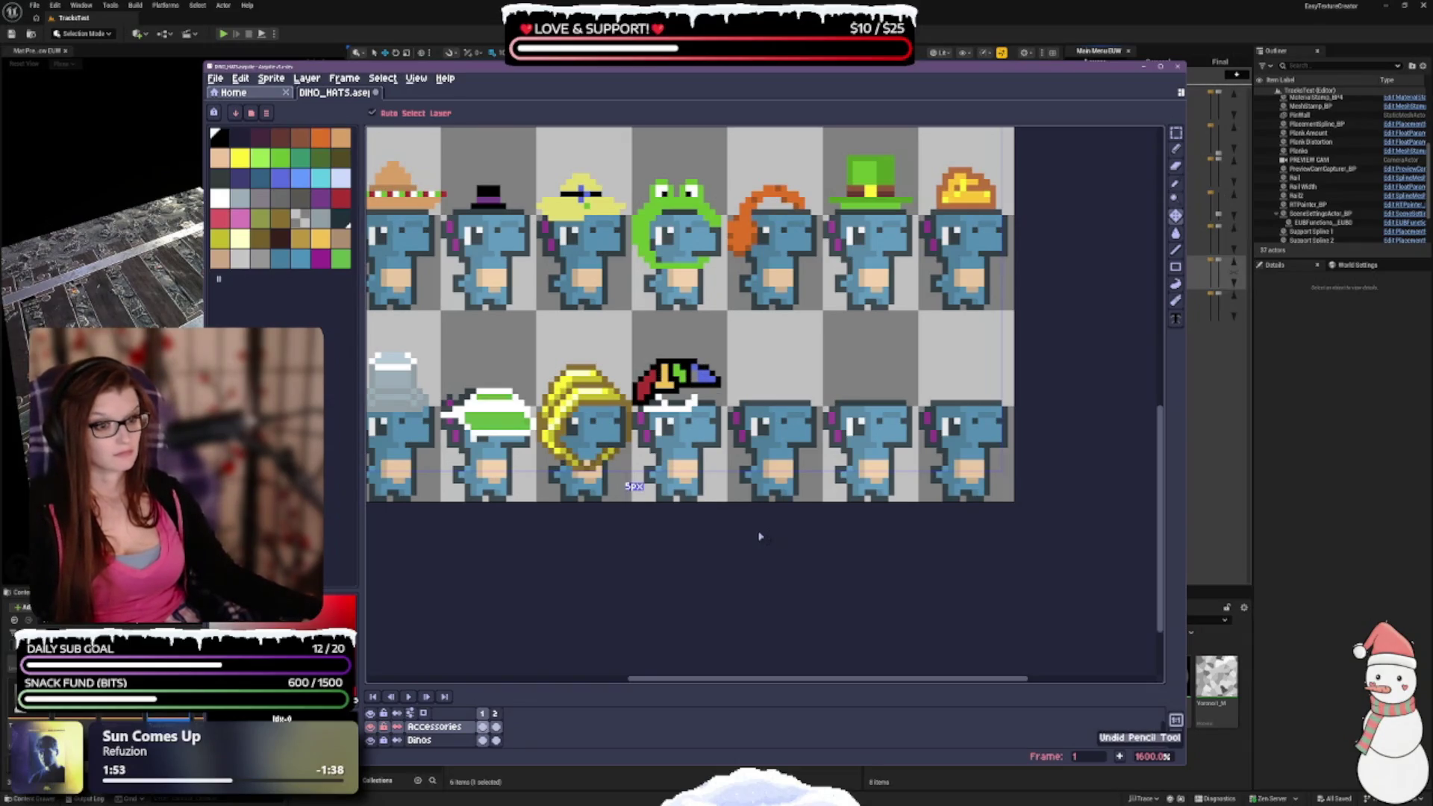
key("ctrl+z")
key("ctrl+z")
key("ctrl+z")
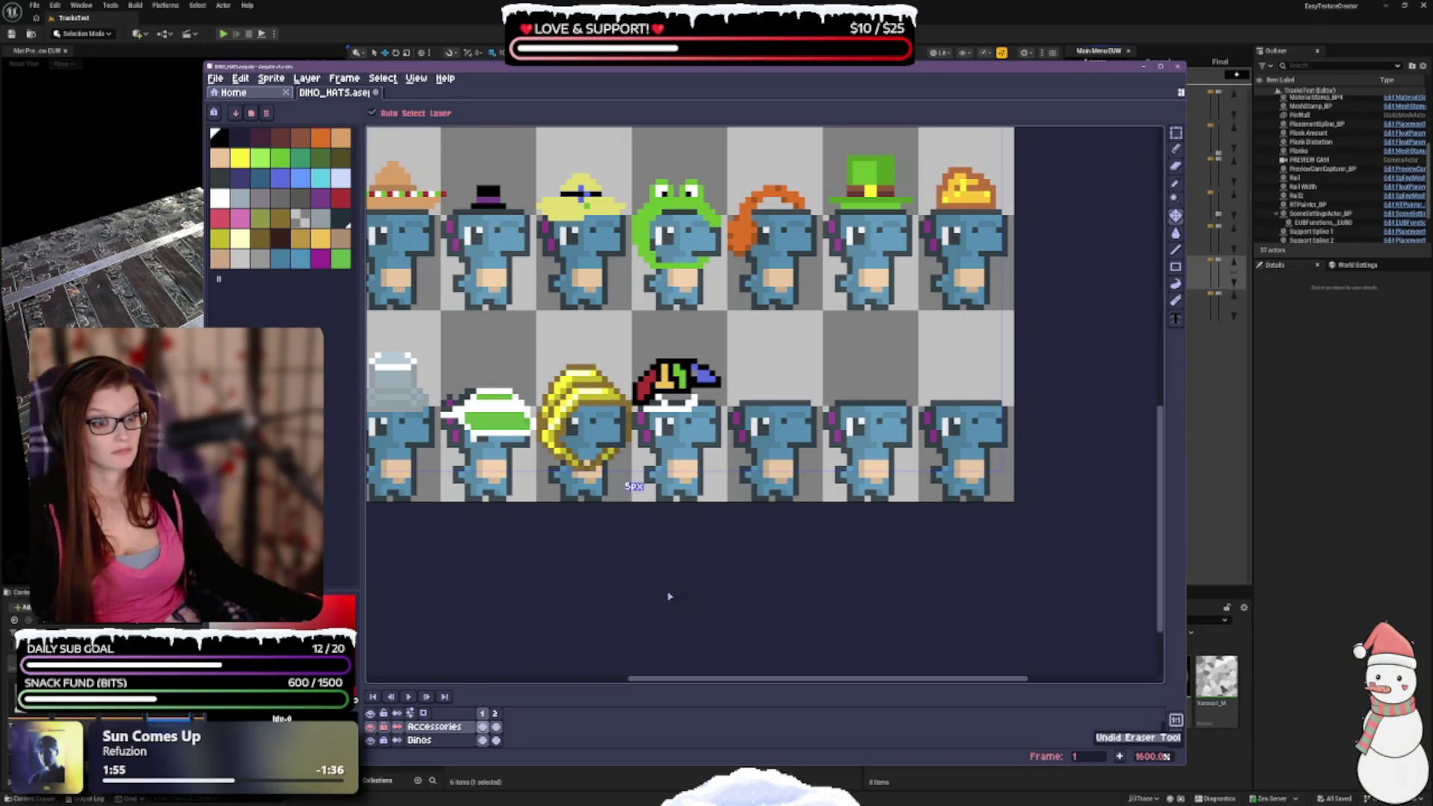
key("ctrl+z")
key("ctrl+z")
key("ctrl+z")
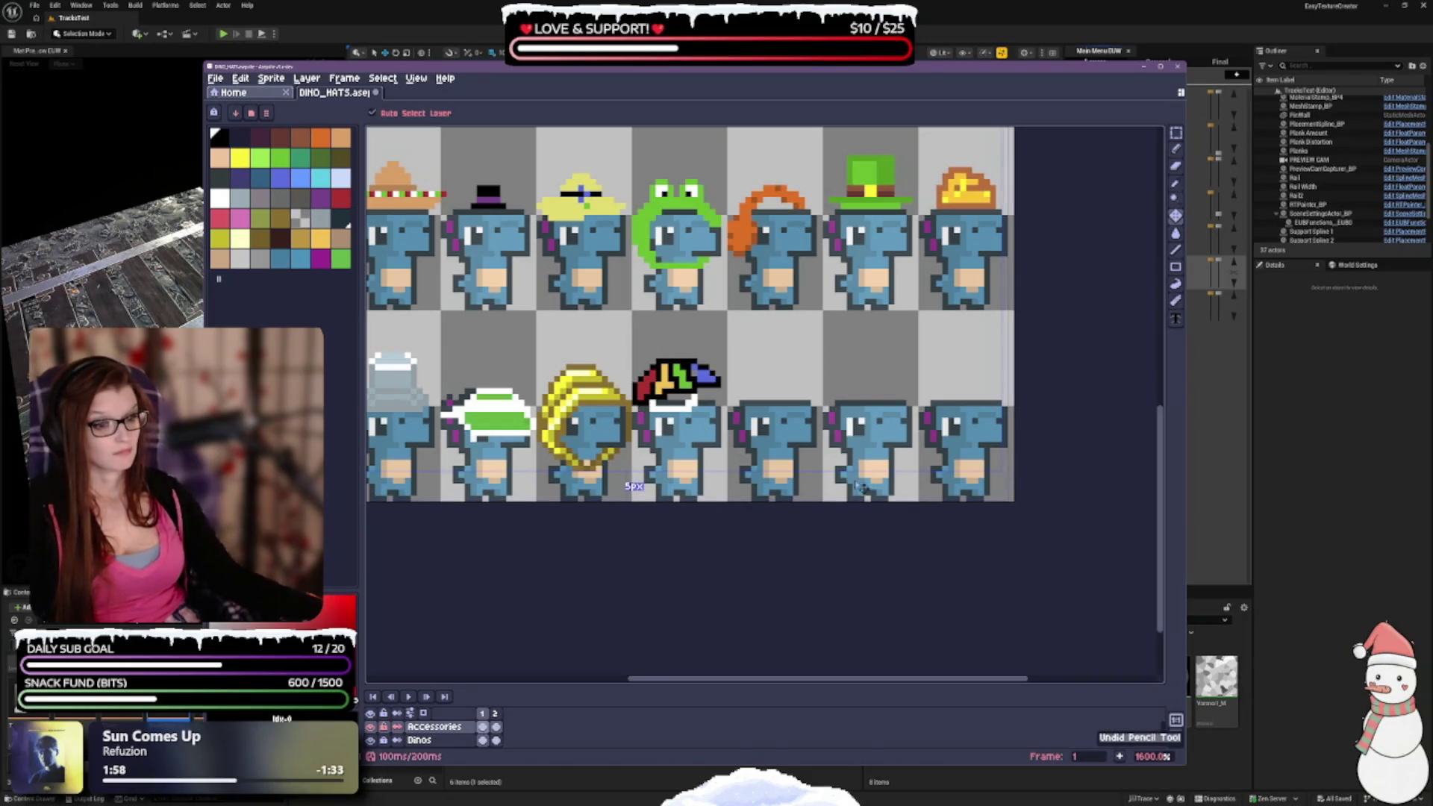
key("ctrl+z")
key("ctrl+z")
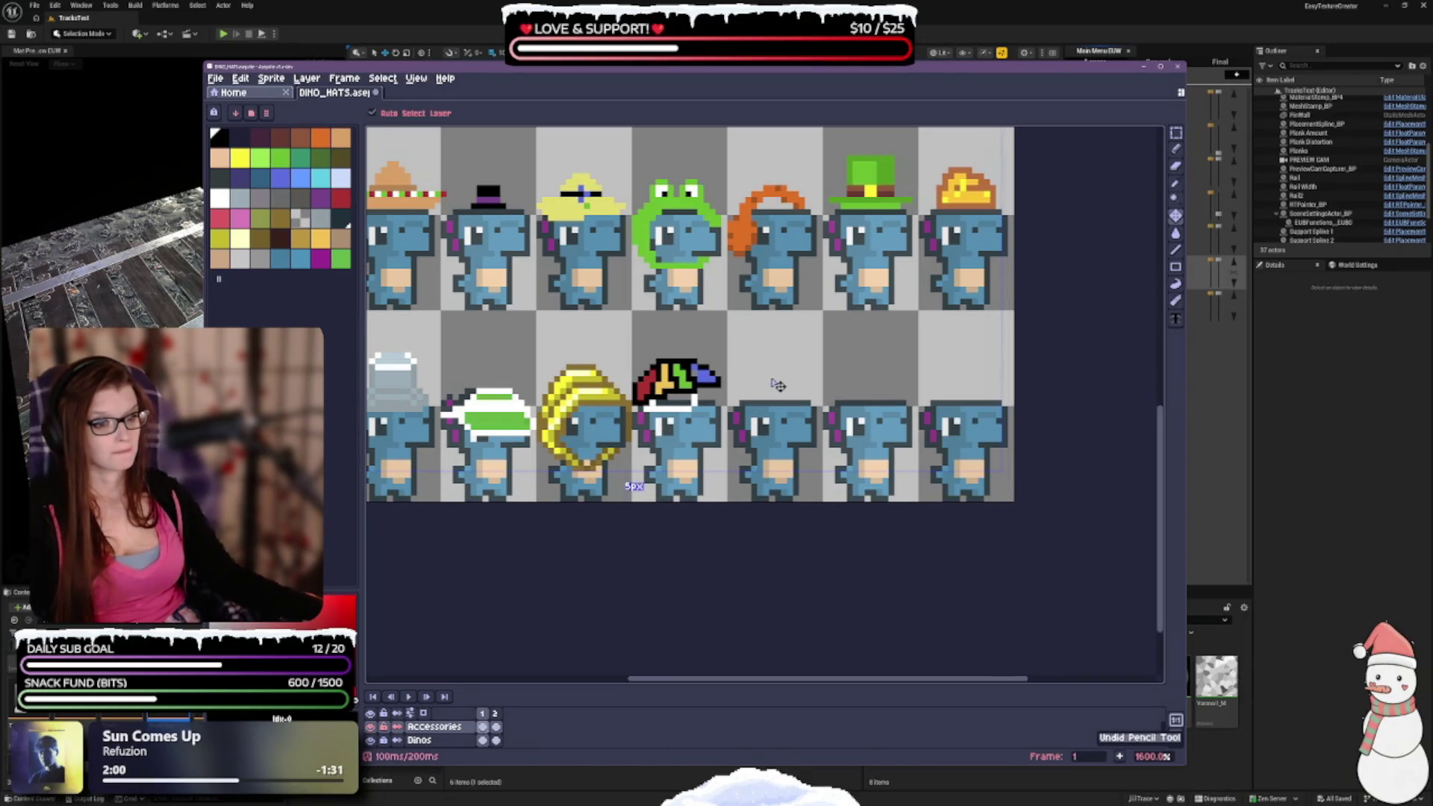
key("ctrl+y")
key("ctrl+y")
key("ctrl+y")
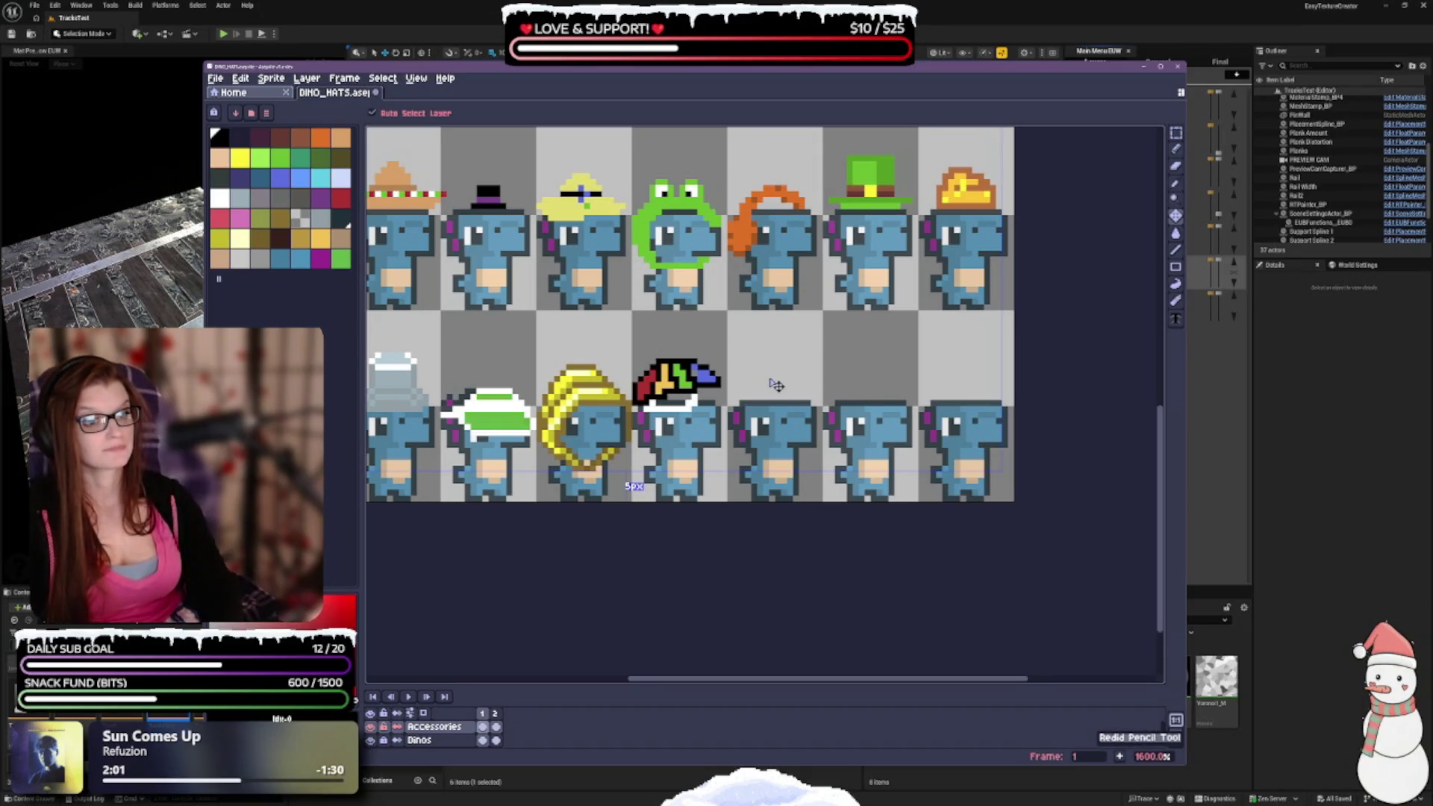
key("ctrl+y")
key("b")
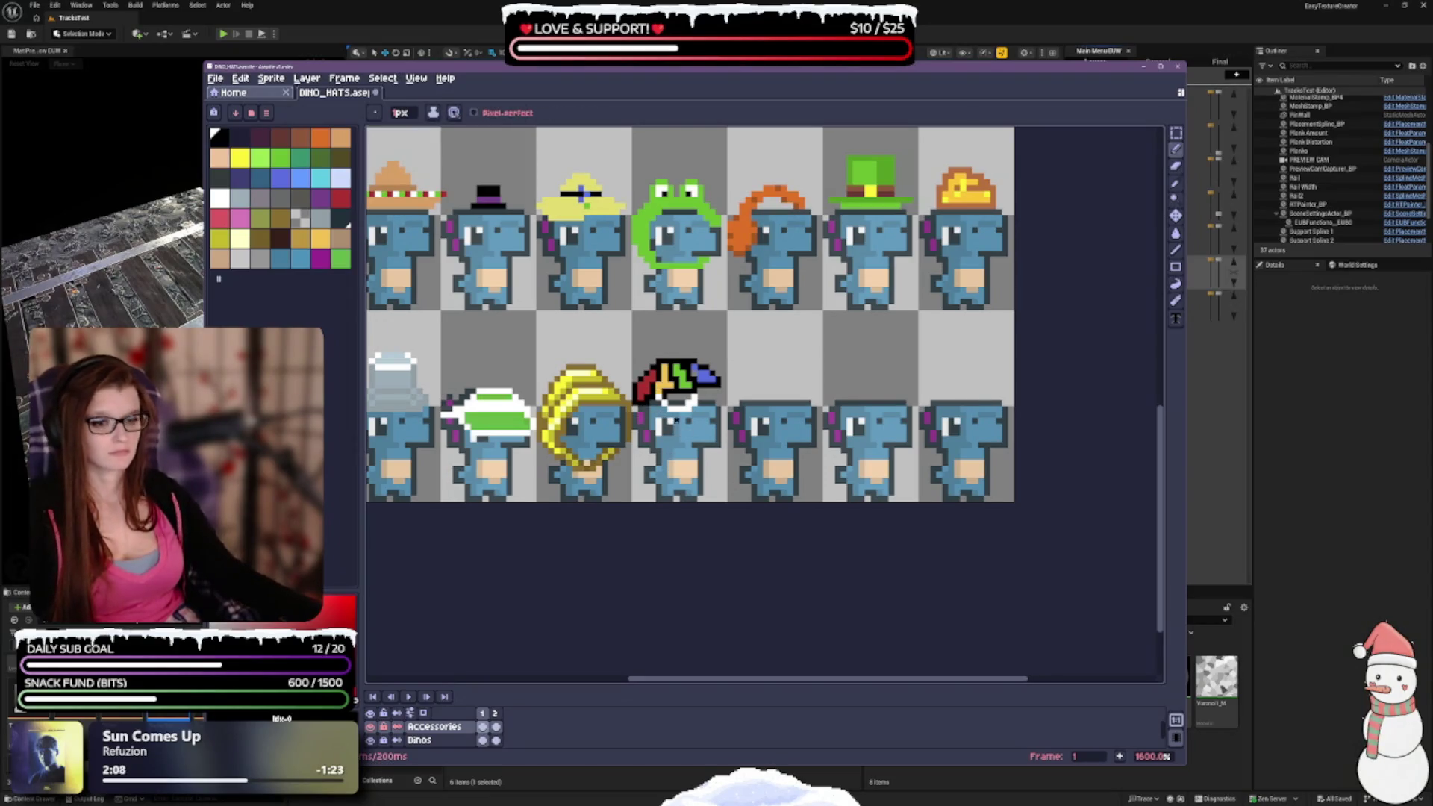
Paint a white row beneath the rainbow hat, darken its left end, and pick black.
scroll(693, 414, "up", 2)
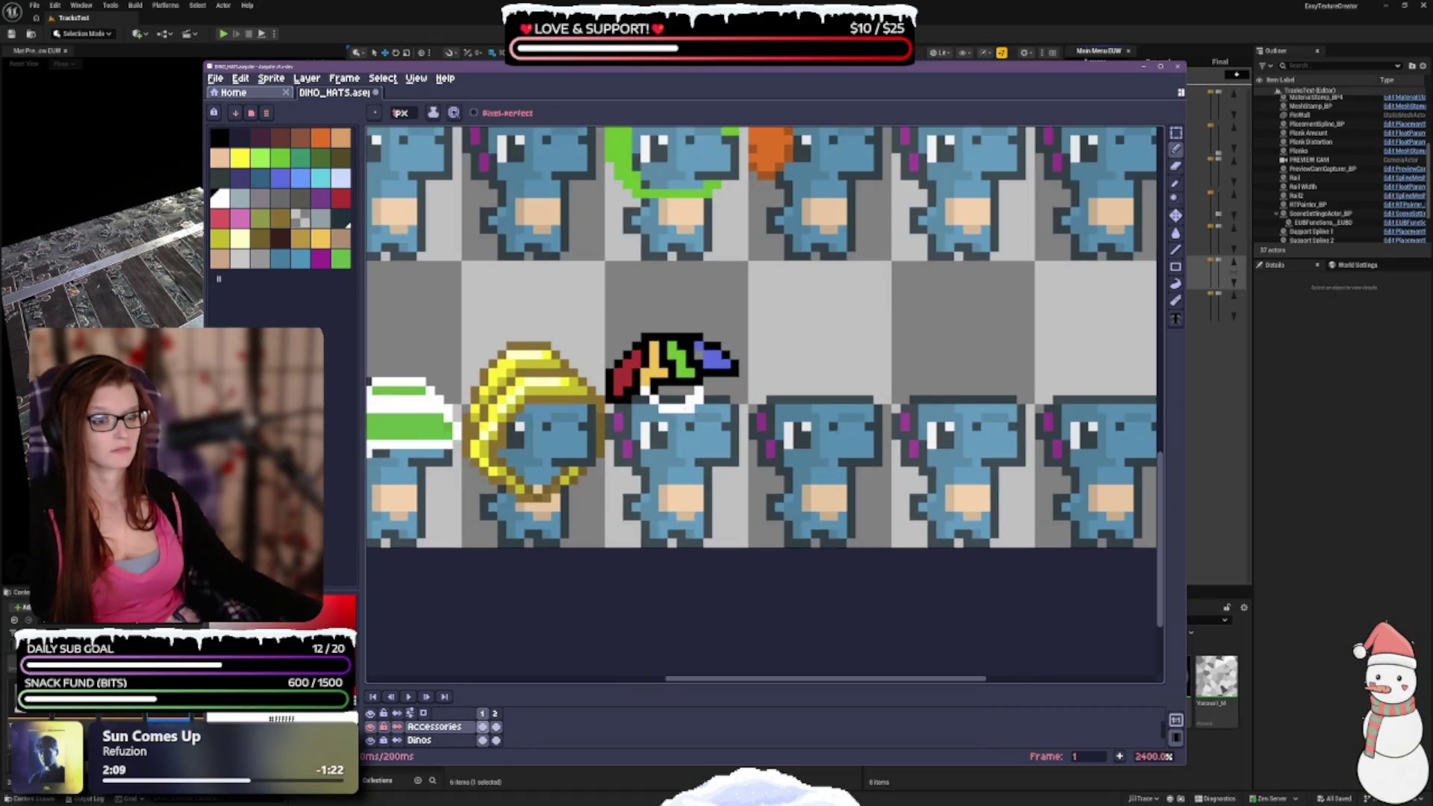
left_click_drag(660, 408, 625, 408)
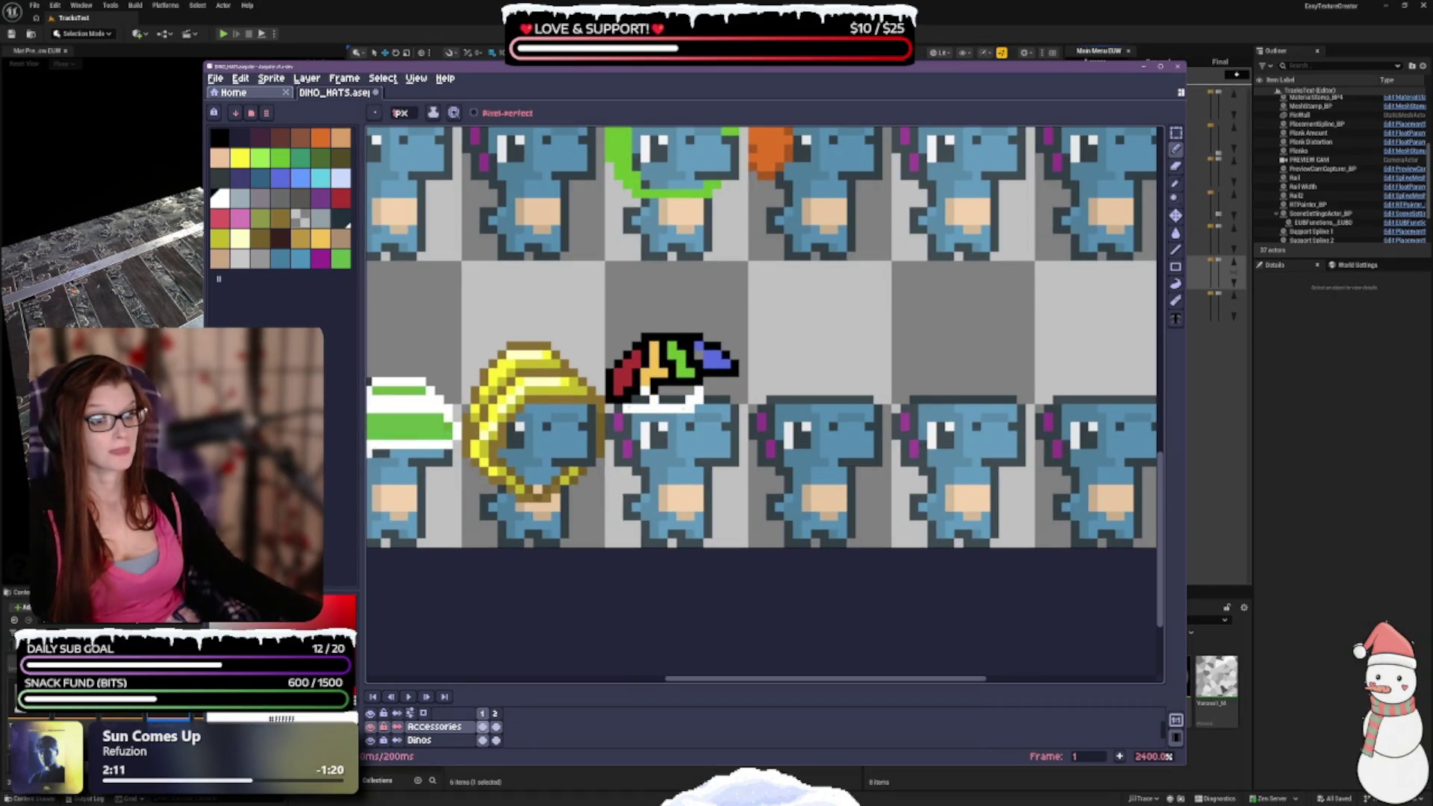
left_click(633, 404)
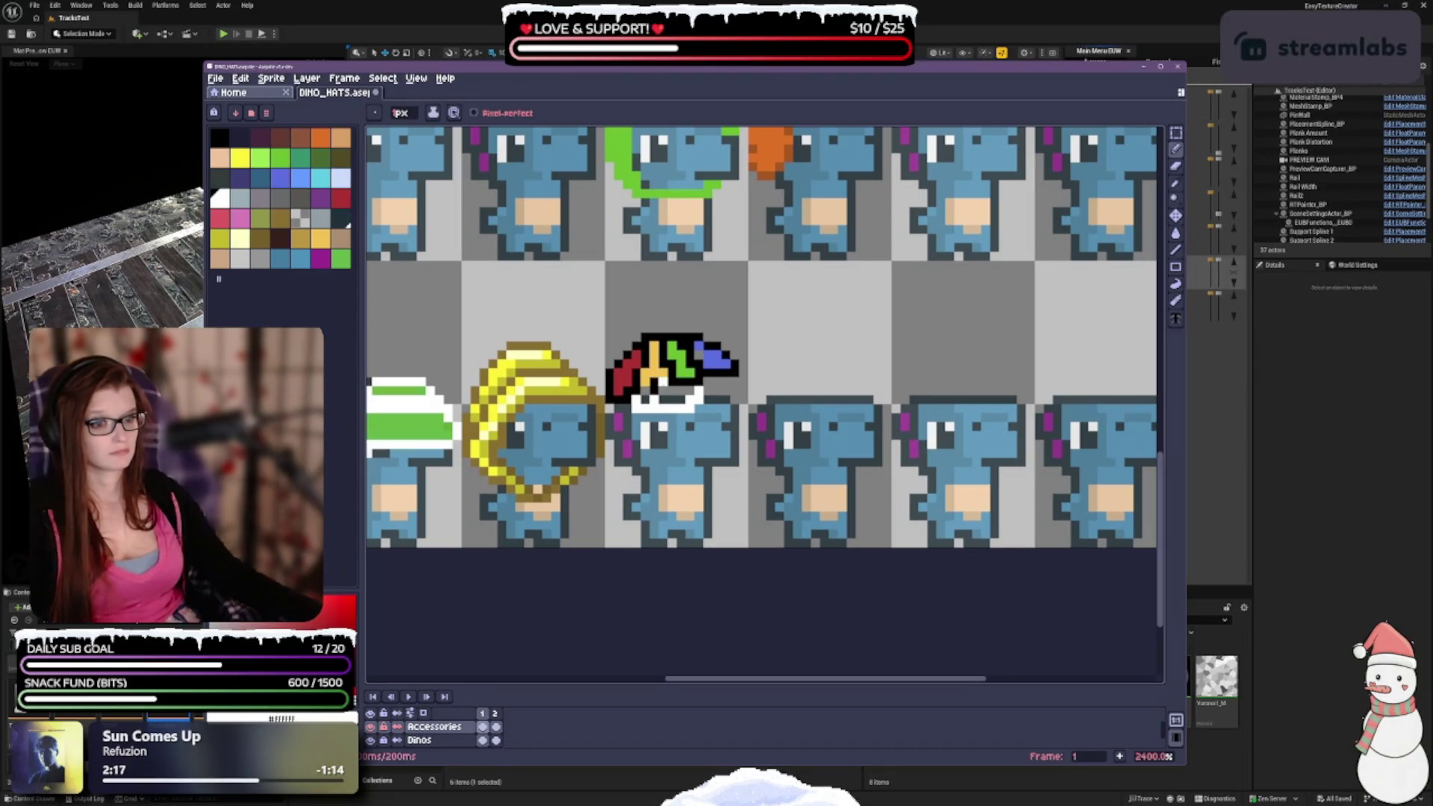
left_click(646, 389, "alt")
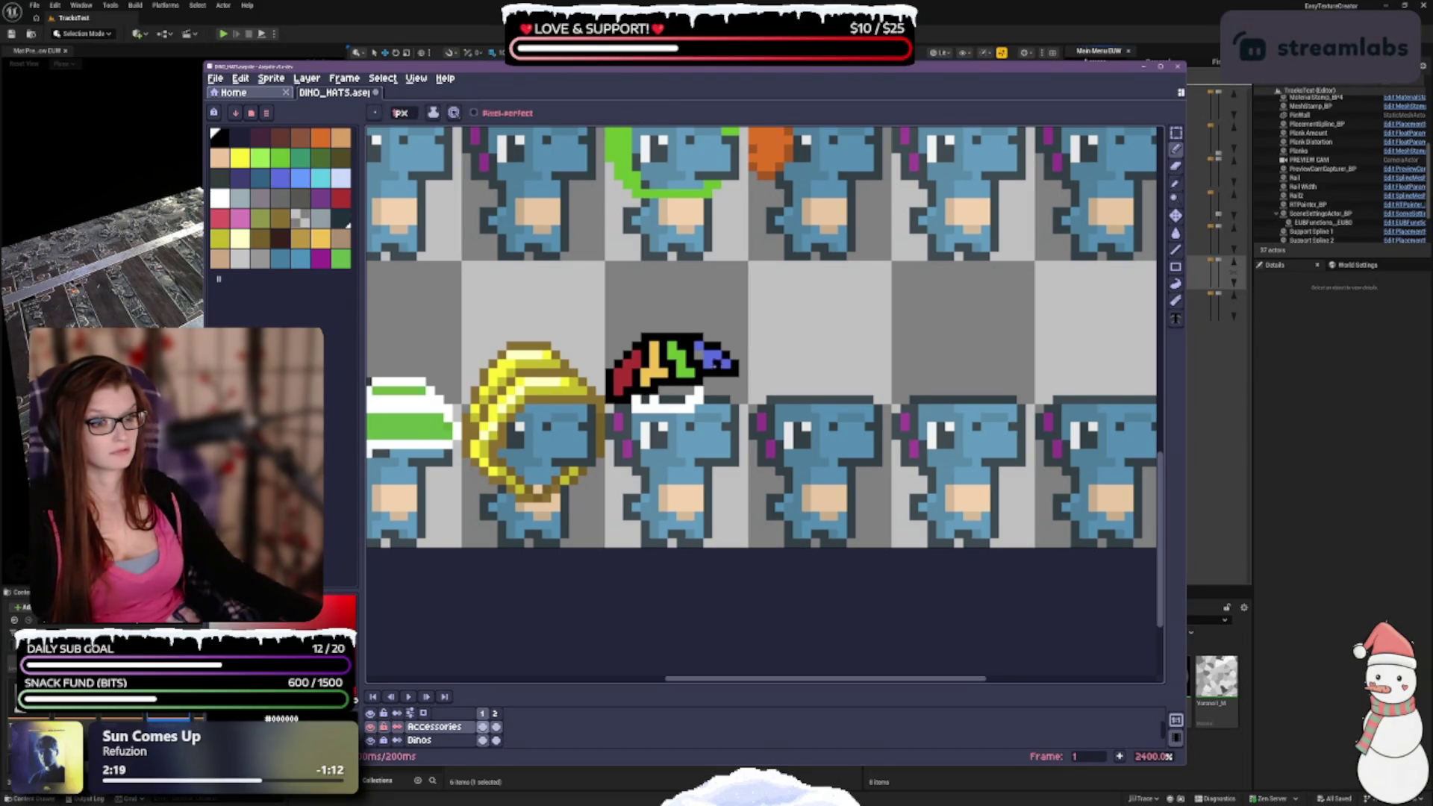
Undo the last pencil stroke and a stray pixel on the rainbow hat.
scroll(698, 456, "down", 3)
scroll(702, 429, "up", 3)
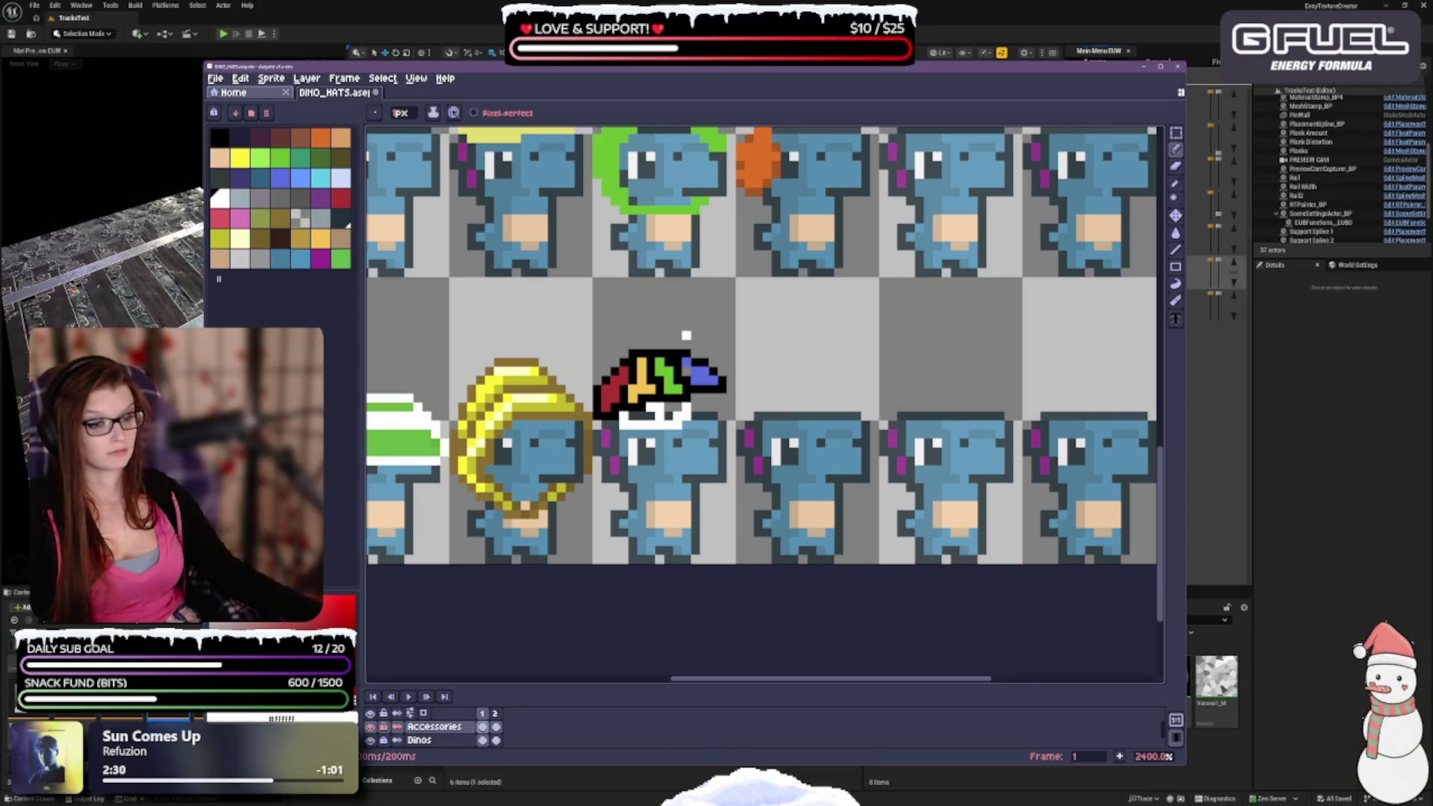
scroll(694, 336, "down", 2)
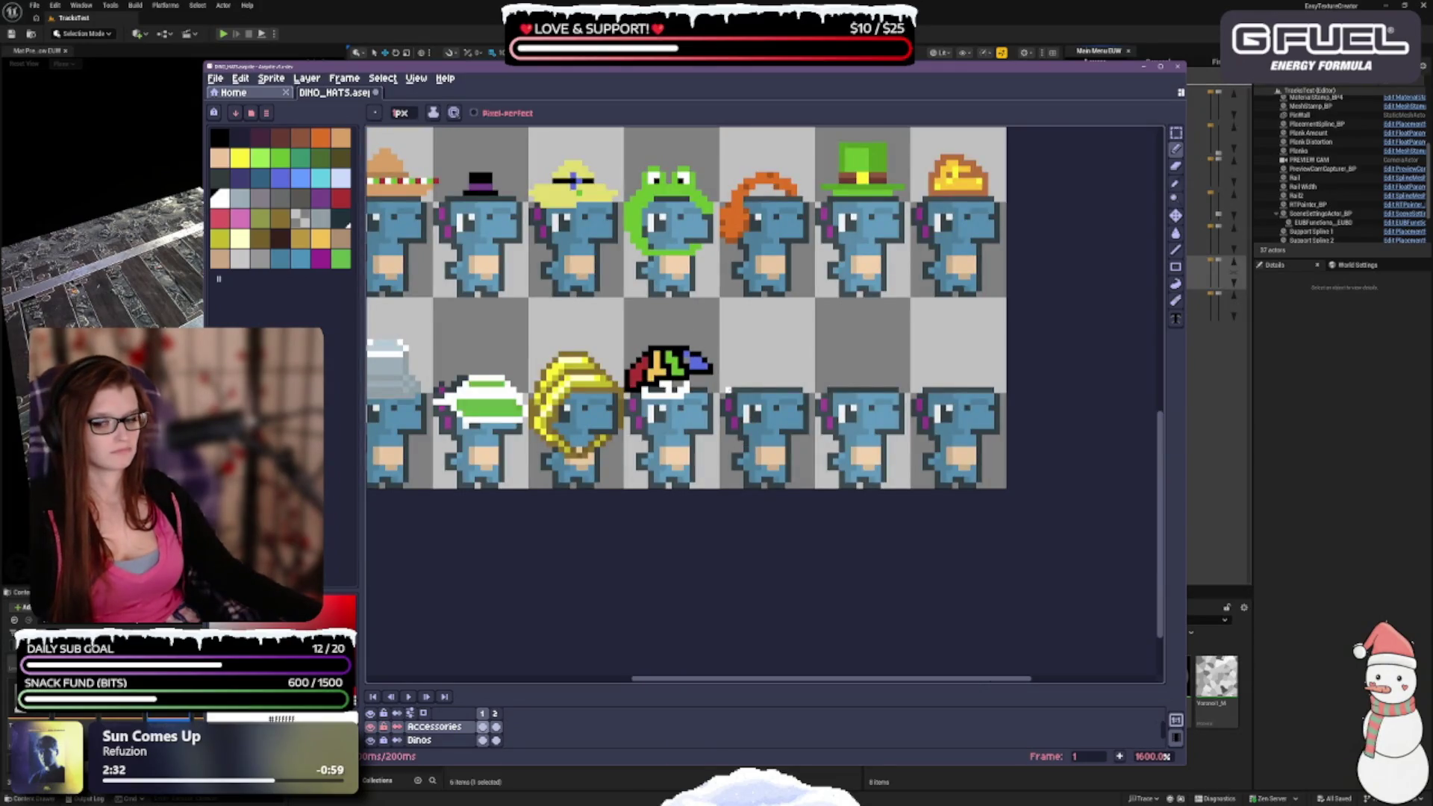
key("ctrl+z")
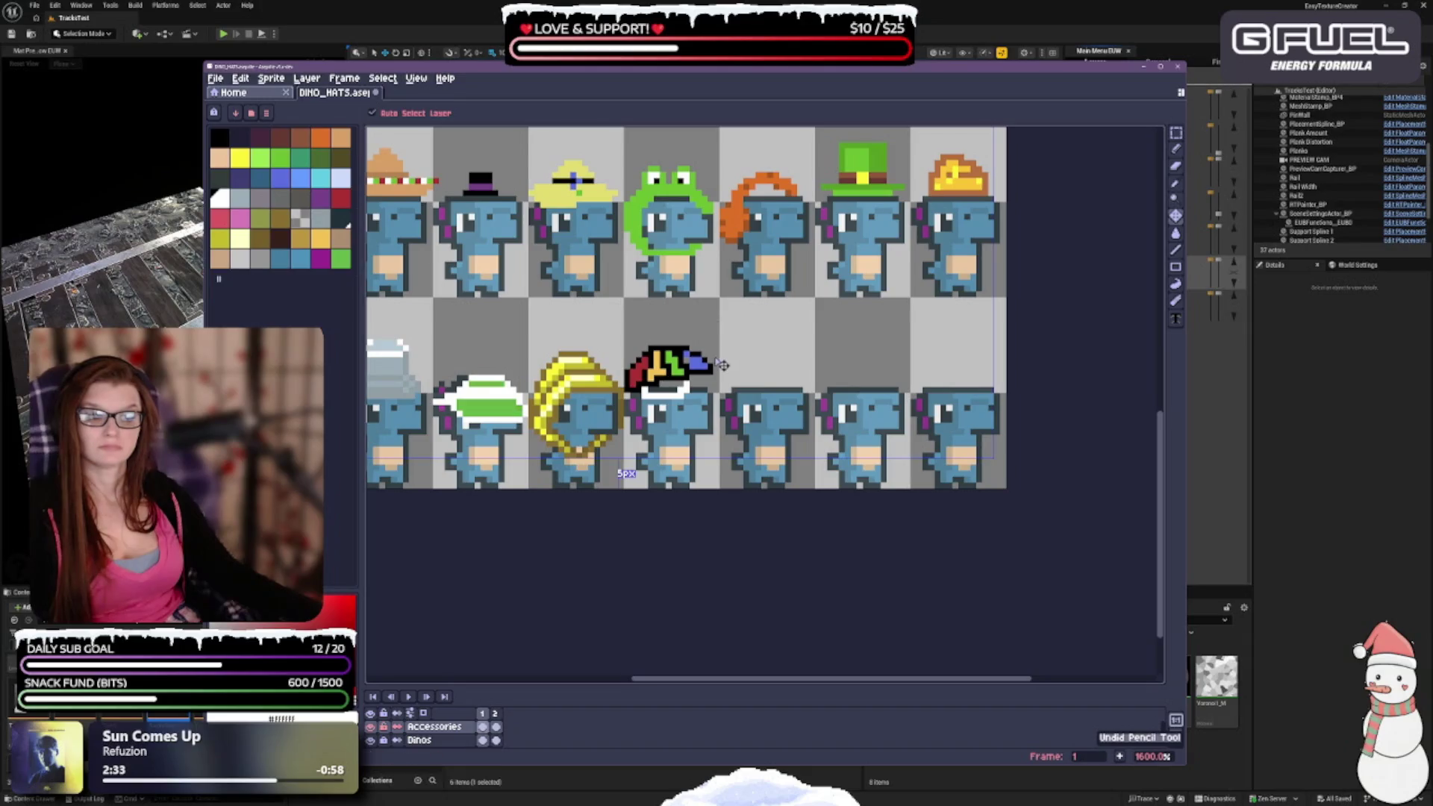
scroll(722, 365, "up", 1)
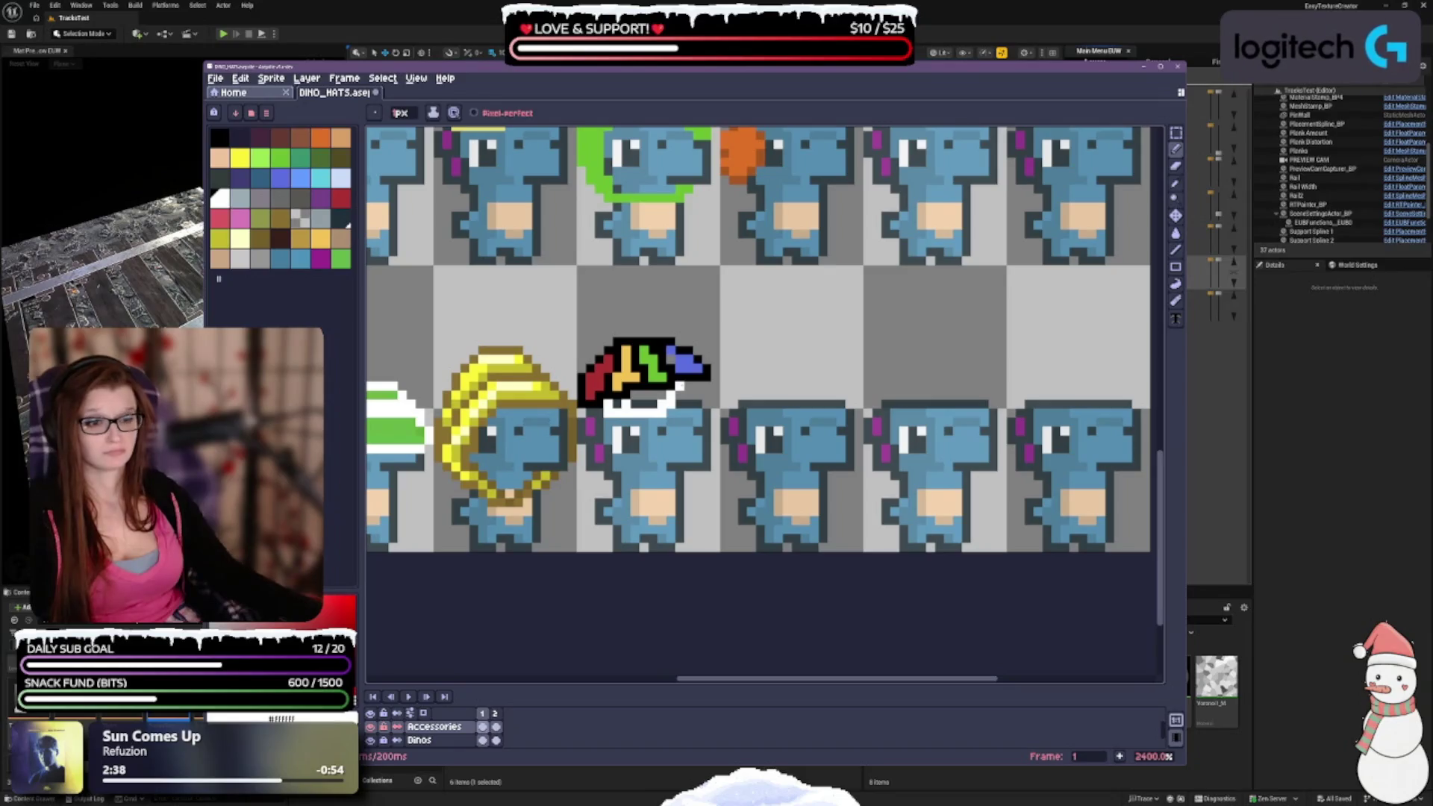
scroll(692, 418, "down", 1)
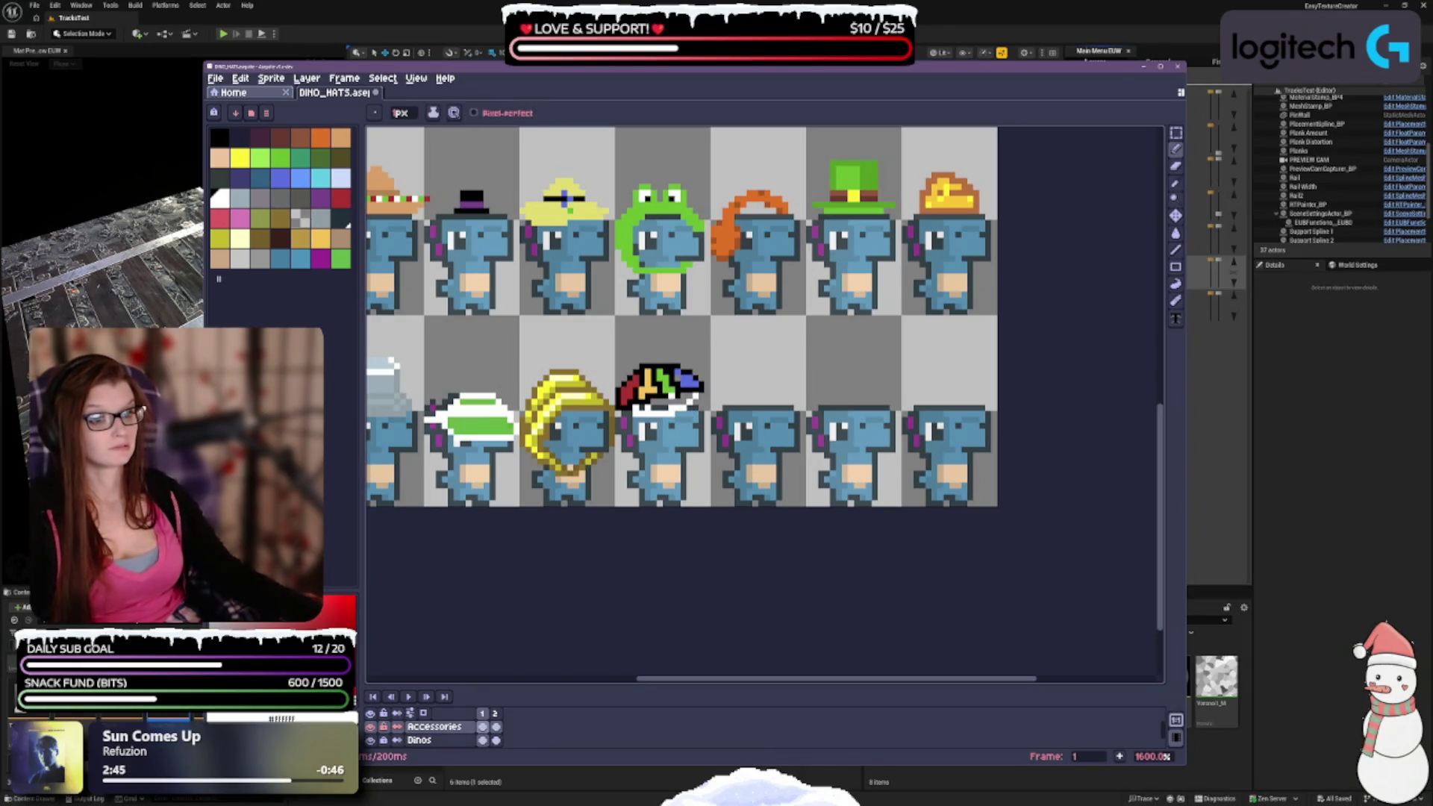
key("ctrl+z")
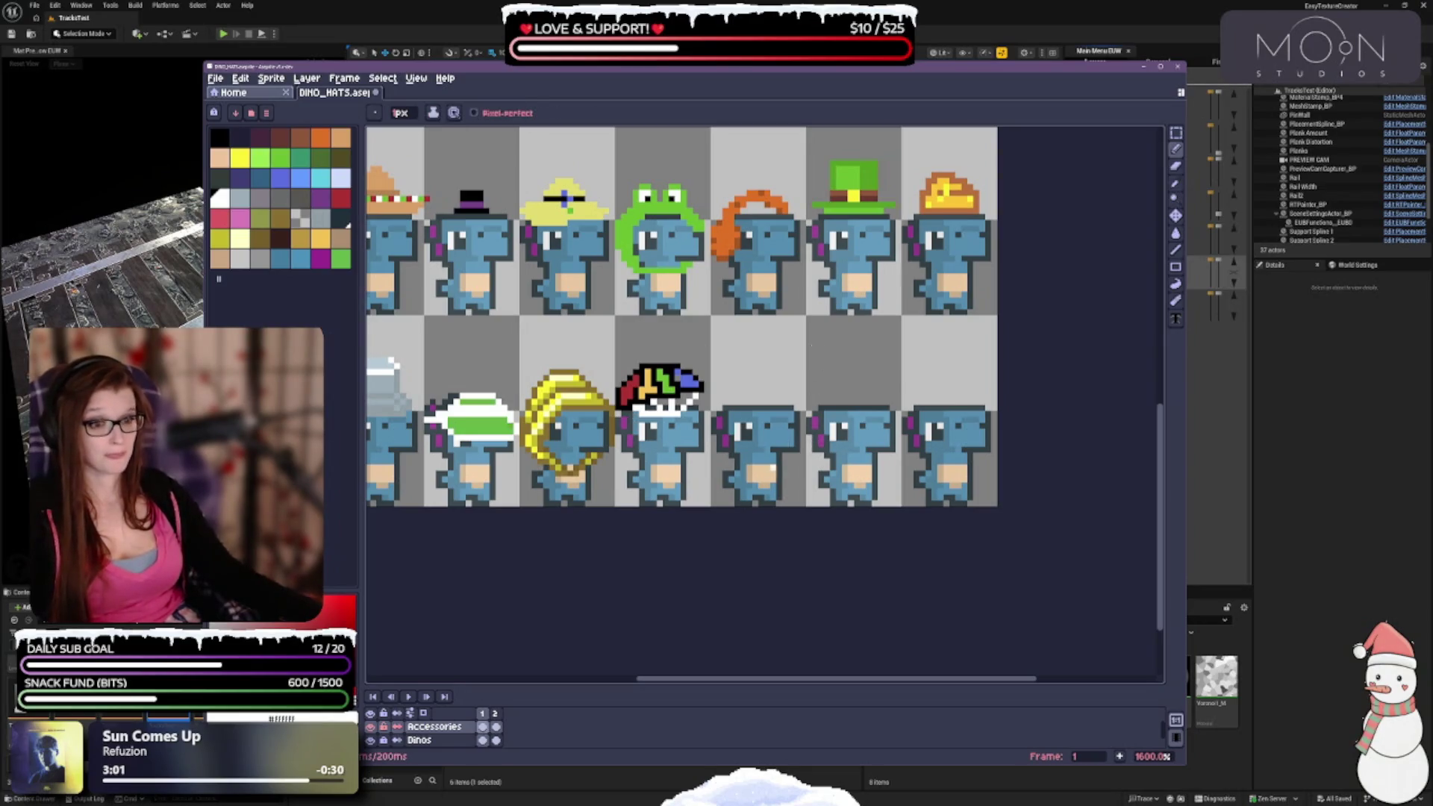
scroll(671, 351, "down", 1)
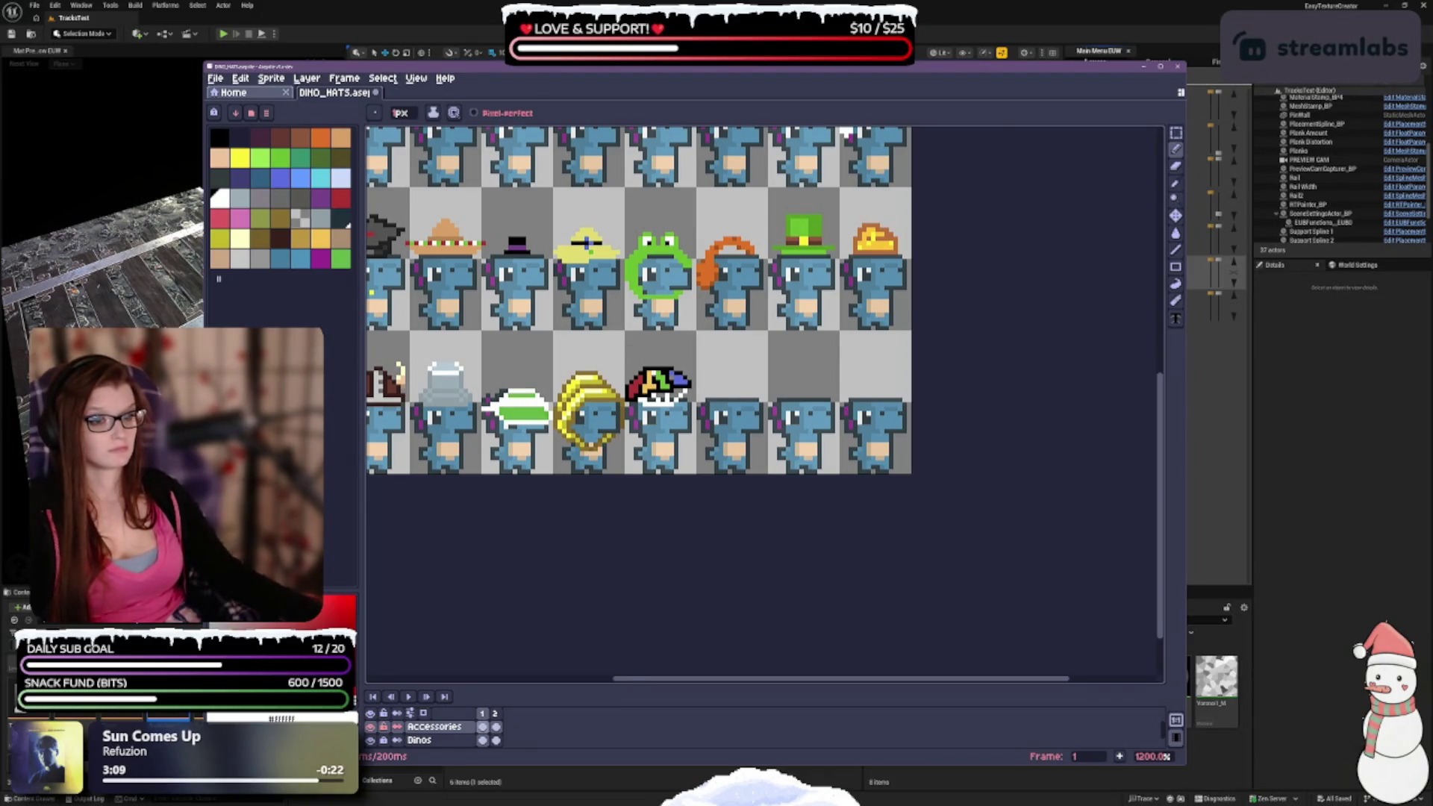
scroll(651, 372, "up", 1)
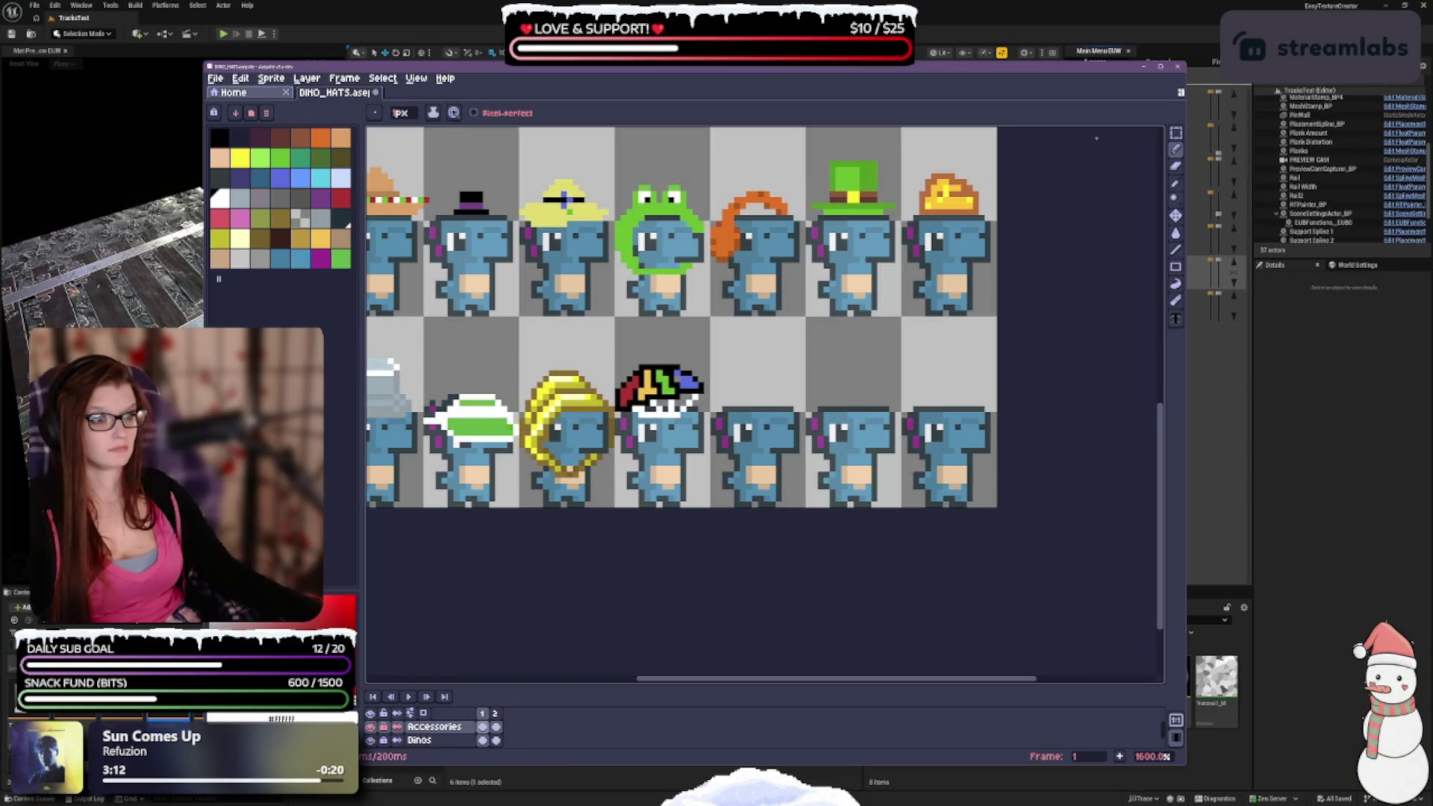
left_click(1175, 133)
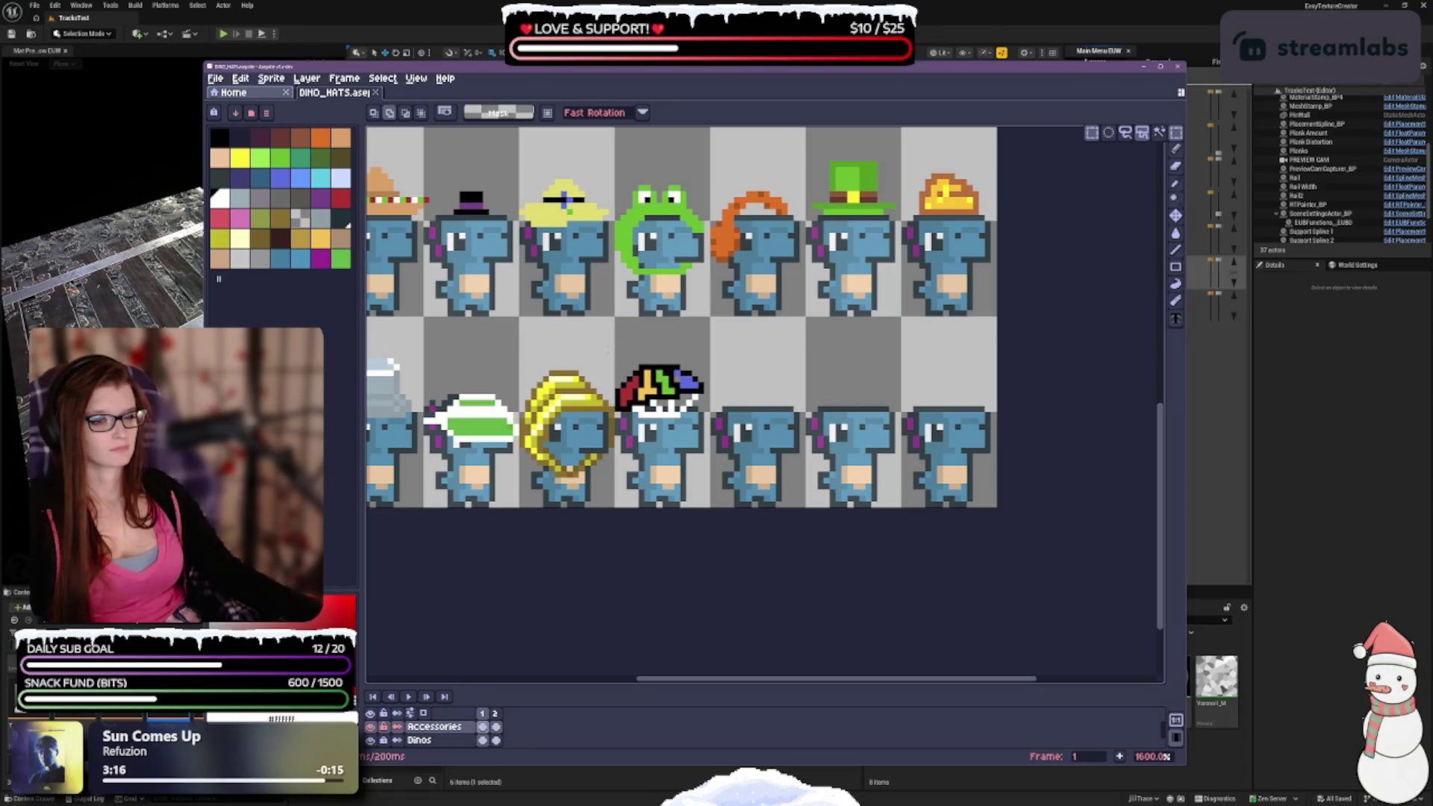
Select the rainbow umbrella hat and lift it several pixels into the empty space above its dino.
mouse_move(616, 364)
left_mouse_down()
mouse_move(709, 417)
mouse_move(668, 403)
left_mouse_up()
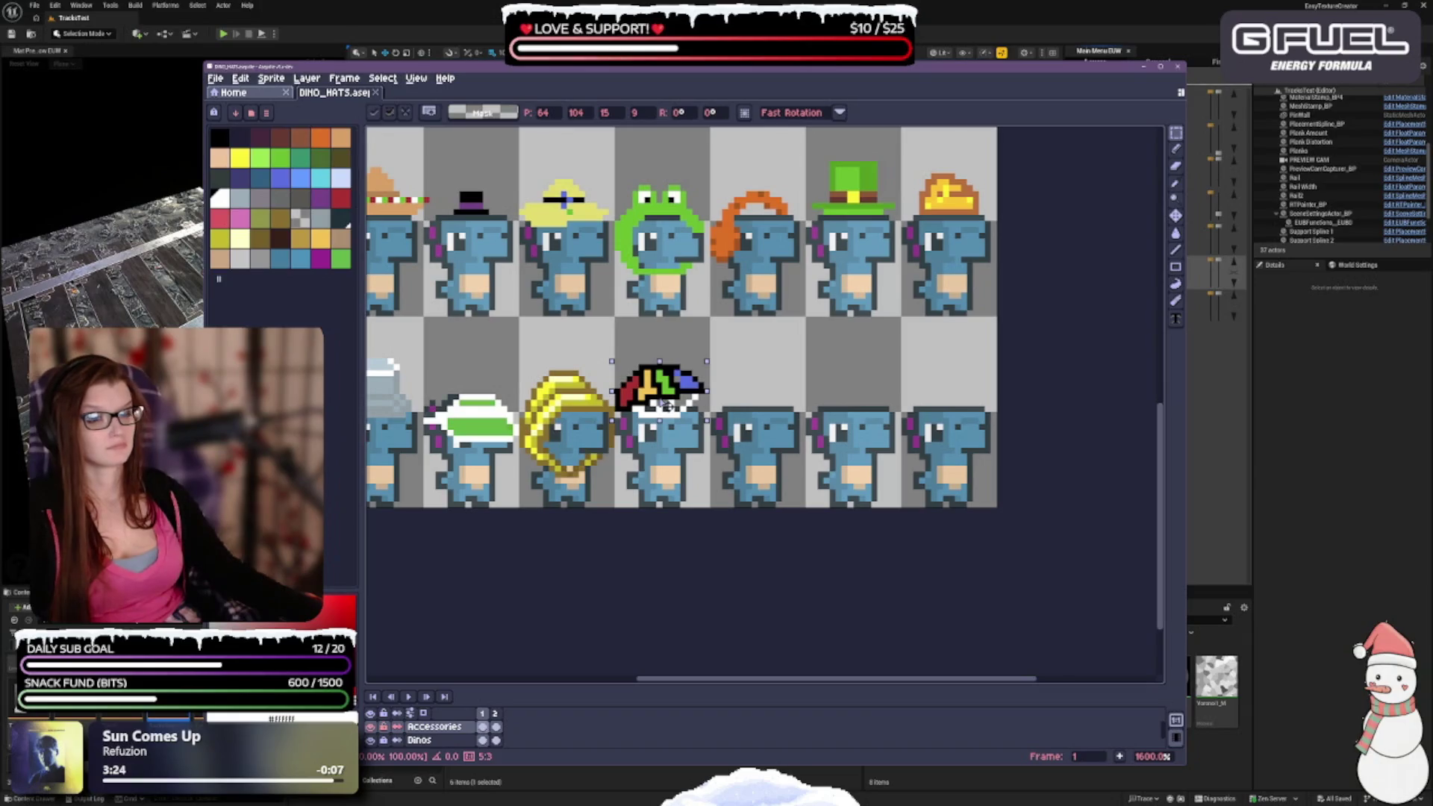
left_click_drag(665, 404, 666, 401)
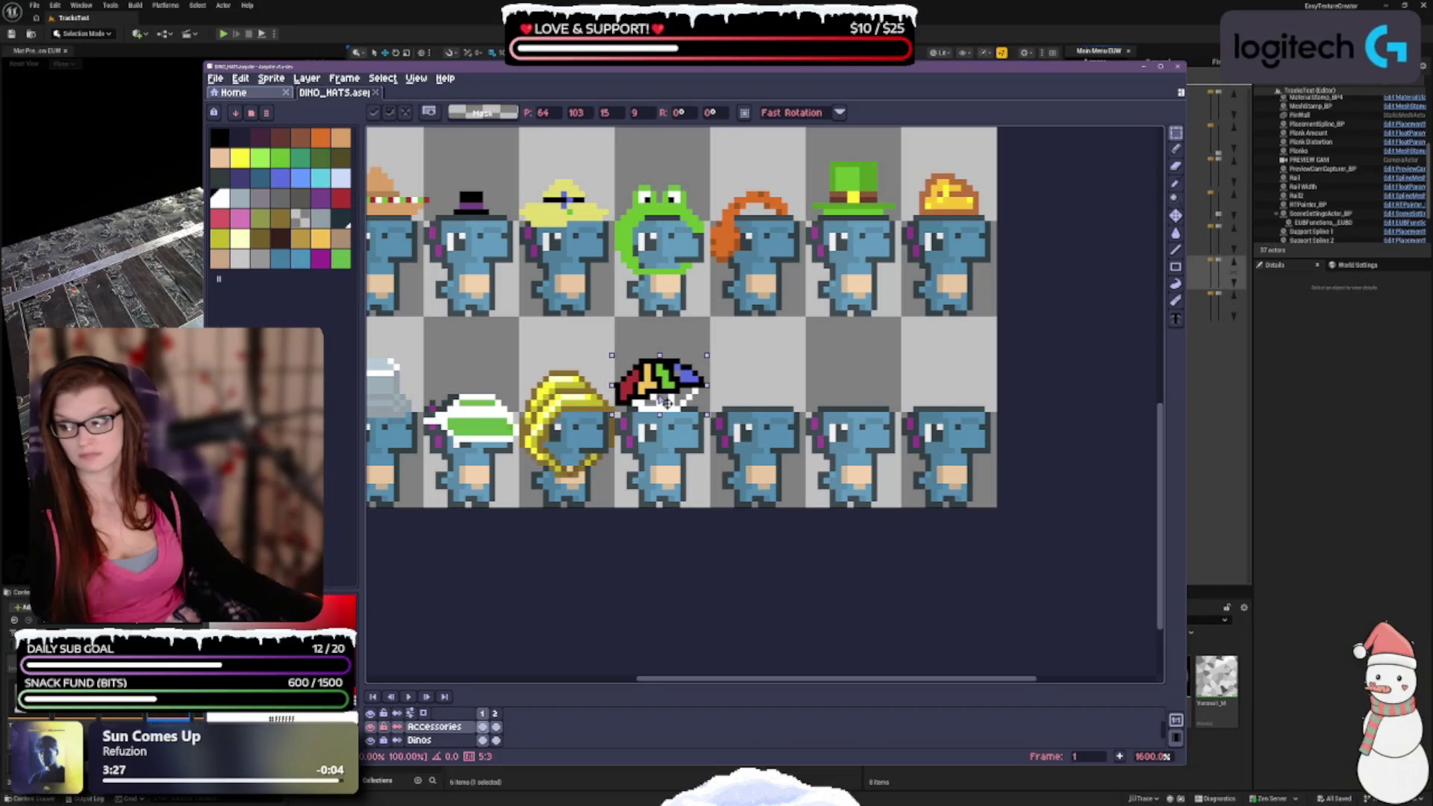
left_click_drag(666, 401, 668, 404)
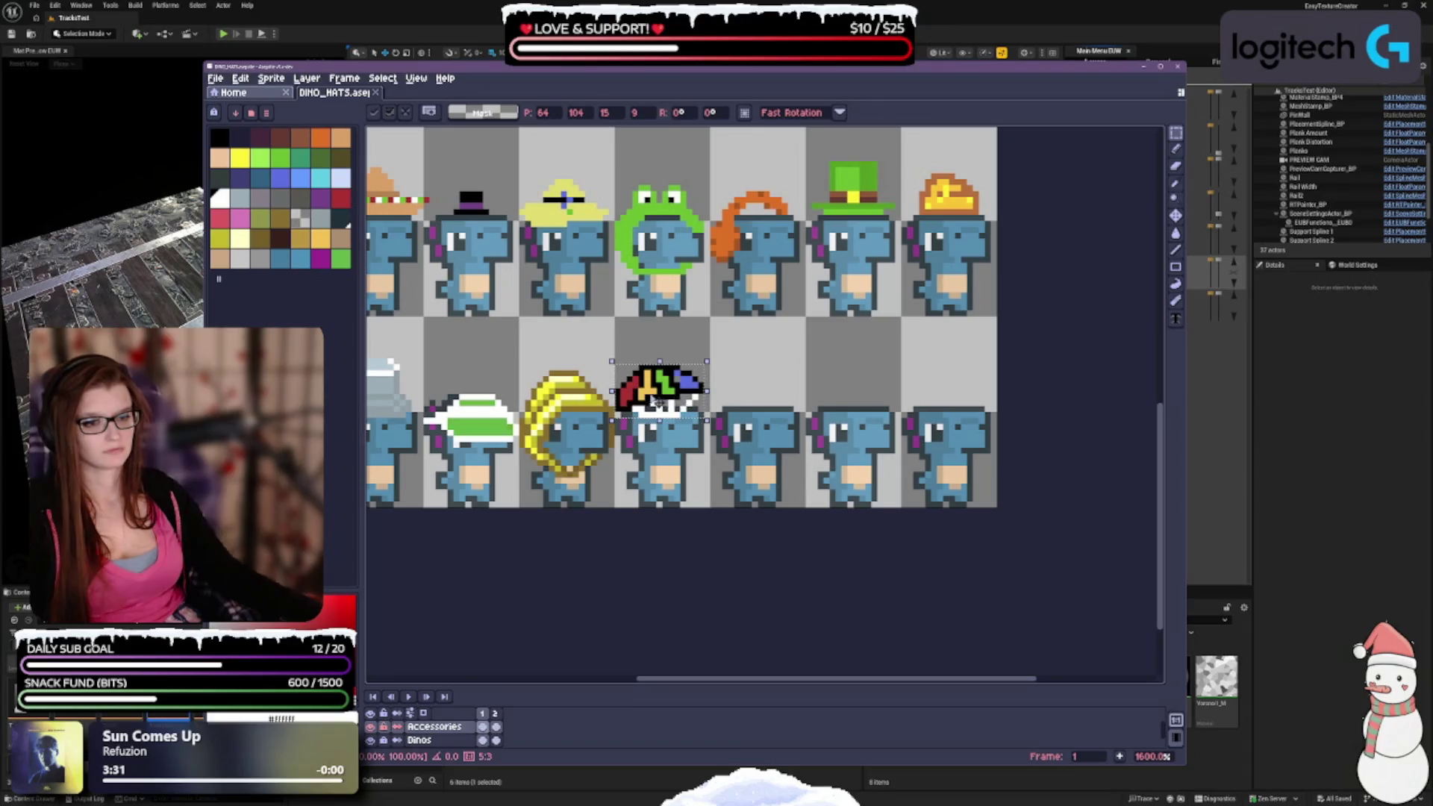
left_click_drag(672, 404, 660, 407)
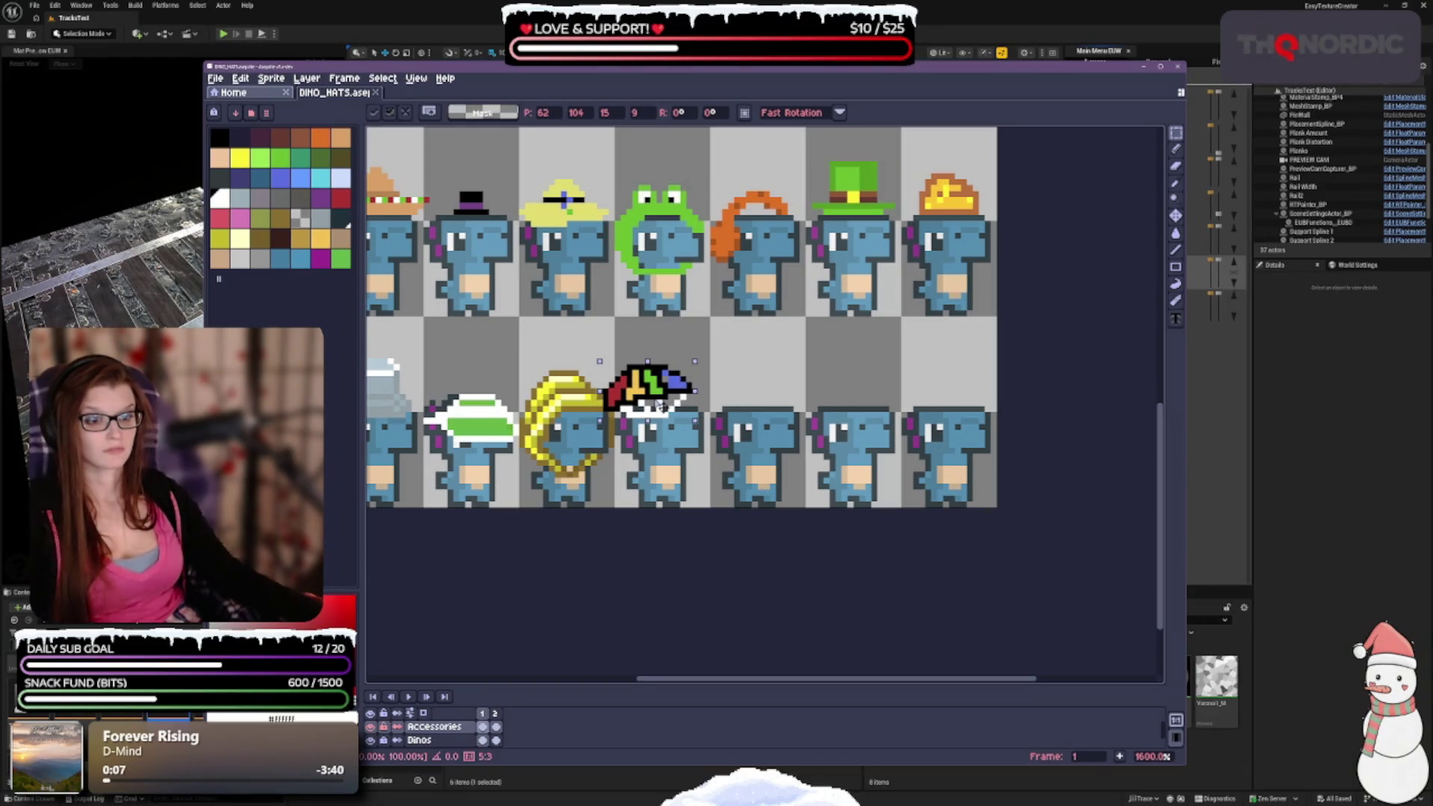
left_click_drag(660, 405, 675, 366)
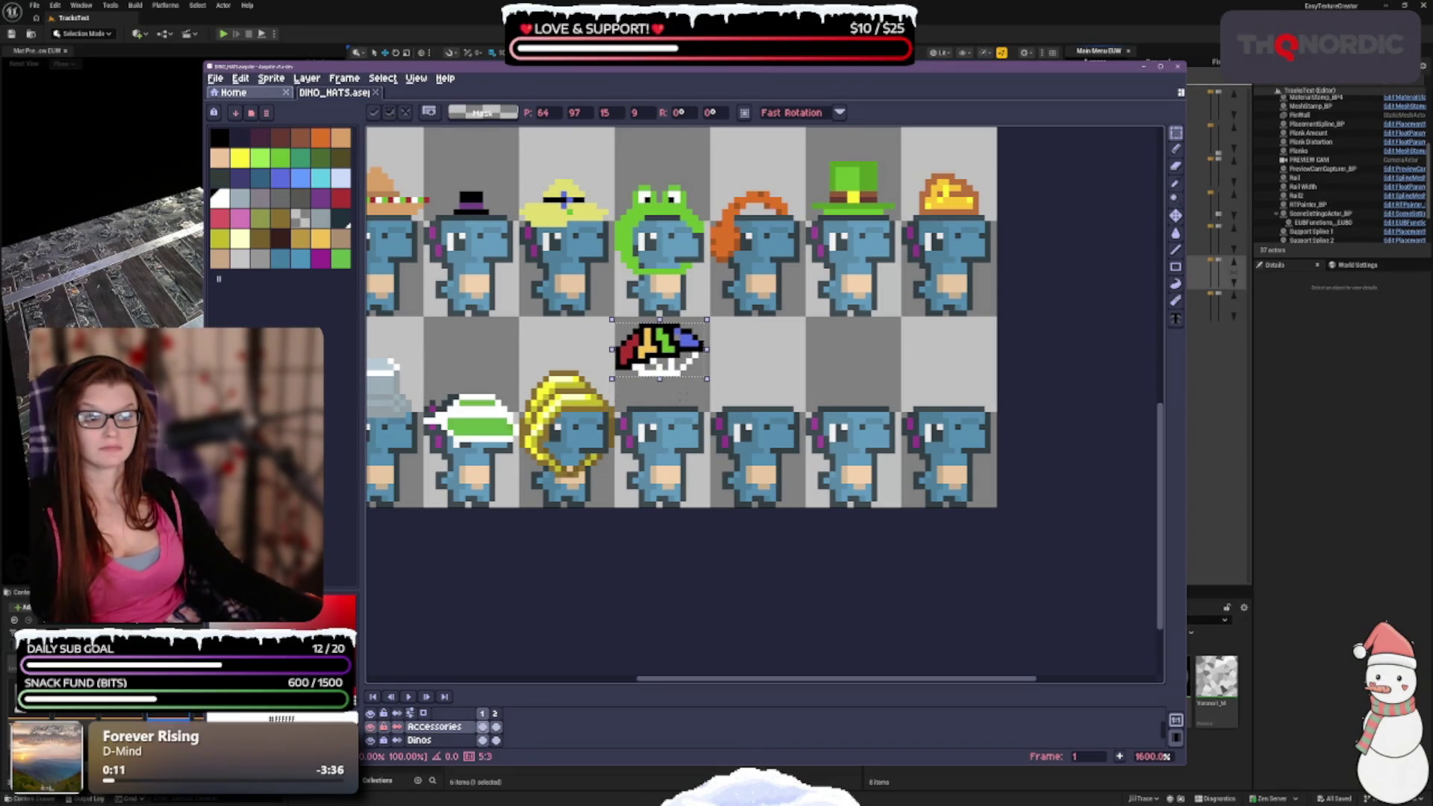
Commit the lifted hat and select its white lower part, extending the selection upward.
key("Return")
scroll(691, 390, "up", 1)
scroll(672, 398, "up", 1)
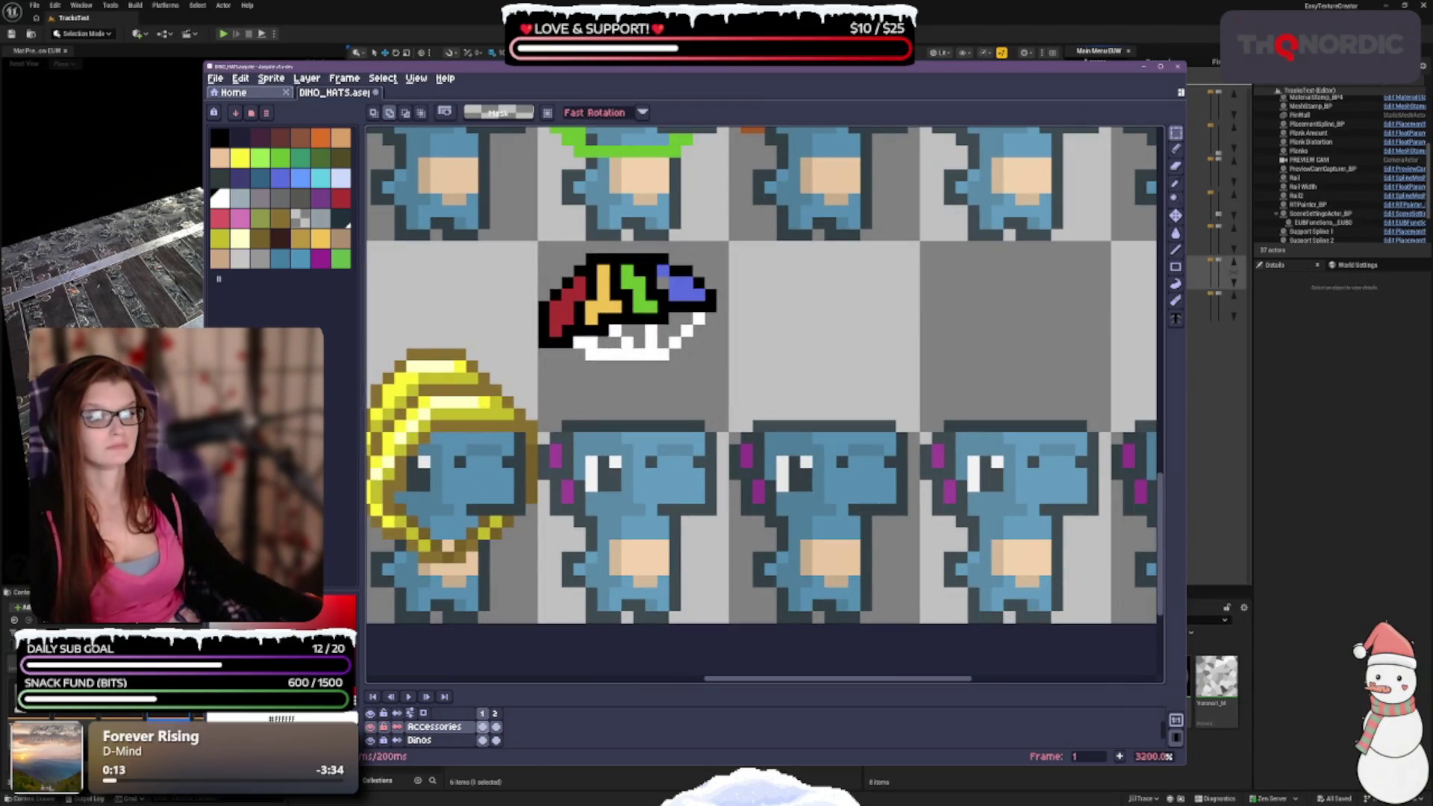
left_click_drag(571, 334, 707, 386)
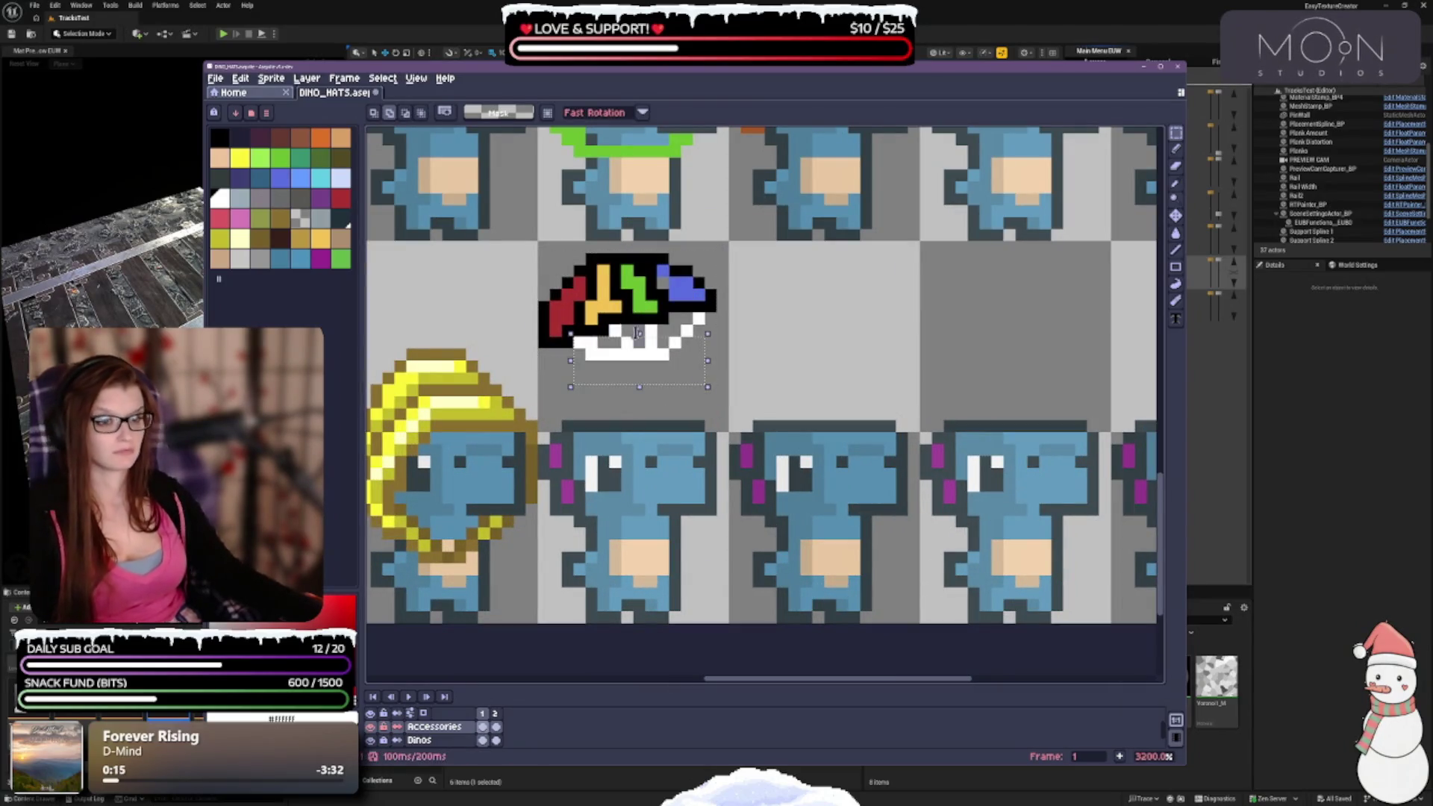
left_click_drag(570, 322, 708, 387)
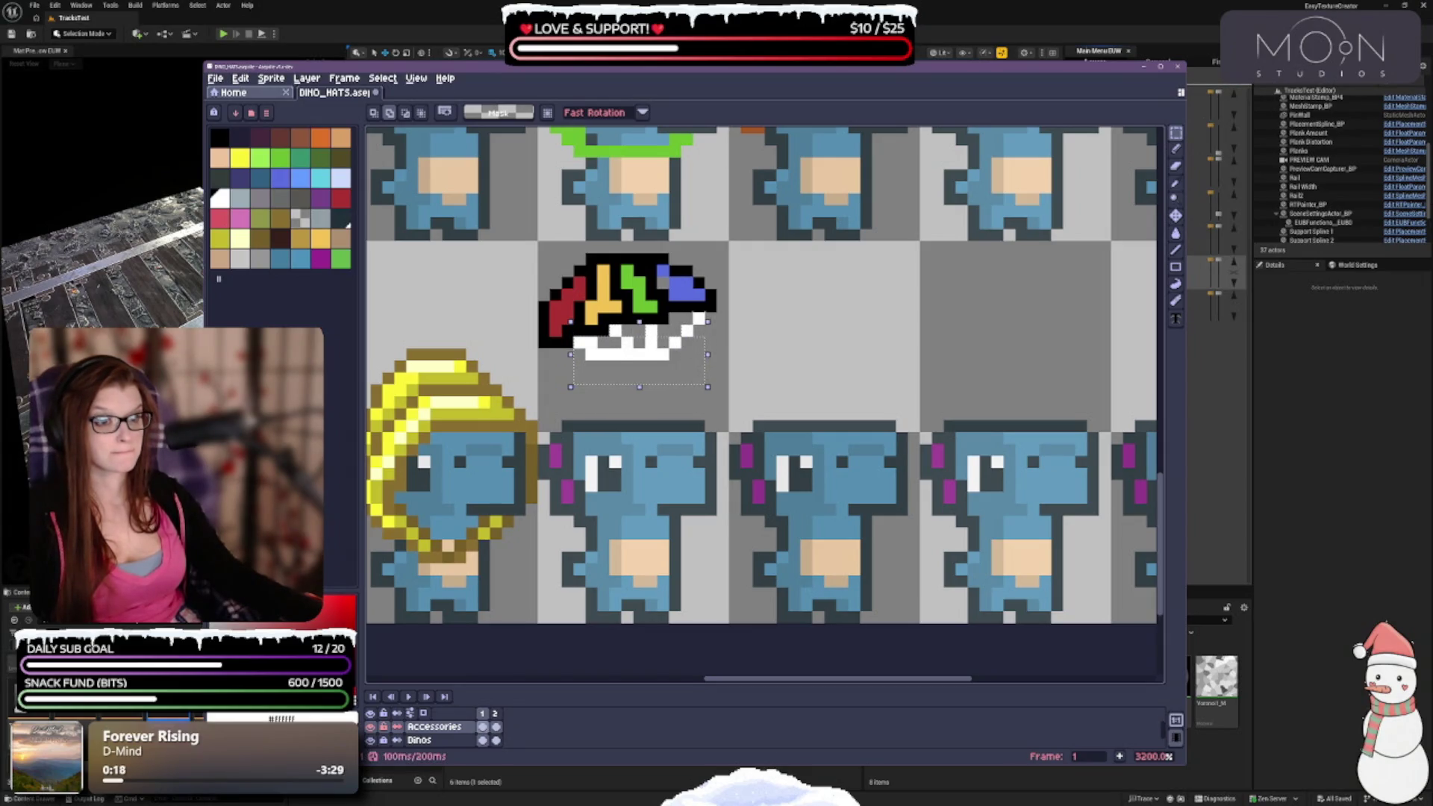
left_click_drag(708, 322, 708, 309)
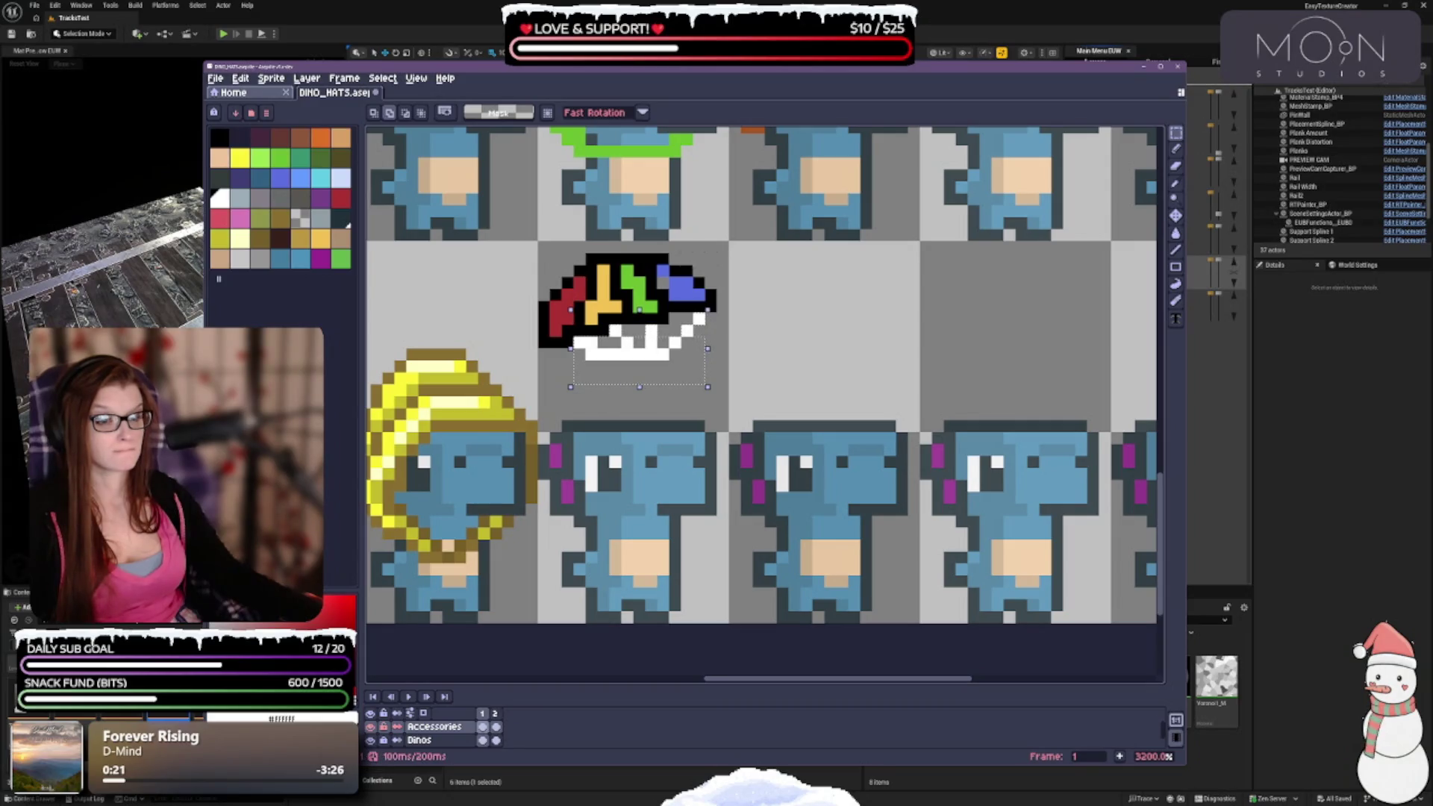
Move the white part onto the dino's head as a crown, nudge it up-right, and deselect.
left_click_drag(694, 360, 636, 451)
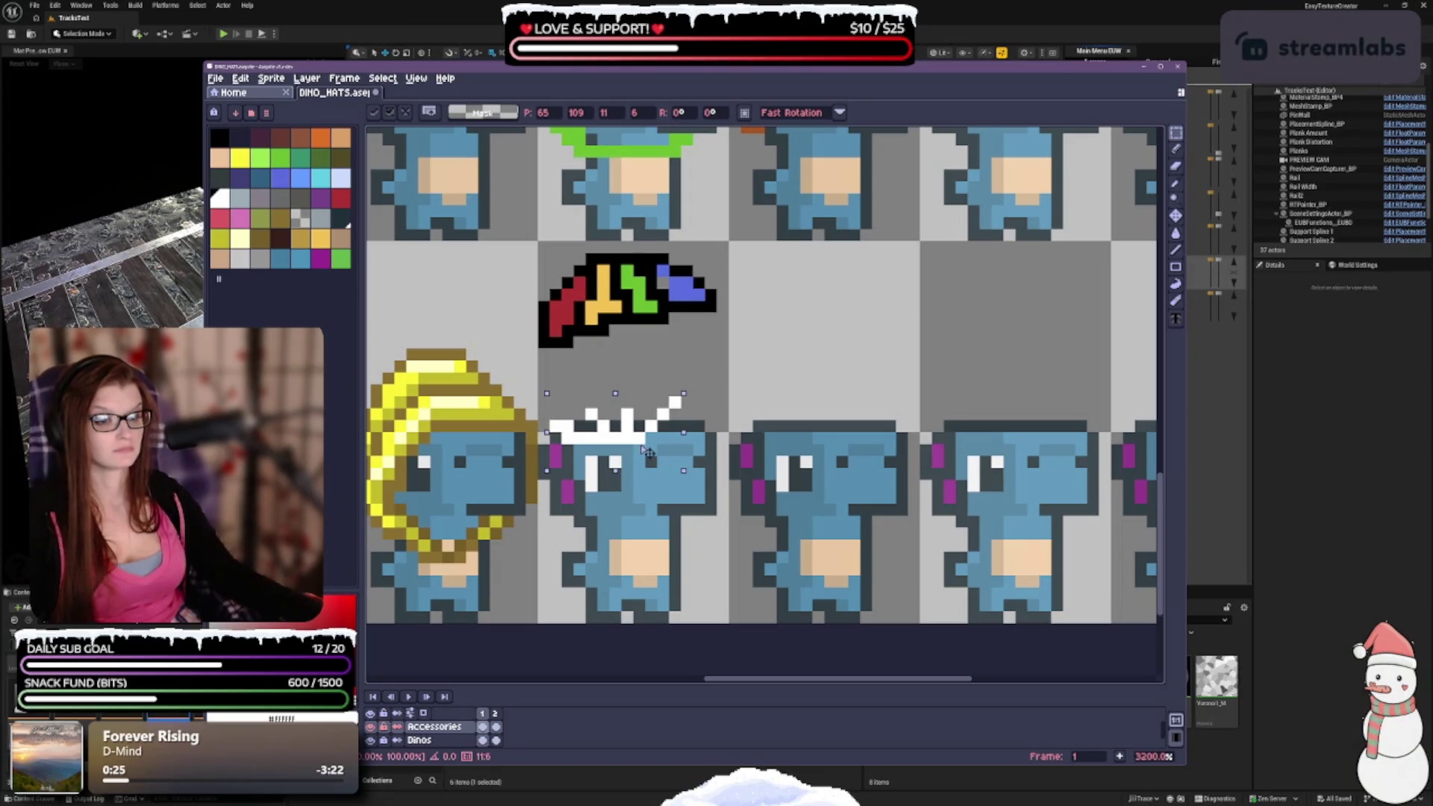
scroll(639, 451, "down", 3)
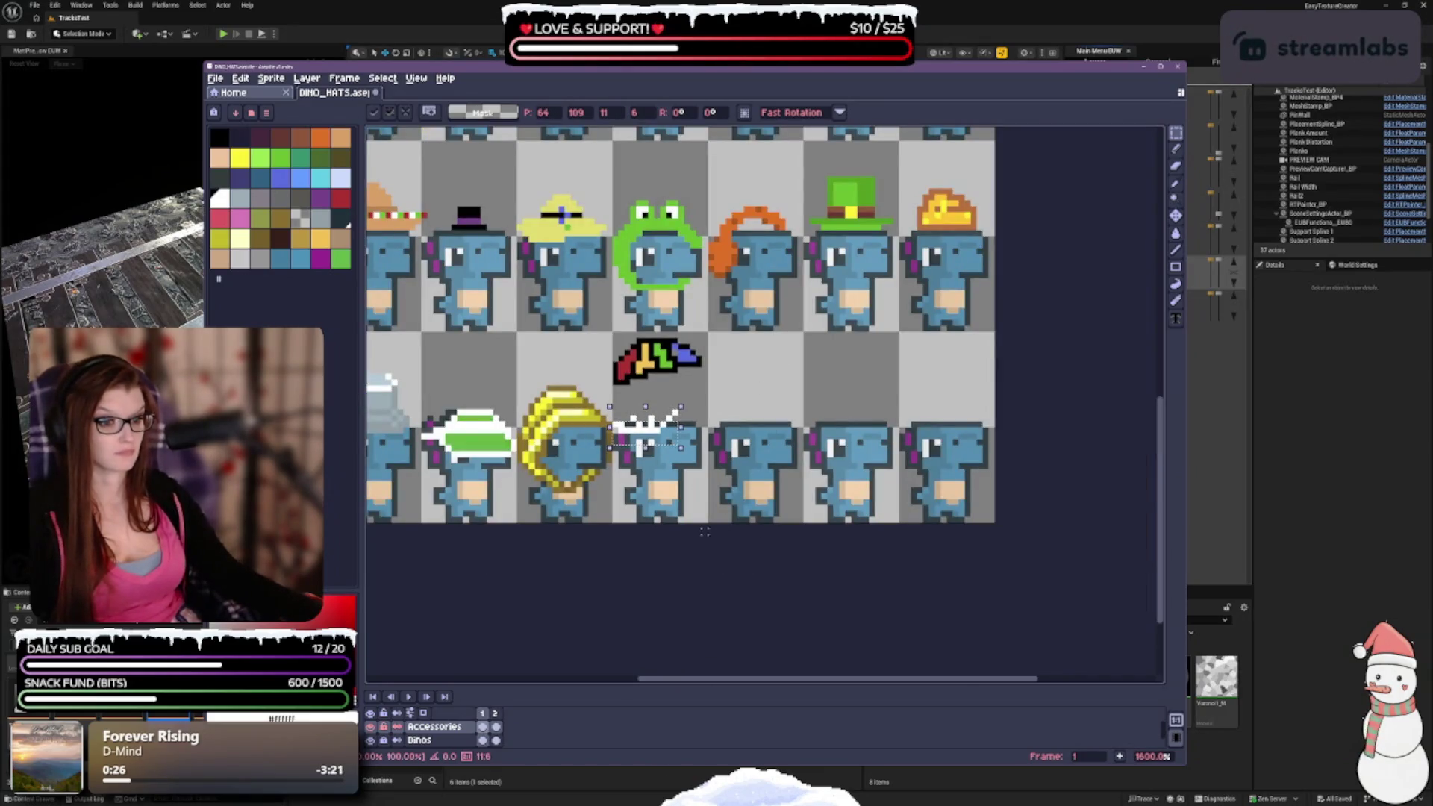
scroll(669, 241, "up", 2)
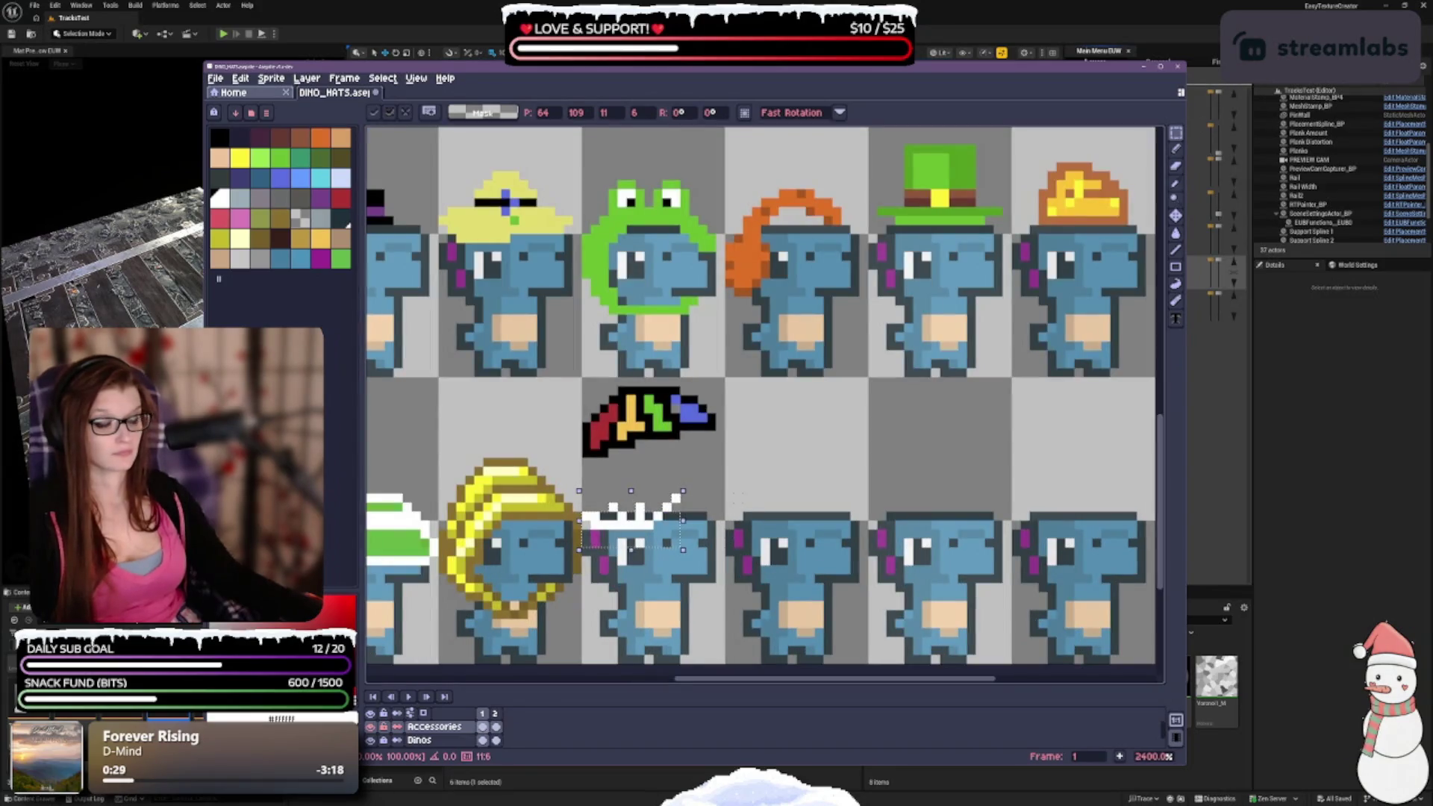
left_click_drag(668, 533, 671, 534)
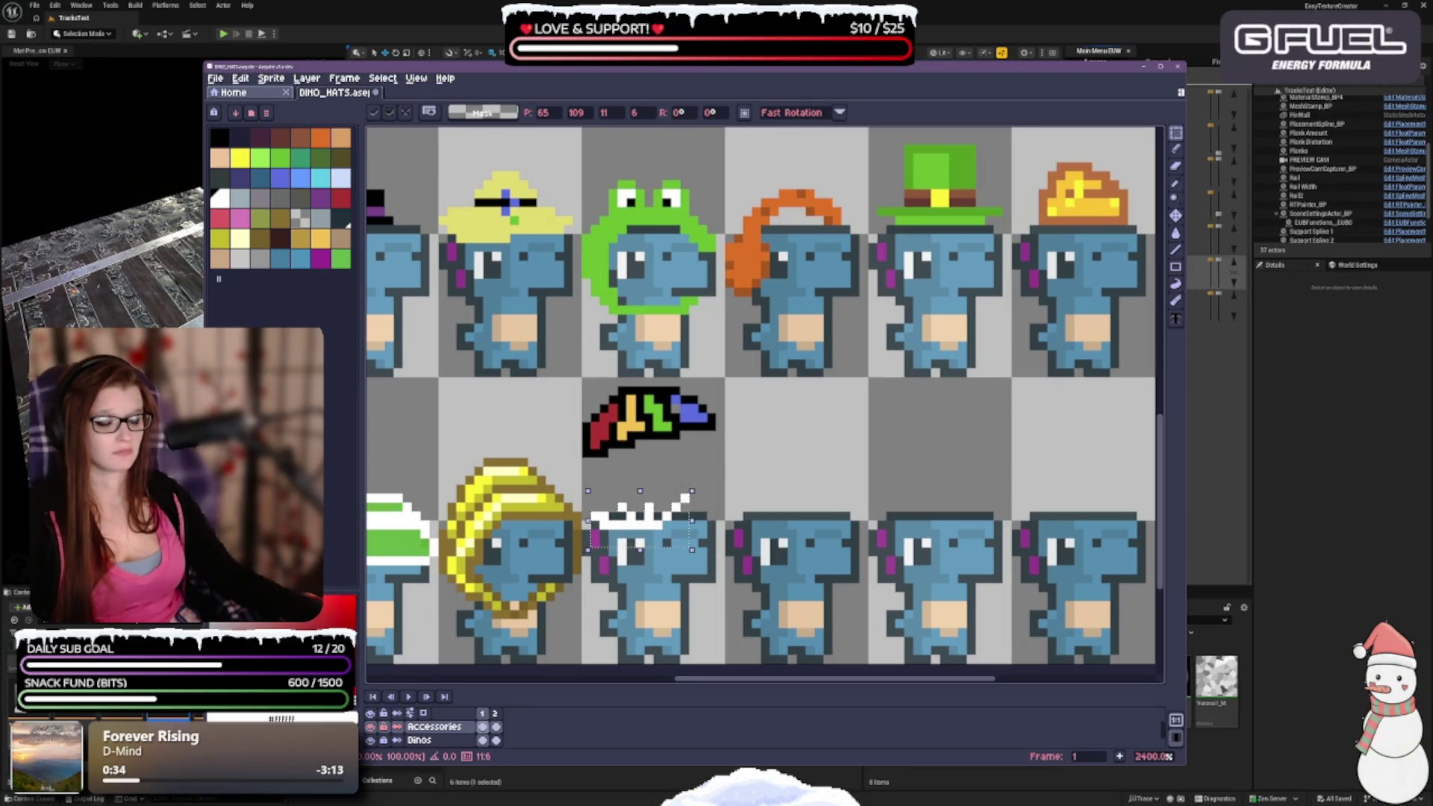
key("ctrl+d")
Select the rainbow hat, nudge it up and down, and cancel a trial clockwise tilt.
mouse_move(582, 377)
left_mouse_down()
mouse_move(612, 457)
mouse_move(726, 460)
mouse_move(687, 445)
mouse_move(688, 496)
left_mouse_up()
key("Up")
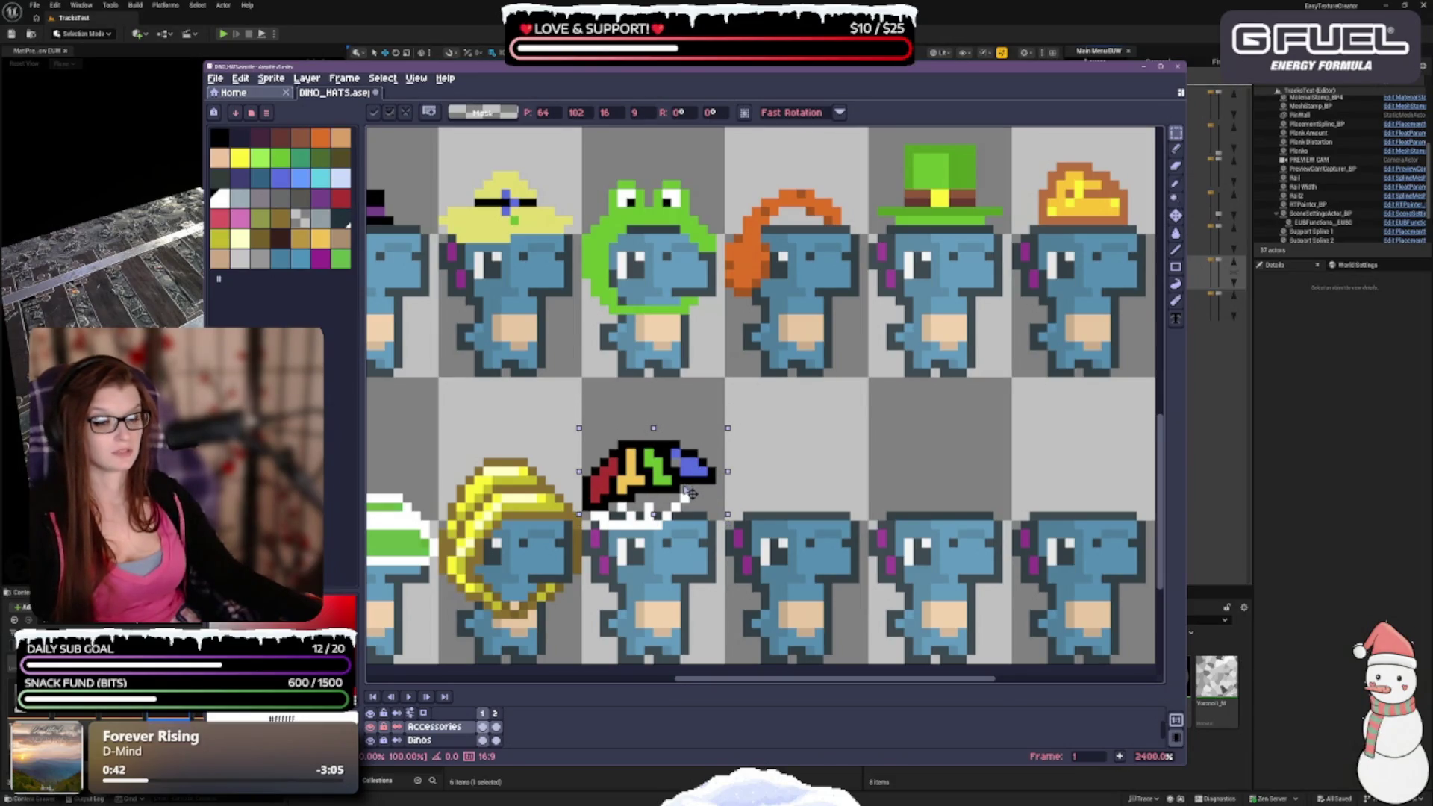
key("Down")
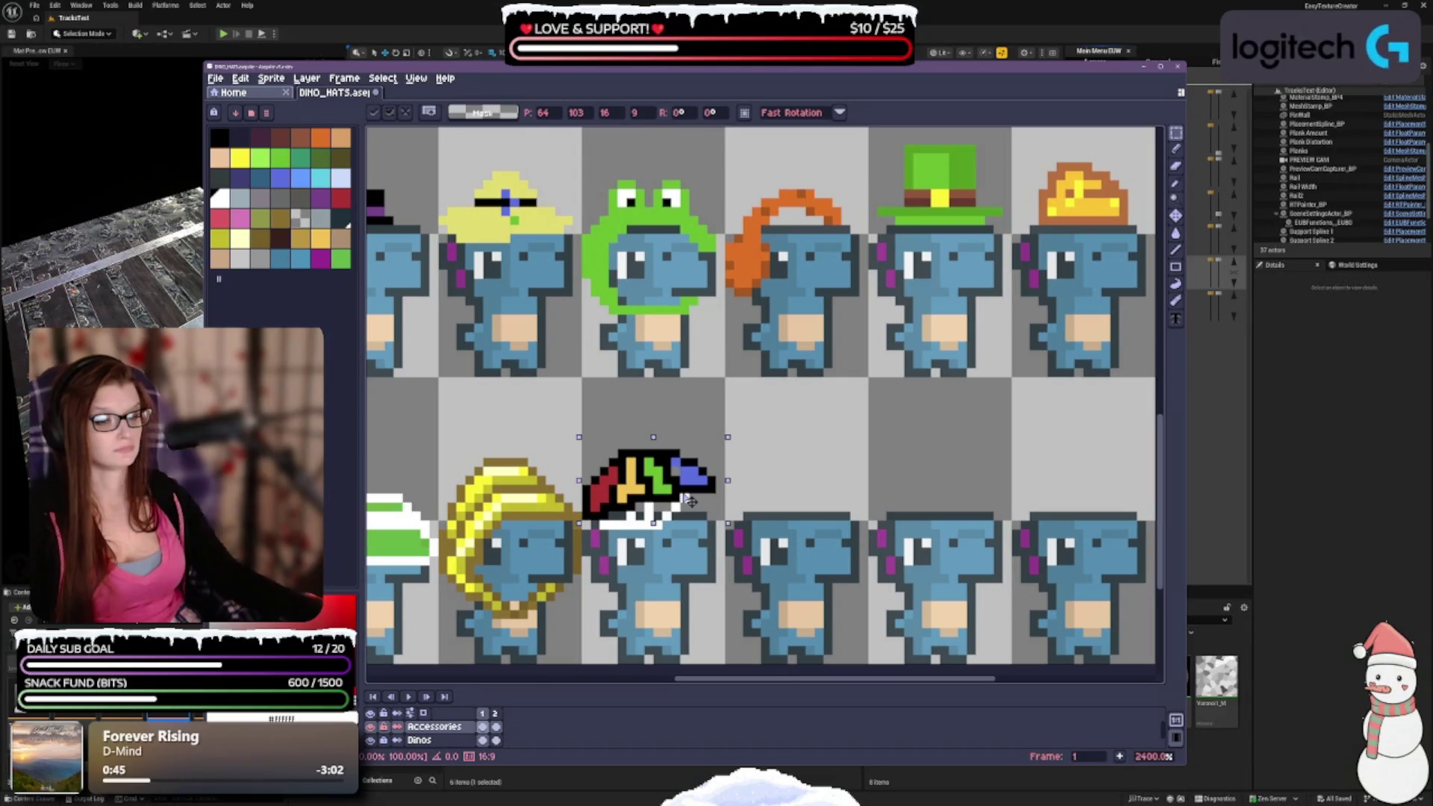
mouse_move(729, 419)
left_mouse_down()
mouse_move(750, 448)
mouse_move(748, 434)
left_mouse_up()
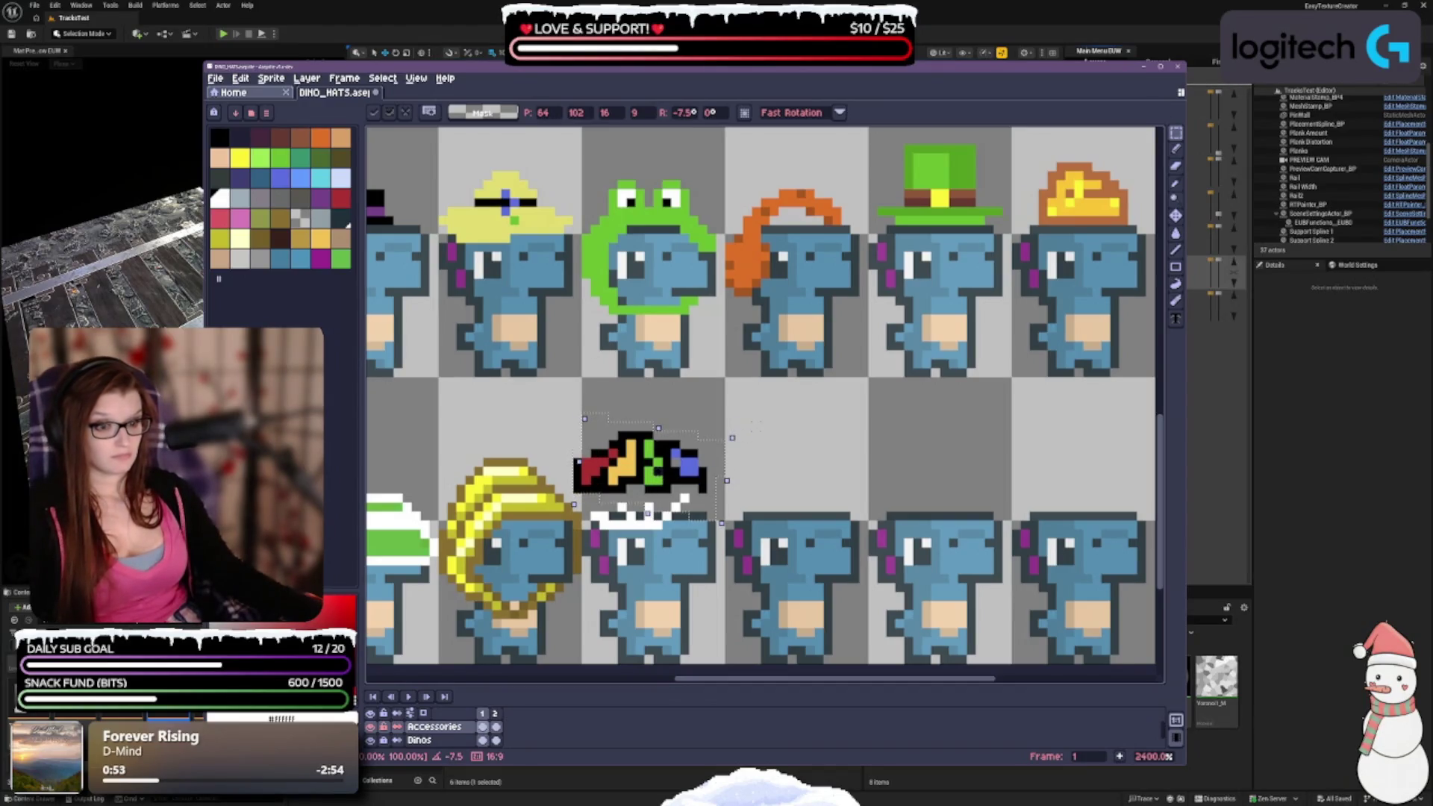
key("Escape")
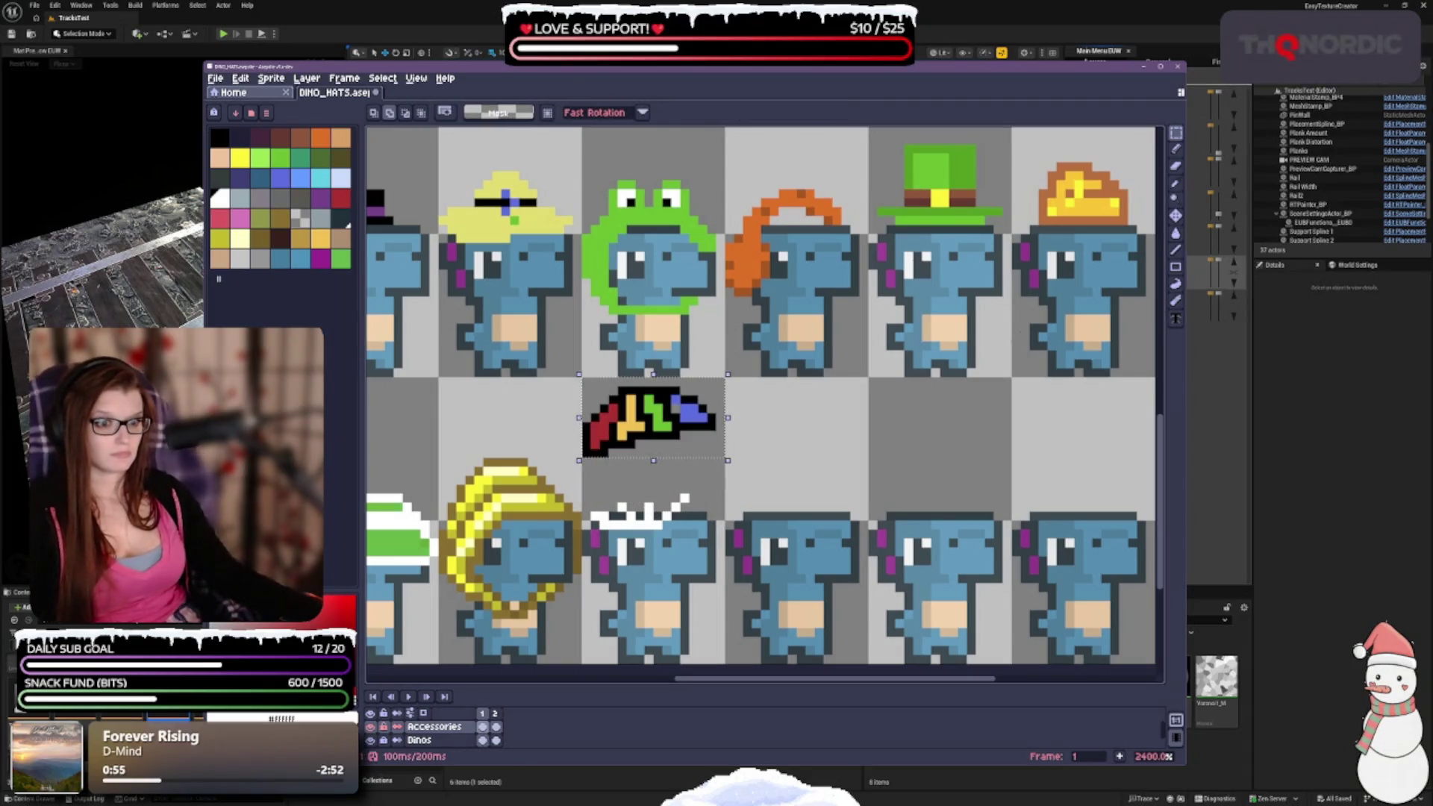
key("ctrl+d")
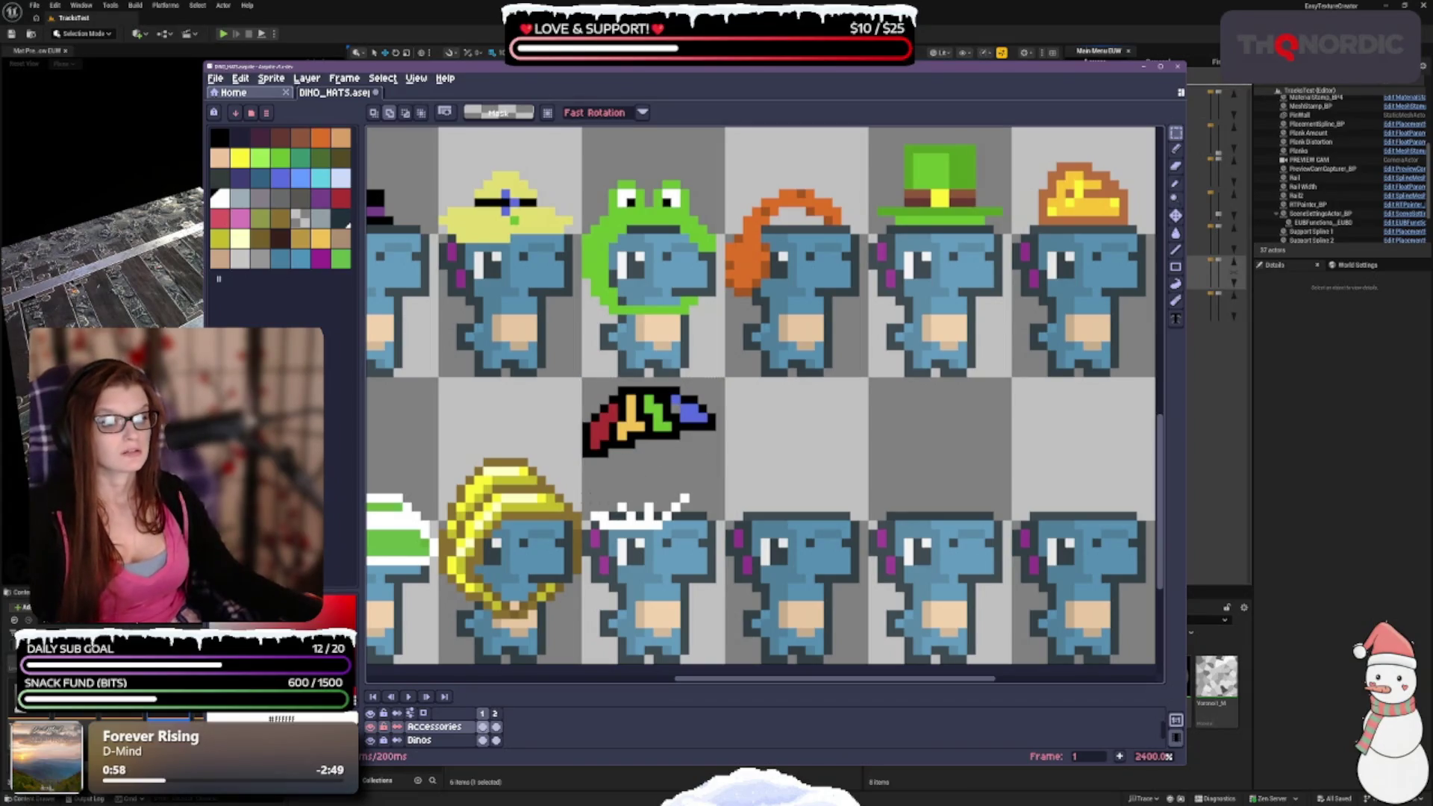
Select the white crown, then deselect and undo the recent hat edits.
mouse_move(591, 495)
left_mouse_down()
mouse_move(611, 522)
mouse_move(693, 532)
left_mouse_up()
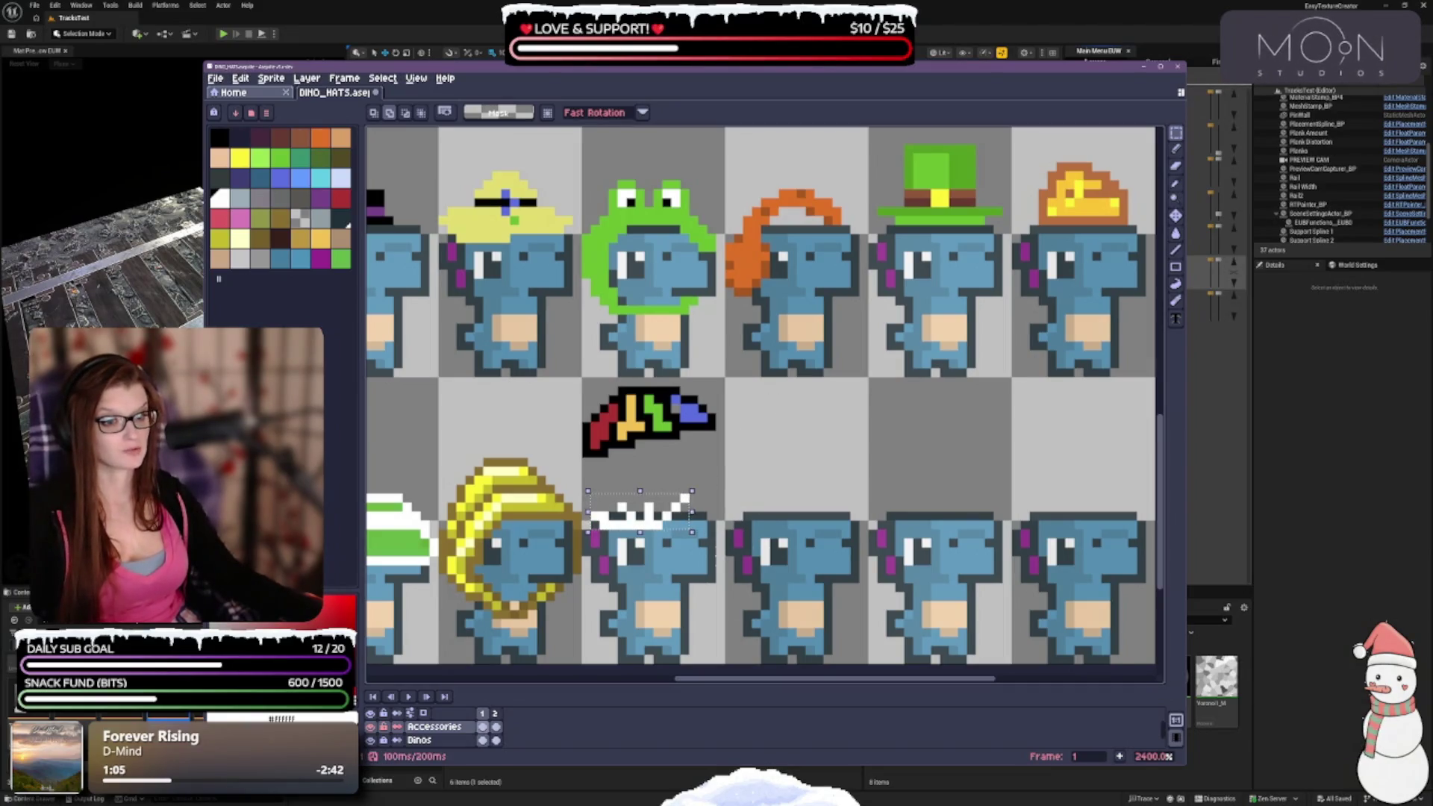
left_click_drag(761, 523, 754, 463)
key("ctrl+d")
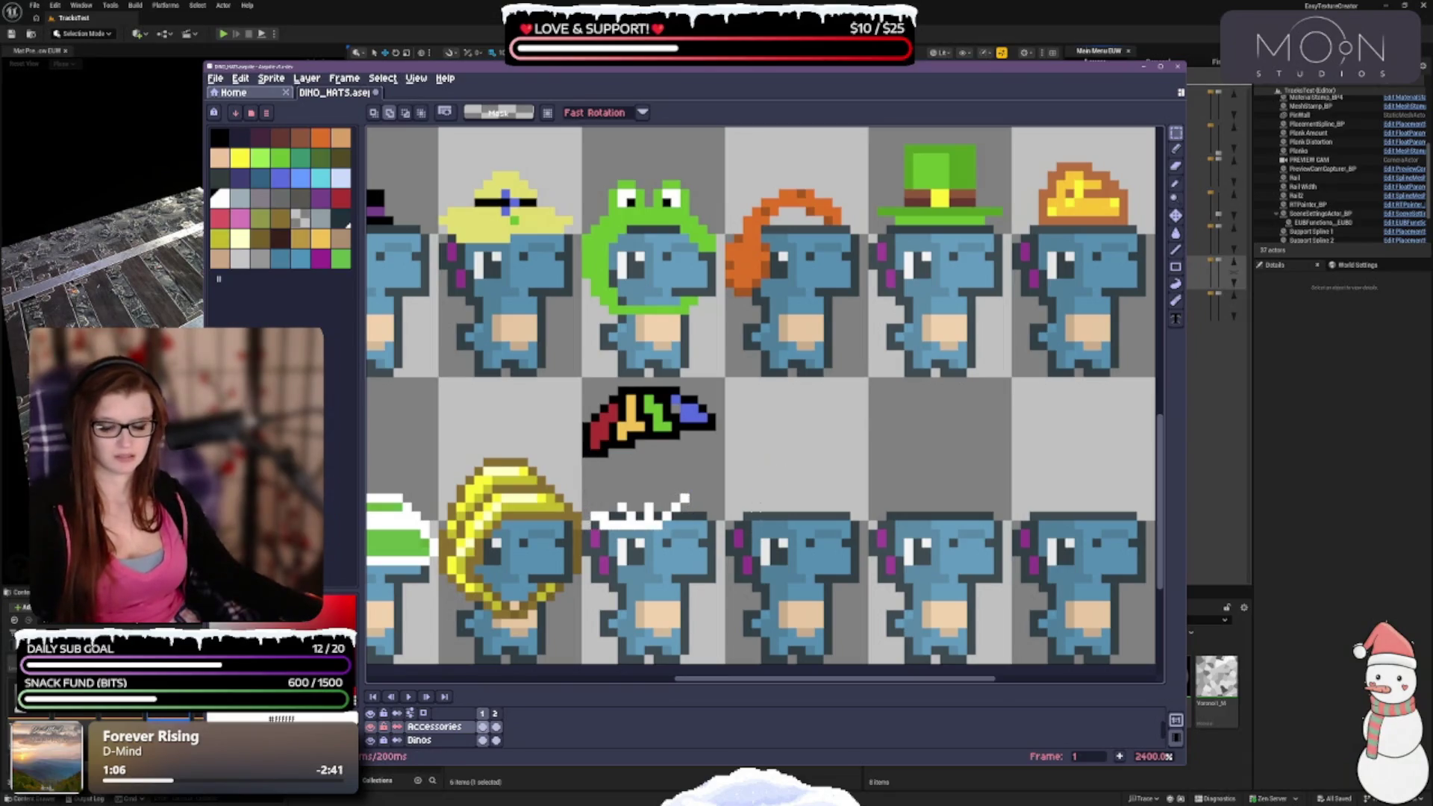
key("ctrl+z")
key("ctrl+z")
key("ctrl+z")
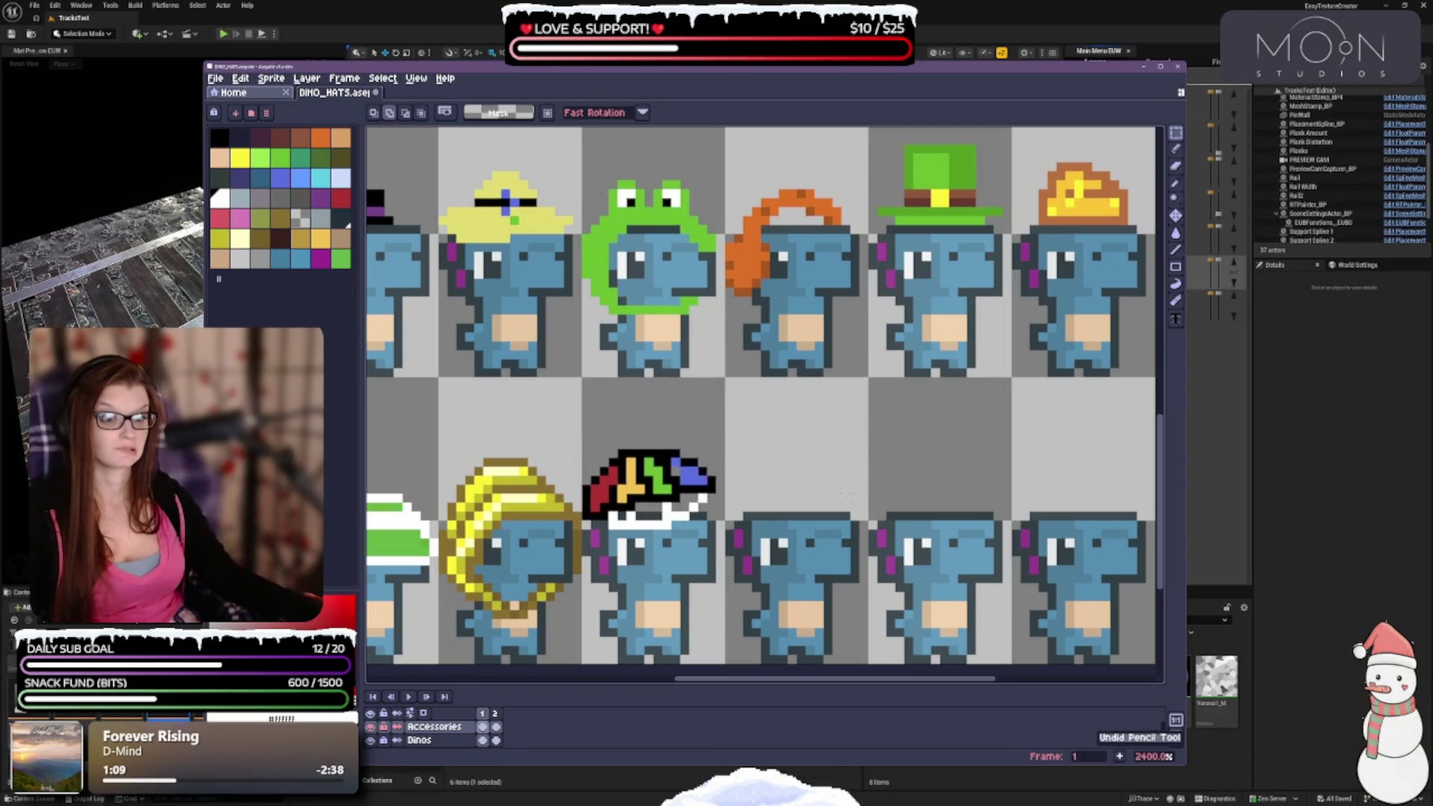
key("ctrl+z")
key("ctrl+z")
key("ctrl+z")
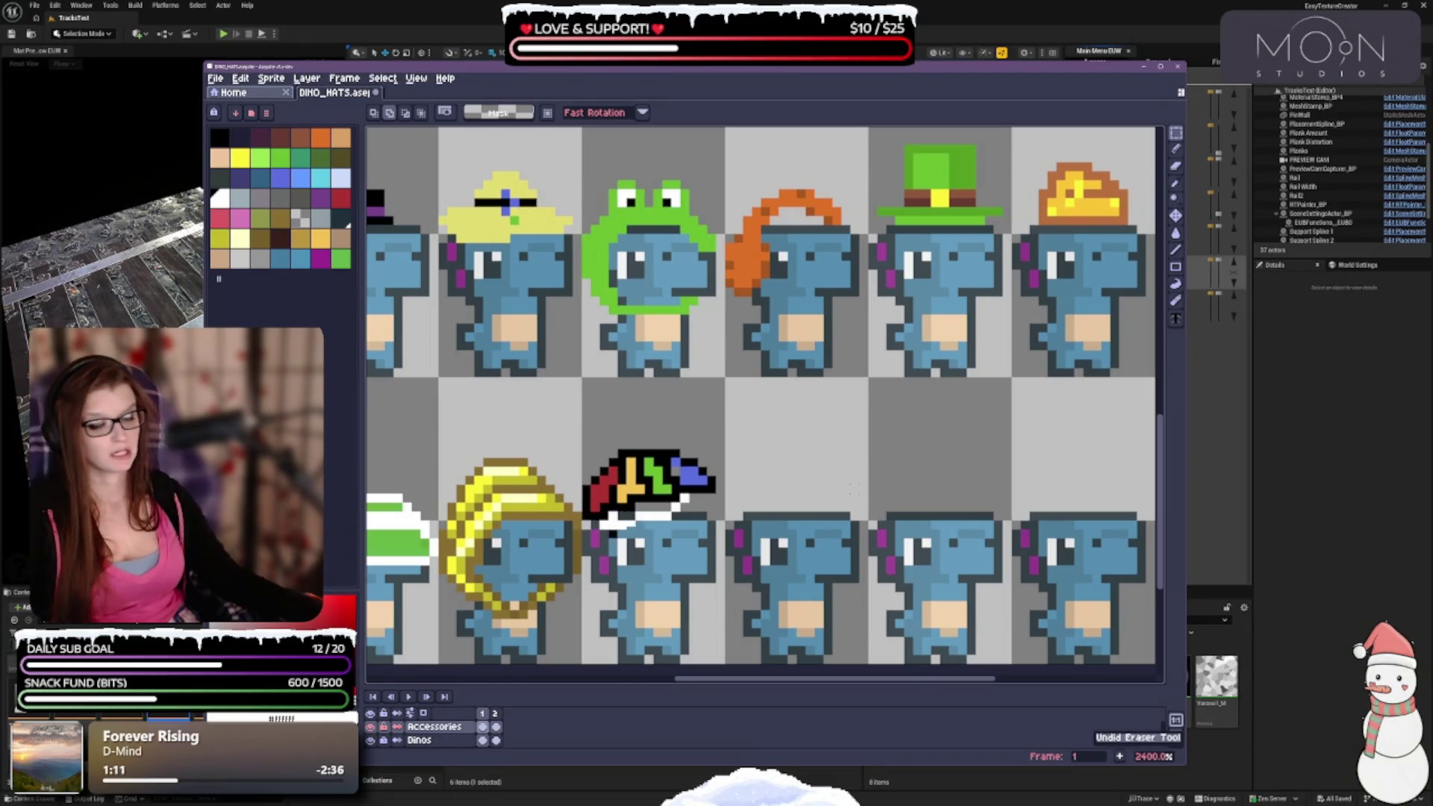
scroll(849, 488, "down", 1)
scroll(827, 472, "down", 3)
Step back and forth through the hat's recent eraser and pencil edits.
scroll(847, 475, "up", 2)
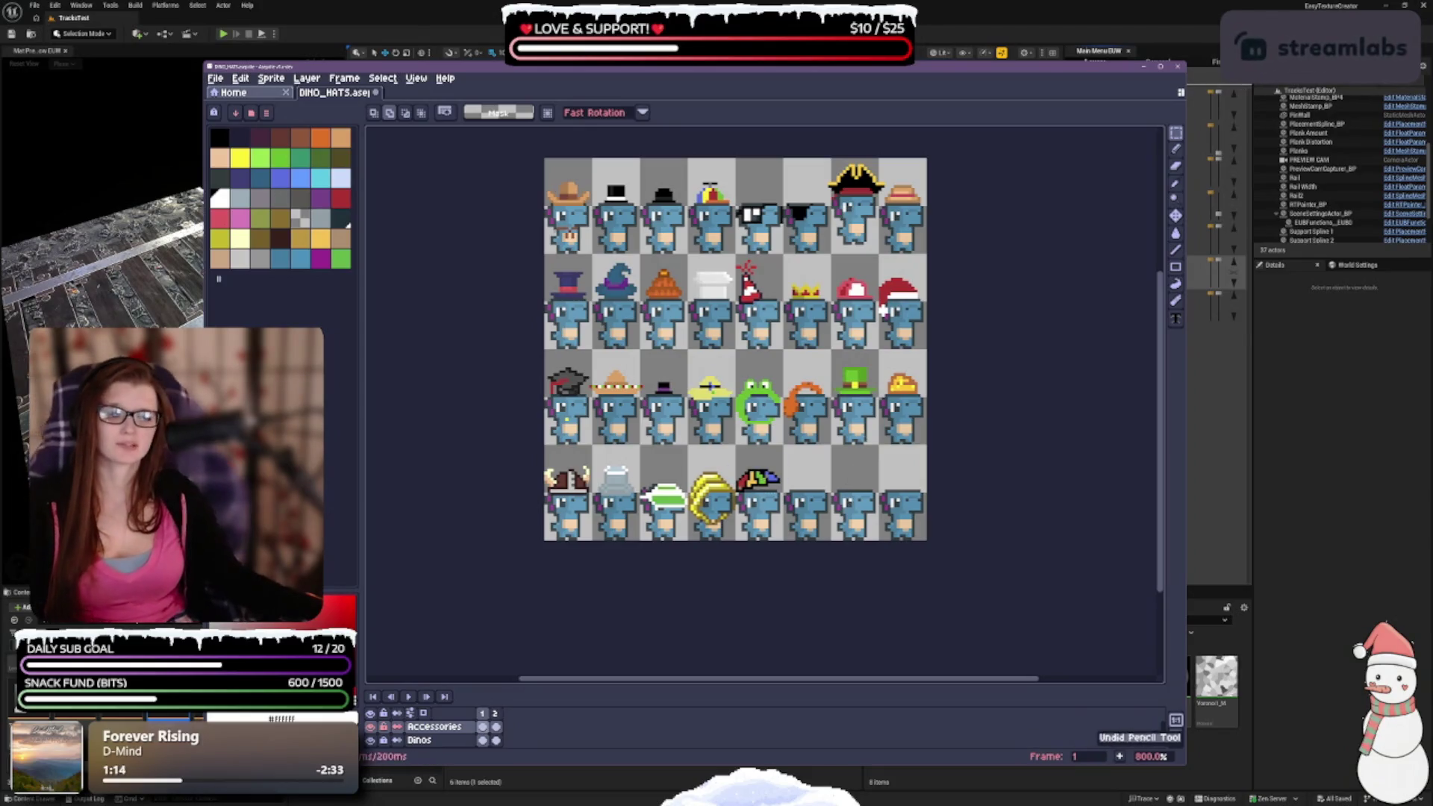
key("ctrl+z")
key("ctrl+z")
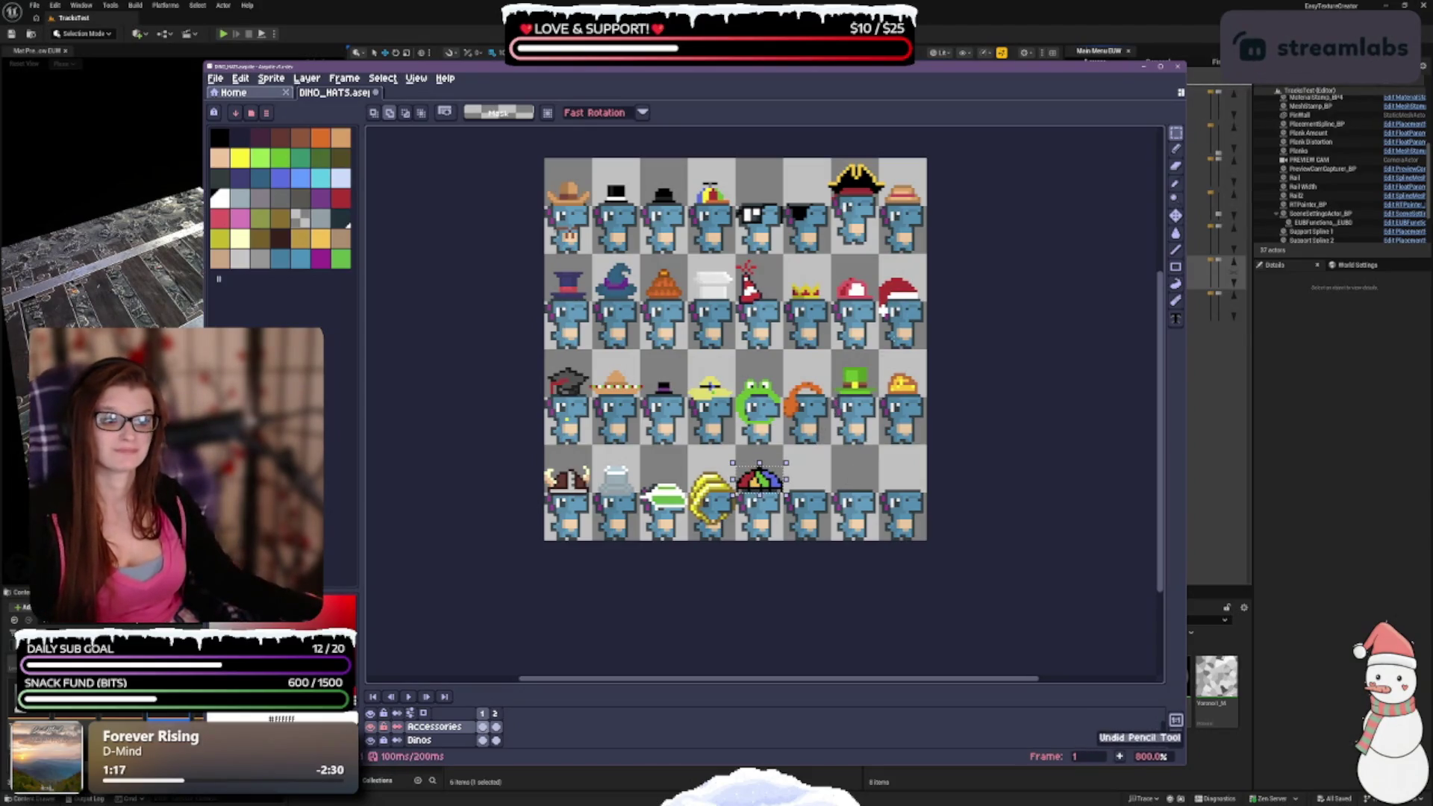
key("ctrl+z")
key("ctrl+y")
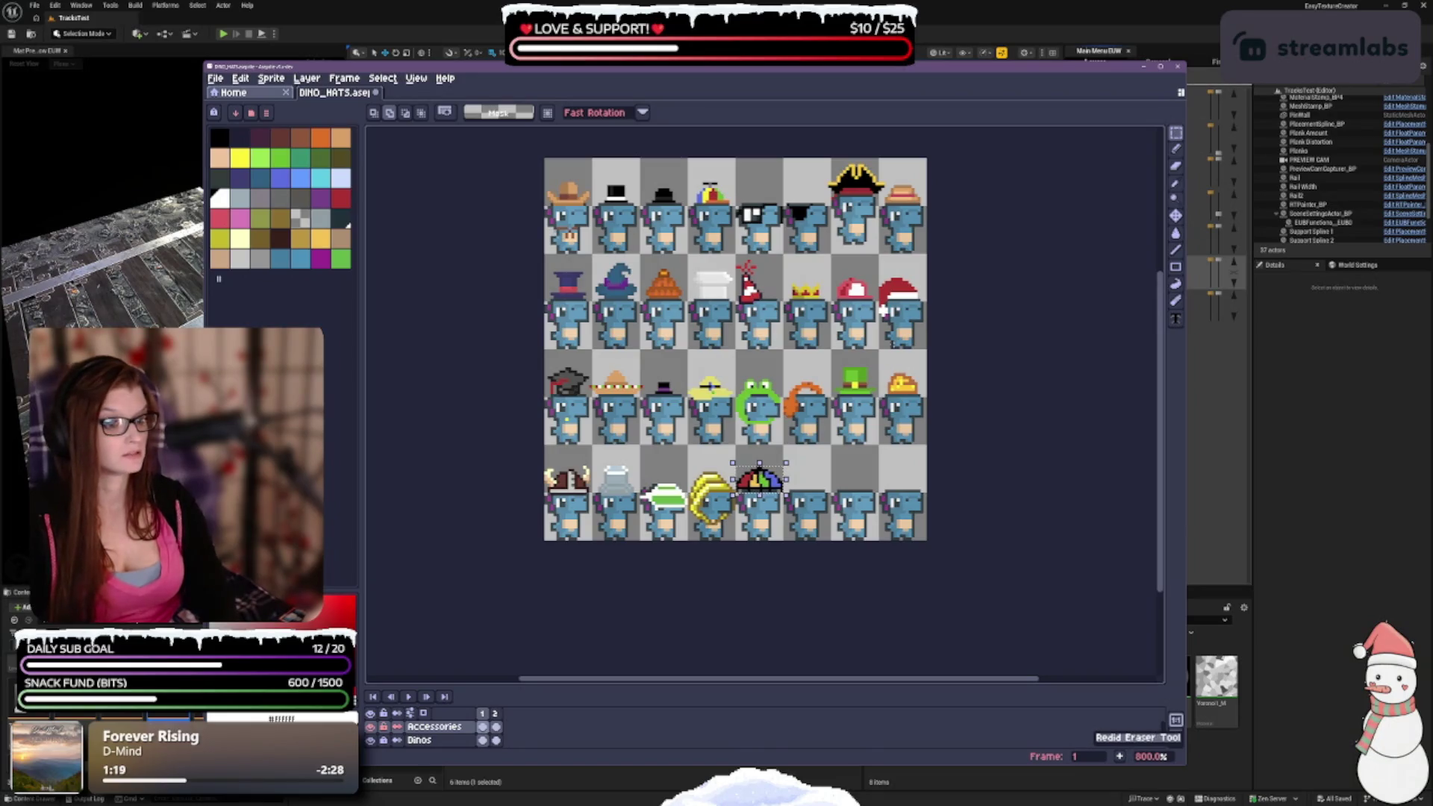
key("ctrl+y")
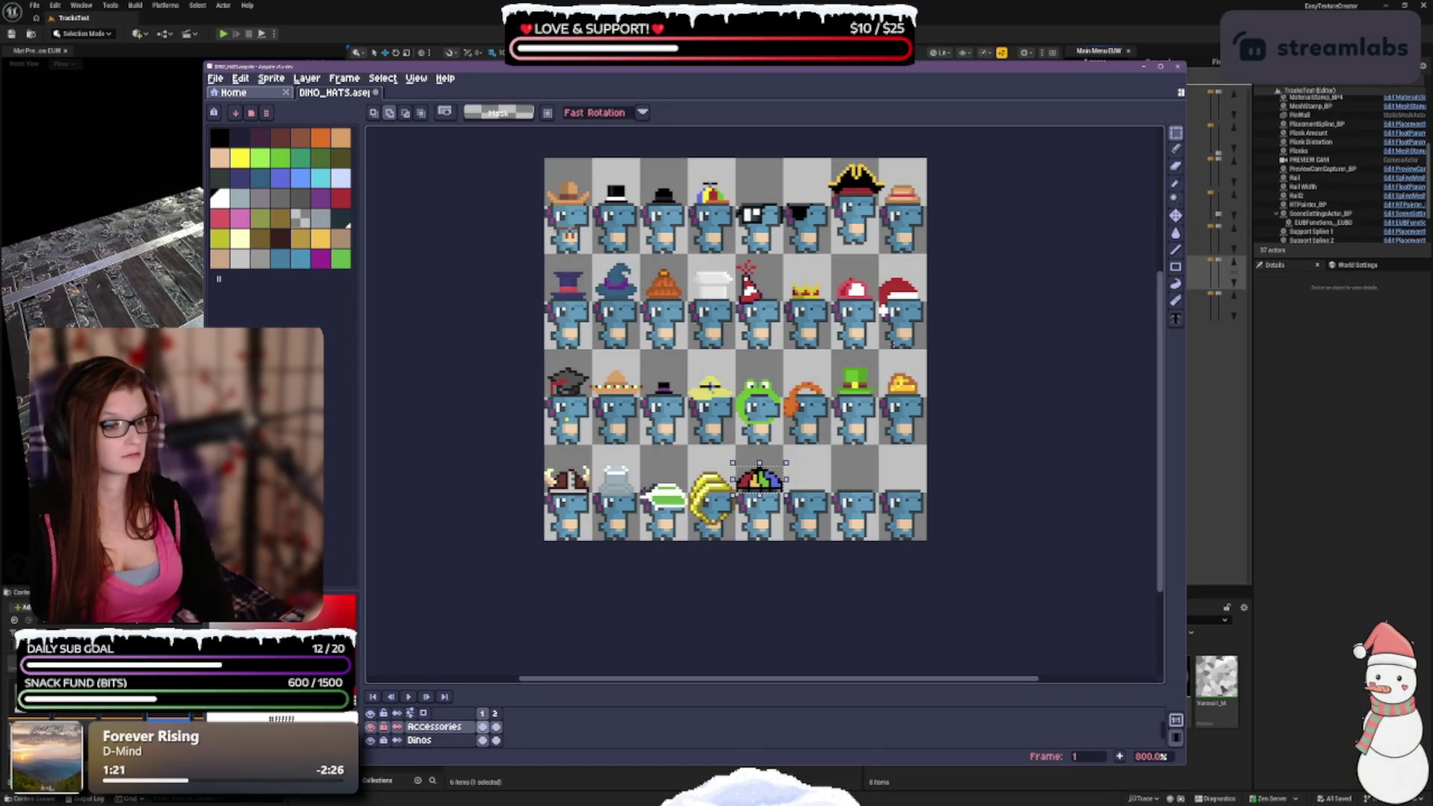
key("ctrl+y")
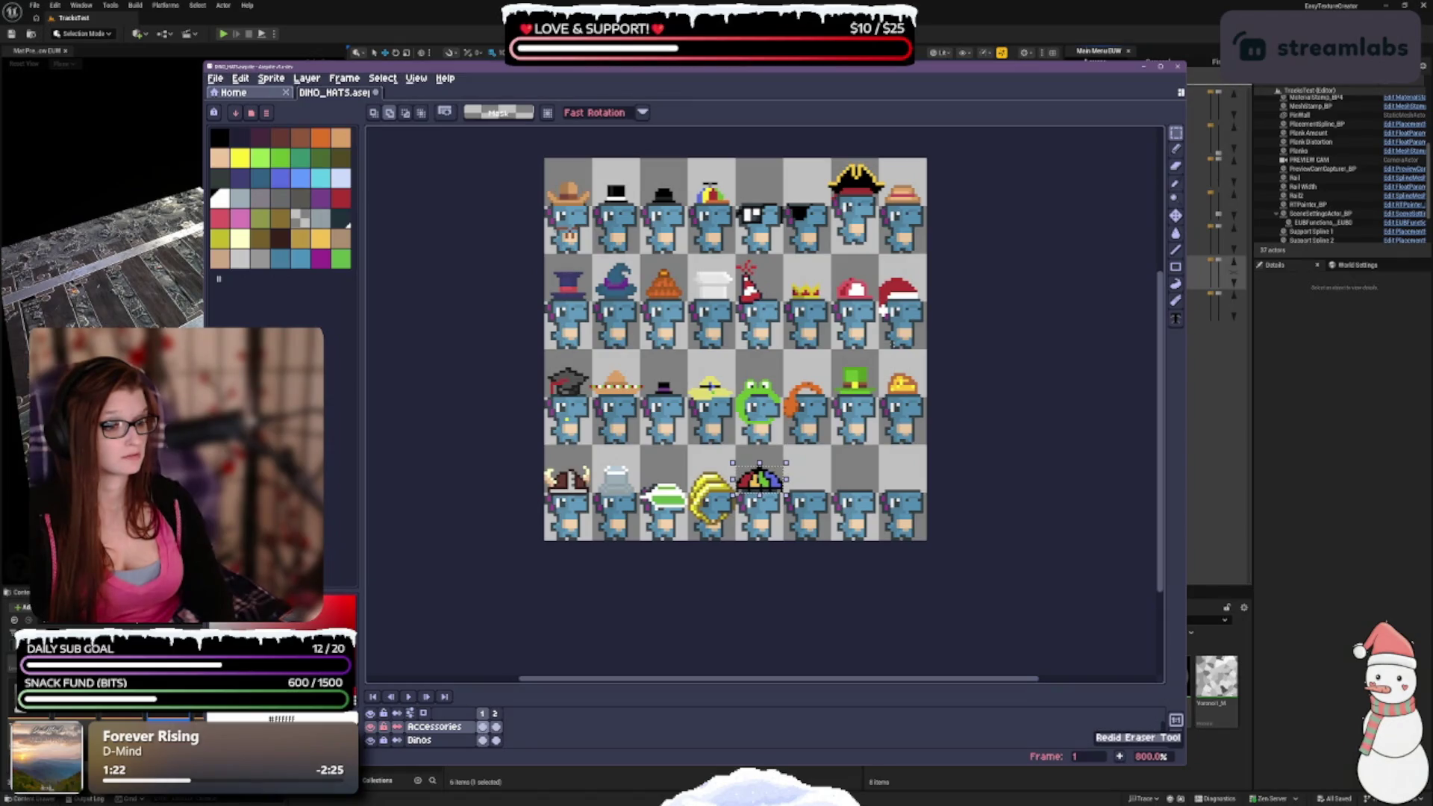
key("ctrl+y")
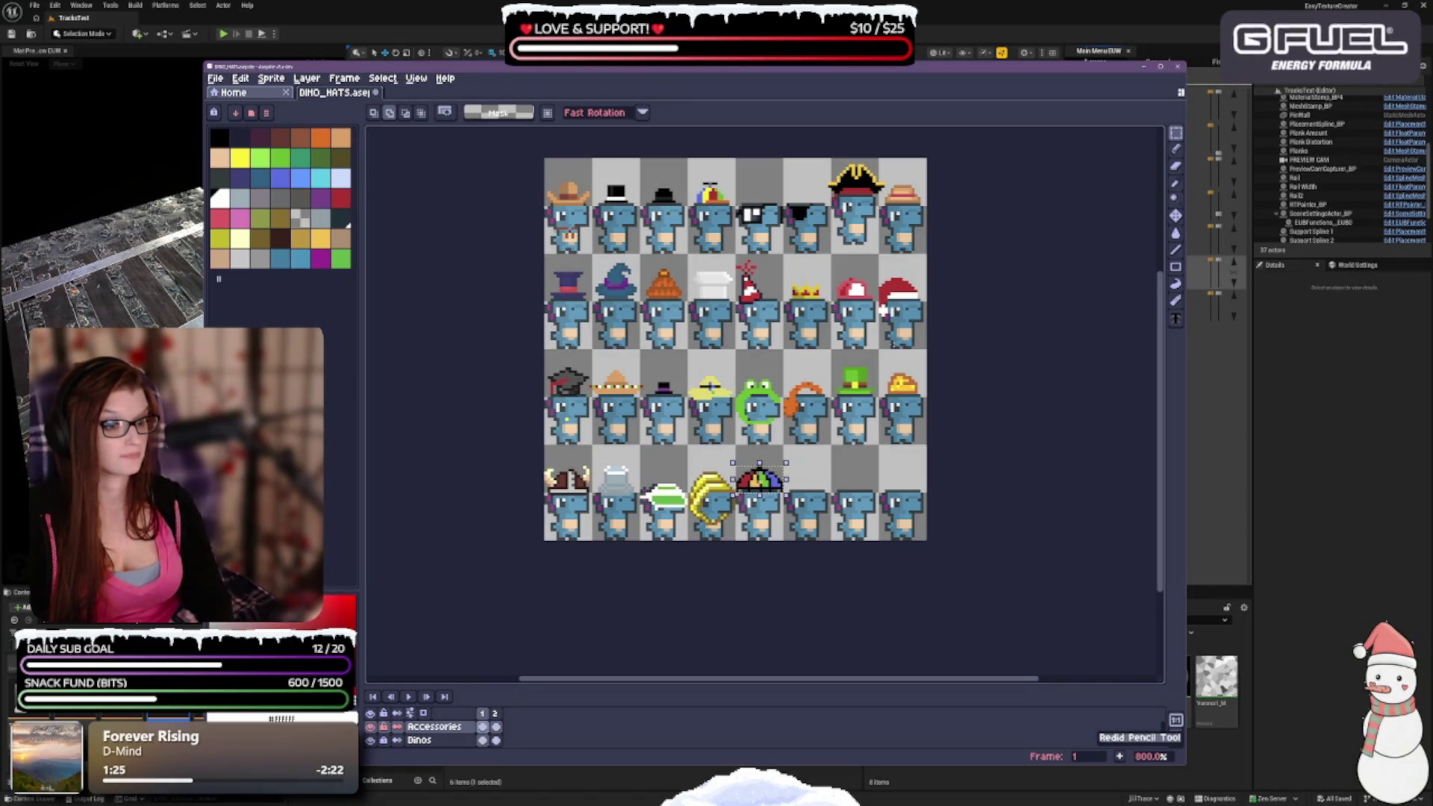
key("ctrl+y")
key("ctrl+z")
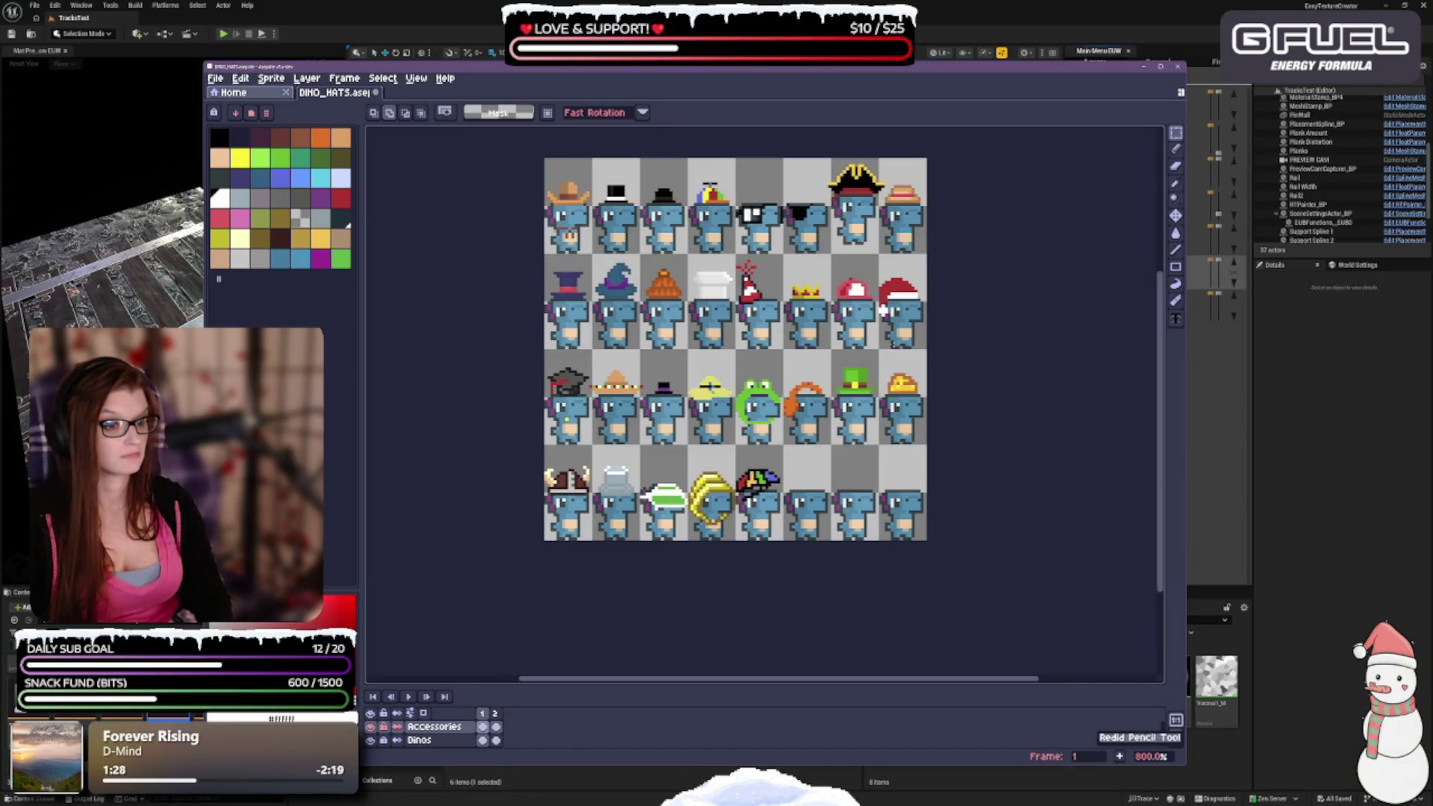
key("ctrl+z")
key("ctrl+y")
key("ctrl+z")
key("ctrl+z")
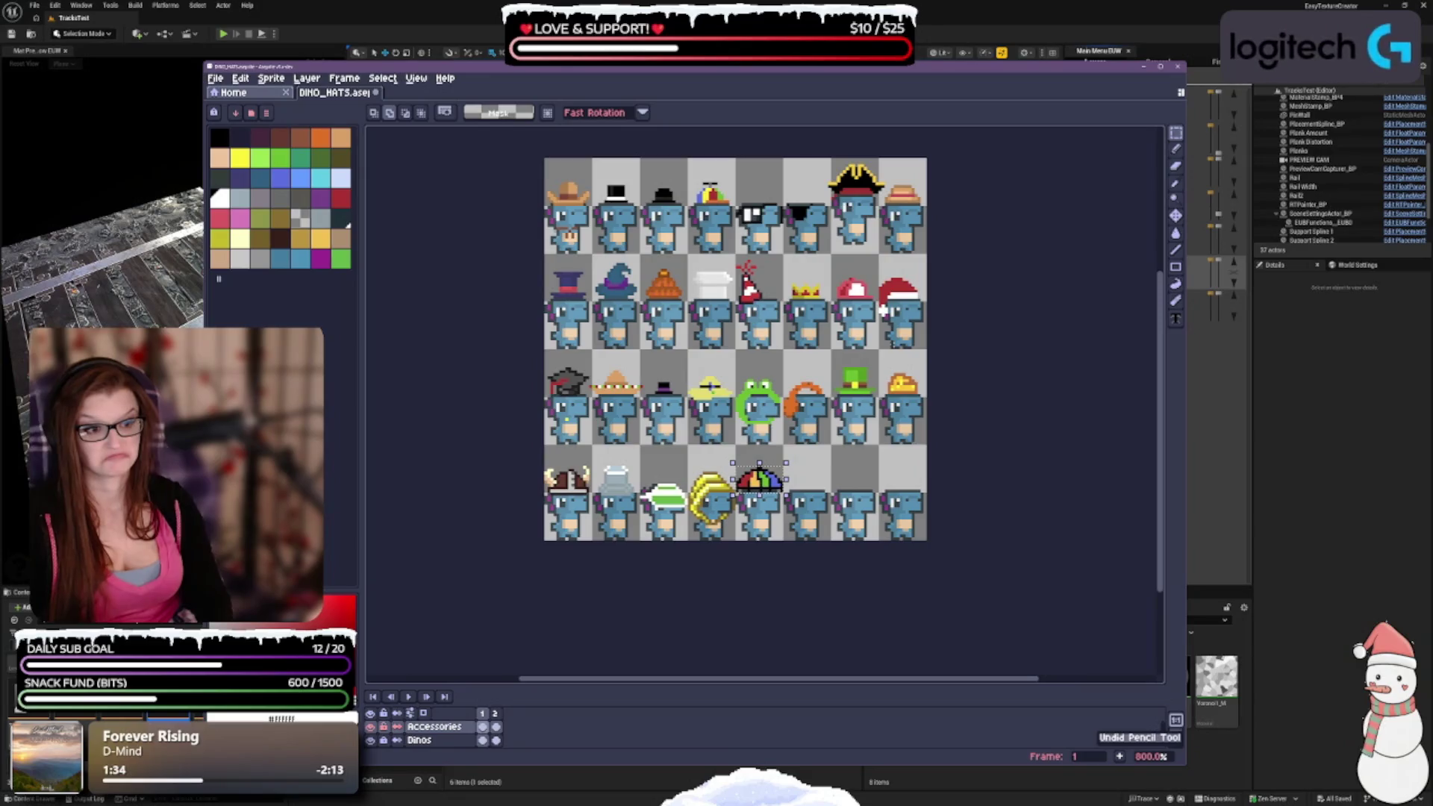
key("ctrl+y")
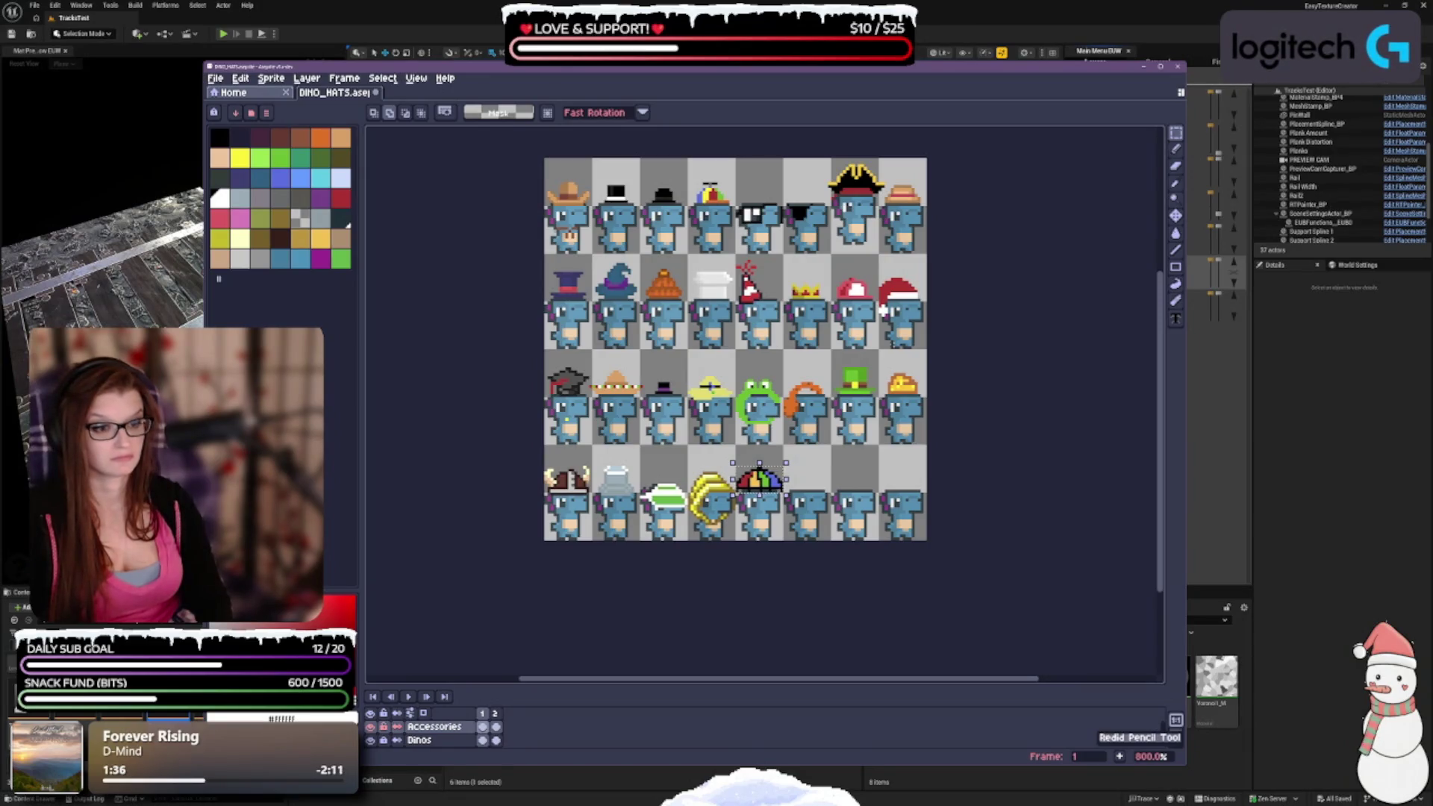
Undo the umbrella hat back to its bare outline, then redo its rainbow colour fills.
key("ctrl+z")
key("ctrl+z")
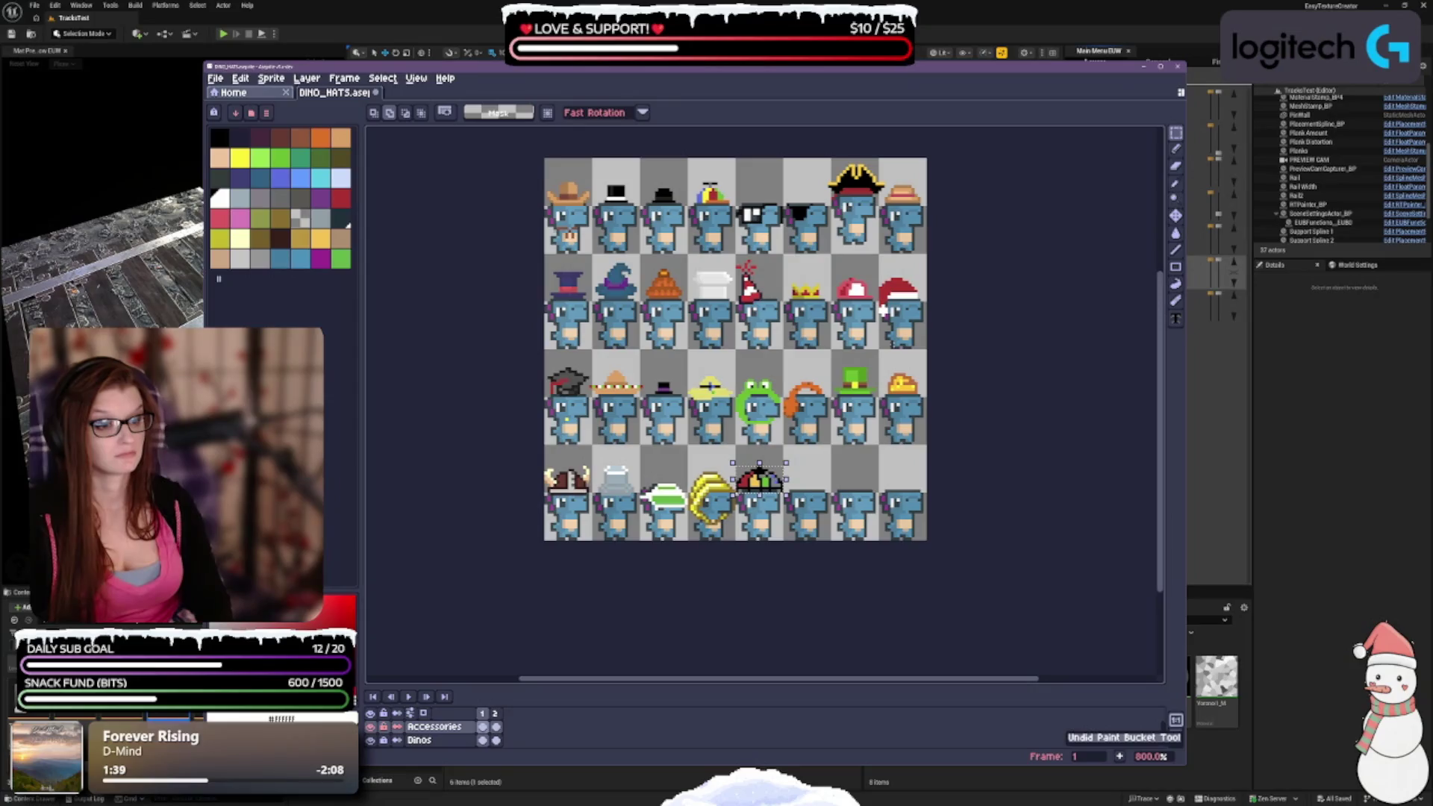
key("ctrl+z")
key("ctrl+z")
key("ctrl+z")
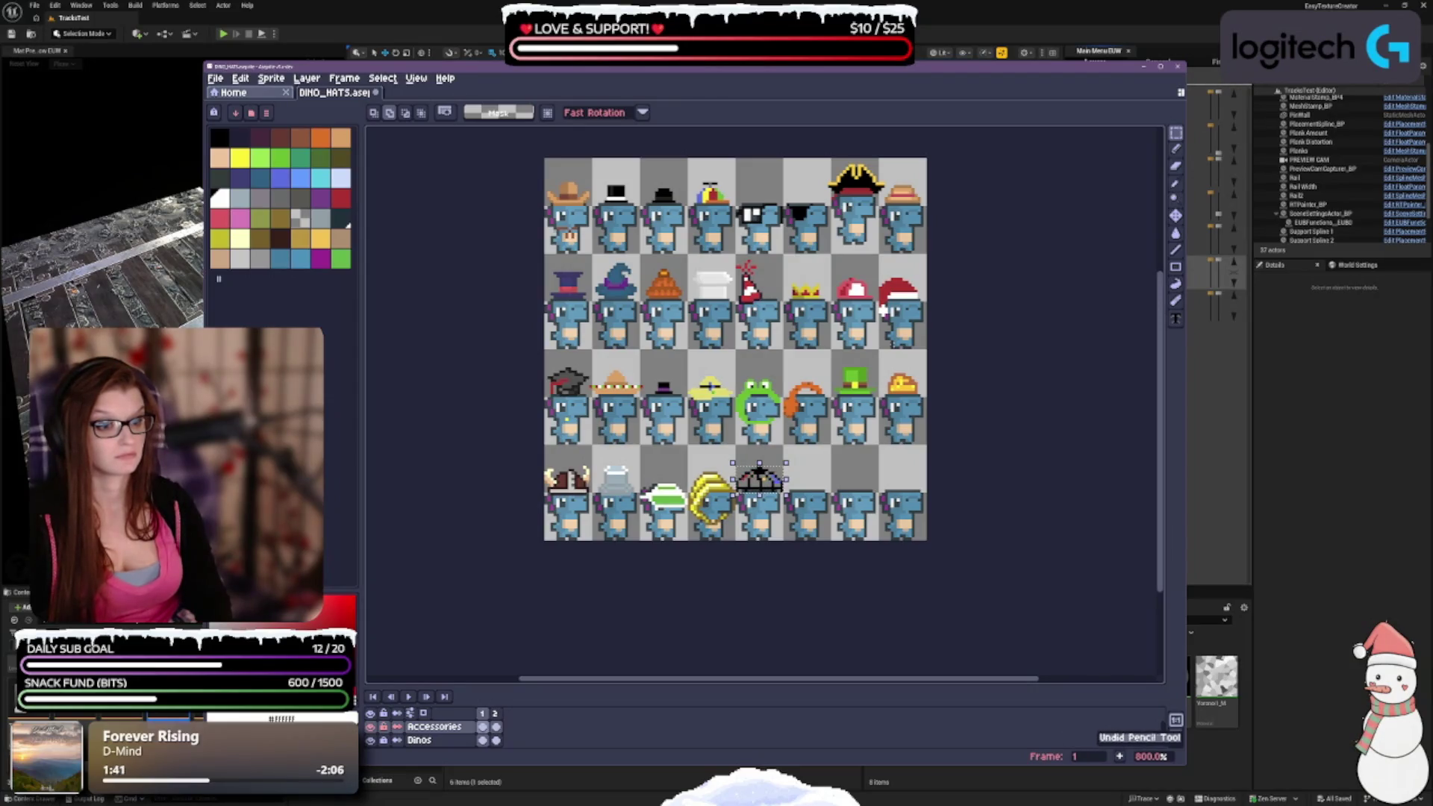
key("ctrl+z")
key("ctrl+z")
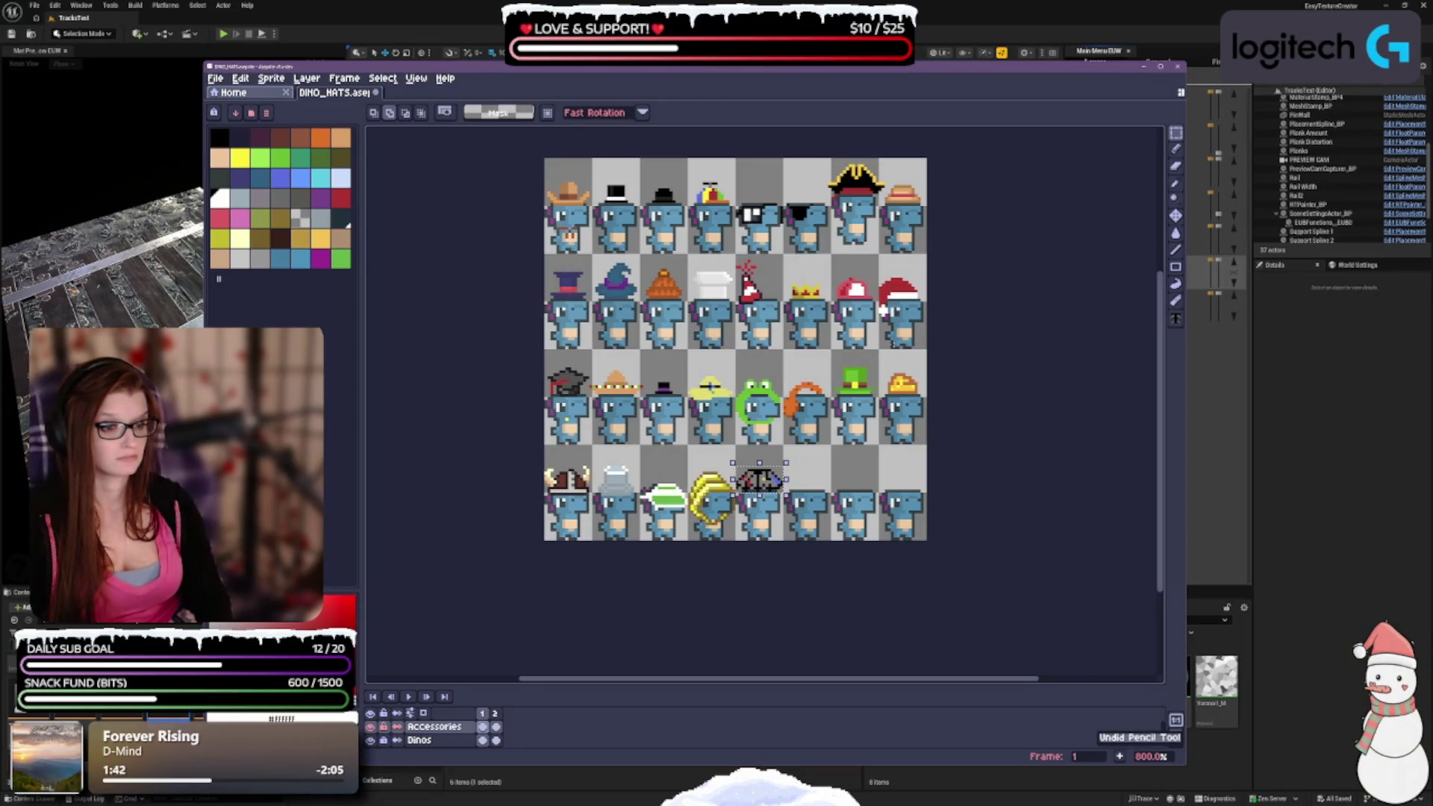
key("ctrl+z")
key("ctrl+z")
key("ctrl+z")
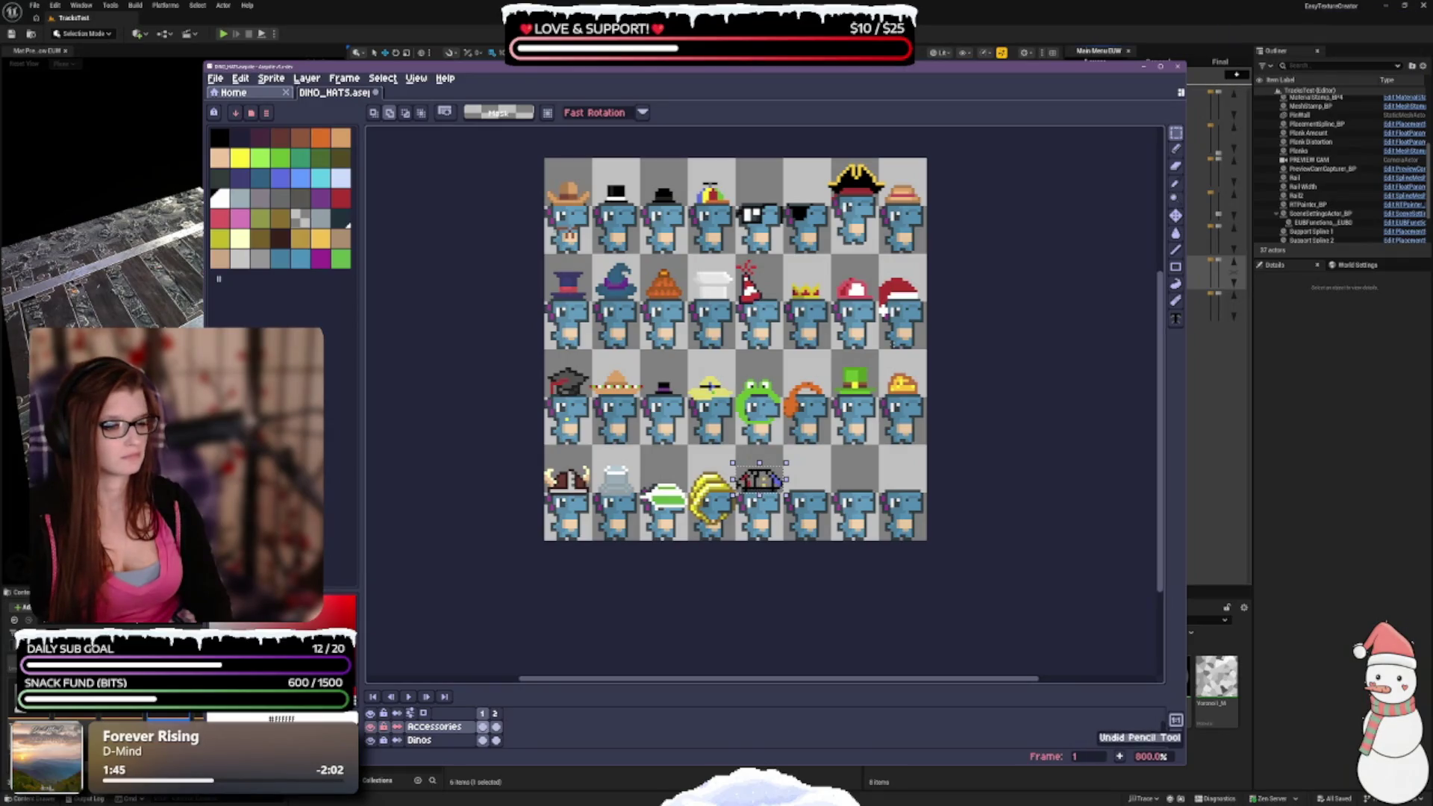
key("ctrl+z")
key("ctrl+z")
key("ctrl+z")
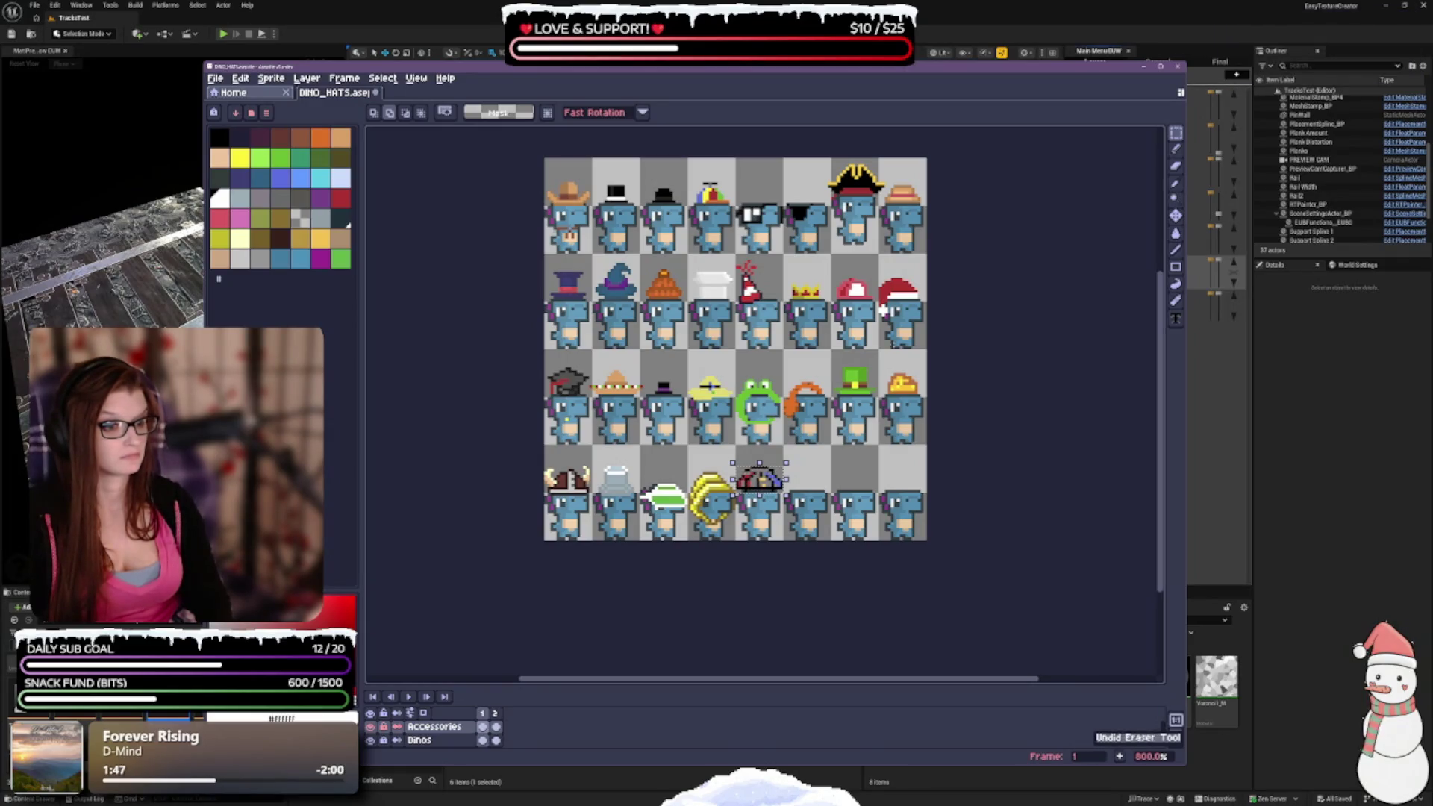
key("ctrl+z")
key("ctrl+z")
key("ctrl+z")
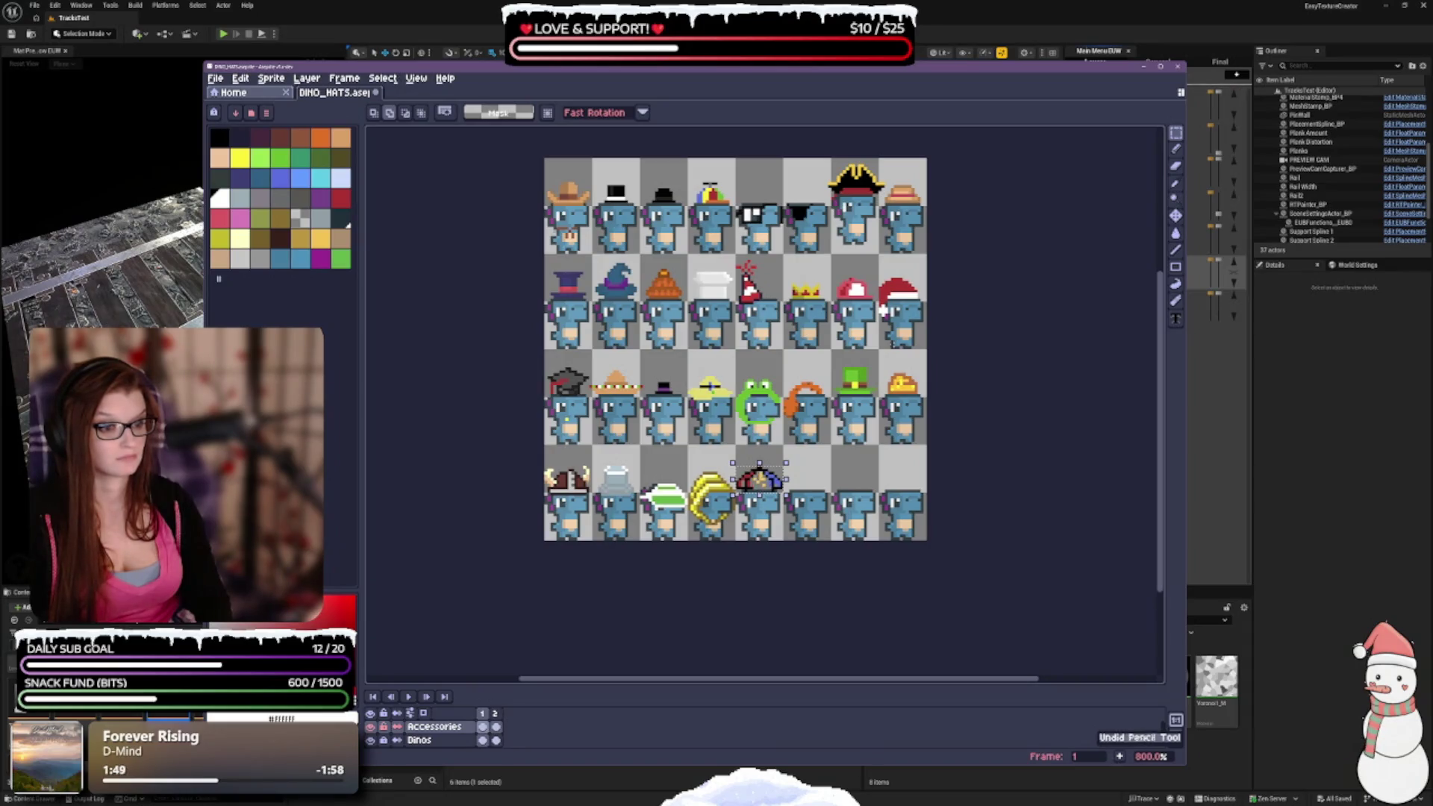
key("ctrl+z")
key("ctrl+z")
key("ctrl+z")
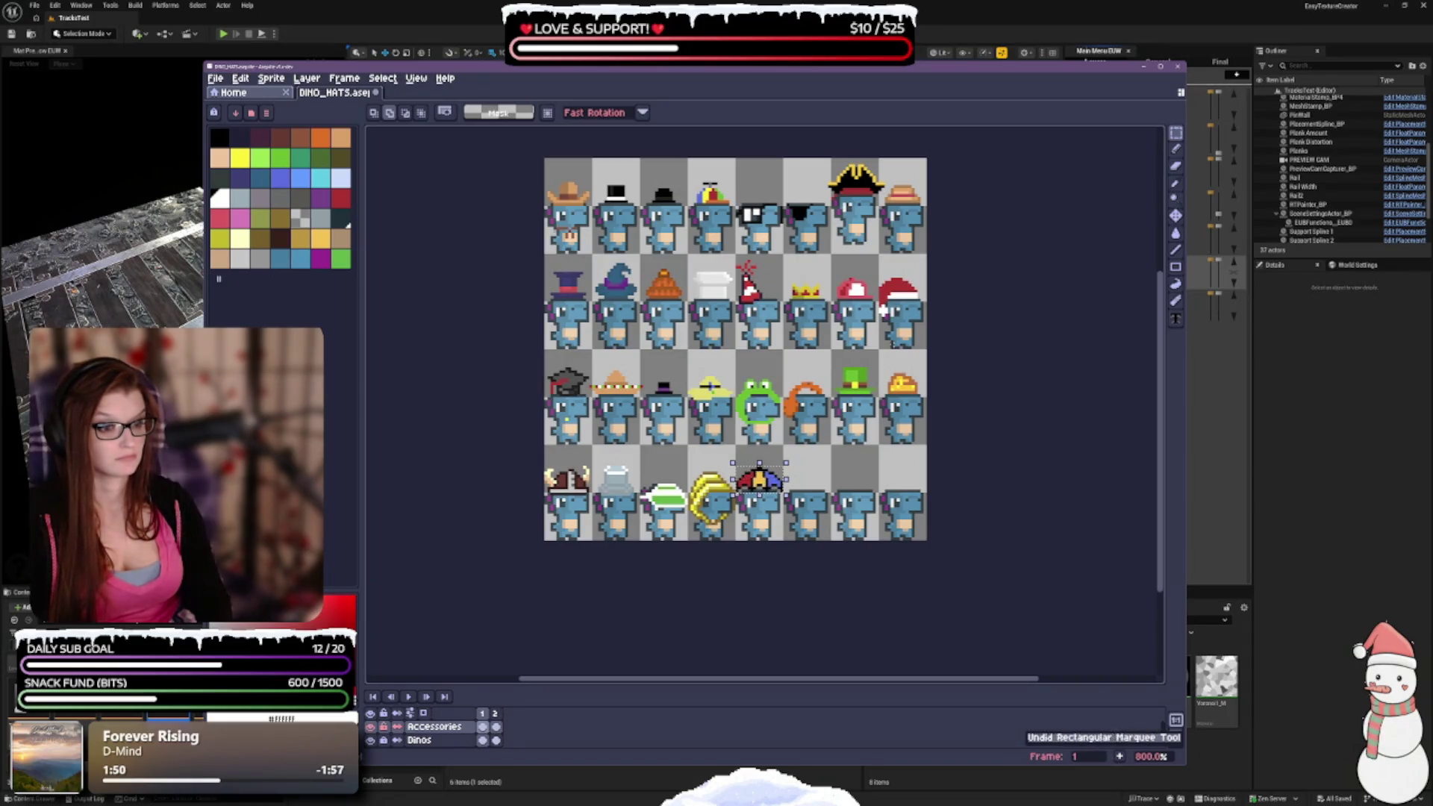
key("ctrl+y")
key("ctrl+y")
key("ctrl+y")
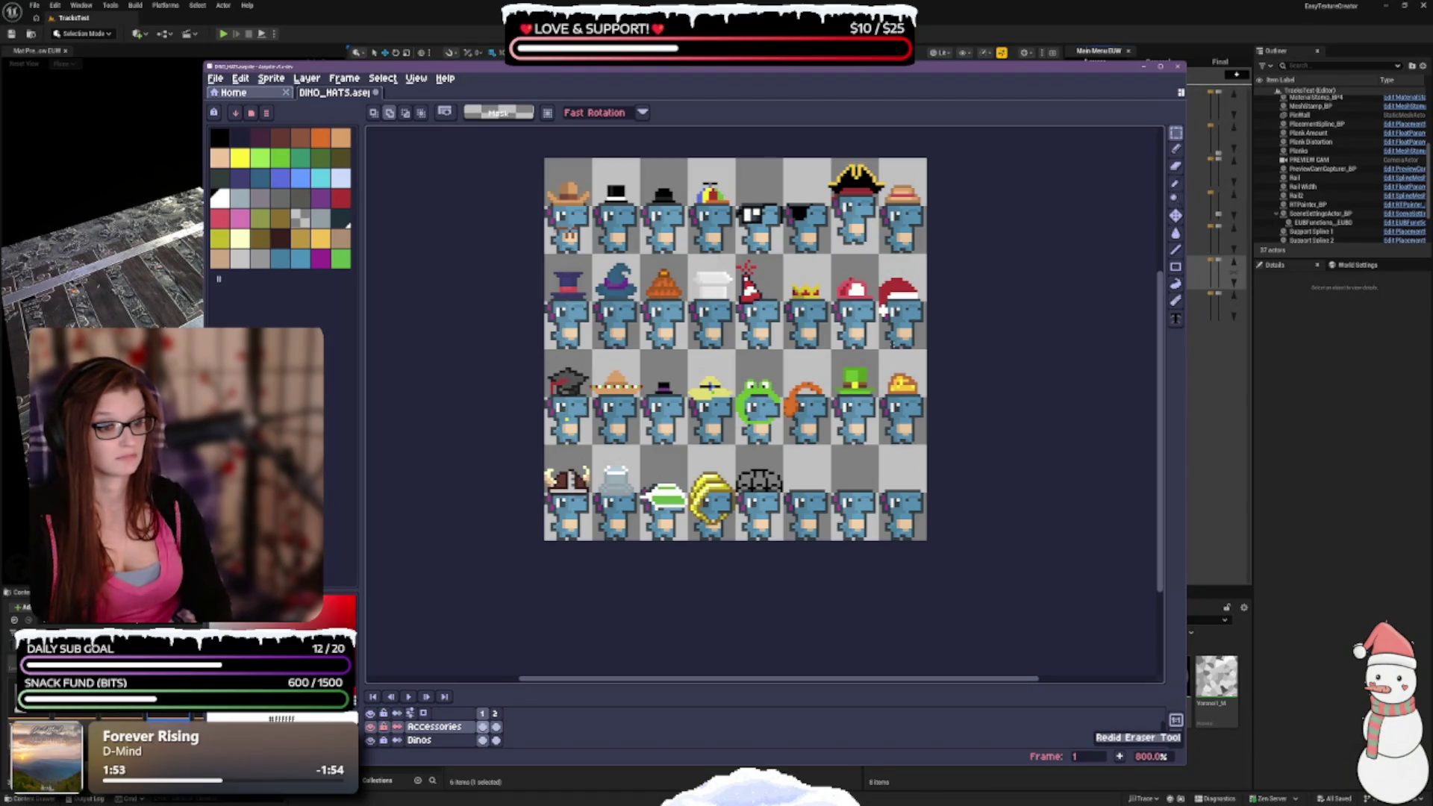
key("ctrl+y")
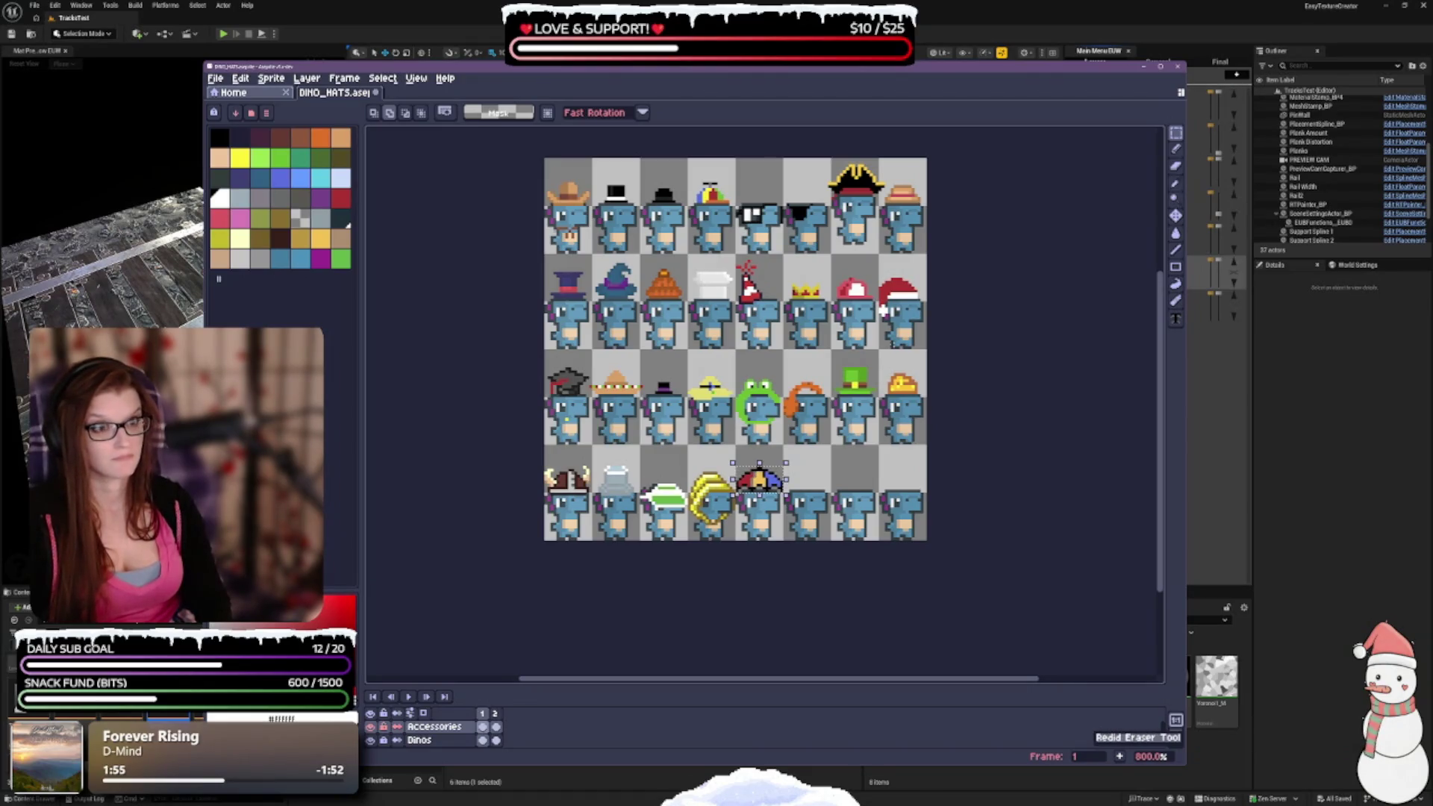
key("ctrl+z")
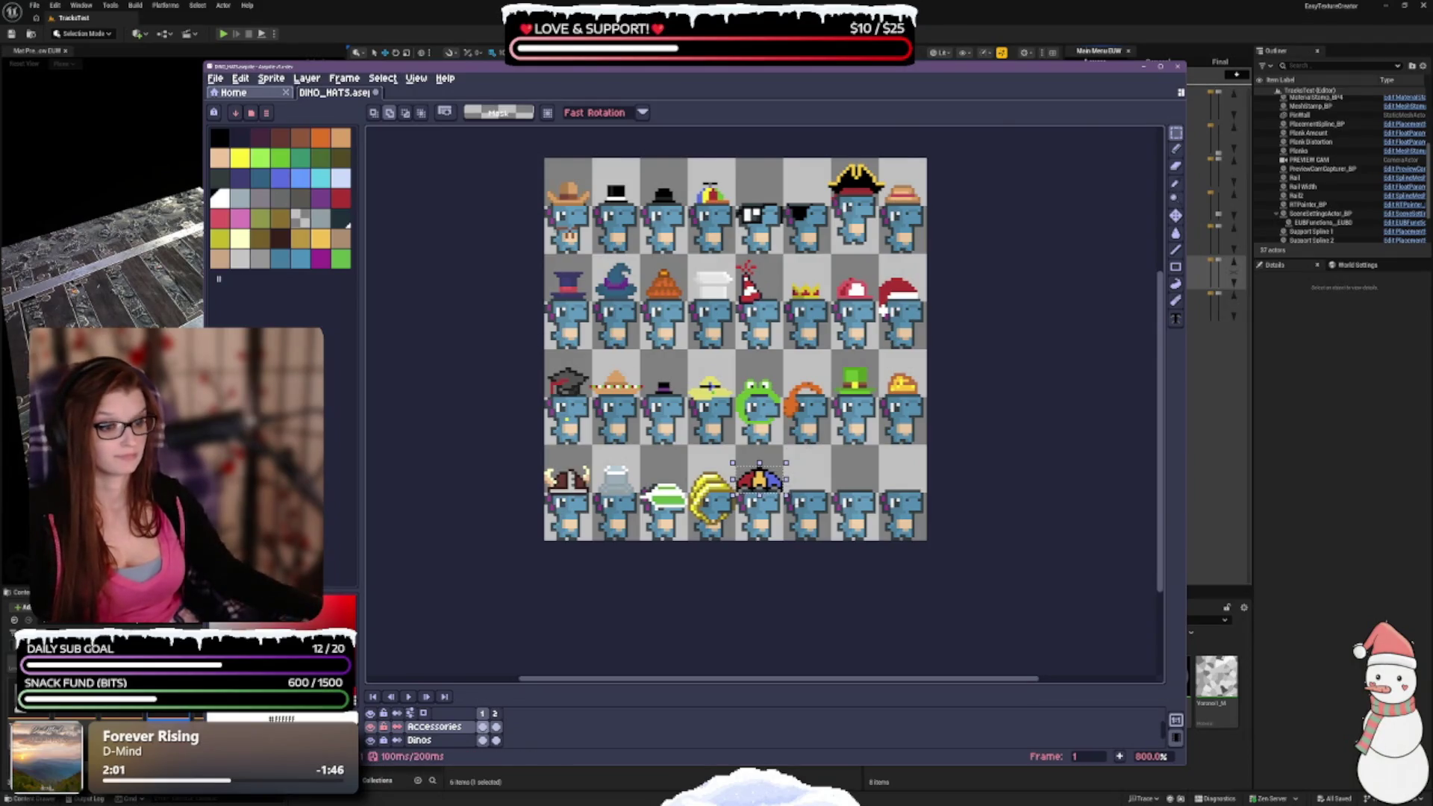
Move the umbrella hat up to the top of its cell and commit the position.
scroll(759, 478, "up", 3)
left_click_drag(759, 489, 762, 453)
key("Return")
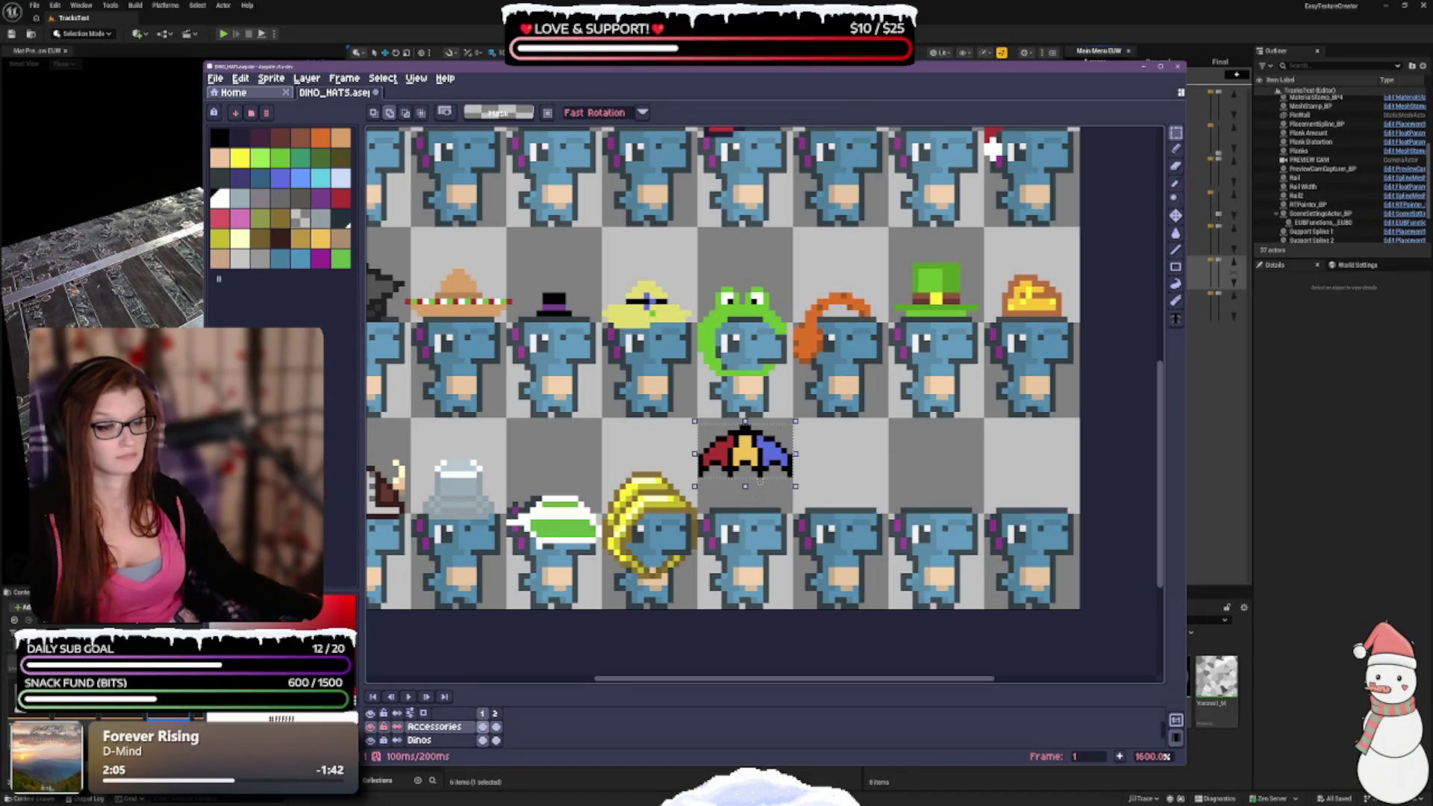
key("ctrl+d")
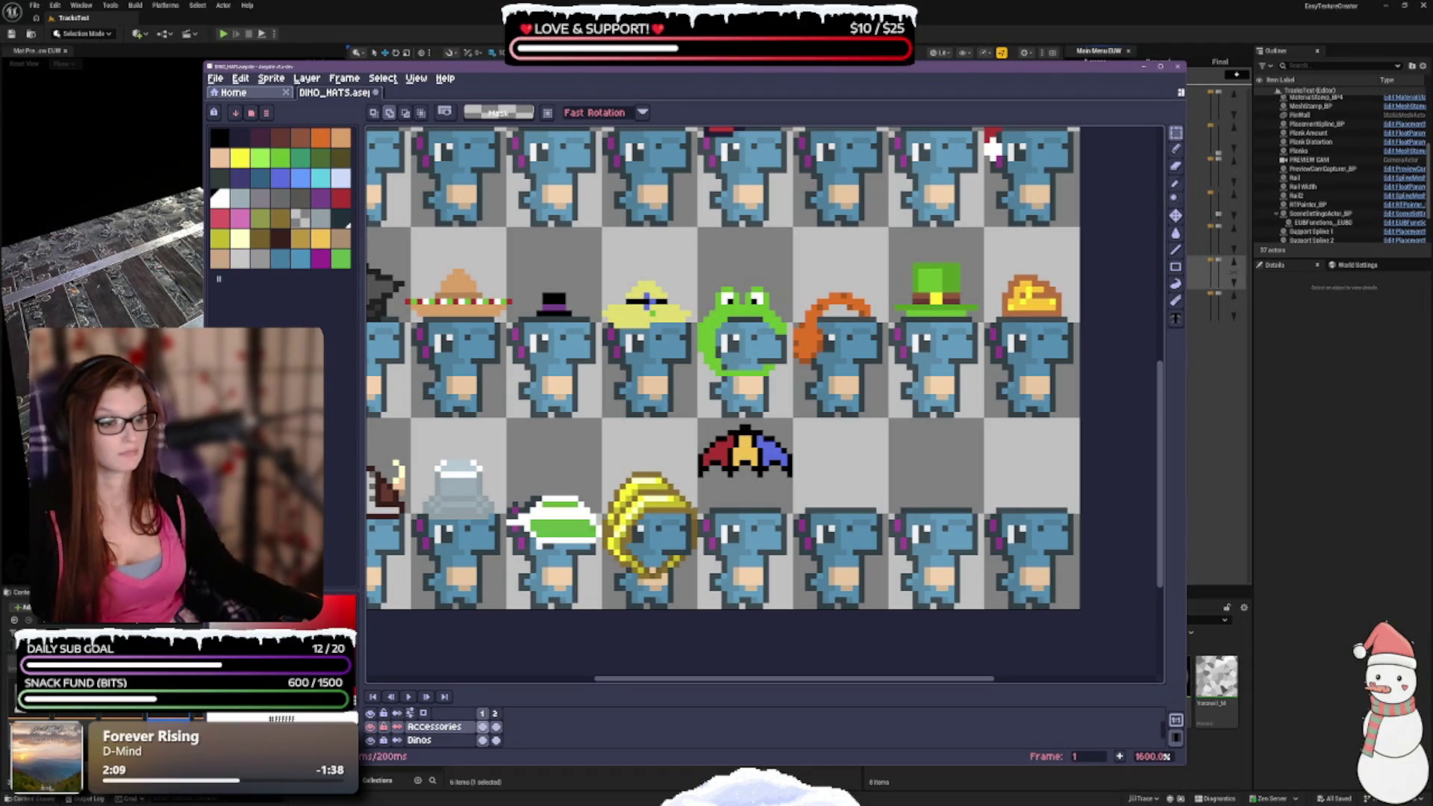
Paste a small white band under the umbrella hat and select the hat with its band.
key("ctrl+v")
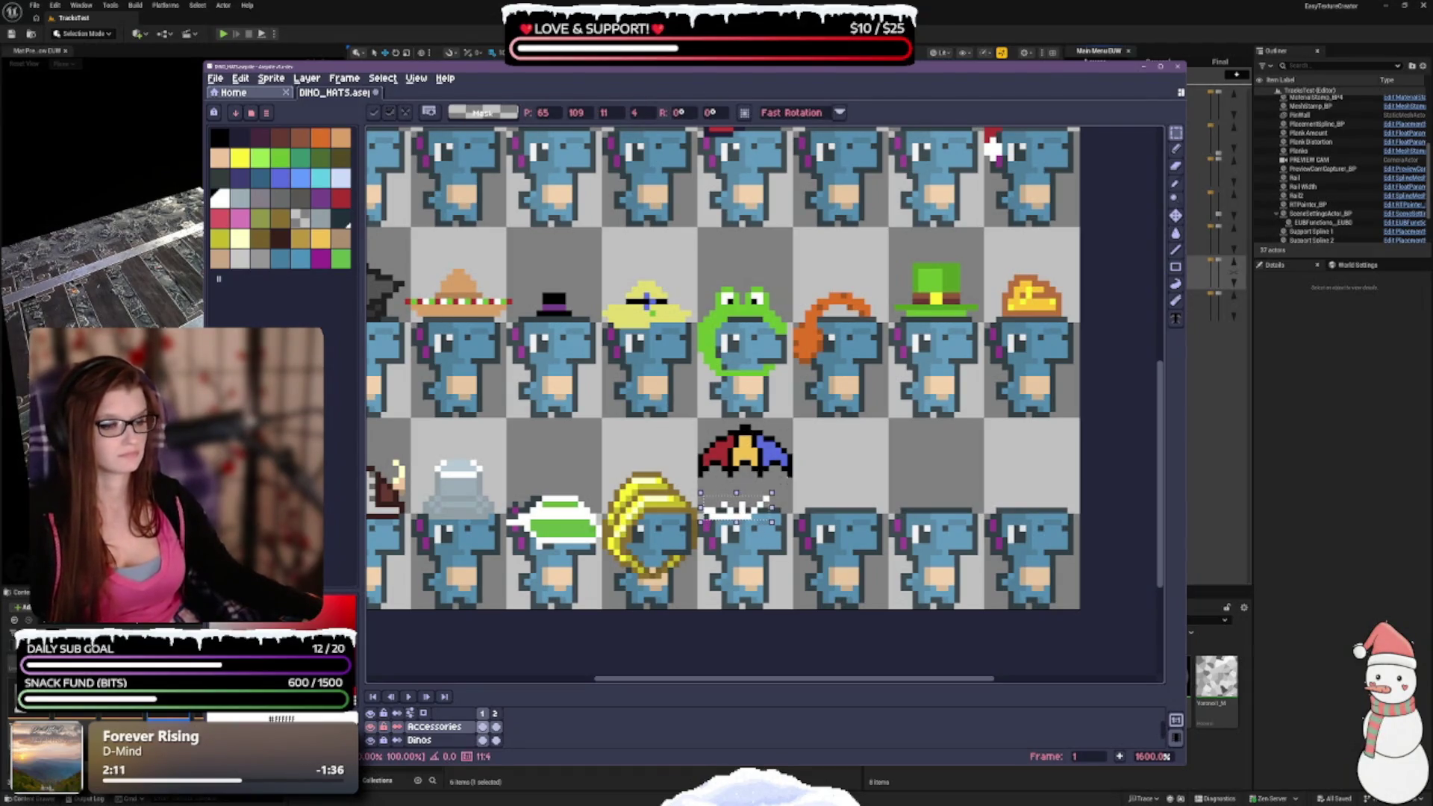
key("Return")
key("ctrl+d")
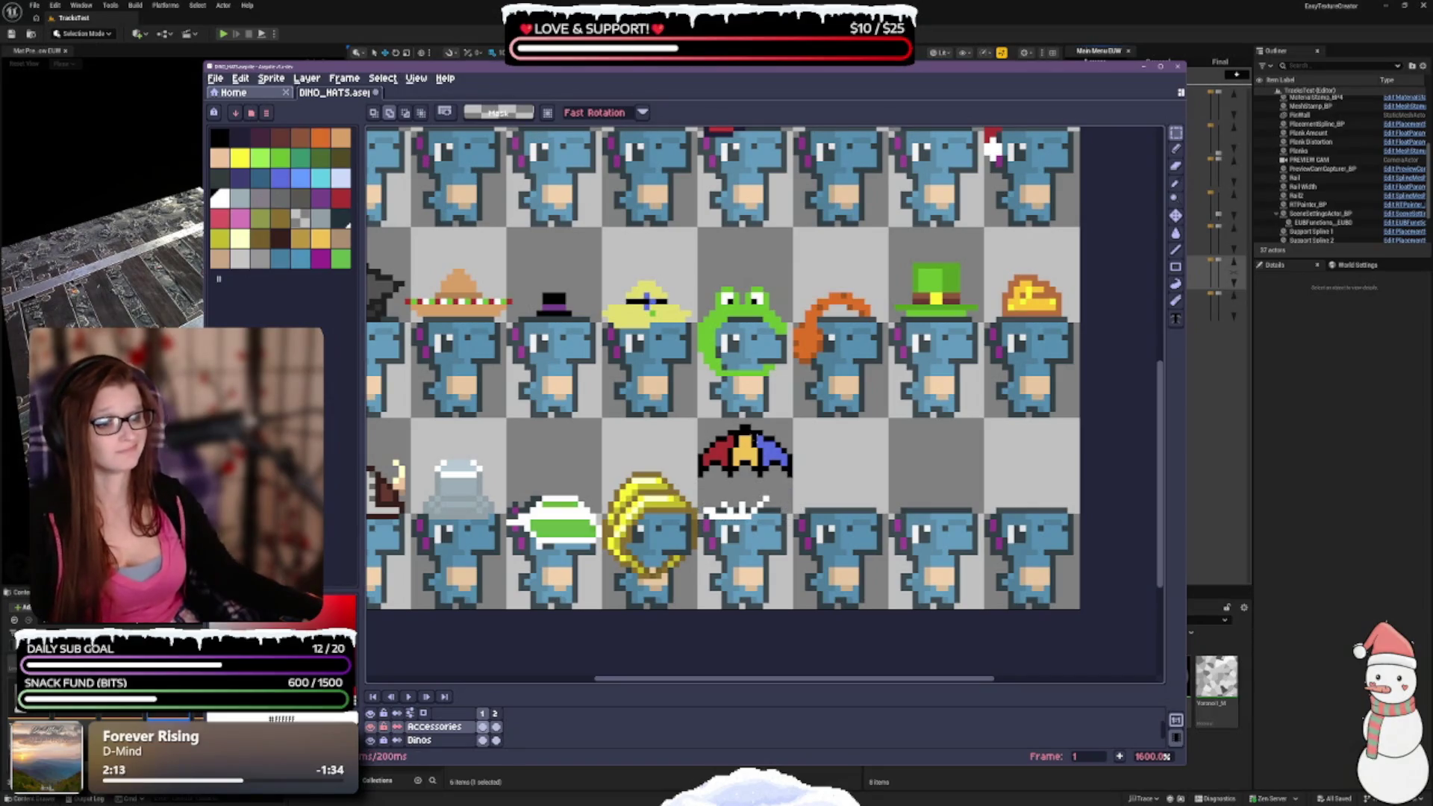
mouse_move(695, 422)
left_mouse_down()
mouse_move(712, 463)
mouse_move(796, 492)
mouse_move(750, 469)
mouse_move(747, 493)
left_mouse_up()
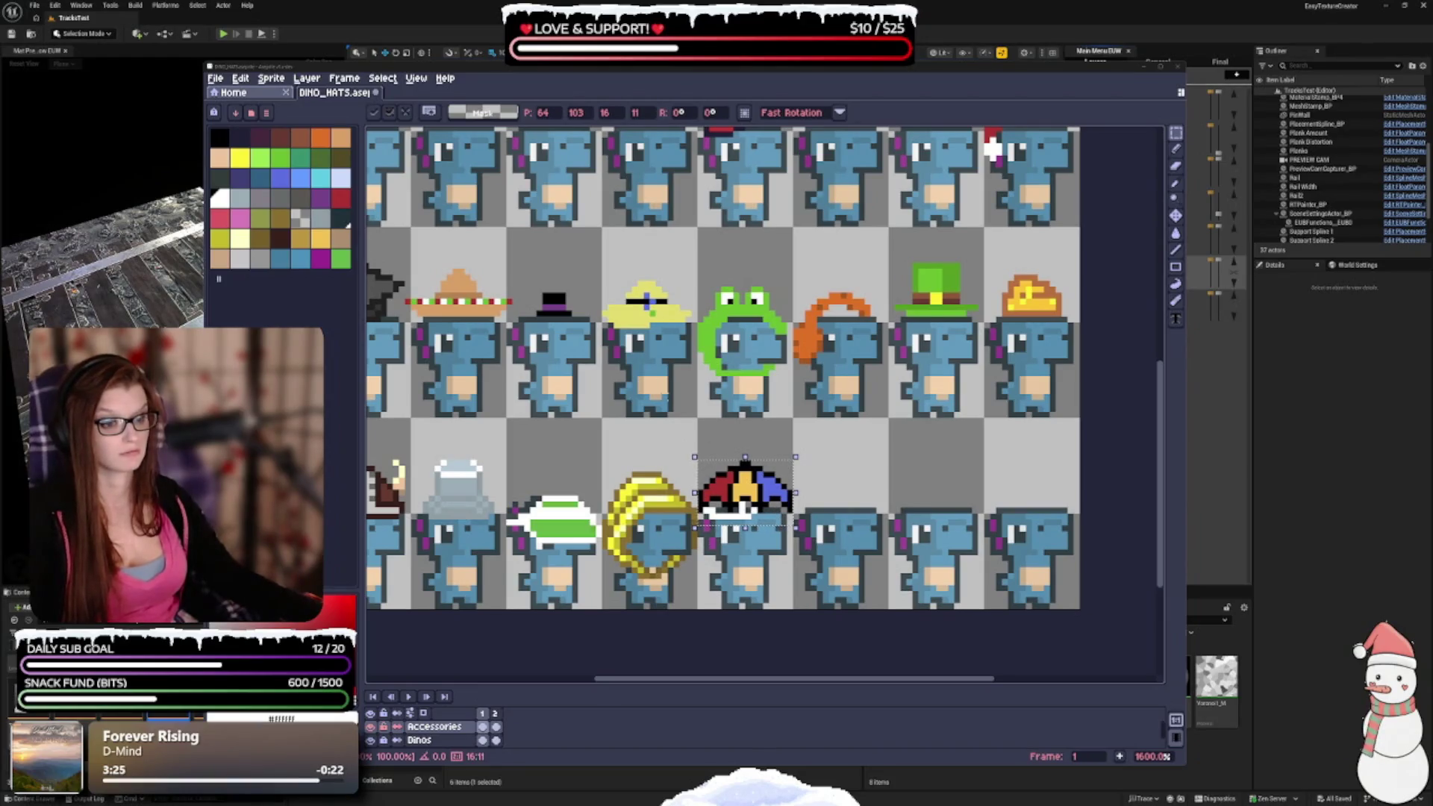
Raise the umbrella hat one pixel, commit it, and return to the Pencil.
left_click_drag(739, 494, 735, 487)
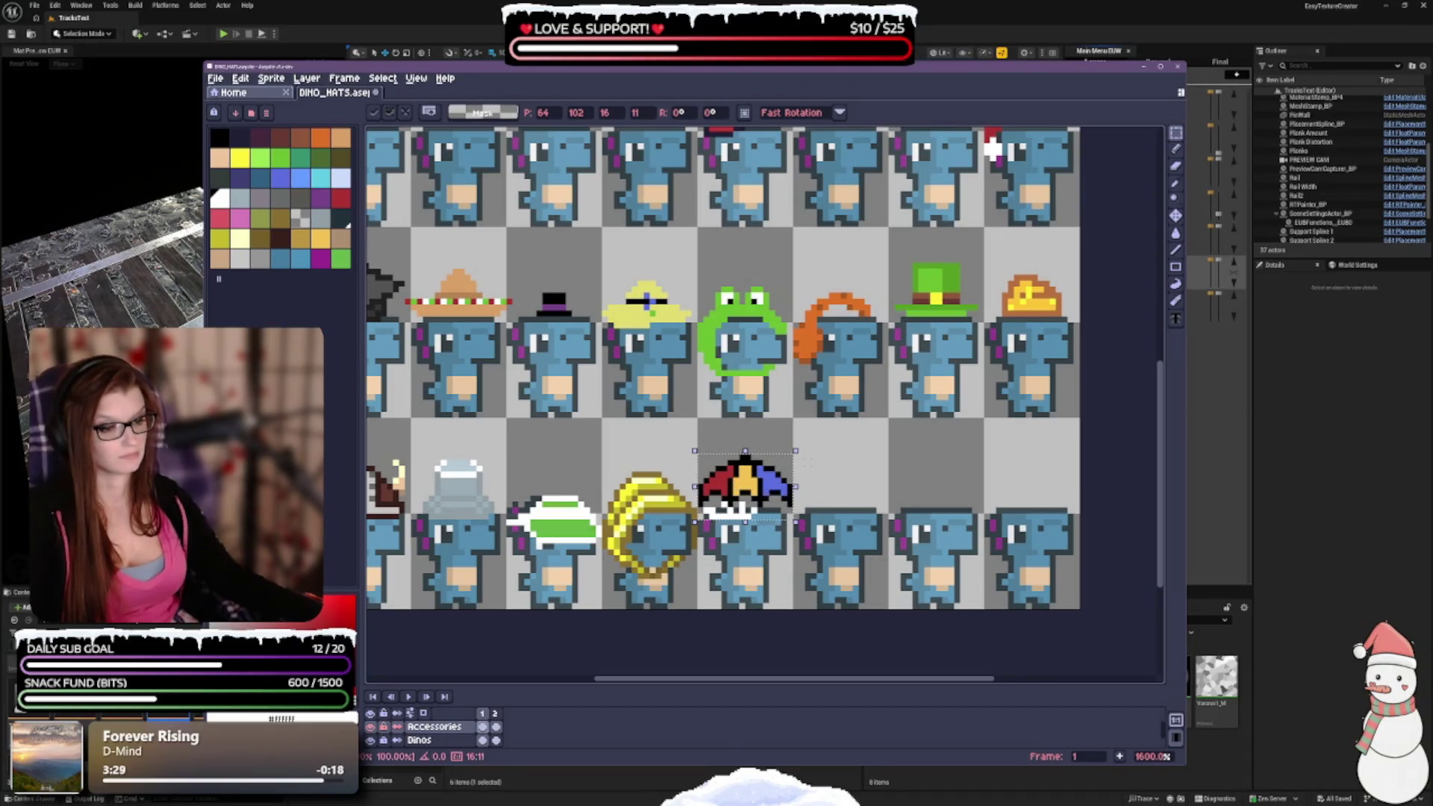
key("ctrl+d")
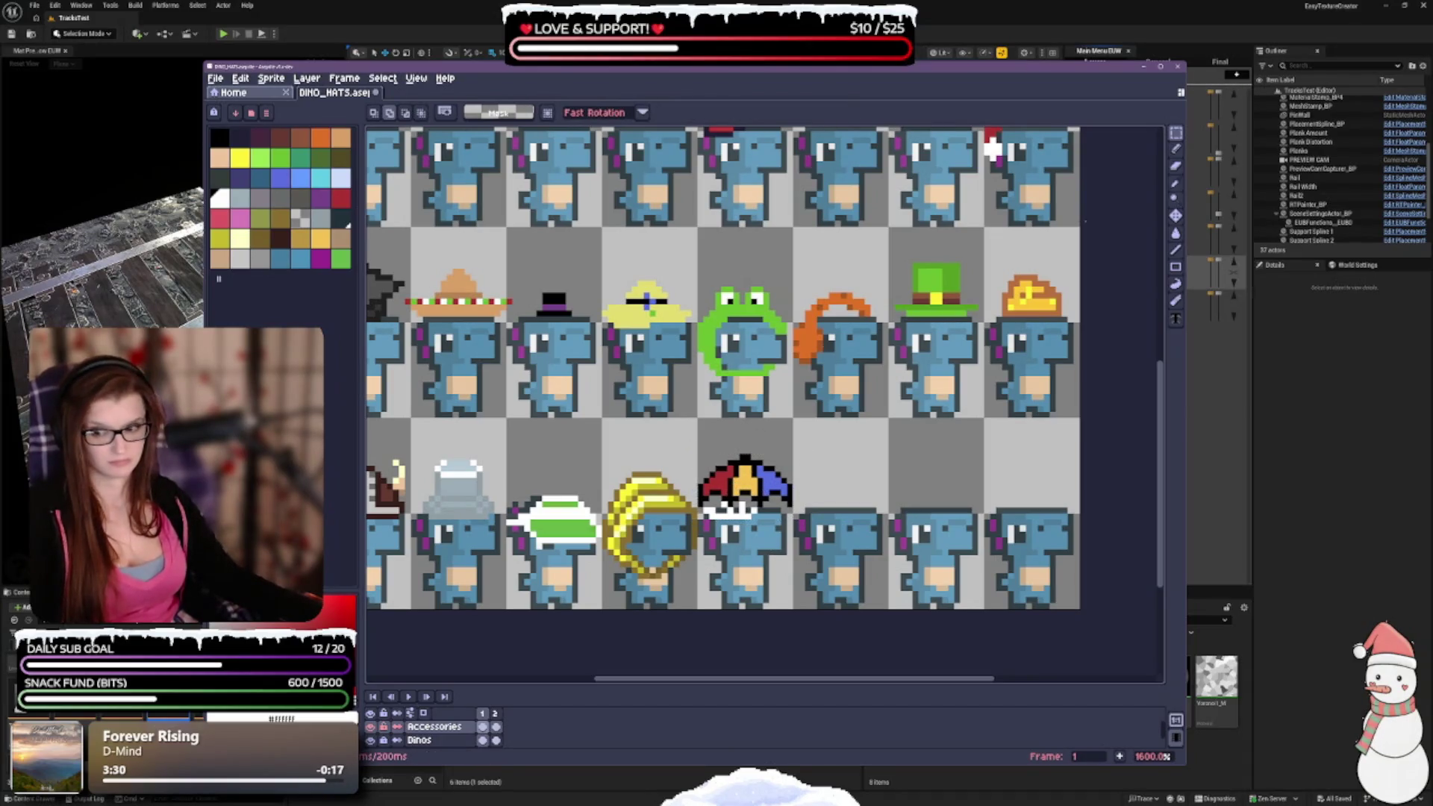
left_click(1175, 148)
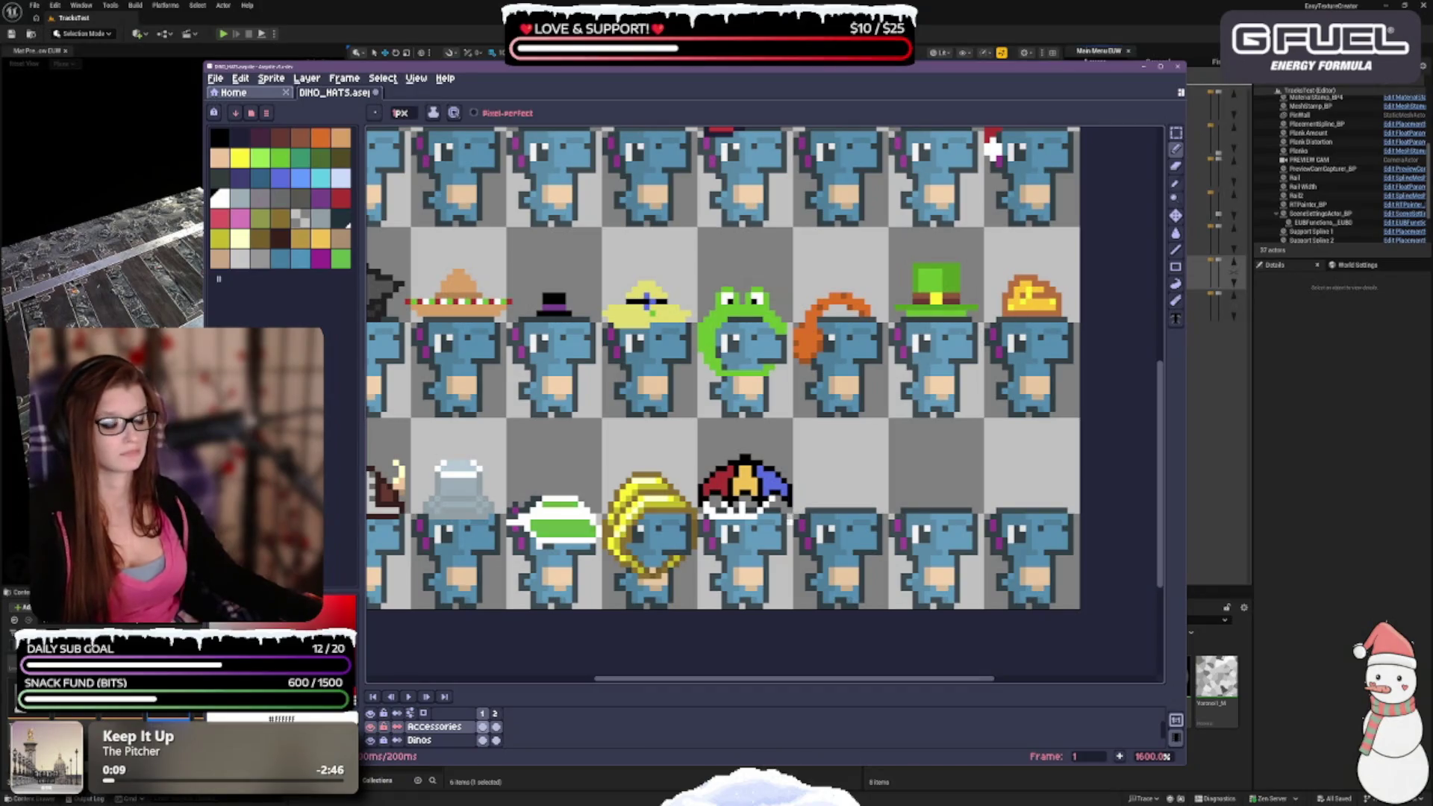
Toggle between the Pencil and Move tools, then zoom out to view the whole sprite sheet.
key("ctrl+z")
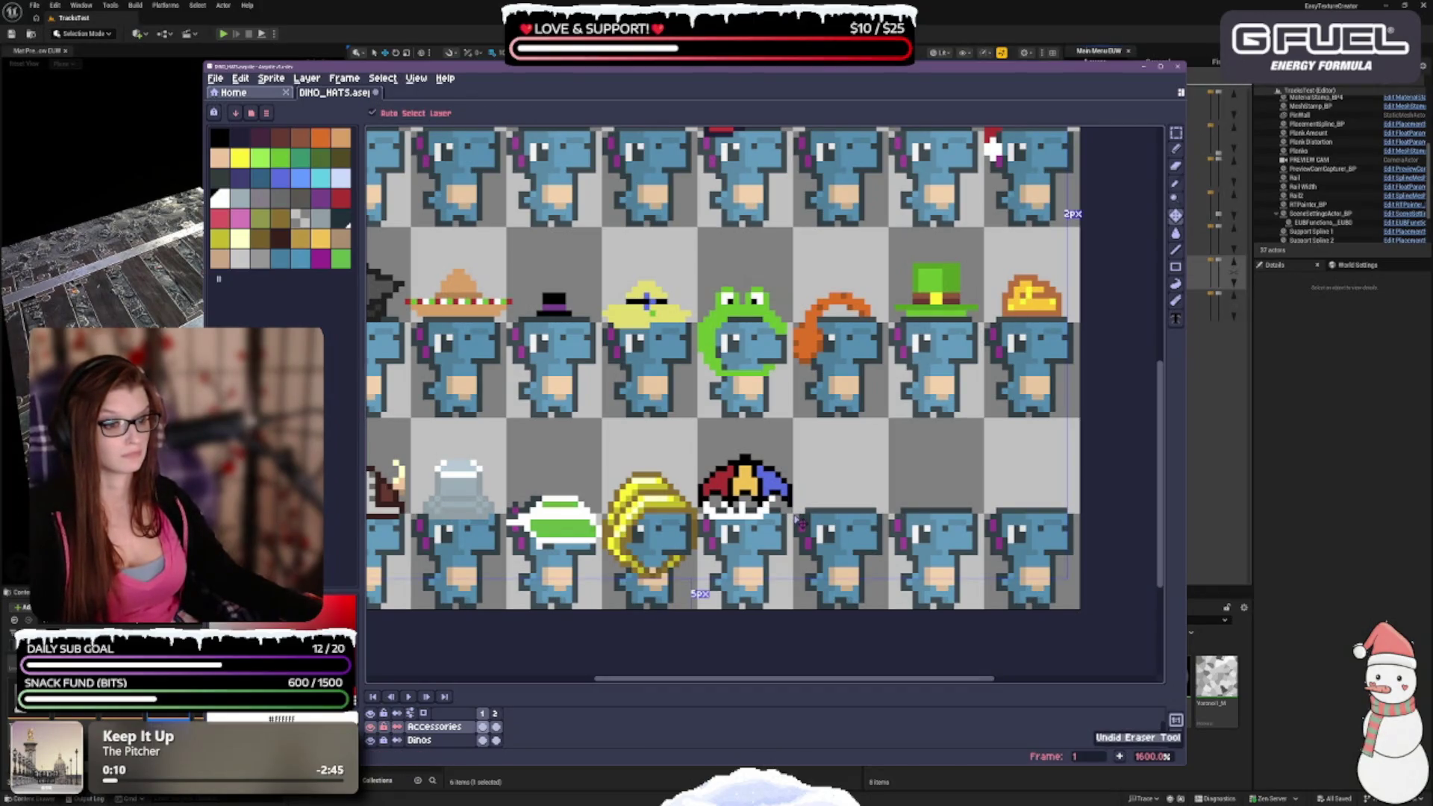
key("b")
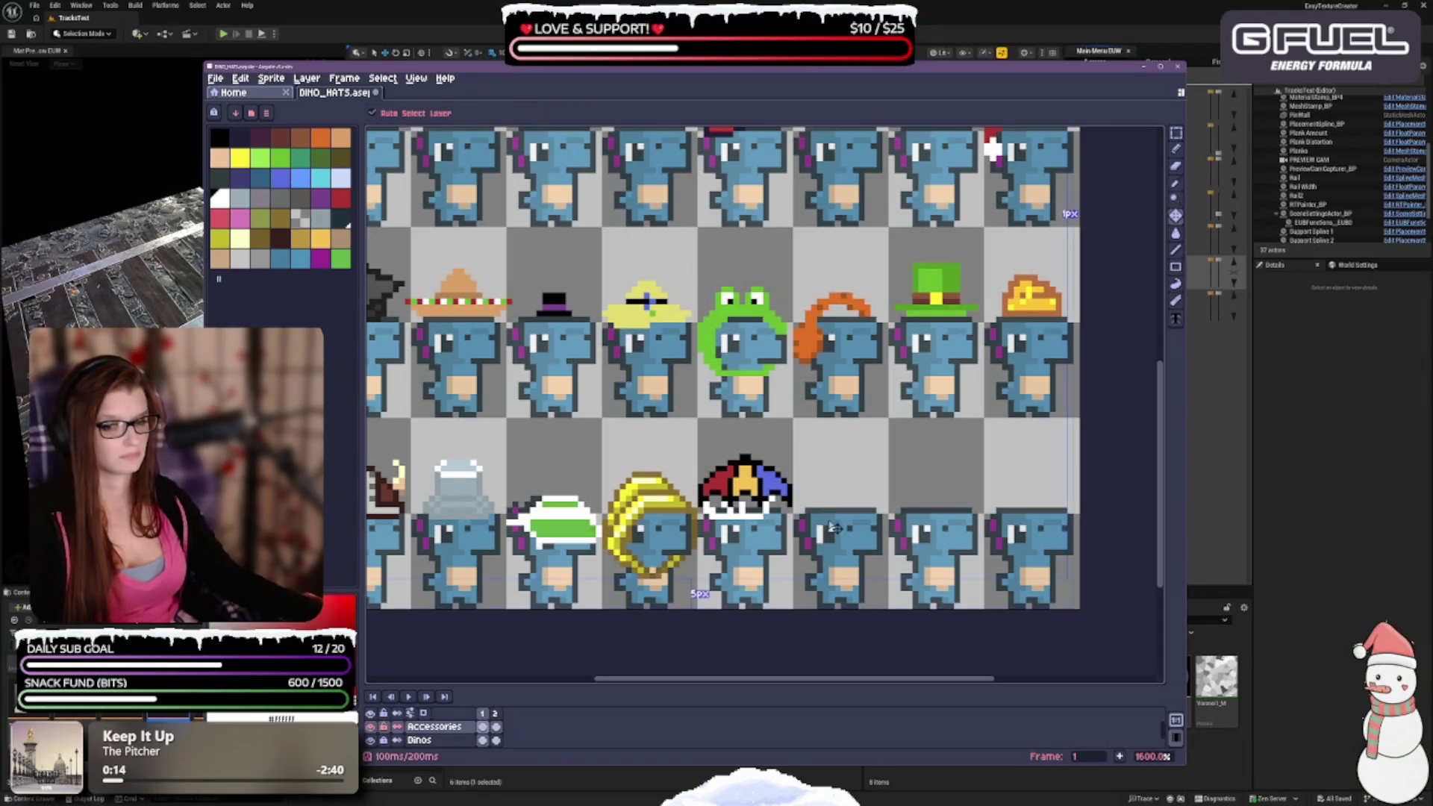
key("ctrl+z")
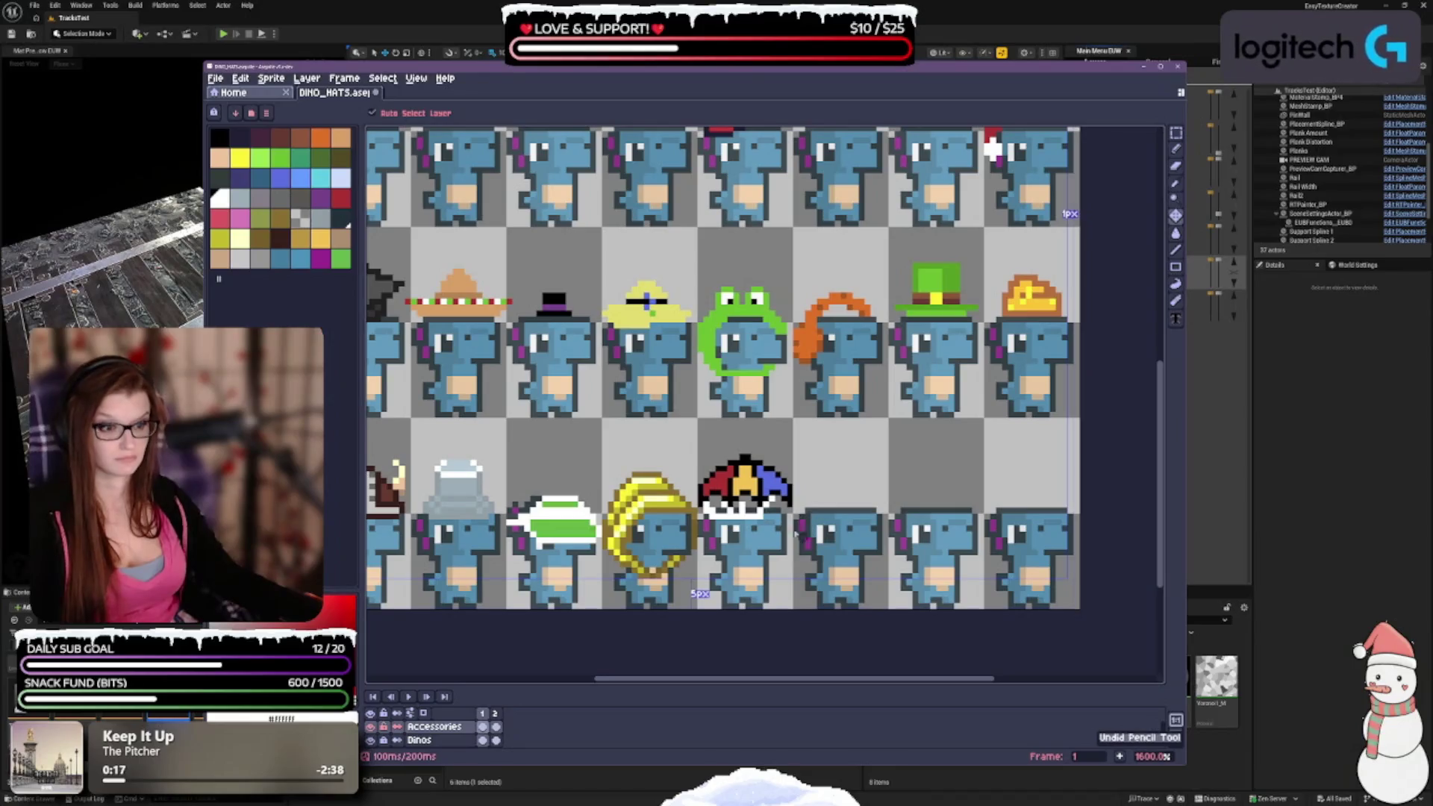
key("b")
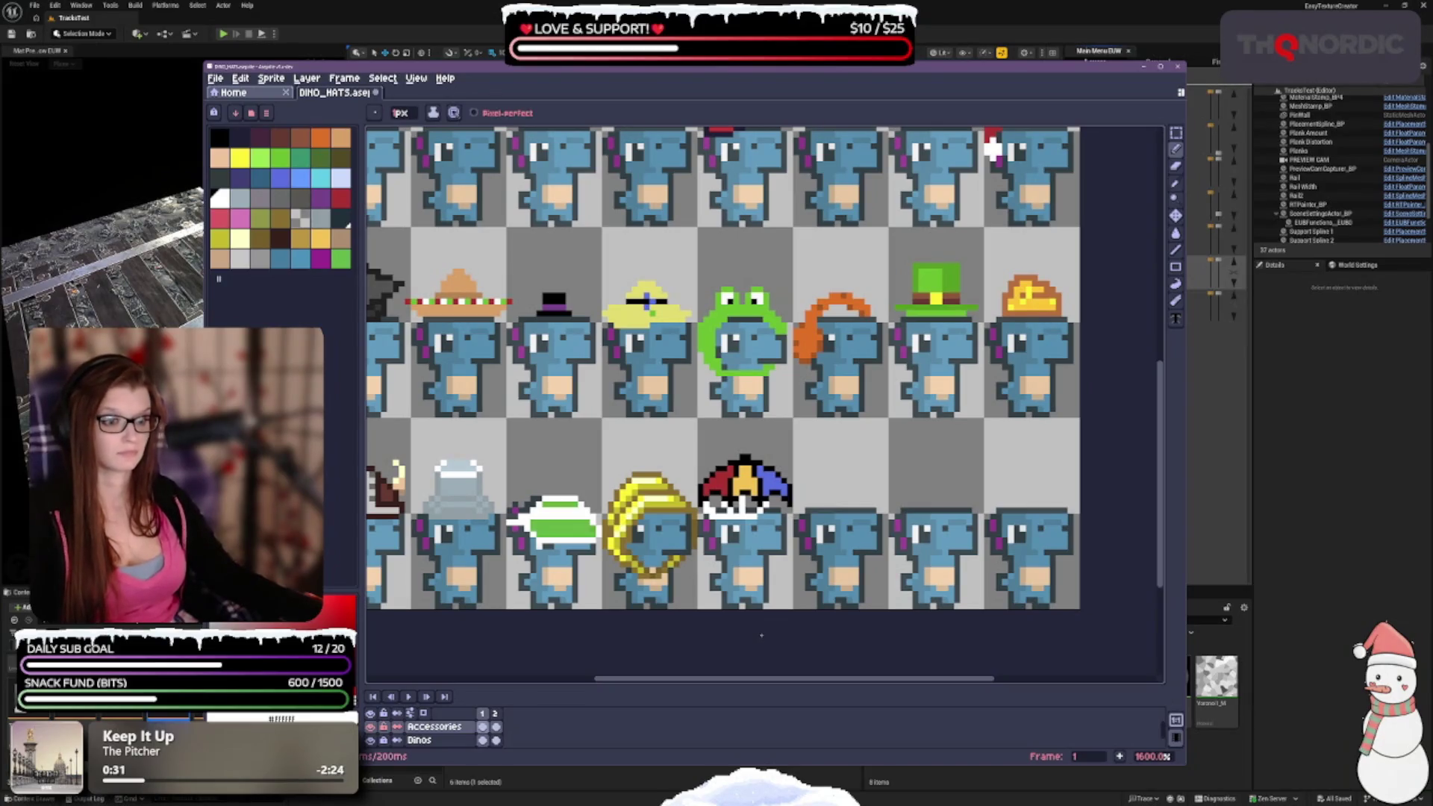
key("v")
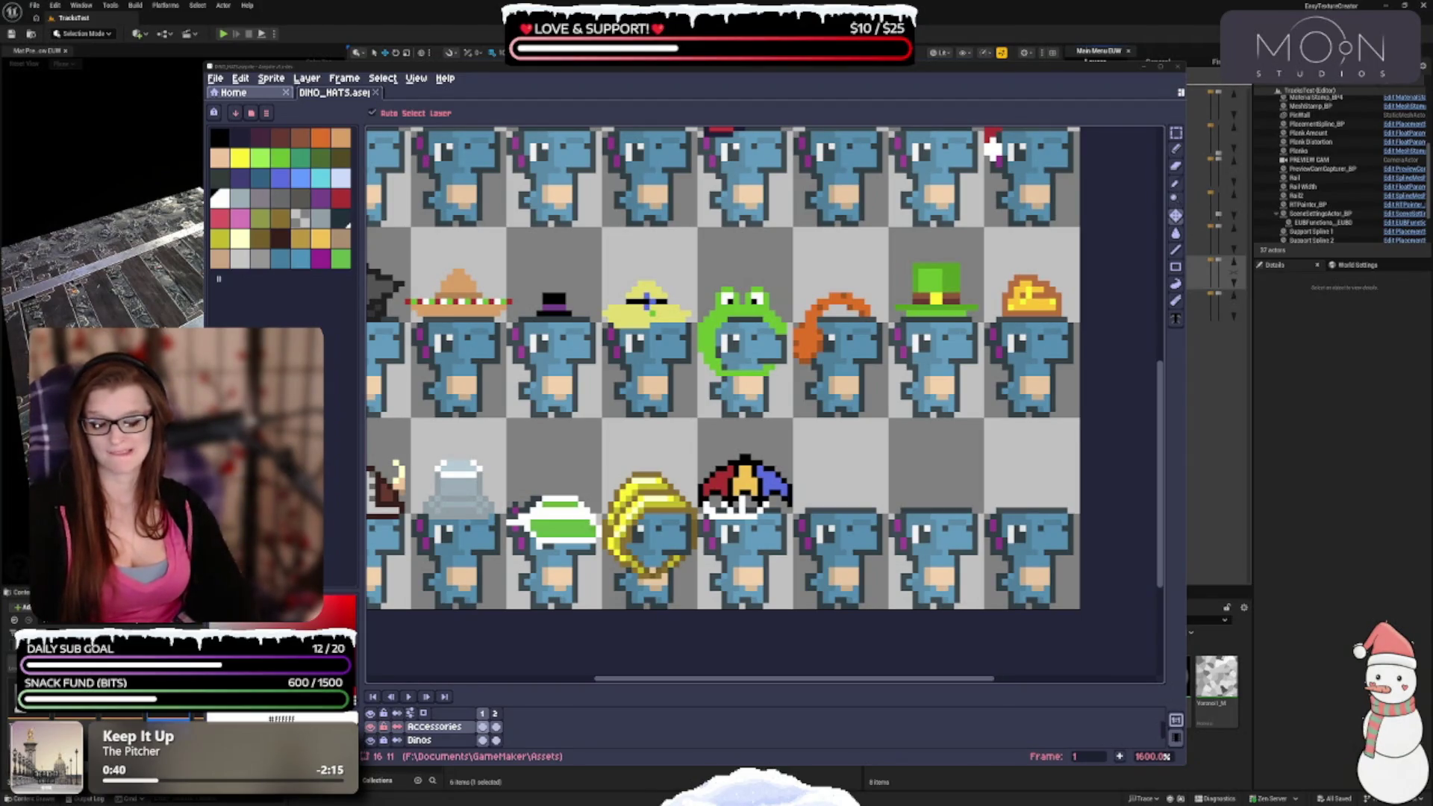
key("b")
scroll(758, 383, "down", 2)
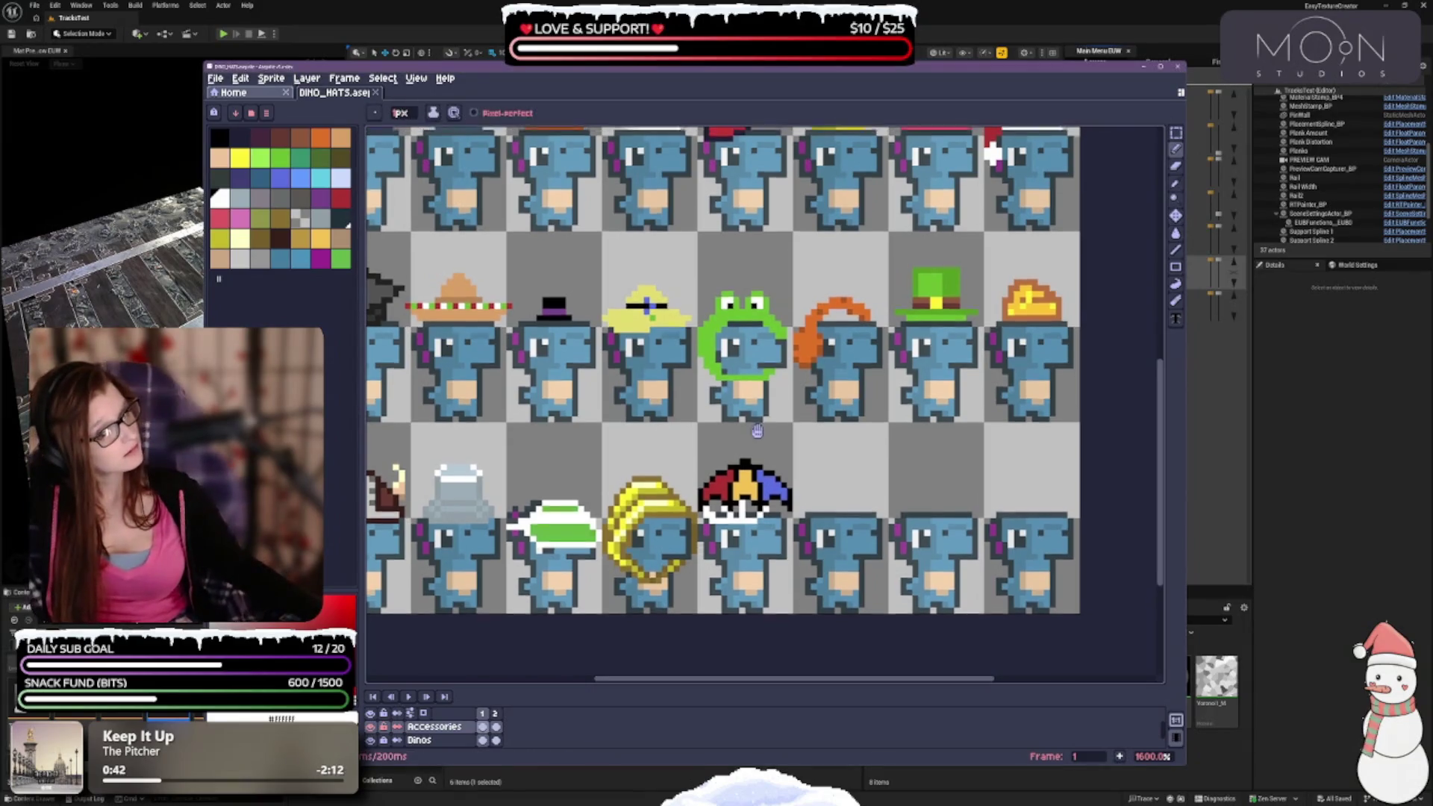
scroll(758, 382, "down", 3)
scroll(758, 383, "up", 1)
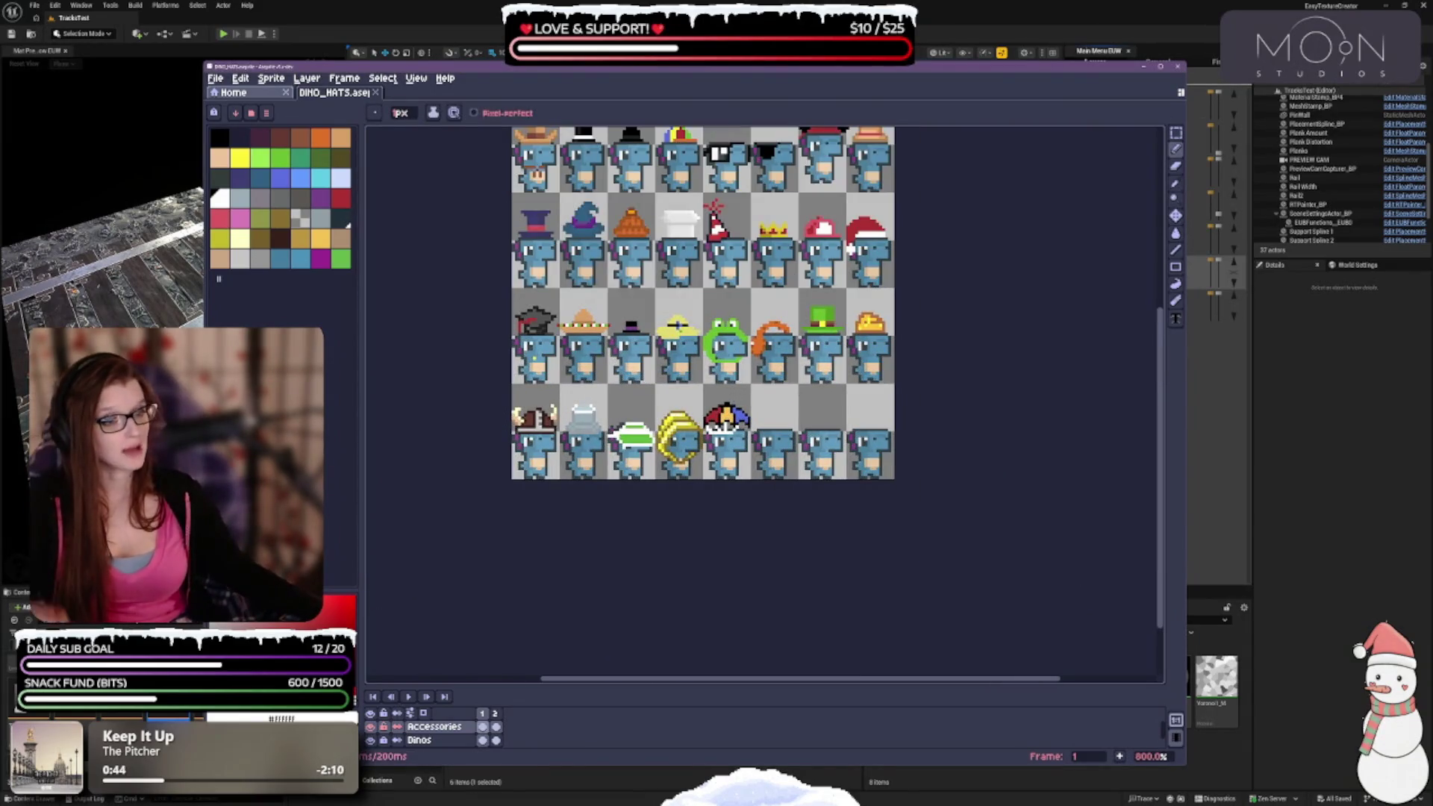
scroll(759, 383, "down", 1)
scroll(759, 383, "up", 2)
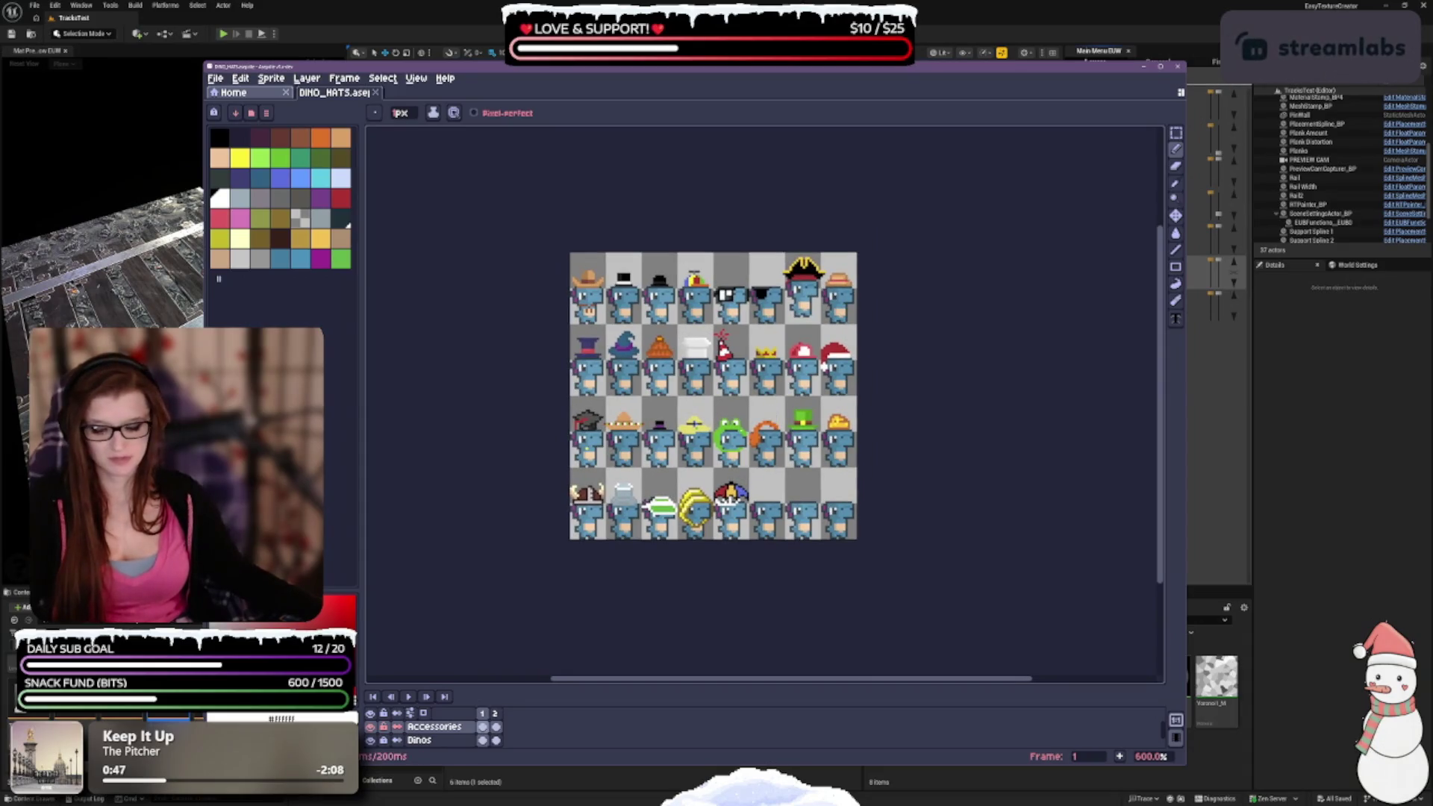